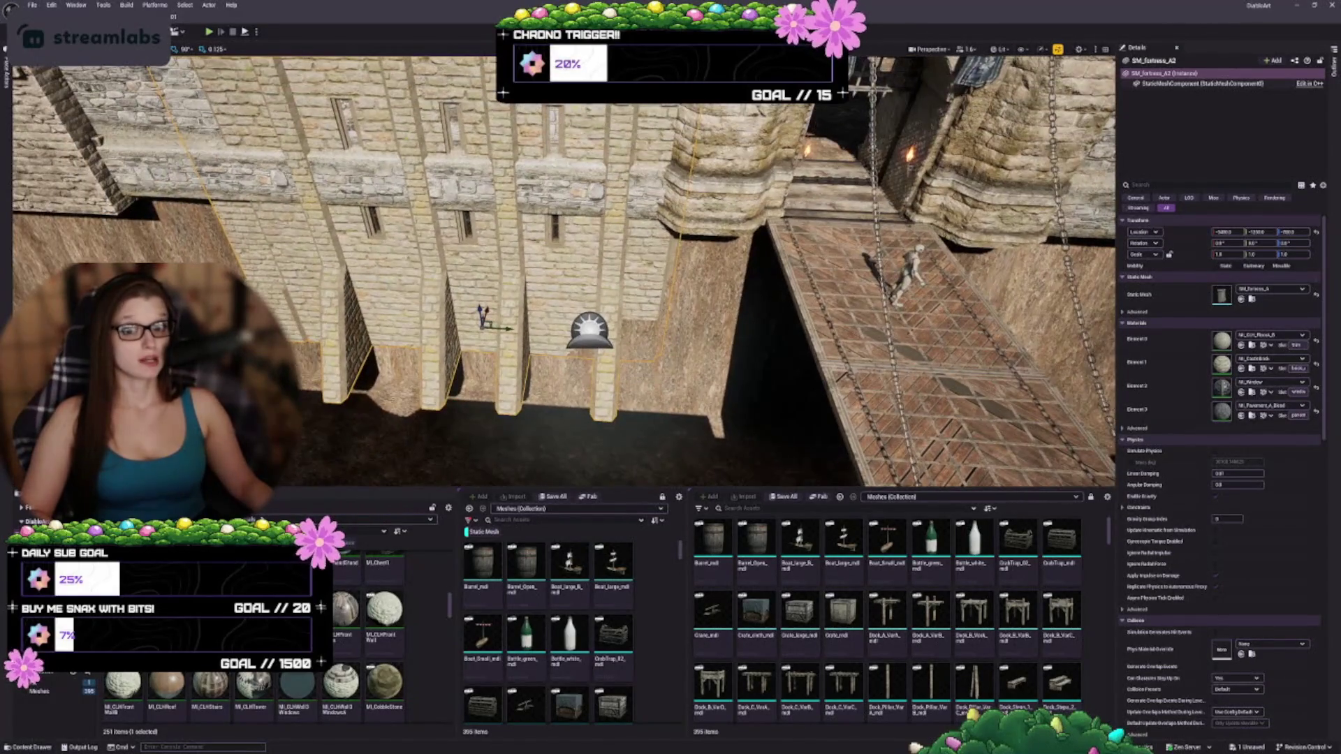
# - Enter Mesh Paint mode with the Paint tool and paint a vertex-colour stroke down the wall pillar
pyautogui.click(56, 31)
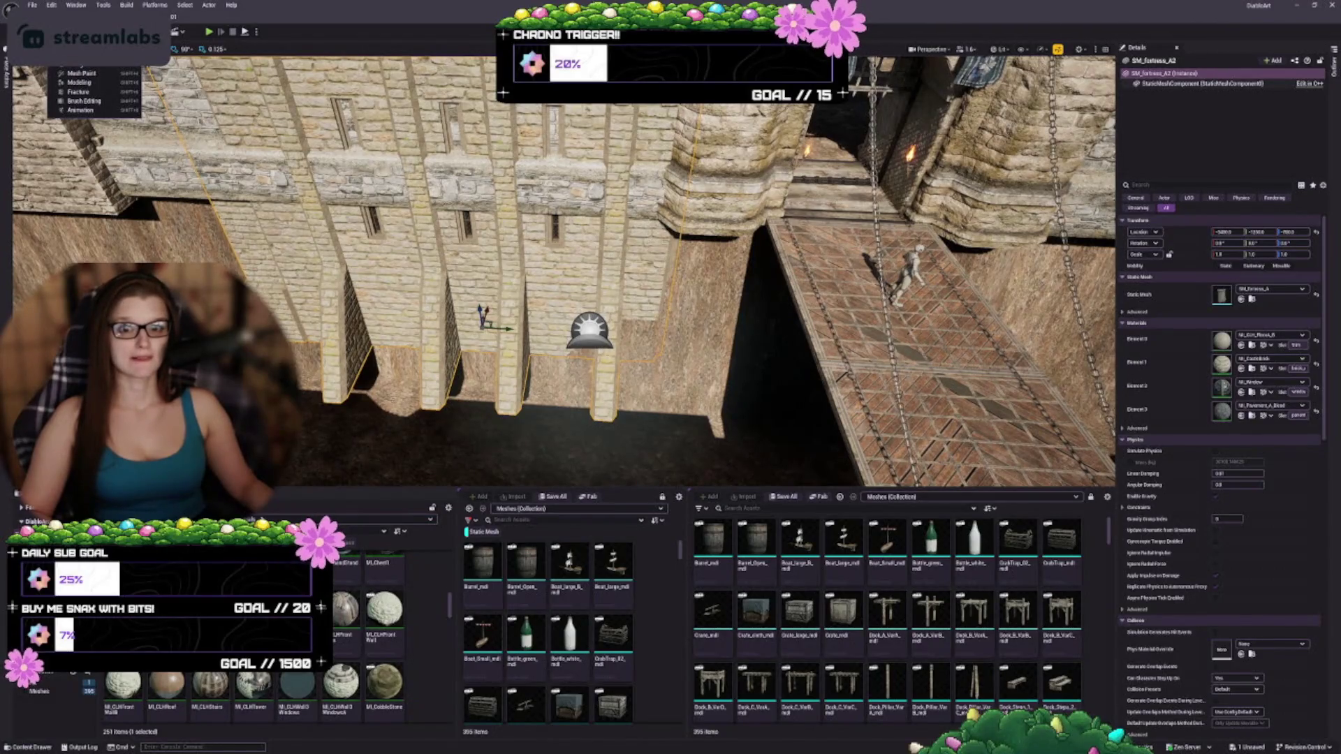
pyautogui.click(84, 76)
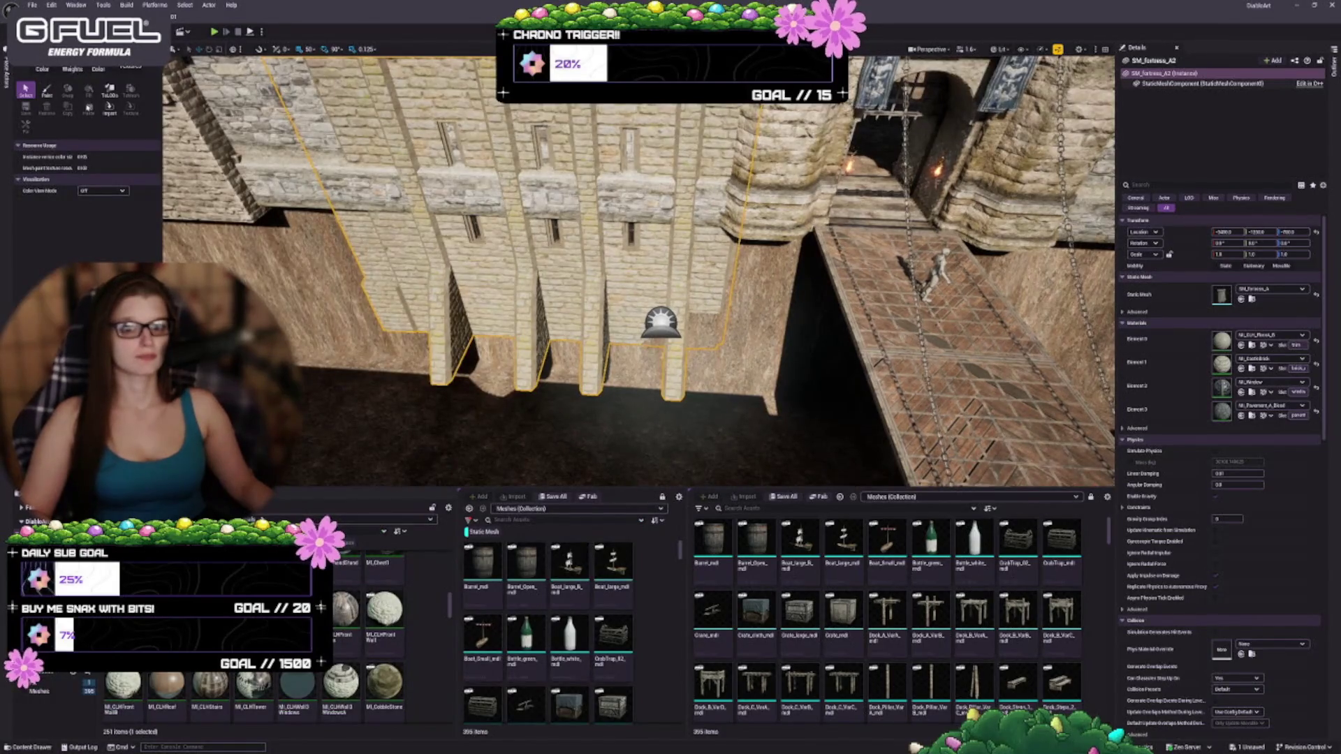
pyautogui.moveTo(504, 261); pyautogui.dragTo(503, 216)
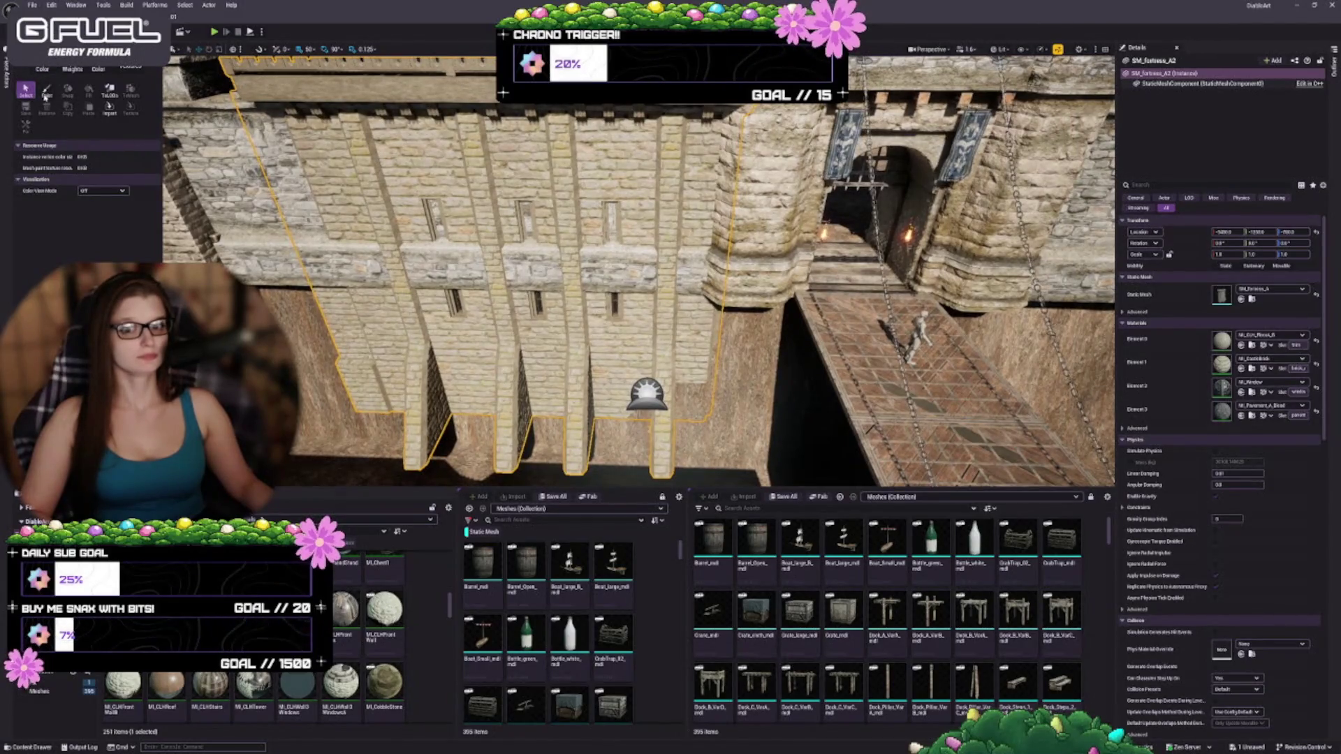
pyautogui.click(46, 93)
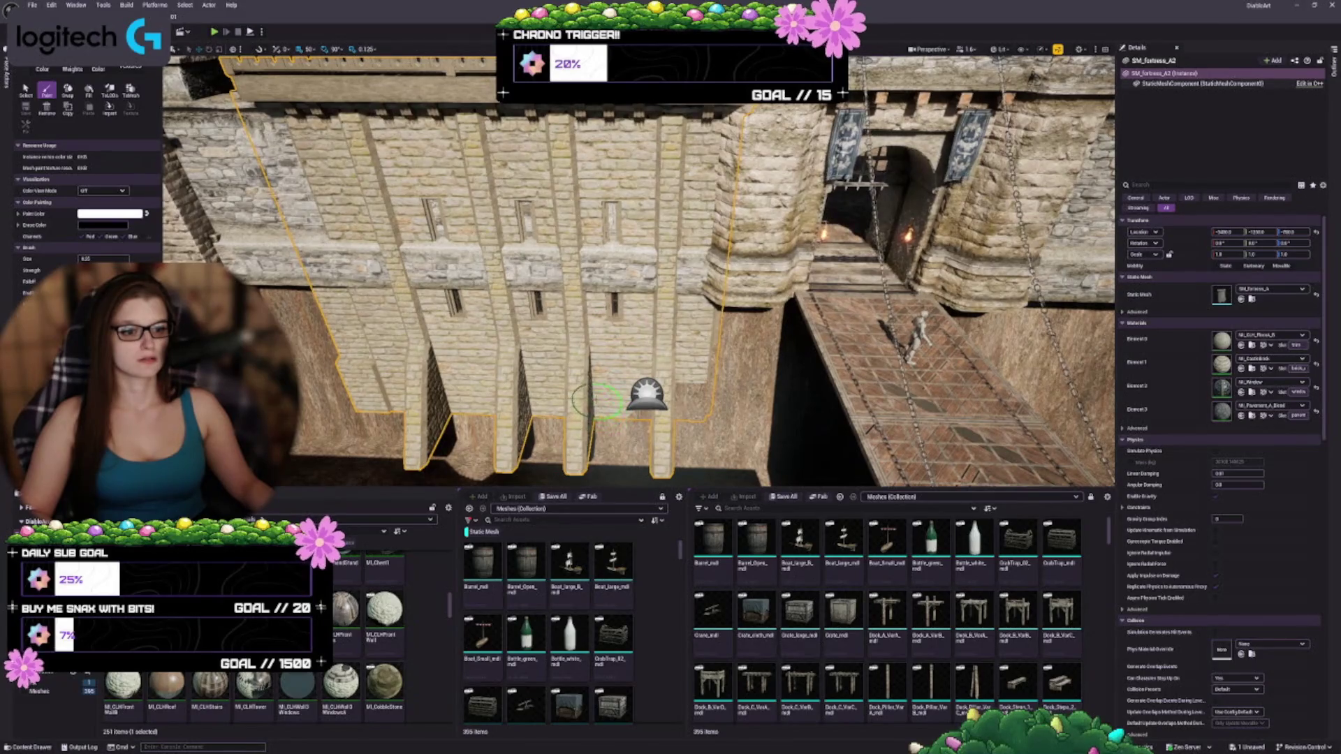
pyautogui.moveTo(586, 428); pyautogui.dragTo(579, 466)
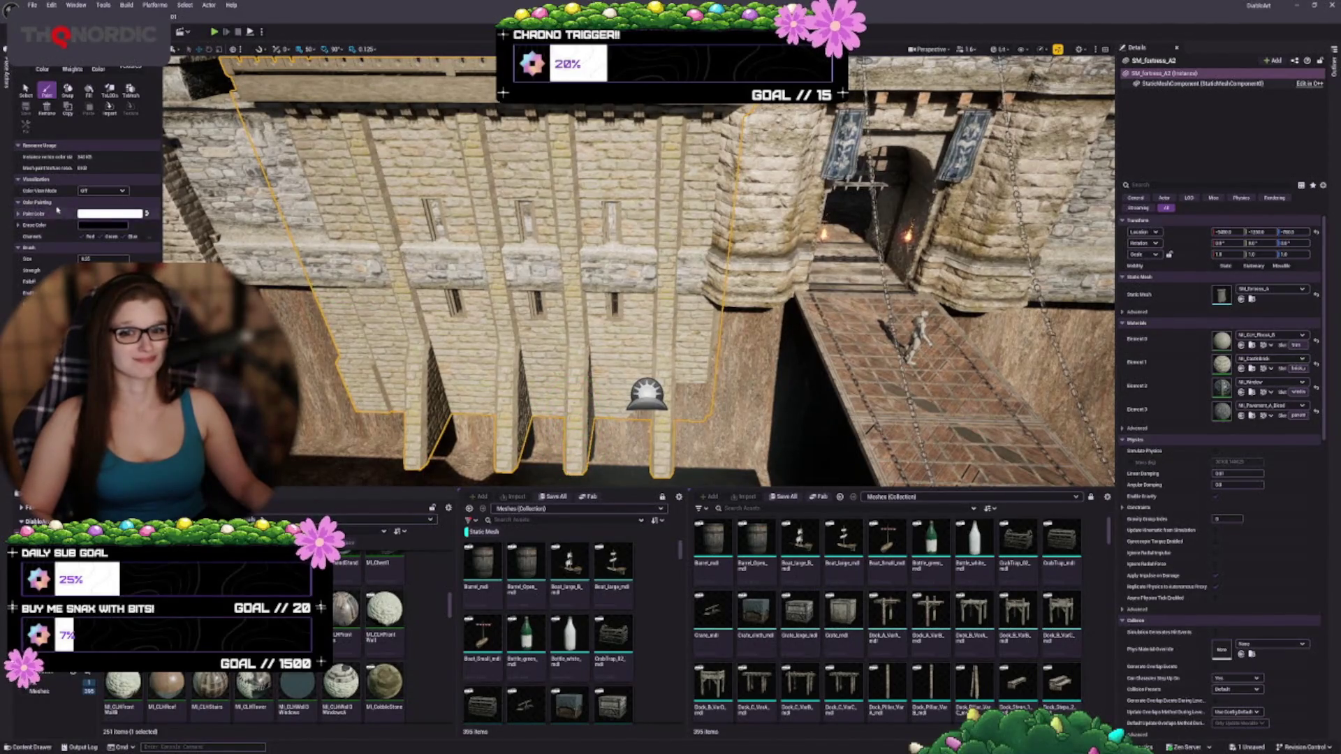
pyautogui.click(84, 190)
# - Preview the RGB and Alpha channels, then paint a stroke in Red Channel view
pyautogui.click(95, 207)
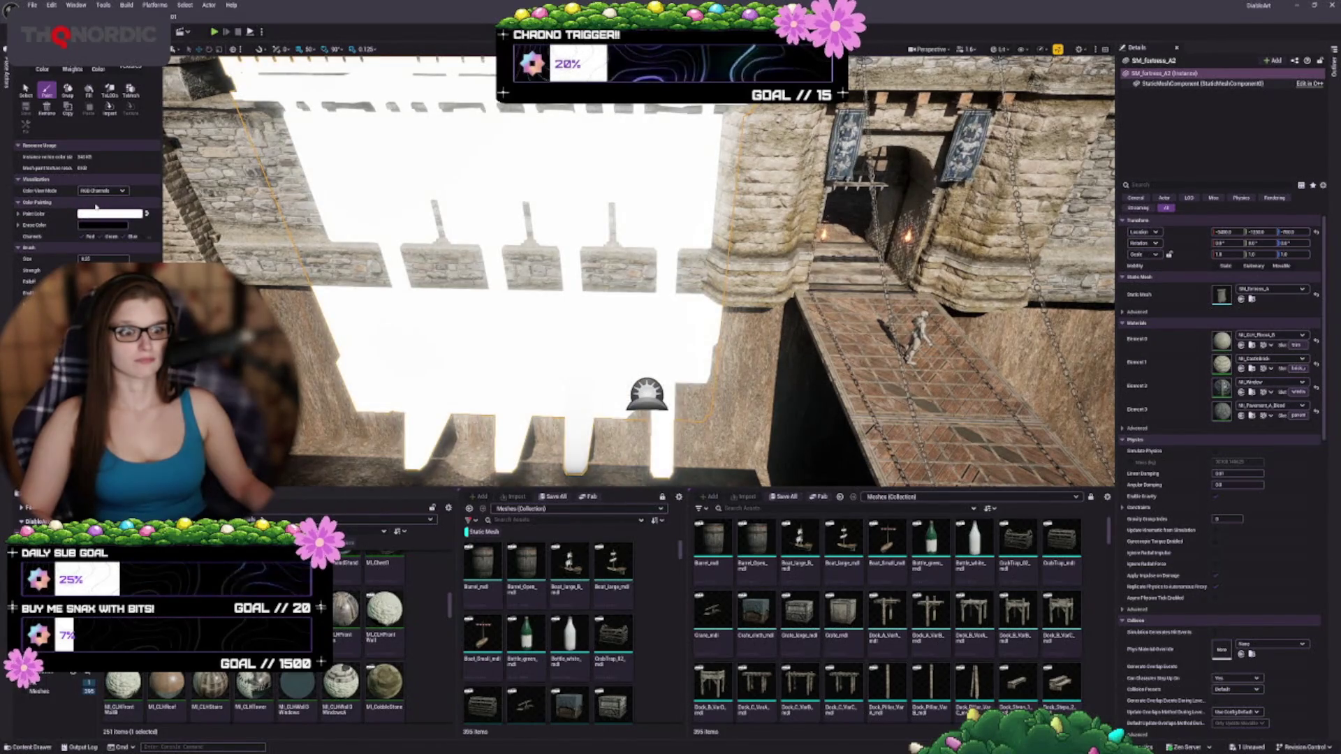
pyautogui.click(101, 190)
pyautogui.click(98, 214)
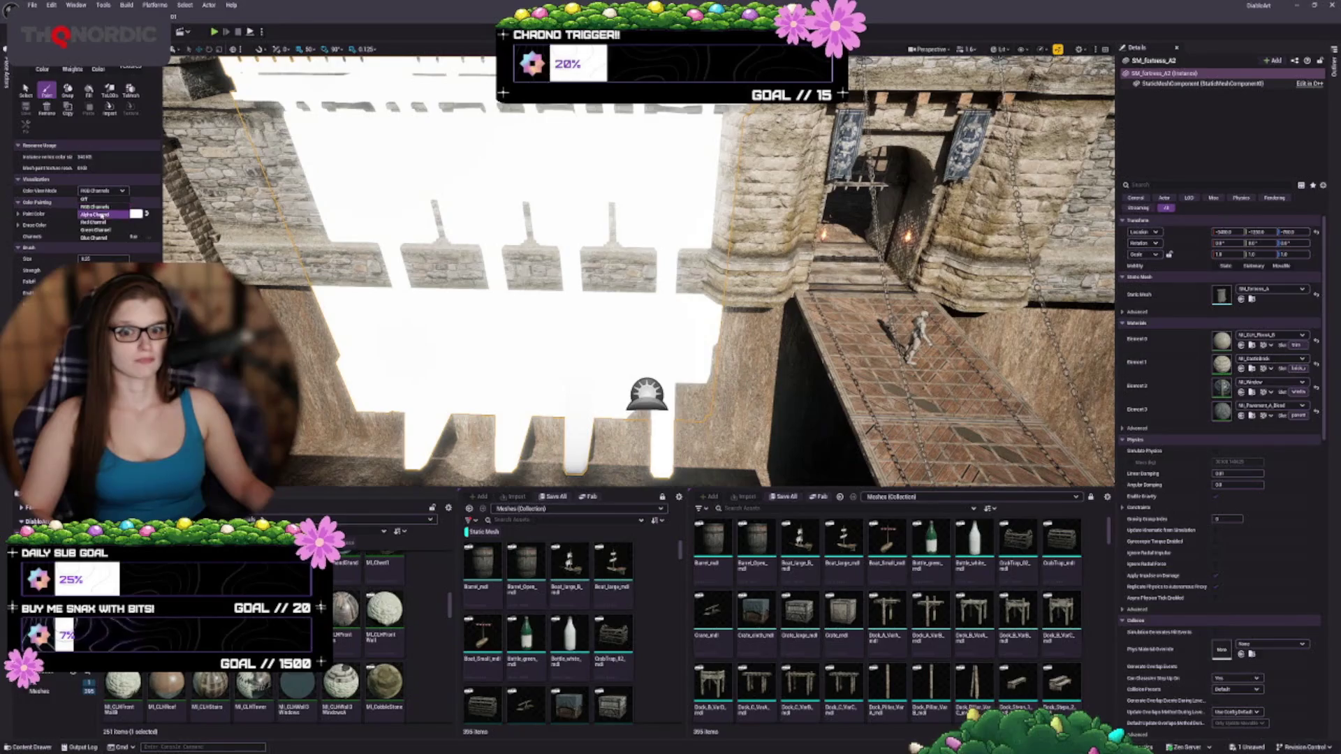
pyautogui.click(101, 190)
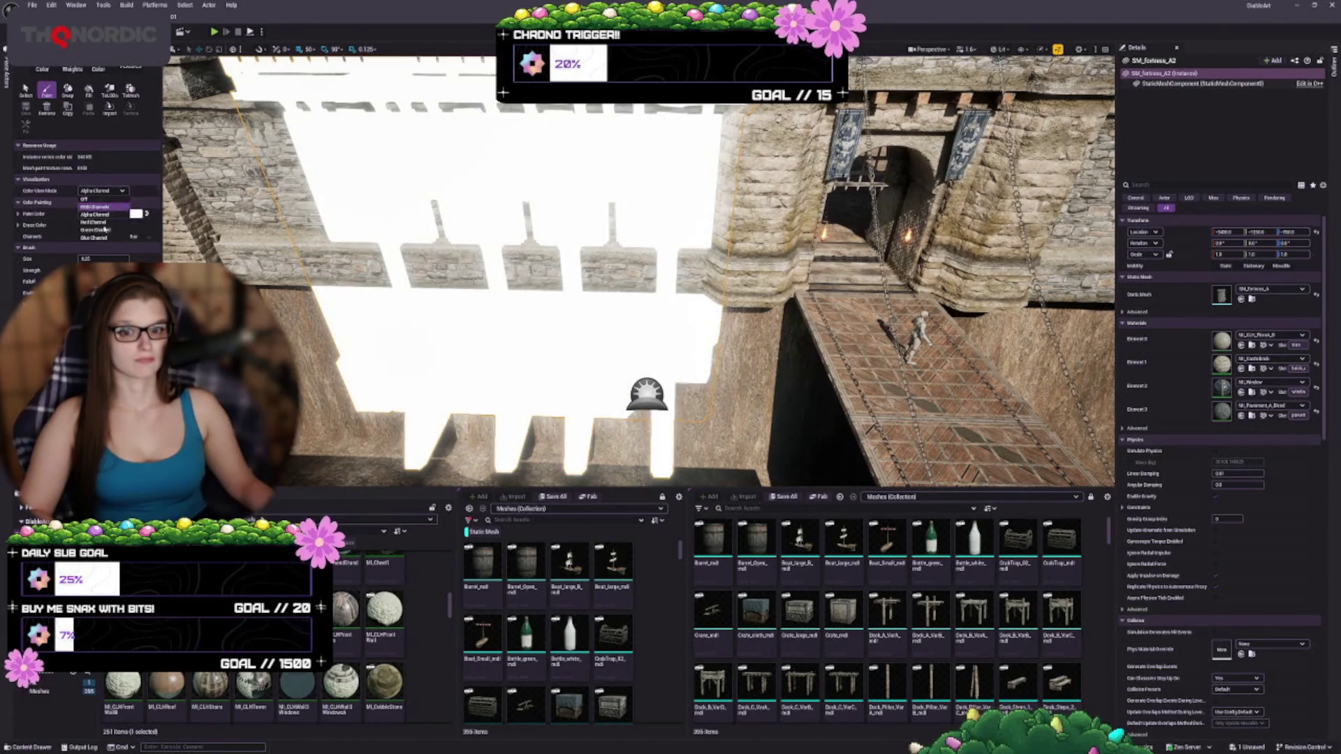
pyautogui.click(100, 225)
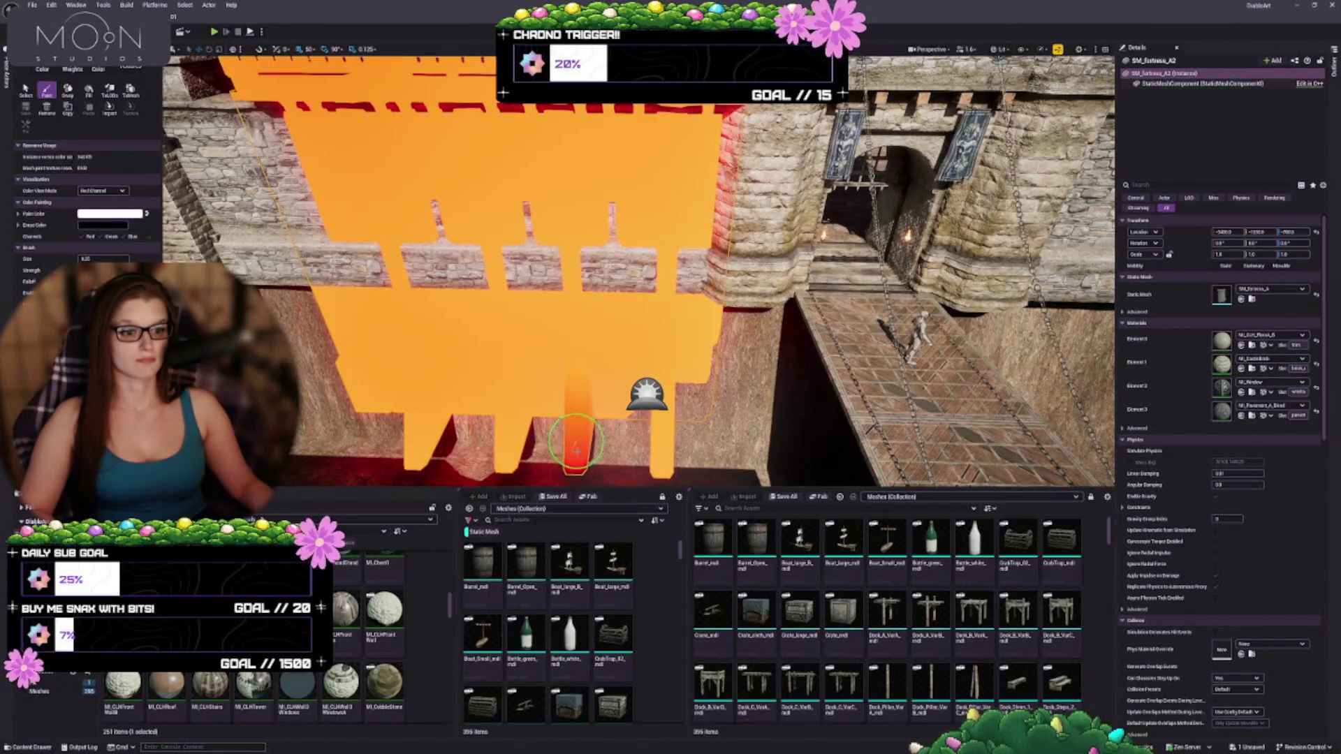
pyautogui.moveTo(569, 461); pyautogui.dragTo(572, 469)
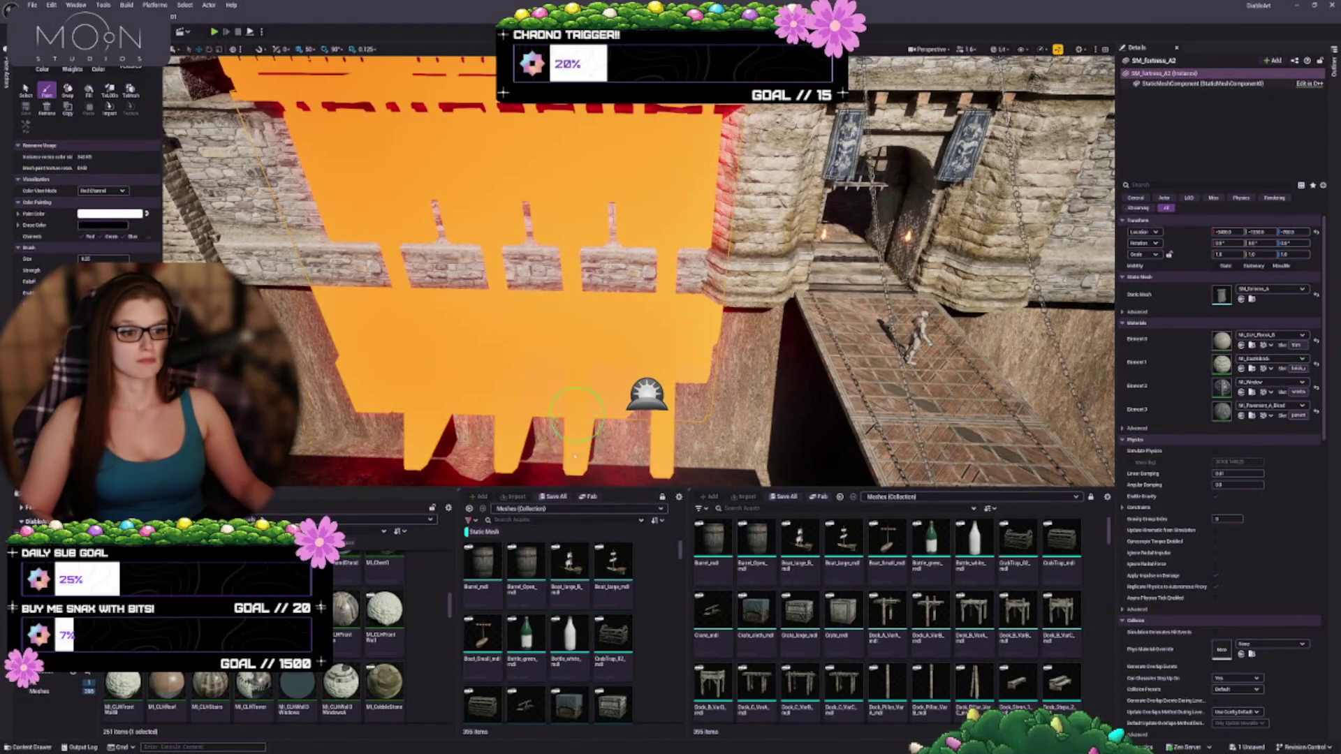
# - Preview the wall's Green and then Blue vertex-colour channels
pyautogui.click(101, 190)
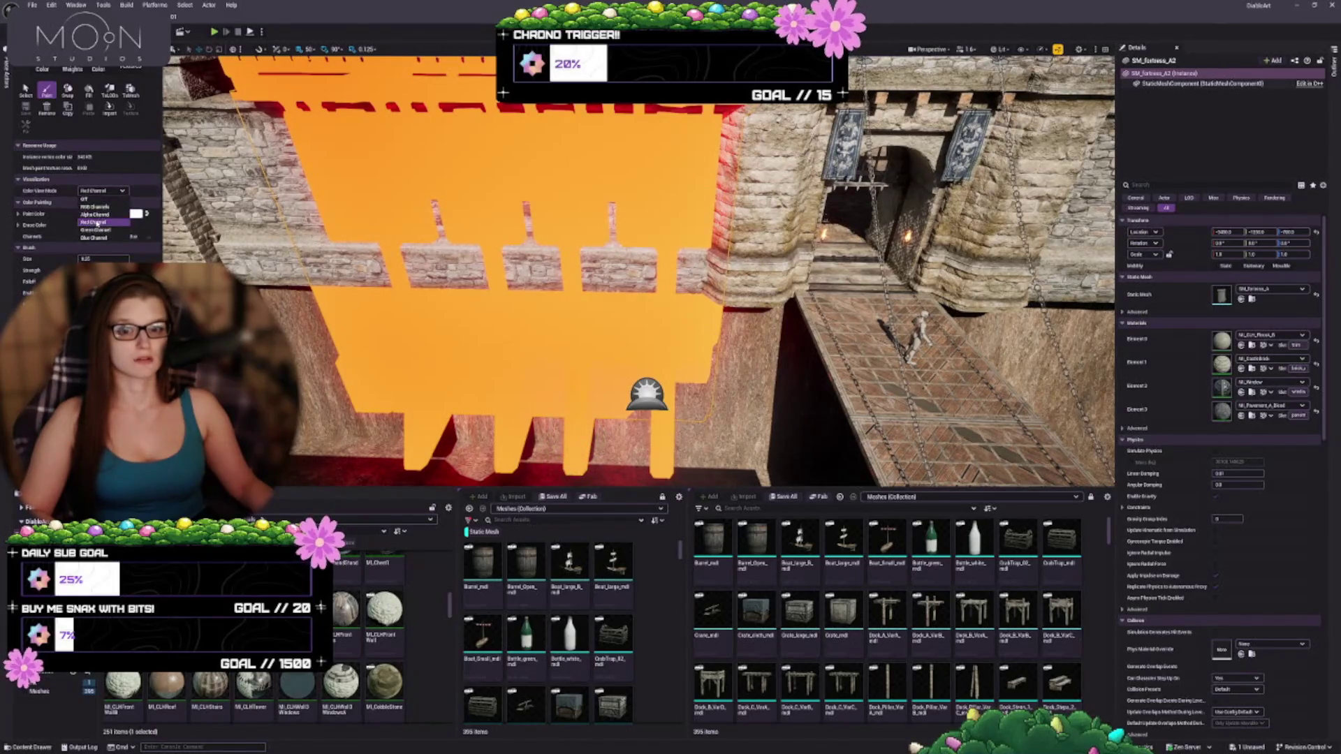
pyautogui.click(96, 230)
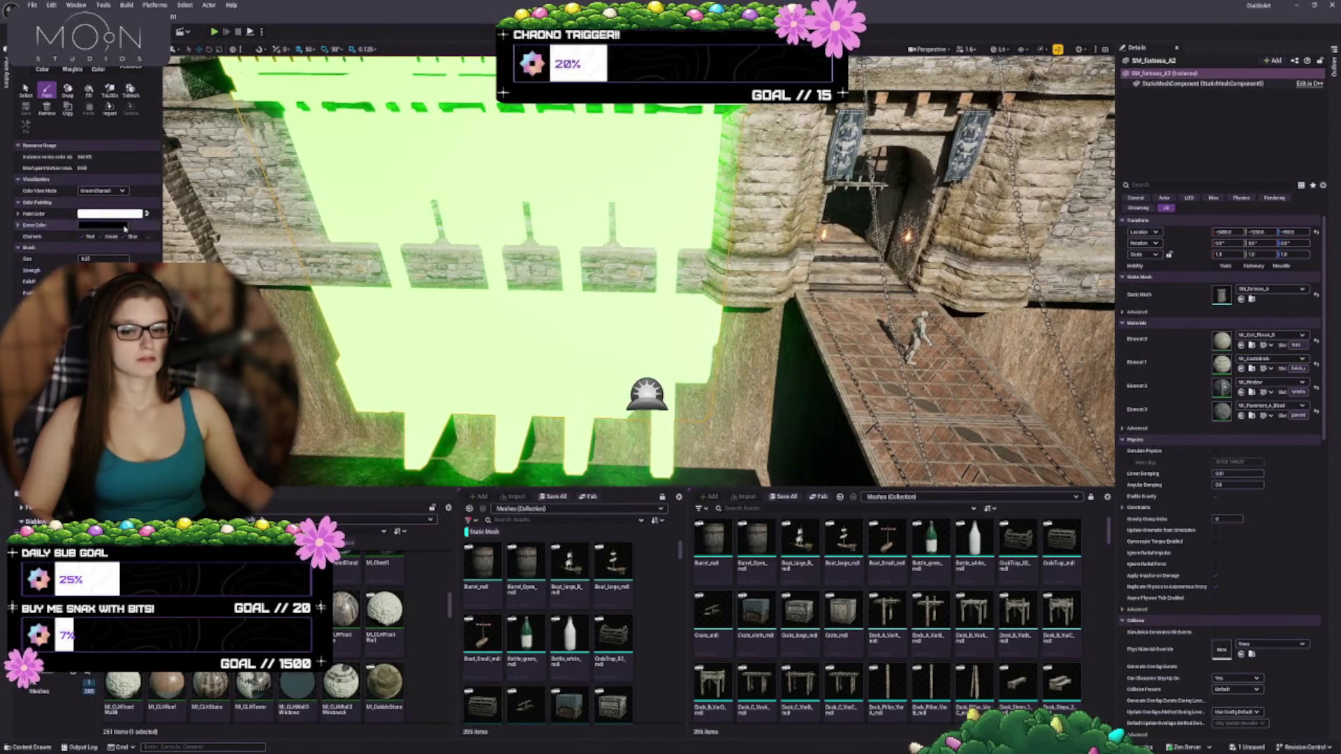
pyautogui.click(102, 190)
pyautogui.click(94, 238)
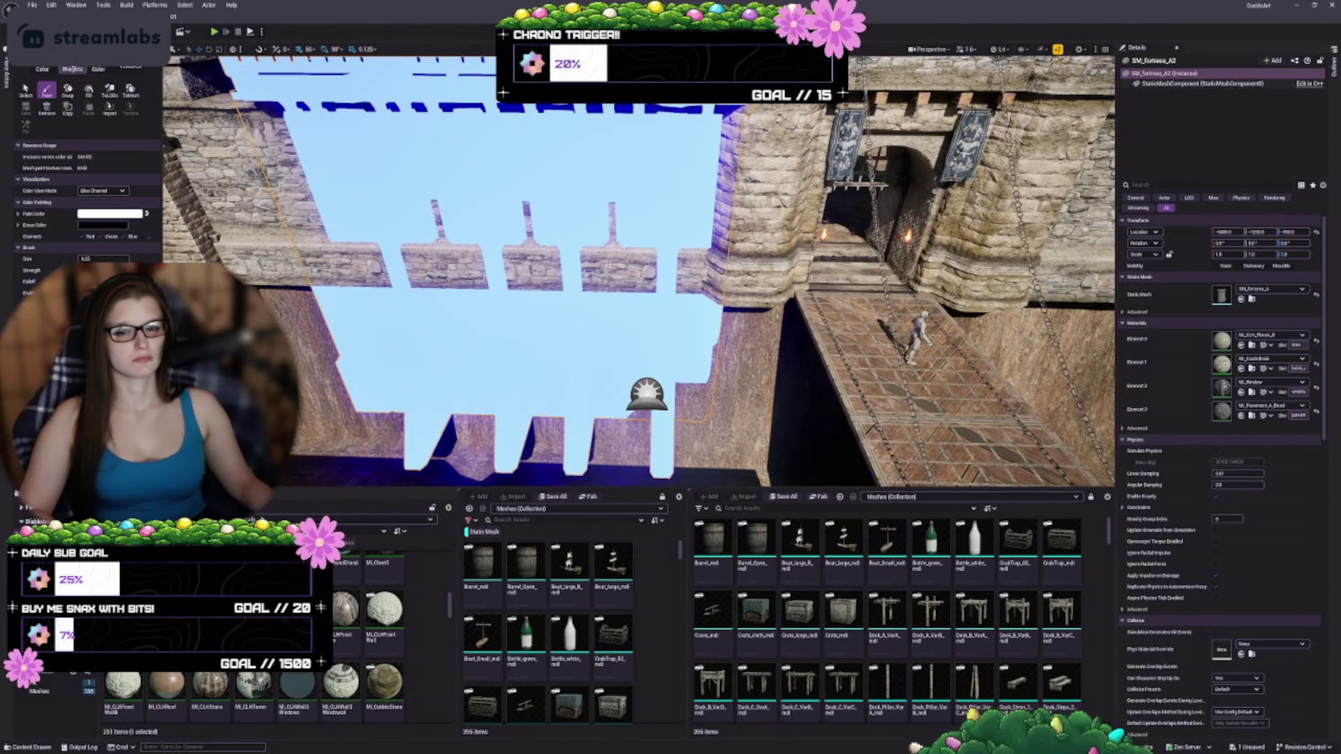
# - Check the Textures tab, return to Colors, and set Color View Mode to Off
pyautogui.click(139, 69)
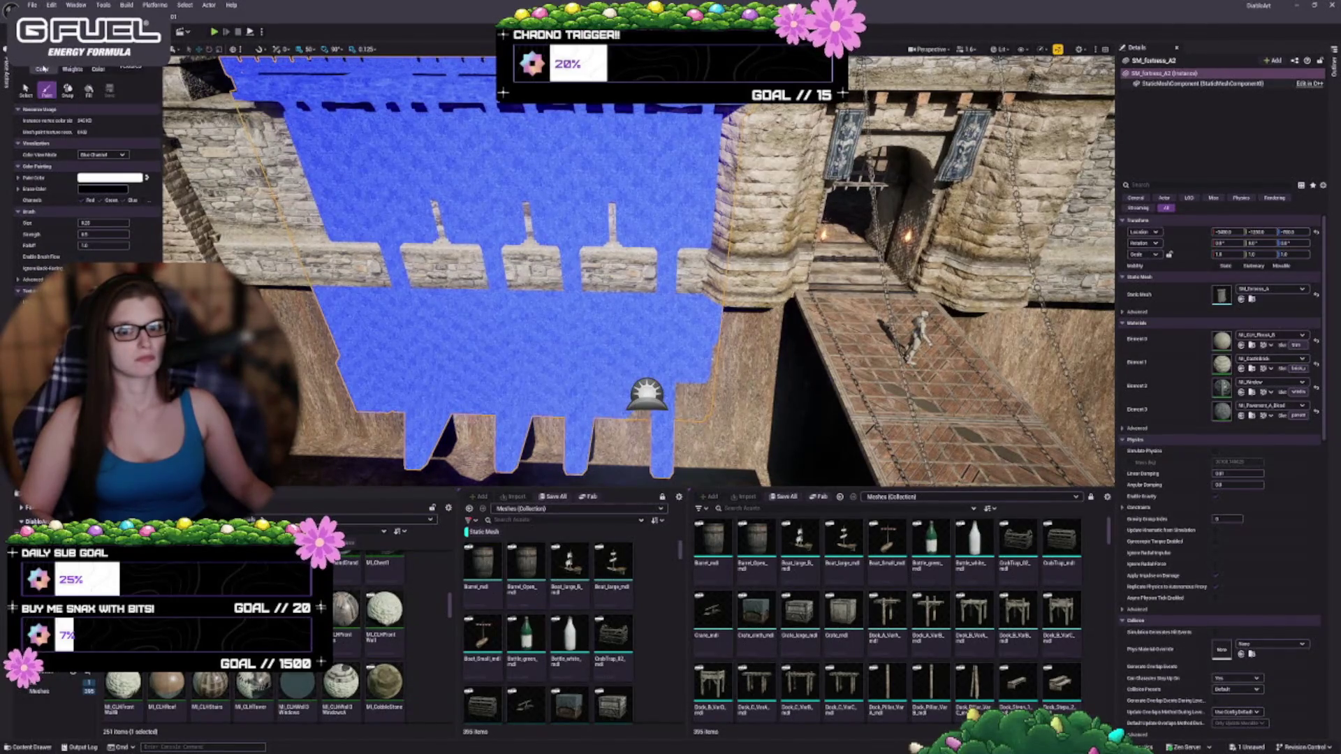
pyautogui.click(43, 69)
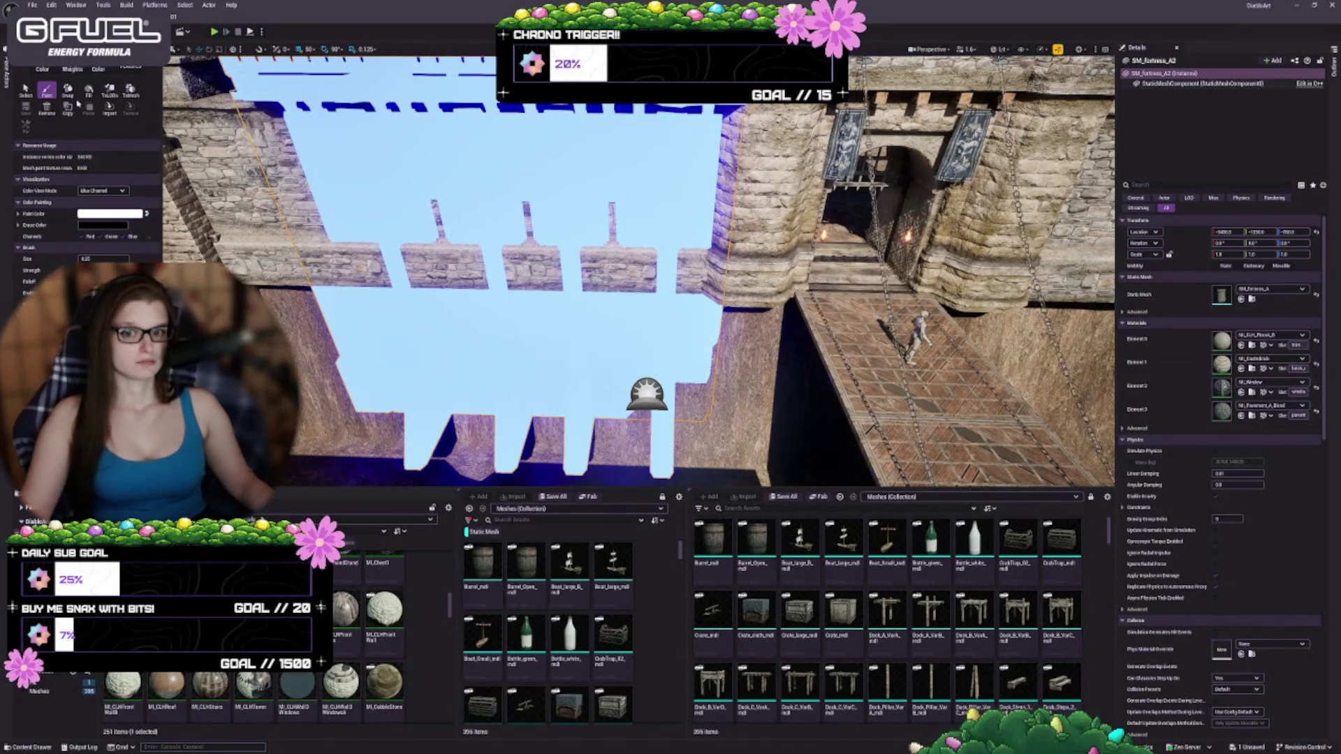
pyautogui.click(100, 191)
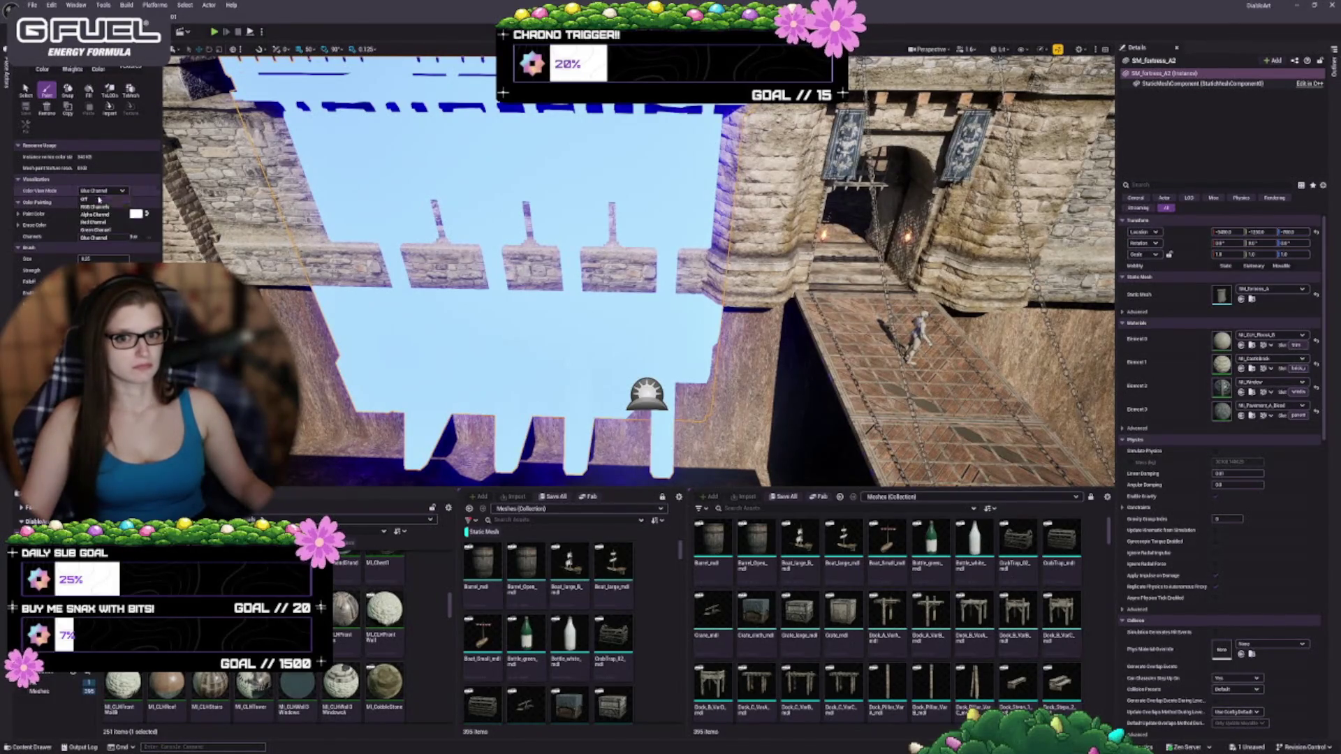
pyautogui.click(98, 202)
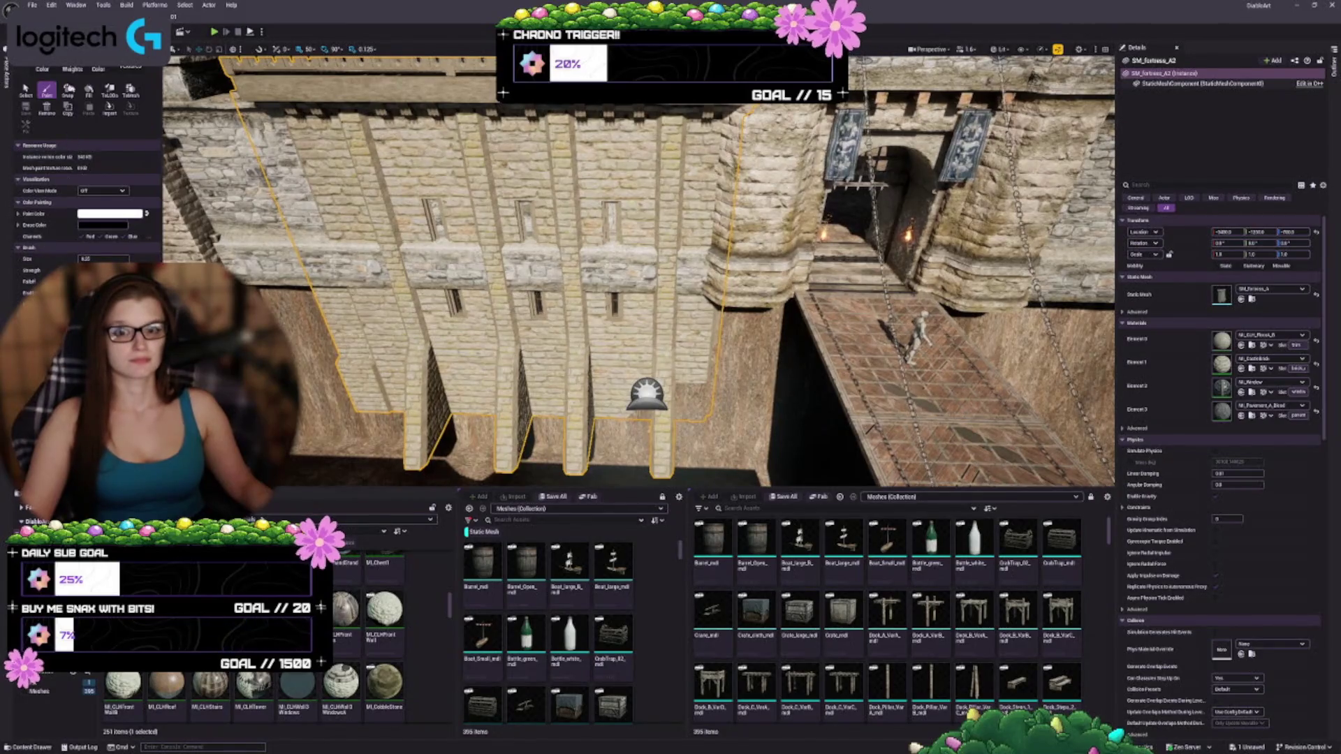
# - Select SM_Gate in Selection Mode, focus it with F, and return to Mesh Paint mode
pyautogui.click(83, 32)
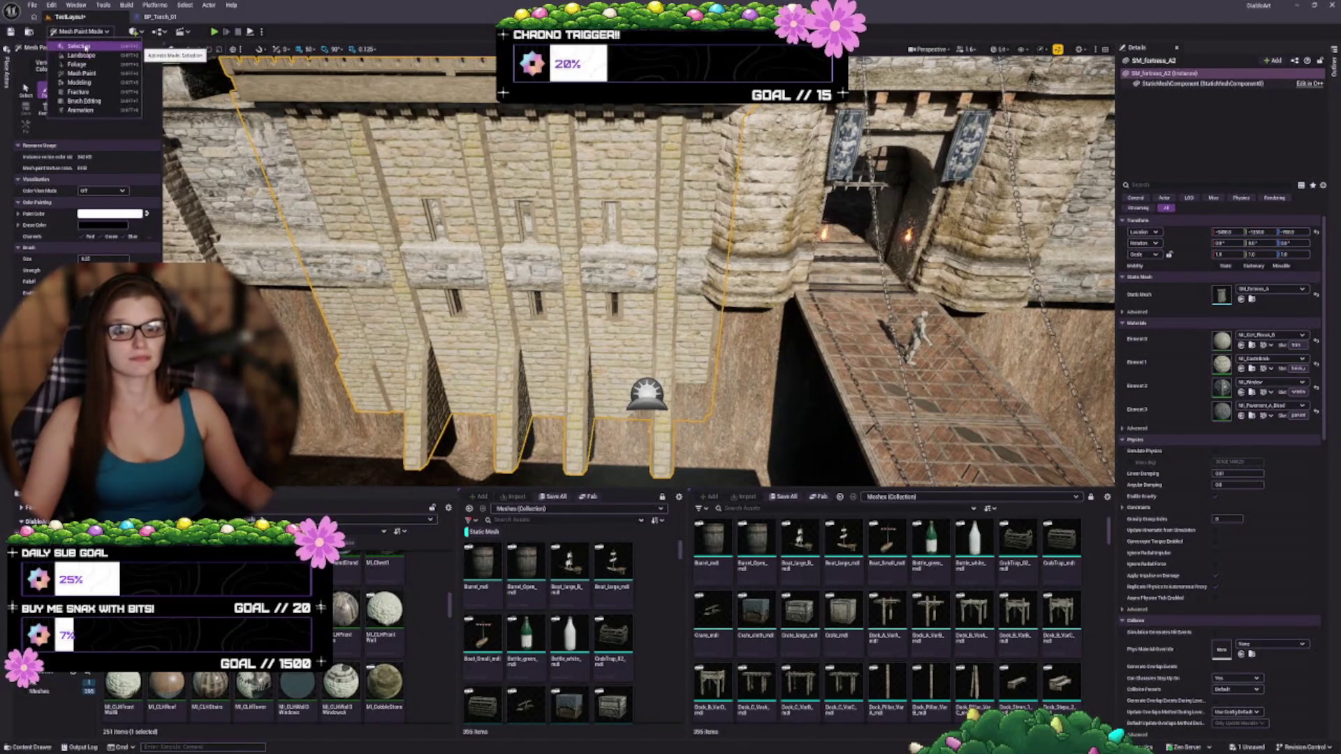
pyautogui.click(88, 56)
pyautogui.click(667, 178)
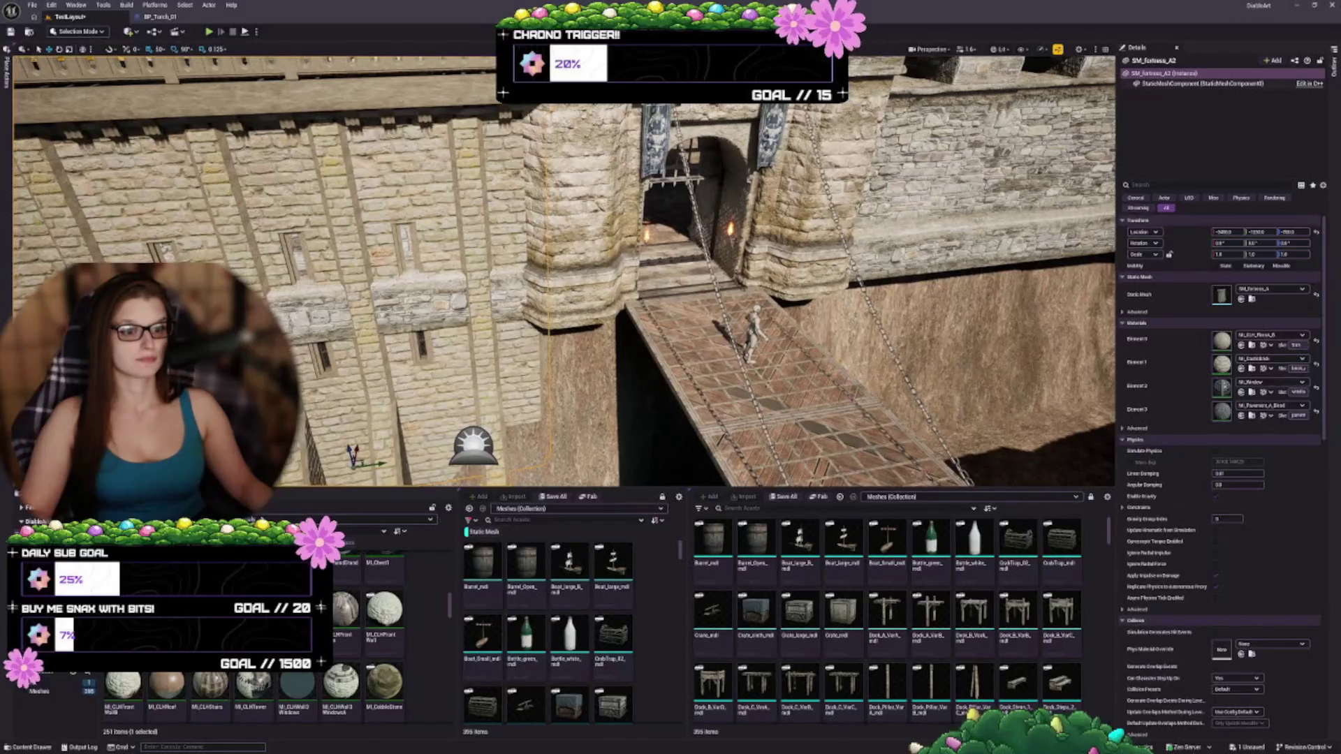
pyautogui.press('f')
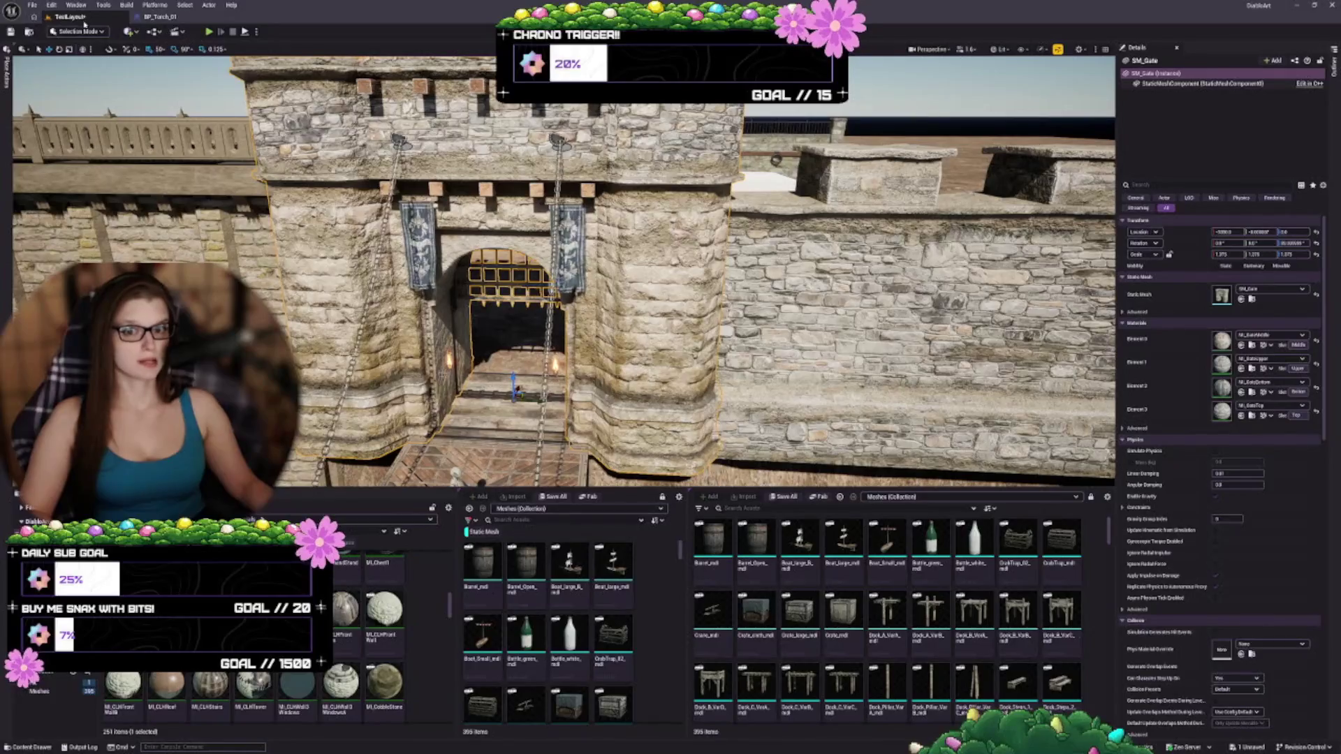
pyautogui.click(80, 31)
pyautogui.click(83, 73)
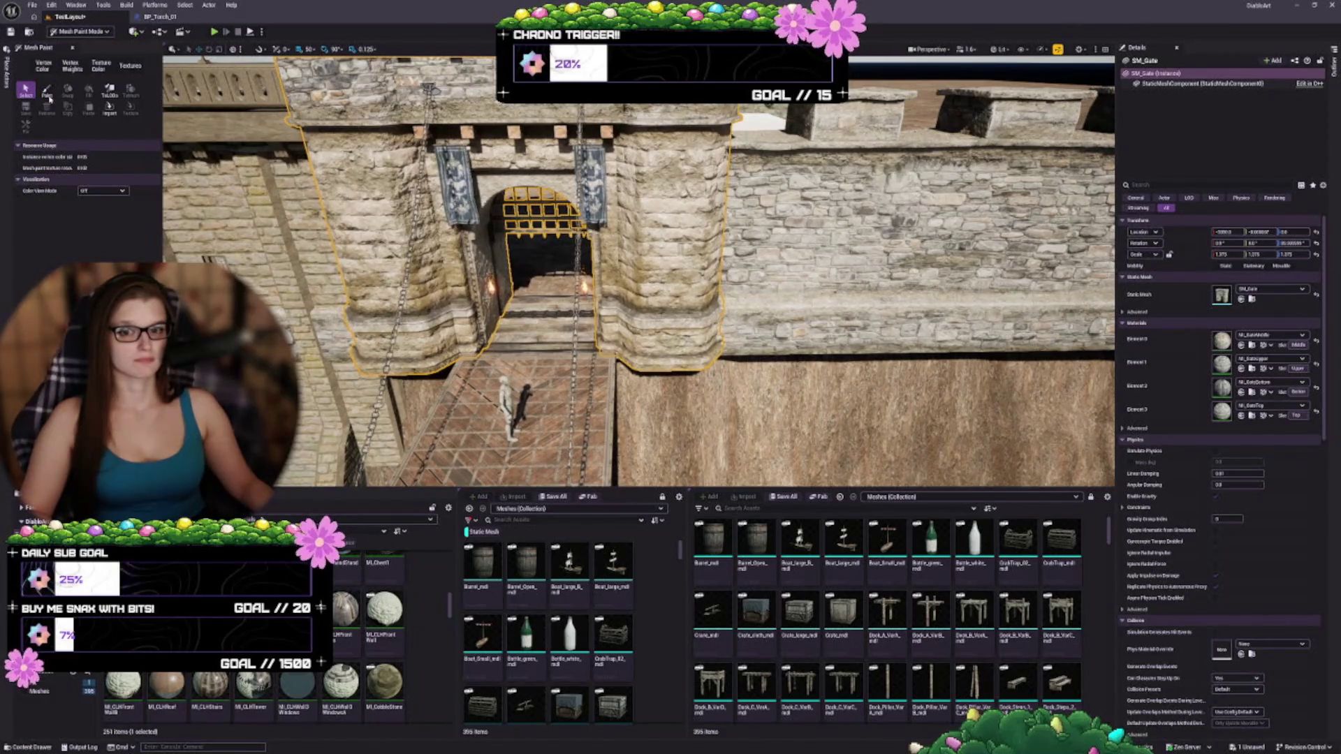
# - Preview the gate's RGB, Alpha, Red, Green and Blue channels, then set Color View Mode to Off
pyautogui.click(46, 90)
pyautogui.click(103, 190)
pyautogui.click(97, 209)
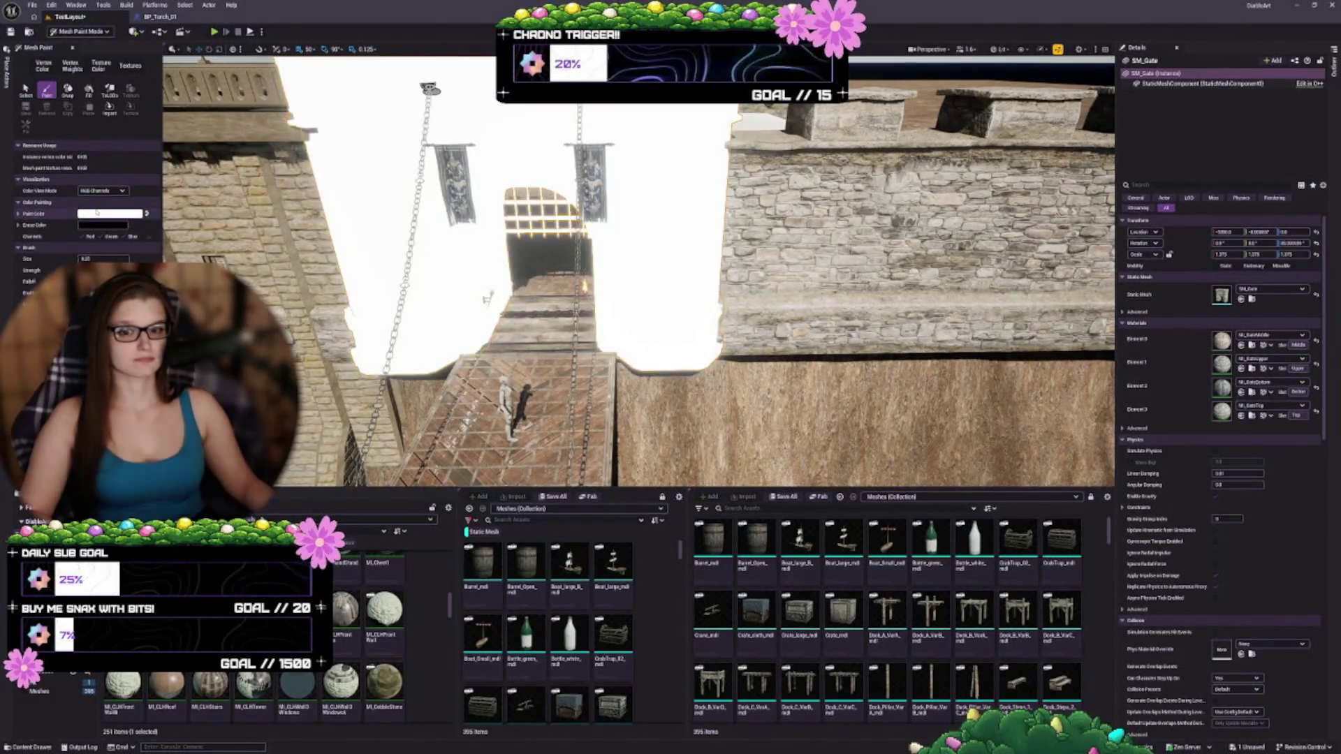
pyautogui.click(103, 190)
pyautogui.click(97, 214)
pyautogui.click(103, 190)
pyautogui.click(94, 222)
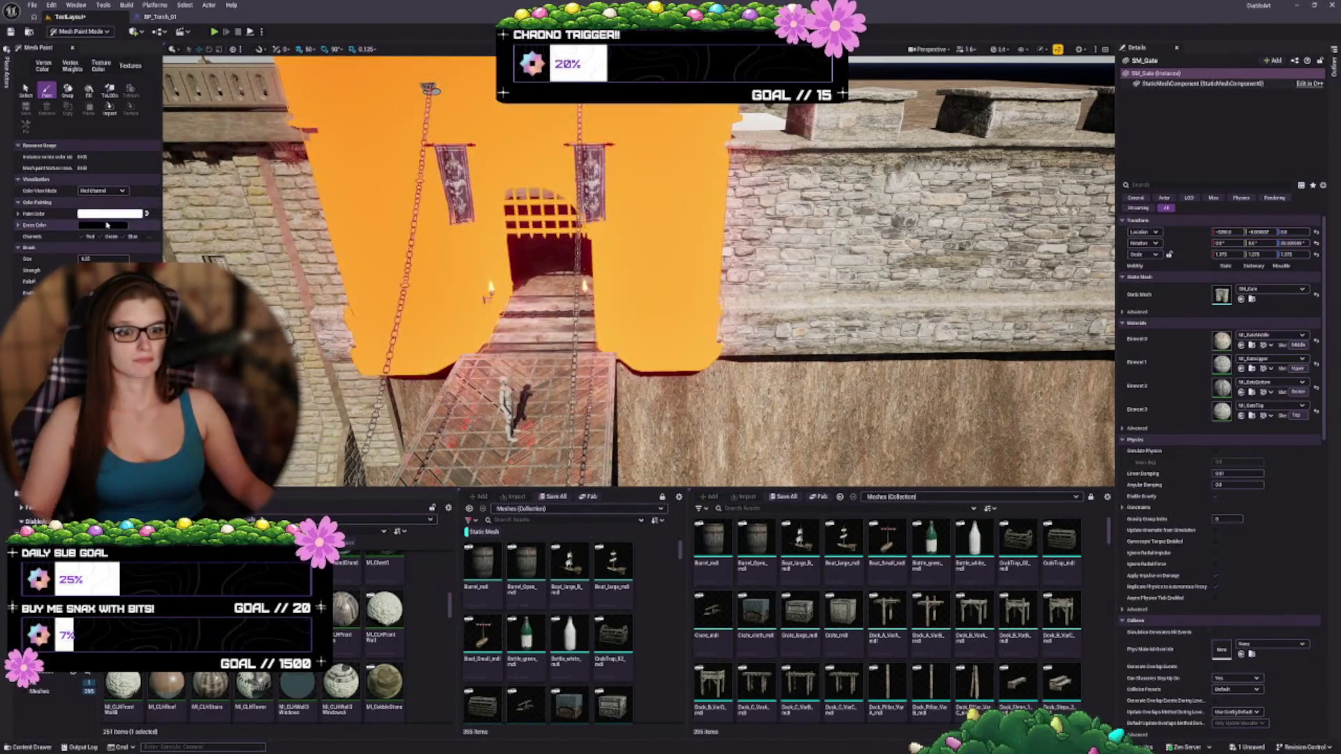
pyautogui.click(103, 190)
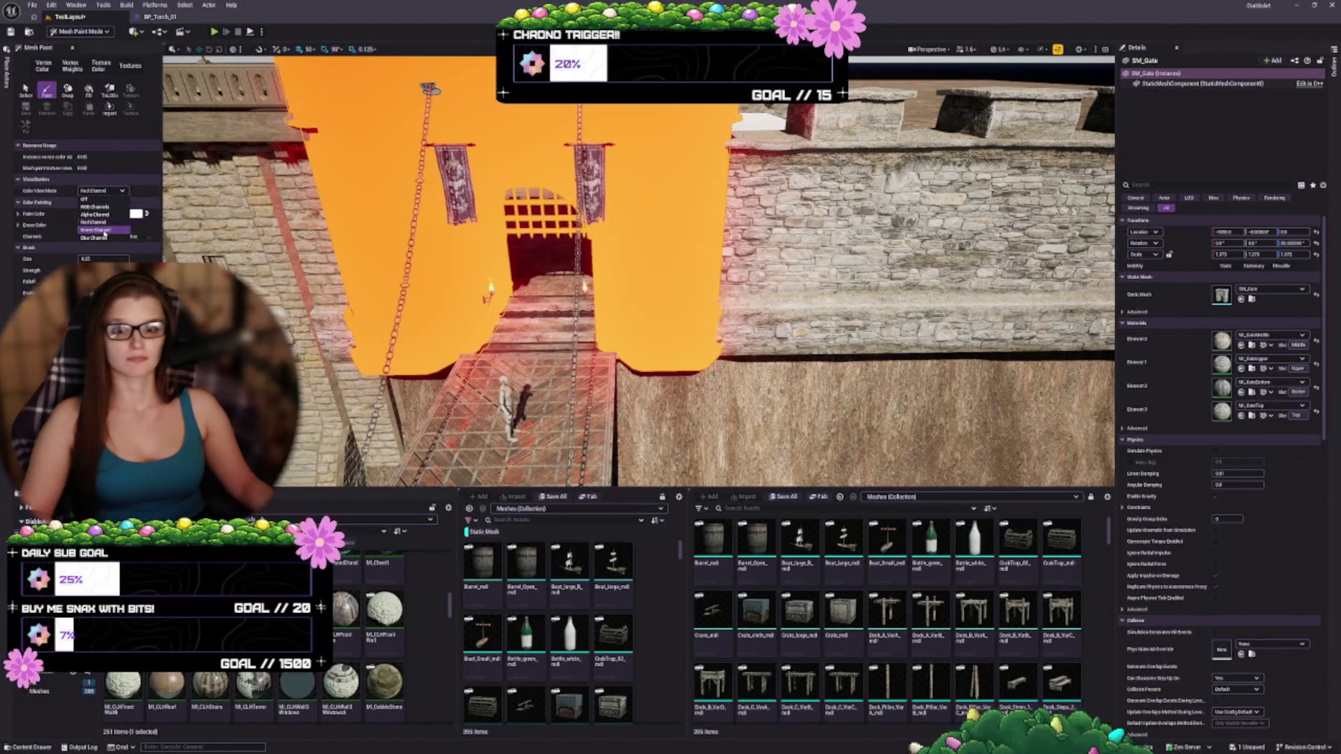
pyautogui.click(97, 228)
pyautogui.click(103, 190)
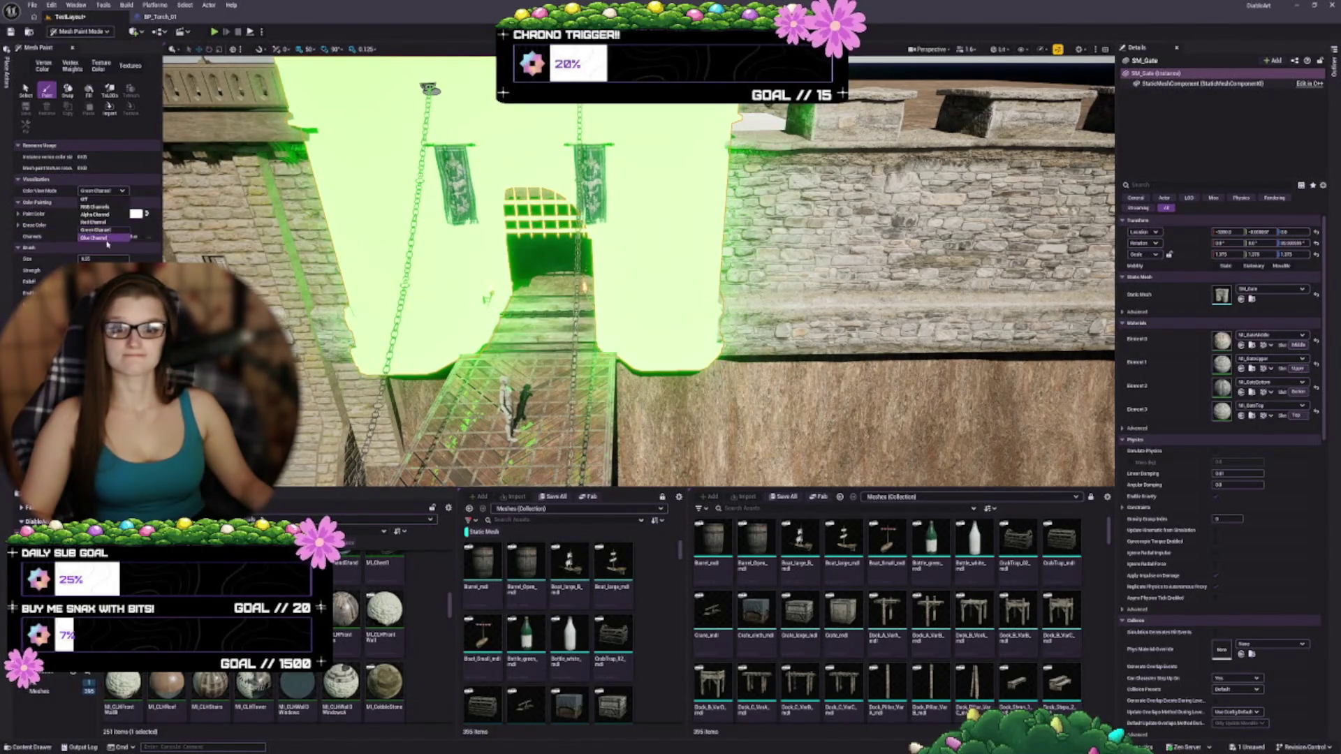
pyautogui.click(105, 237)
pyautogui.click(103, 190)
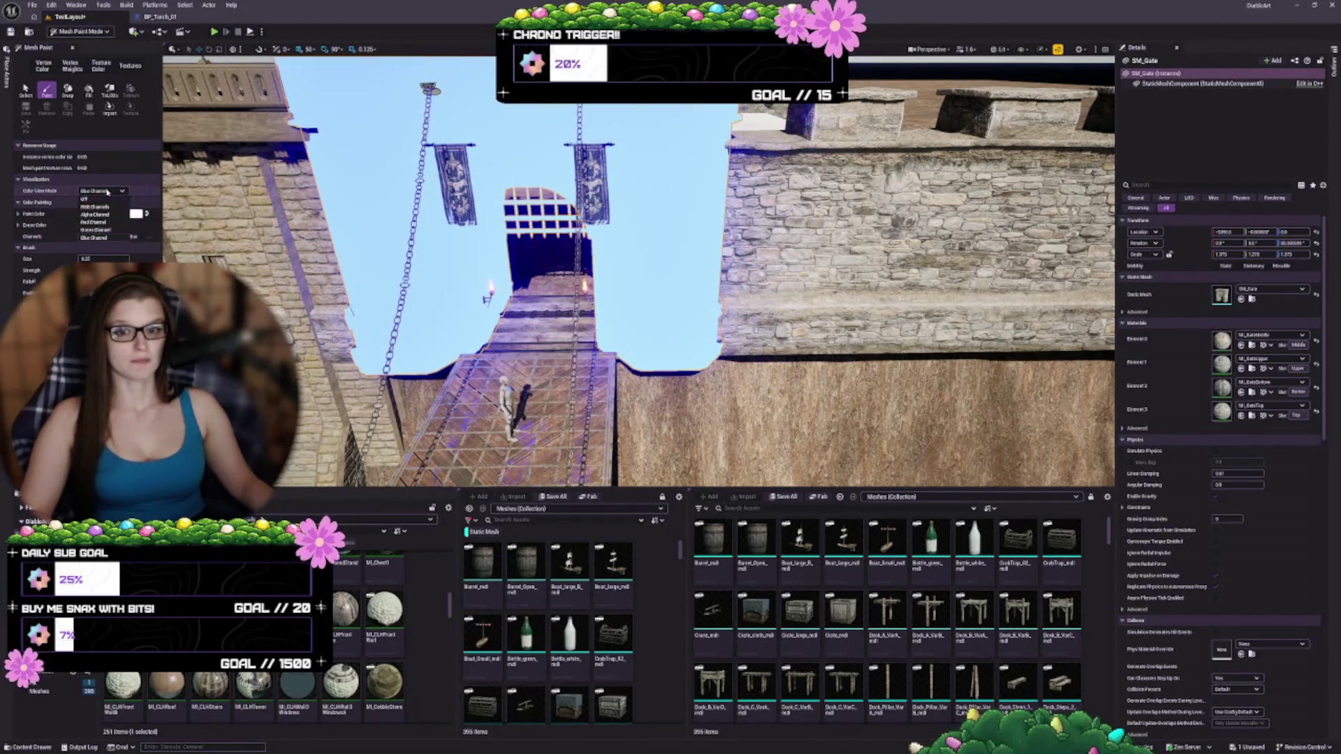
pyautogui.click(104, 198)
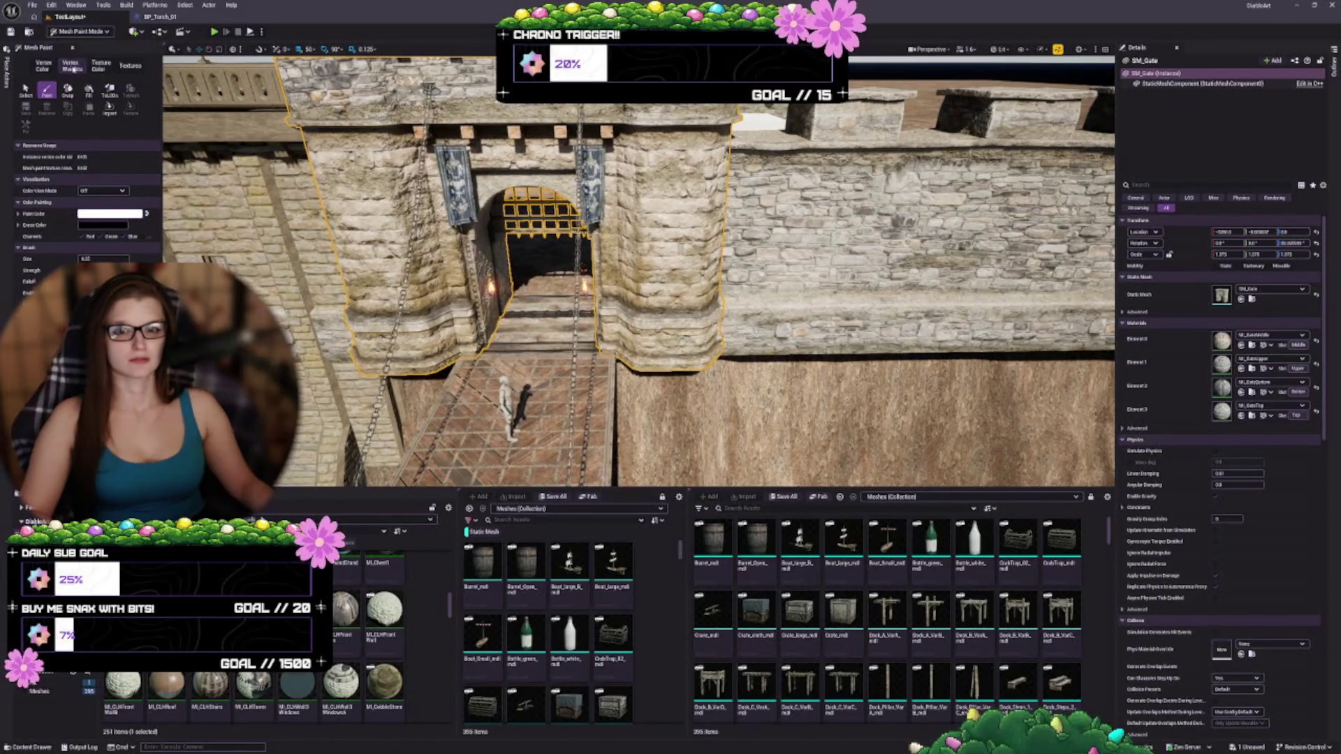
# - In the Vertex Weights tab, cycle the gate's channel views and settle on RGB Channels
pyautogui.click(72, 65)
pyautogui.click(103, 173)
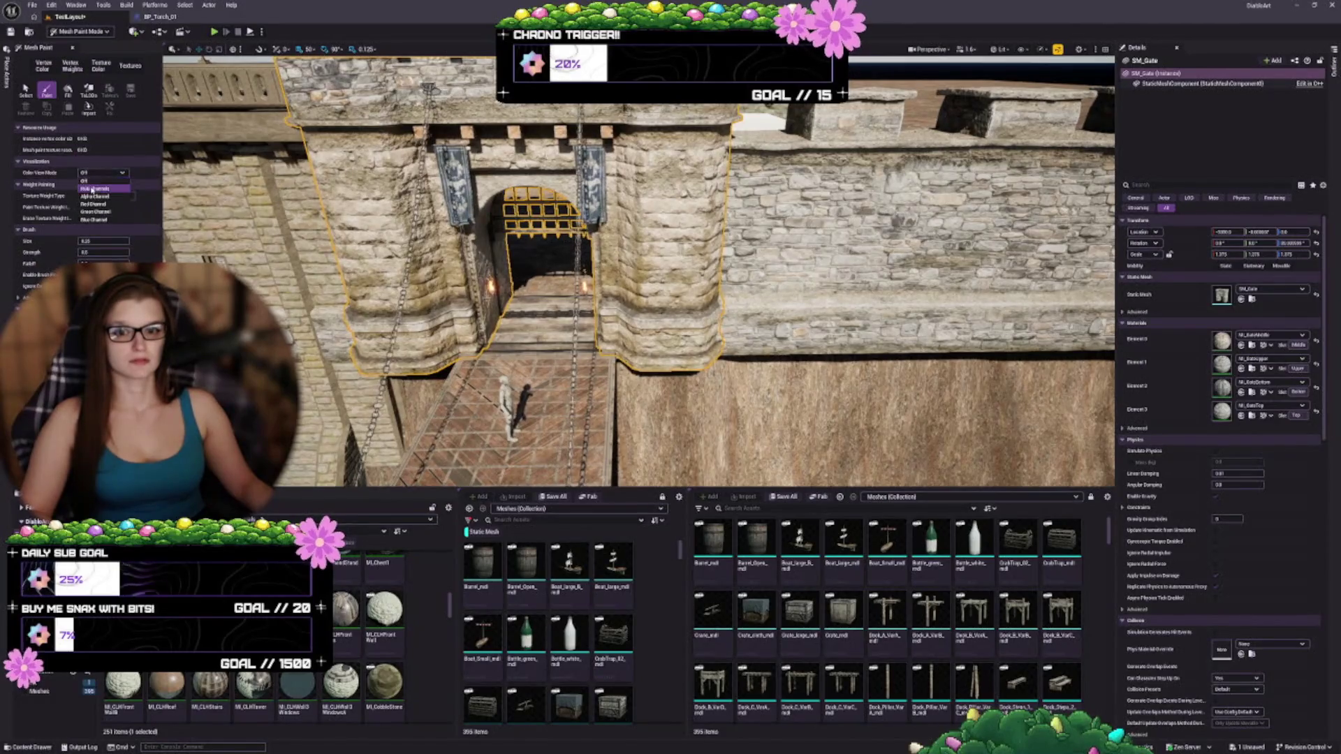
pyautogui.click(92, 191)
pyautogui.click(103, 172)
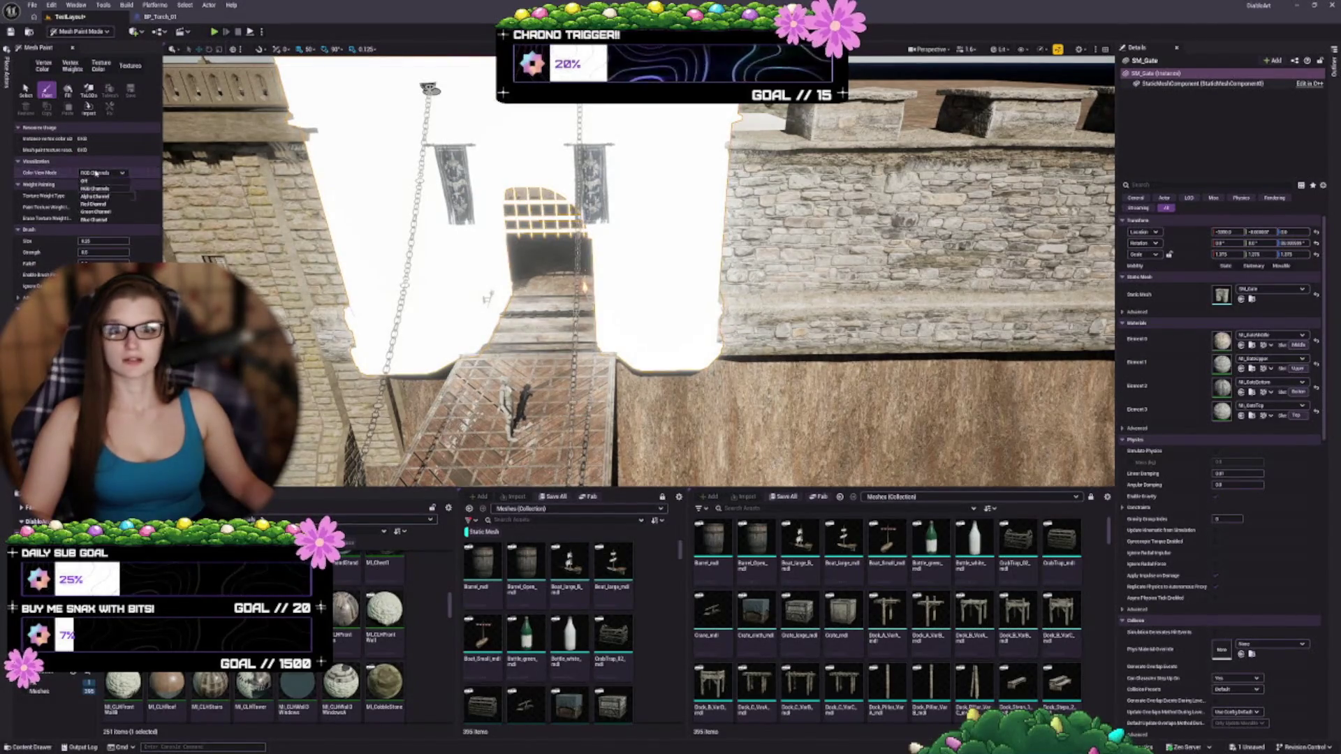
pyautogui.click(96, 198)
pyautogui.click(103, 172)
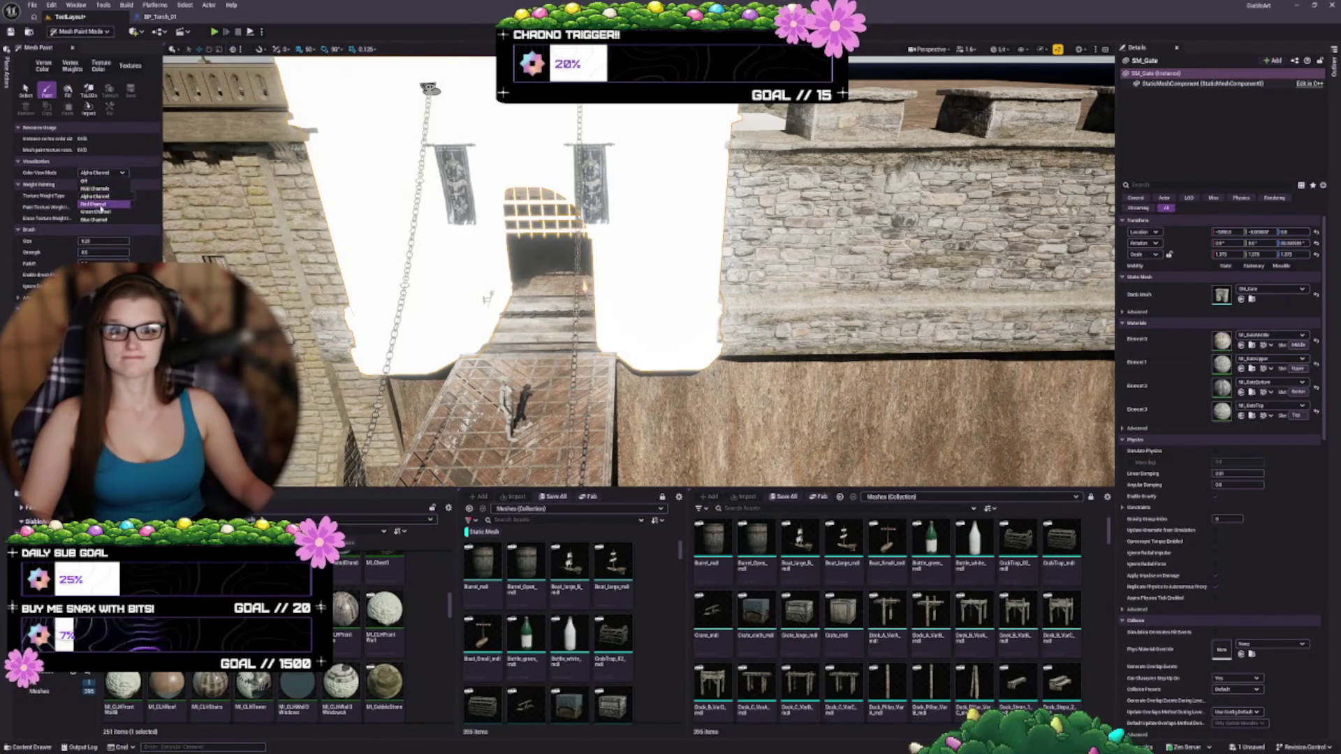
pyautogui.click(98, 206)
pyautogui.click(103, 173)
pyautogui.click(97, 211)
pyautogui.click(103, 172)
pyautogui.click(98, 189)
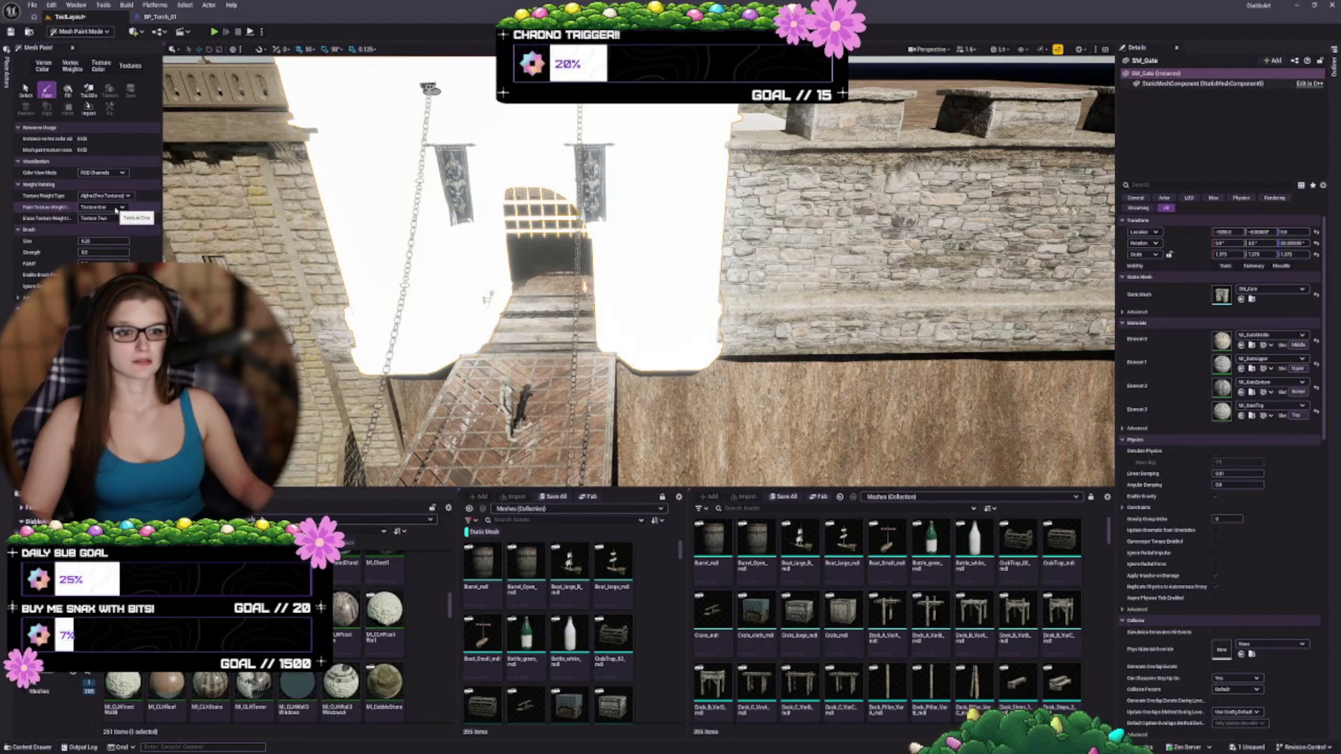
pyautogui.click(102, 66)
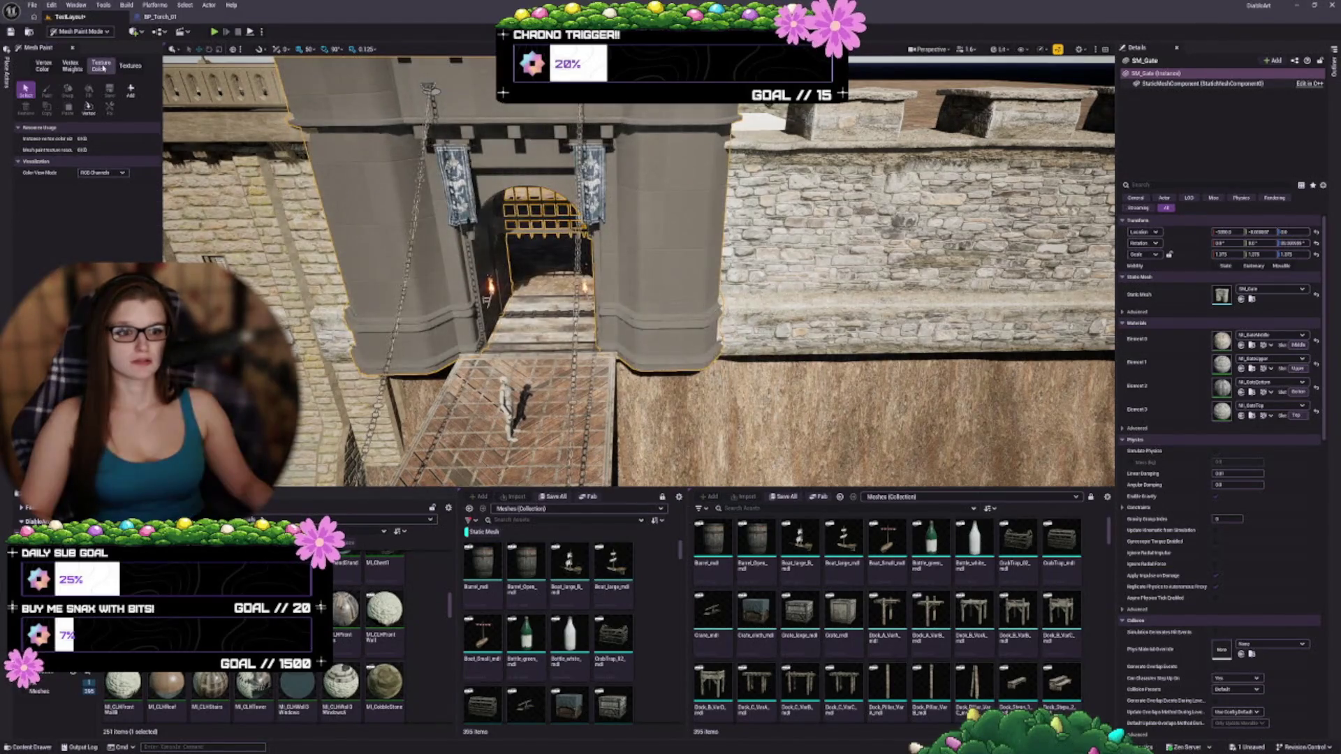
# - Put the gate in Textures painting with the Paint tool and Color View Mode set to Off
pyautogui.click(126, 66)
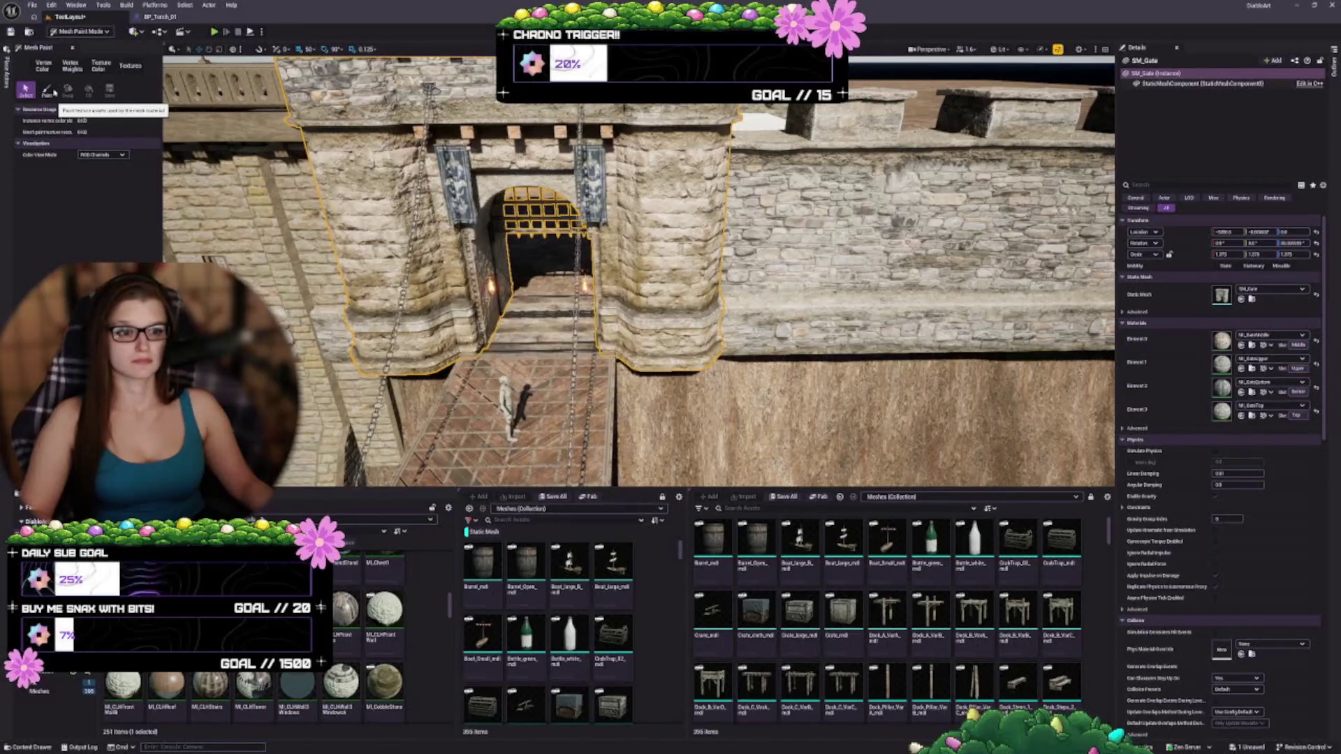
pyautogui.click(46, 91)
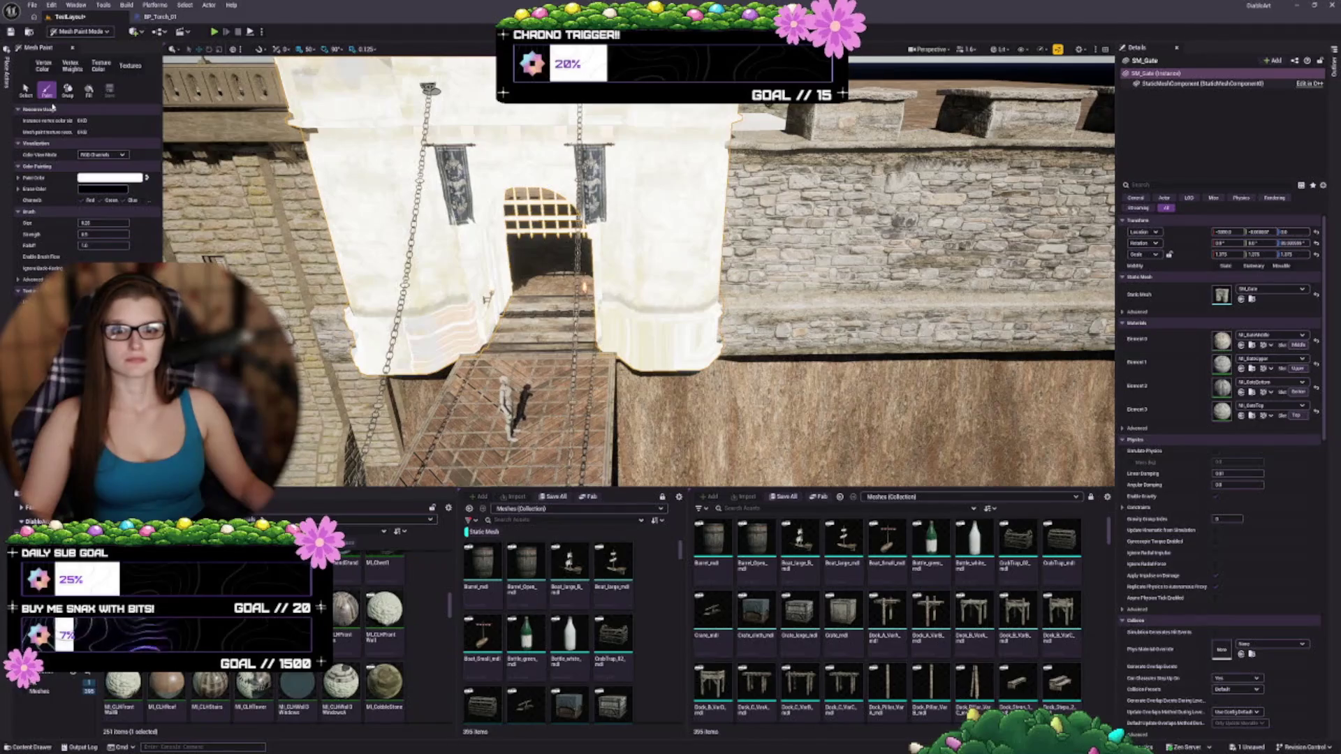
pyautogui.click(102, 154)
pyautogui.click(93, 167)
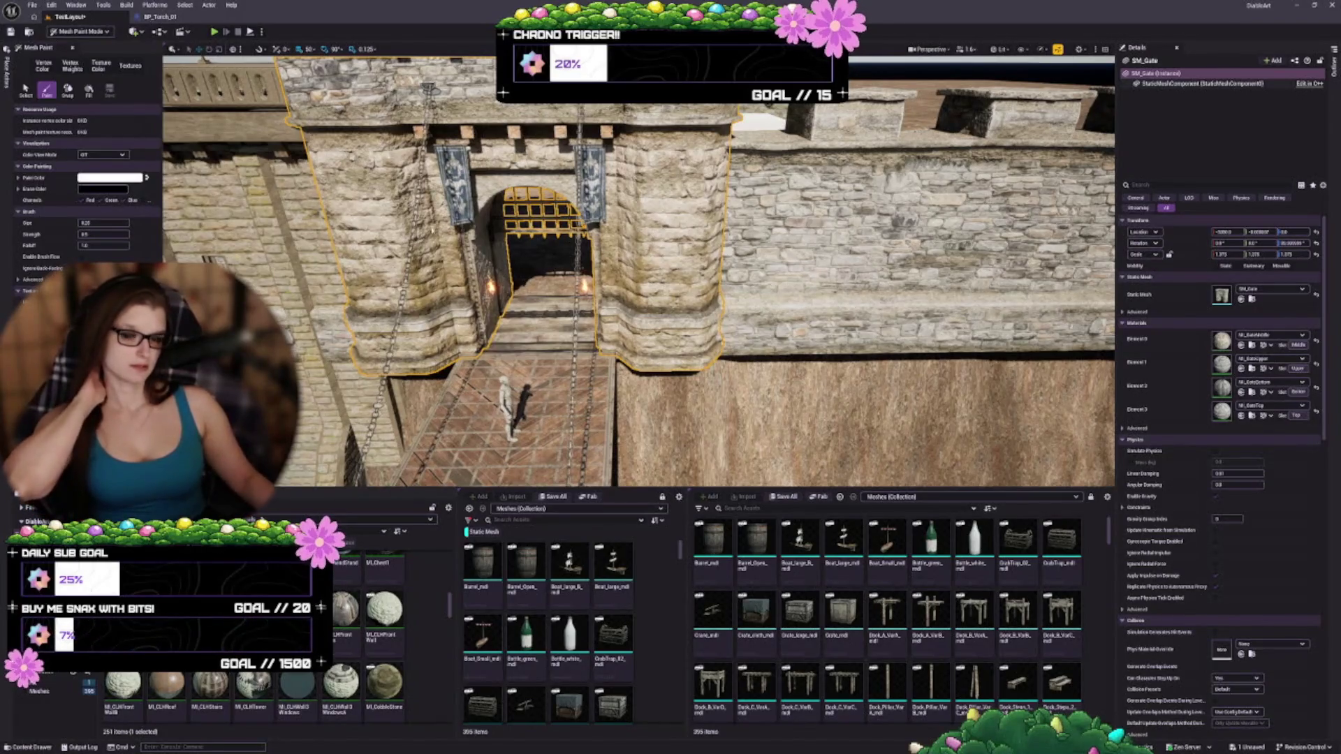
# - Zoom in on the gate towers and open MedCastle > Textures in the Content Browser
pyautogui.scroll(10, 639, 273)
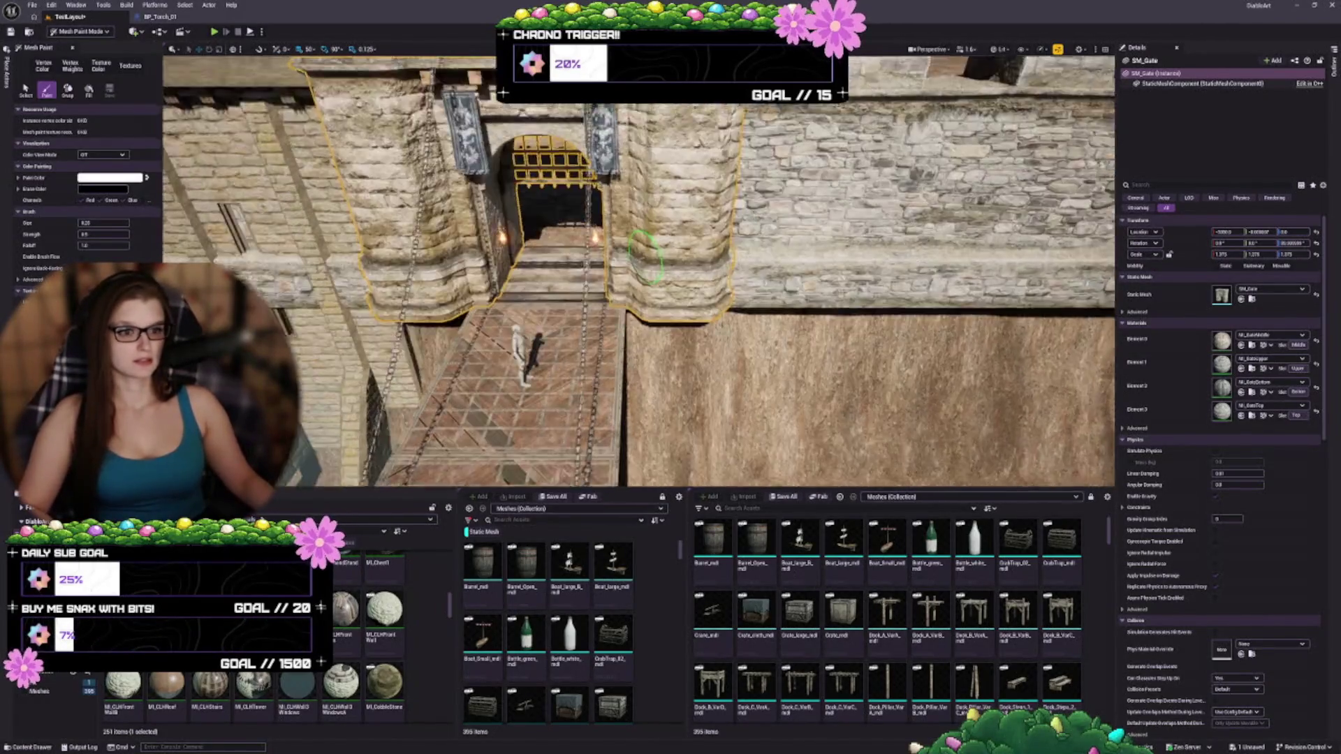
pyautogui.scroll(-10, 1072, 293)
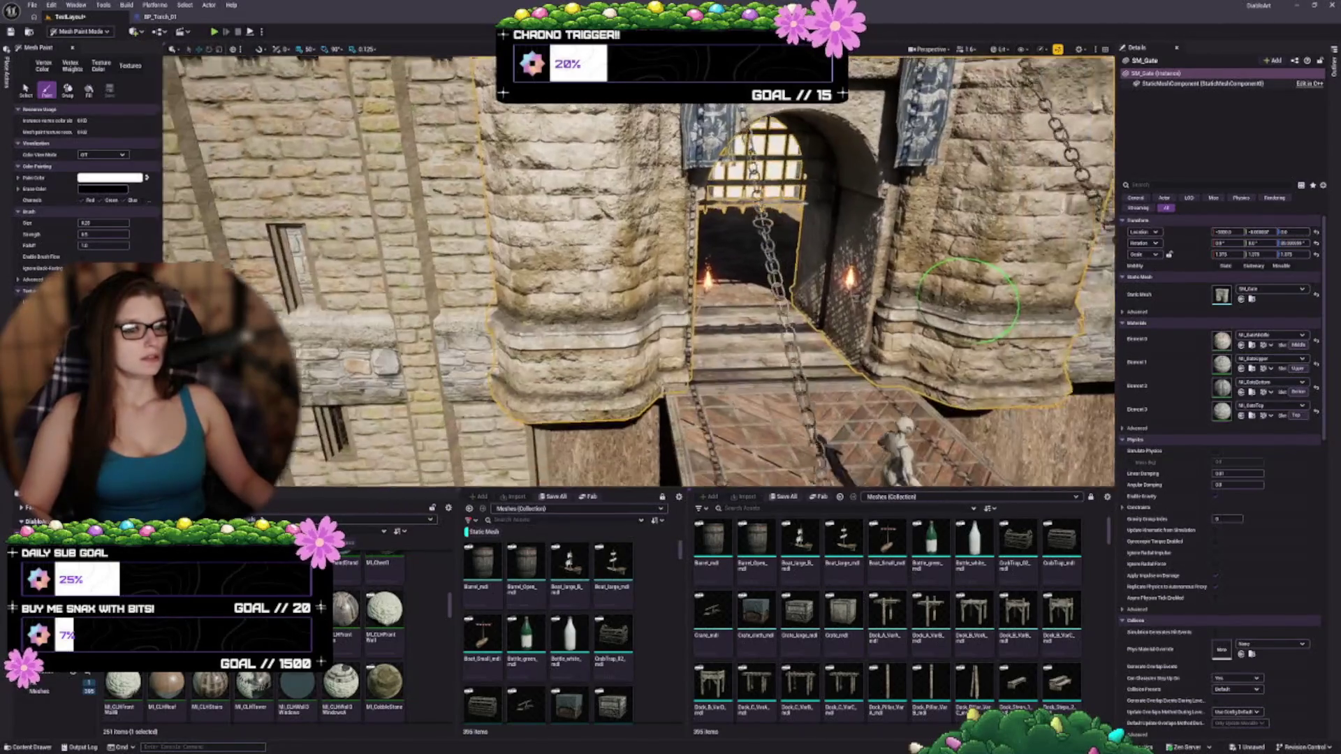
pyautogui.scroll(8, 883, 378)
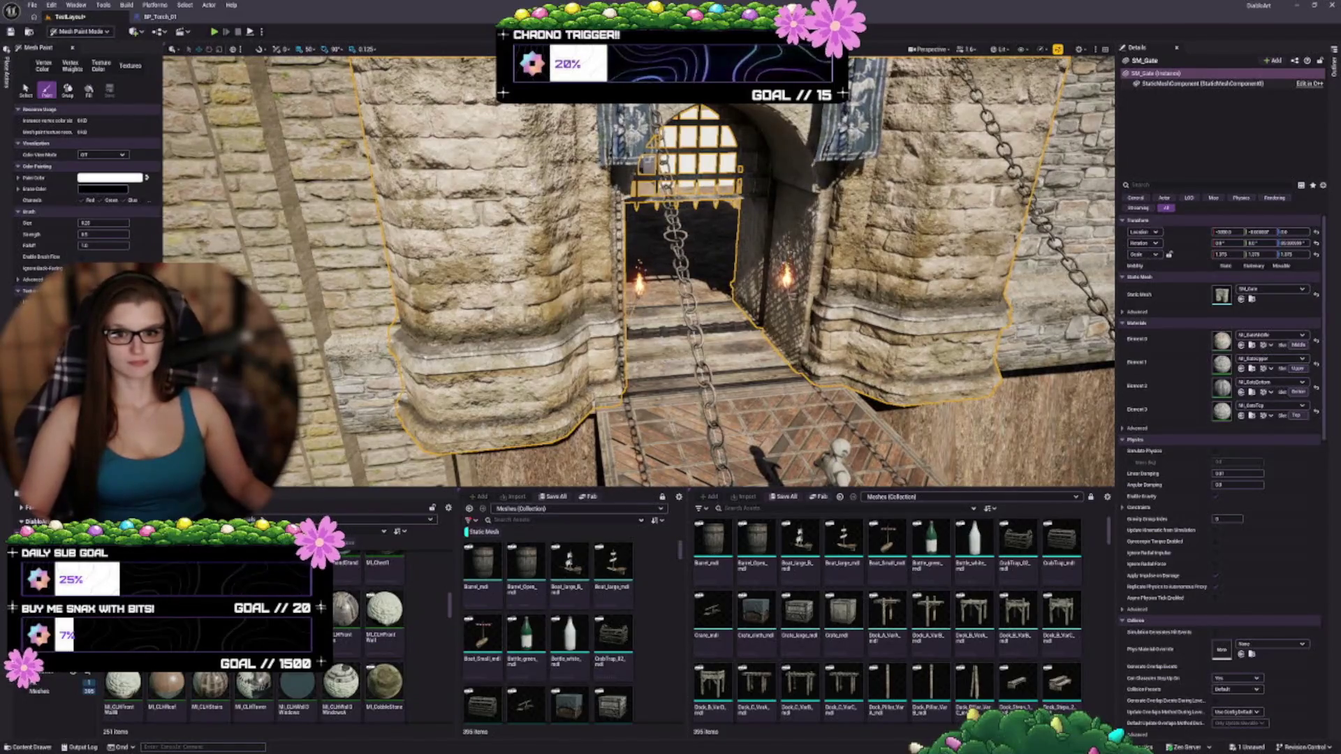
pyautogui.hotkey('alt', 'Left')
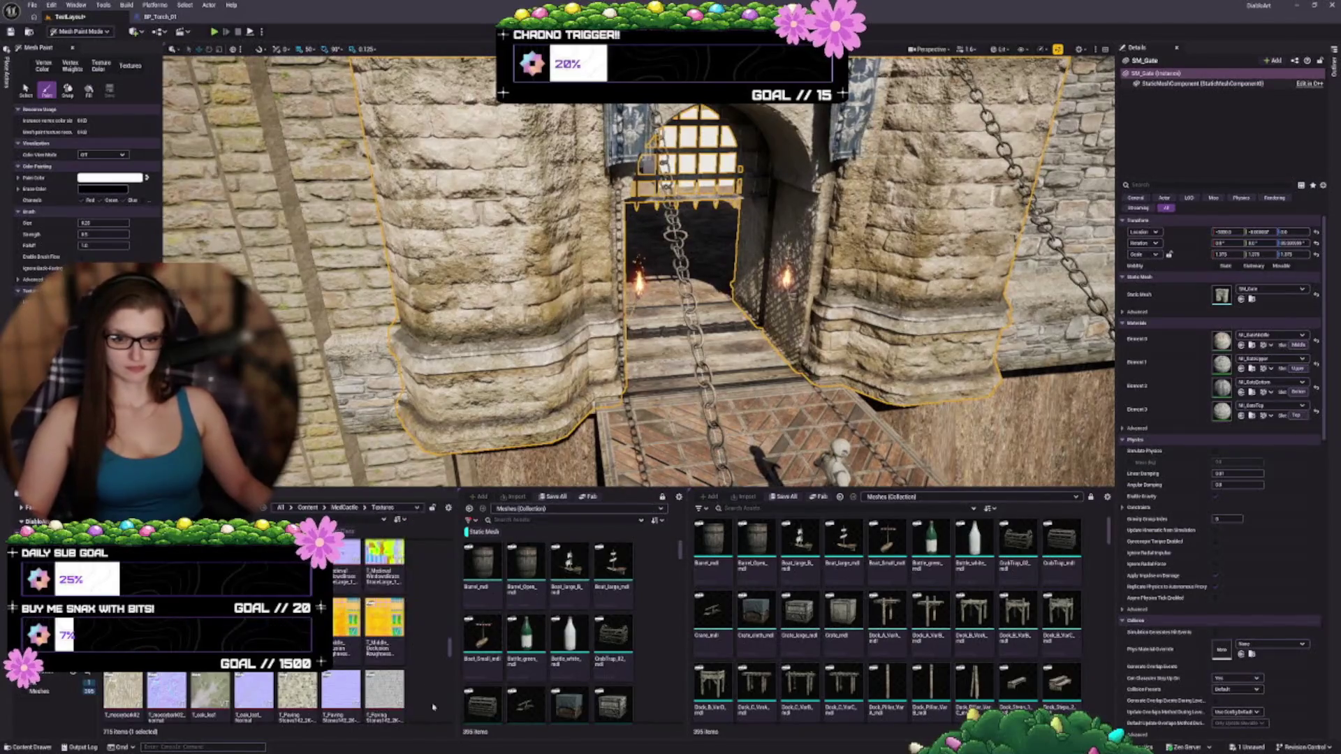
pyautogui.scroll(5, 422, 613)
pyautogui.scroll(3, 423, 613)
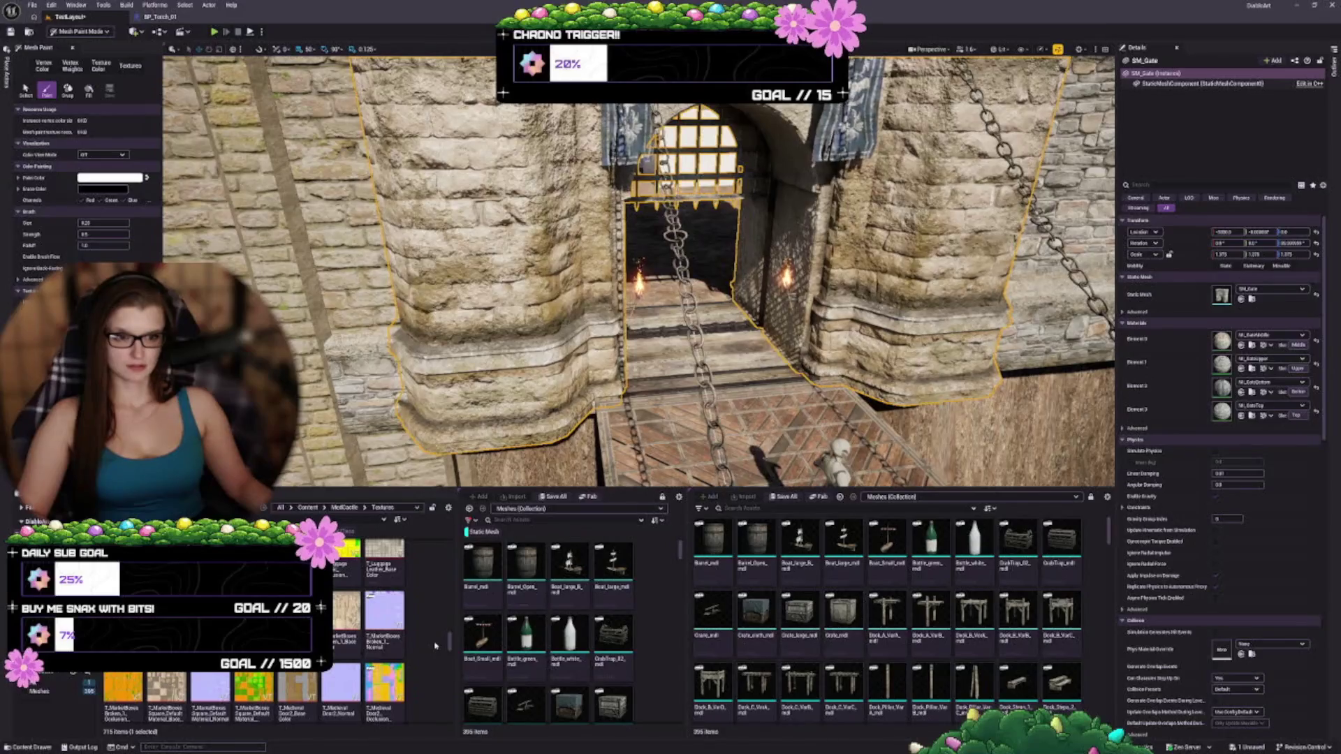
pyautogui.scroll(3, 412, 656)
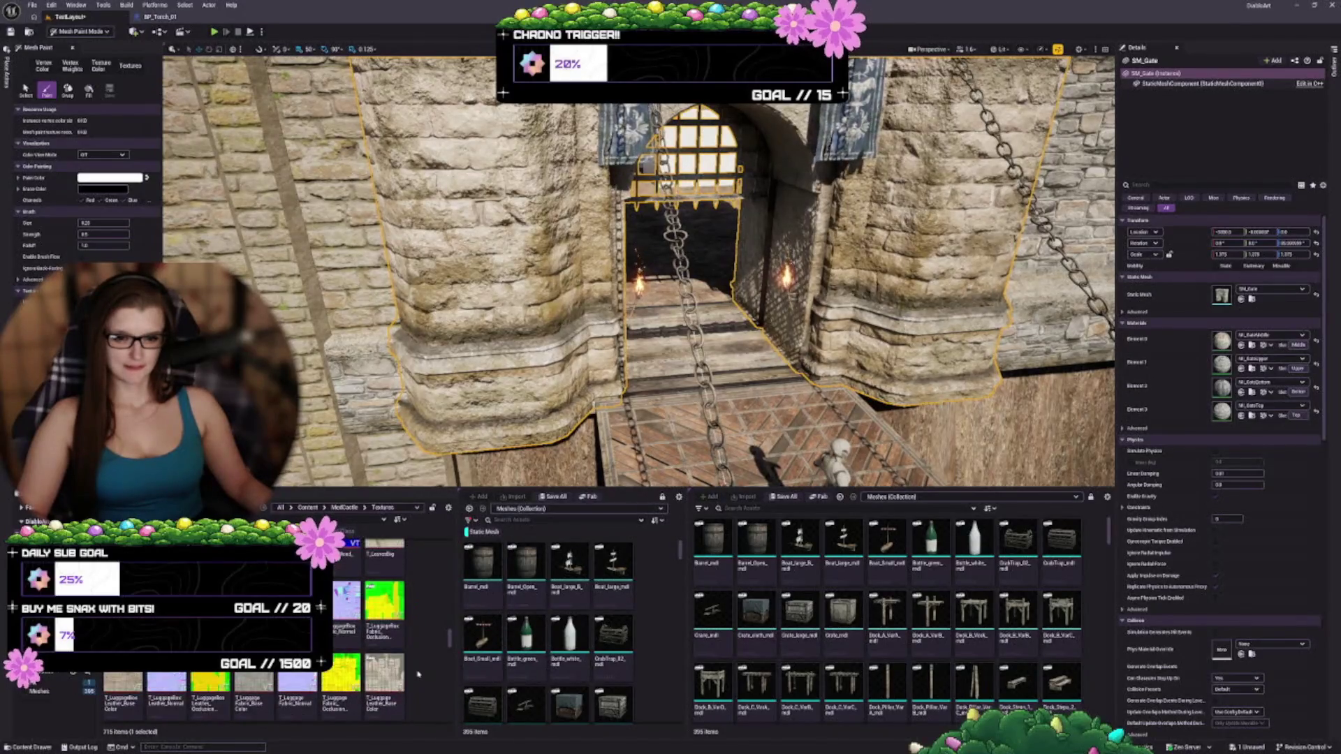
pyautogui.scroll(3, 404, 657)
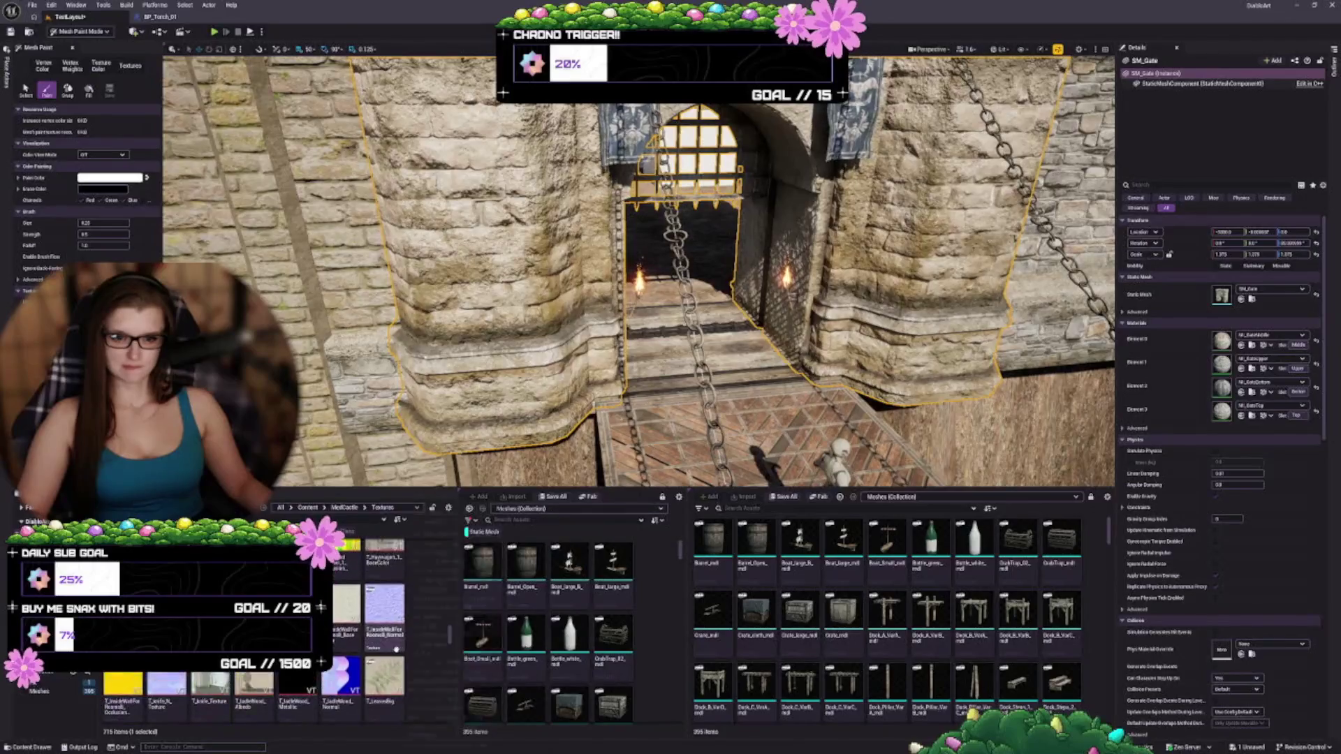
pyautogui.scroll(1, 423, 658)
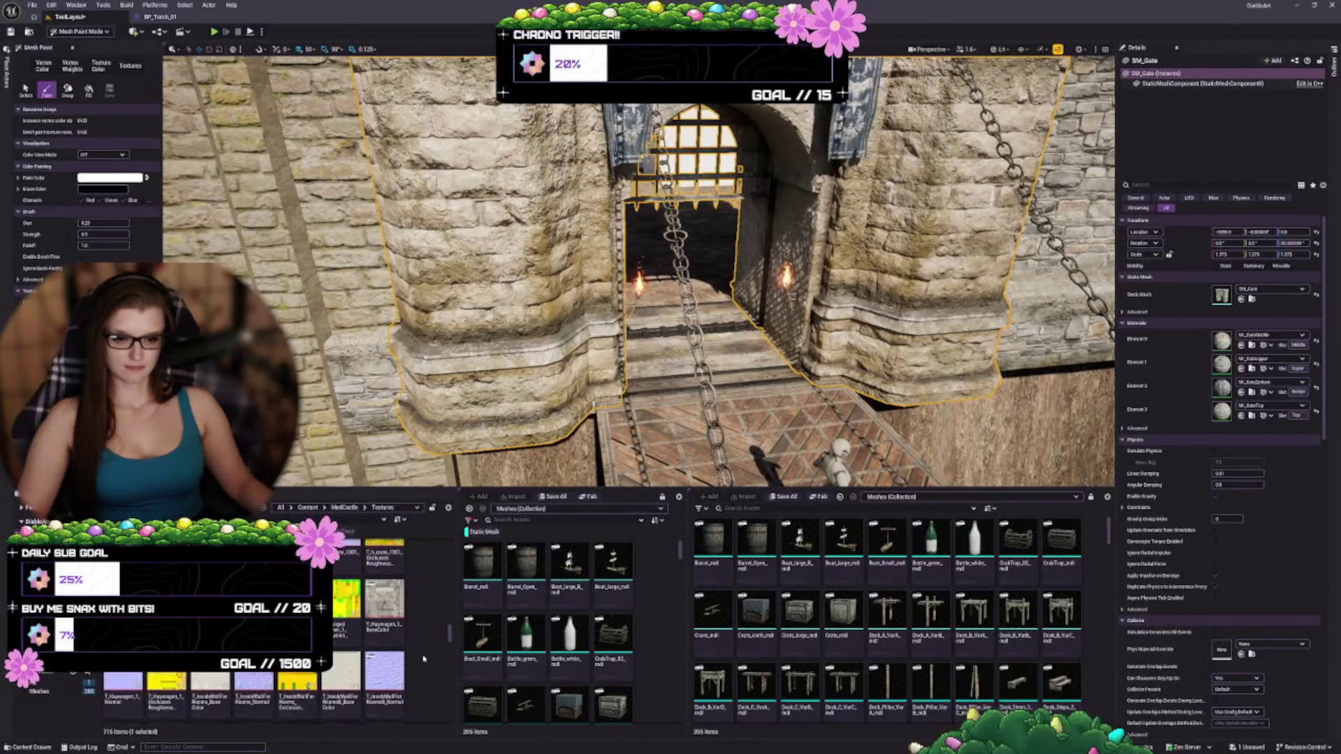
pyautogui.scroll(2, 423, 658)
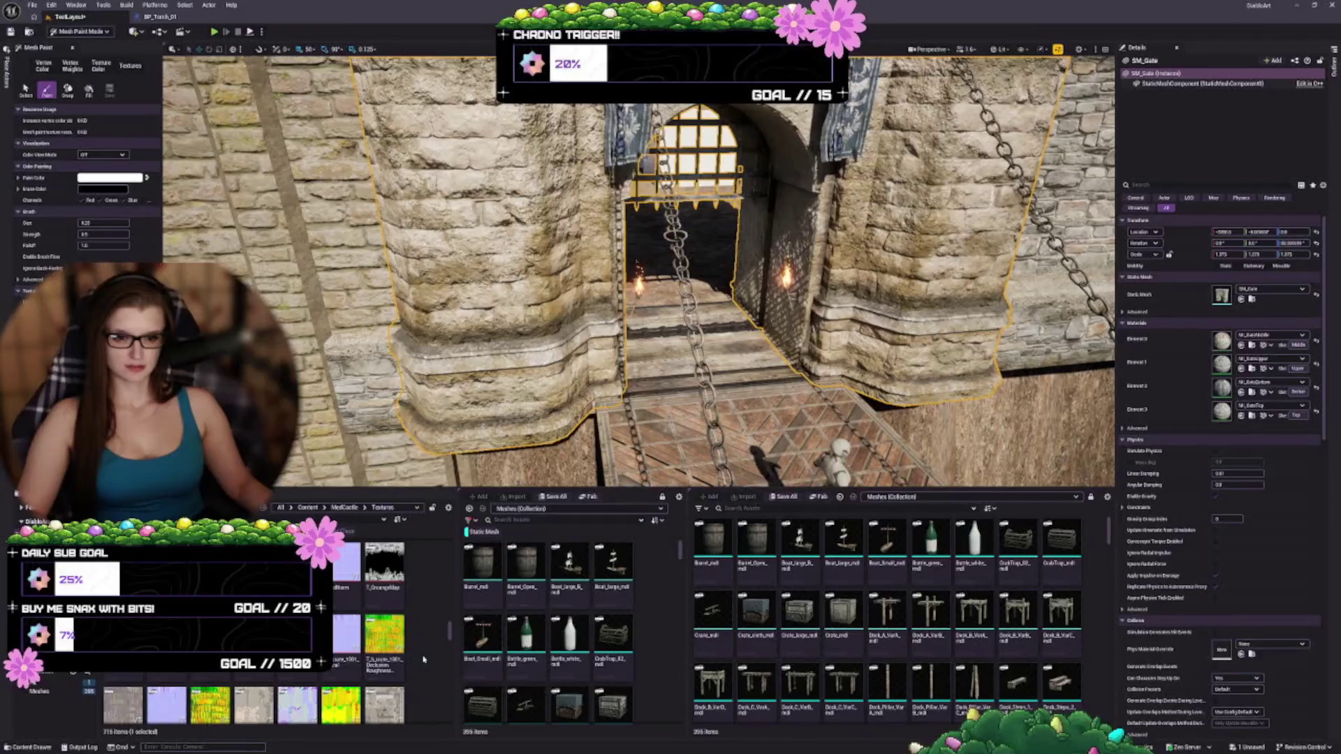
pyautogui.scroll(2, 424, 659)
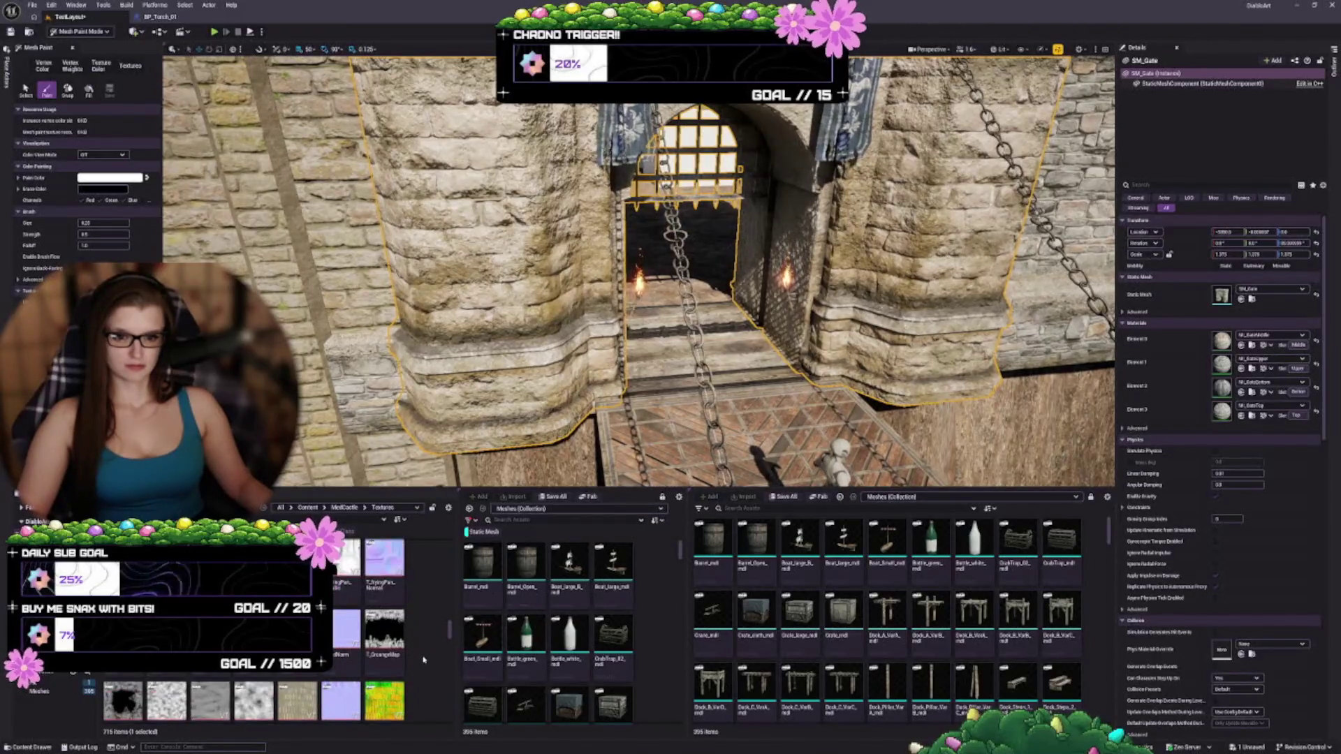
pyautogui.scroll(2, 423, 659)
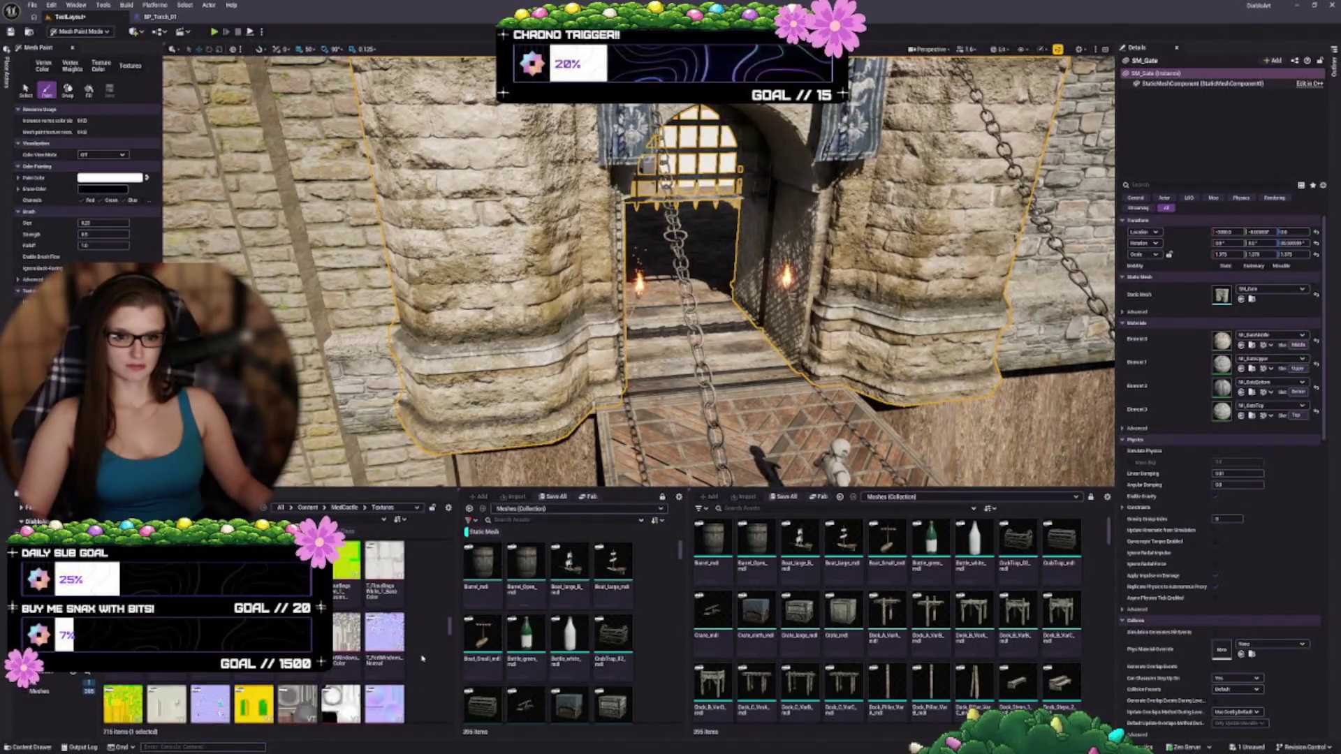
pyautogui.scroll(3, 419, 660)
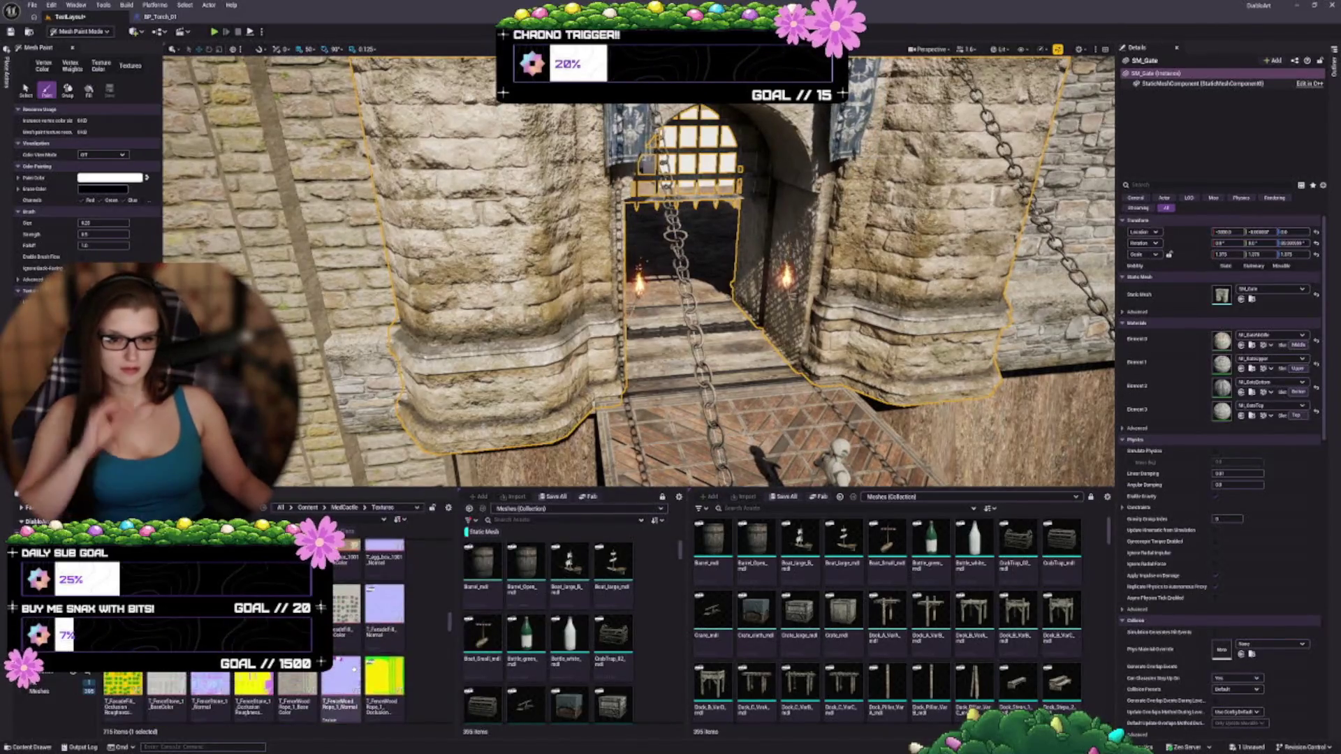
pyautogui.scroll(5, 370, 670)
pyautogui.scroll(3, 361, 655)
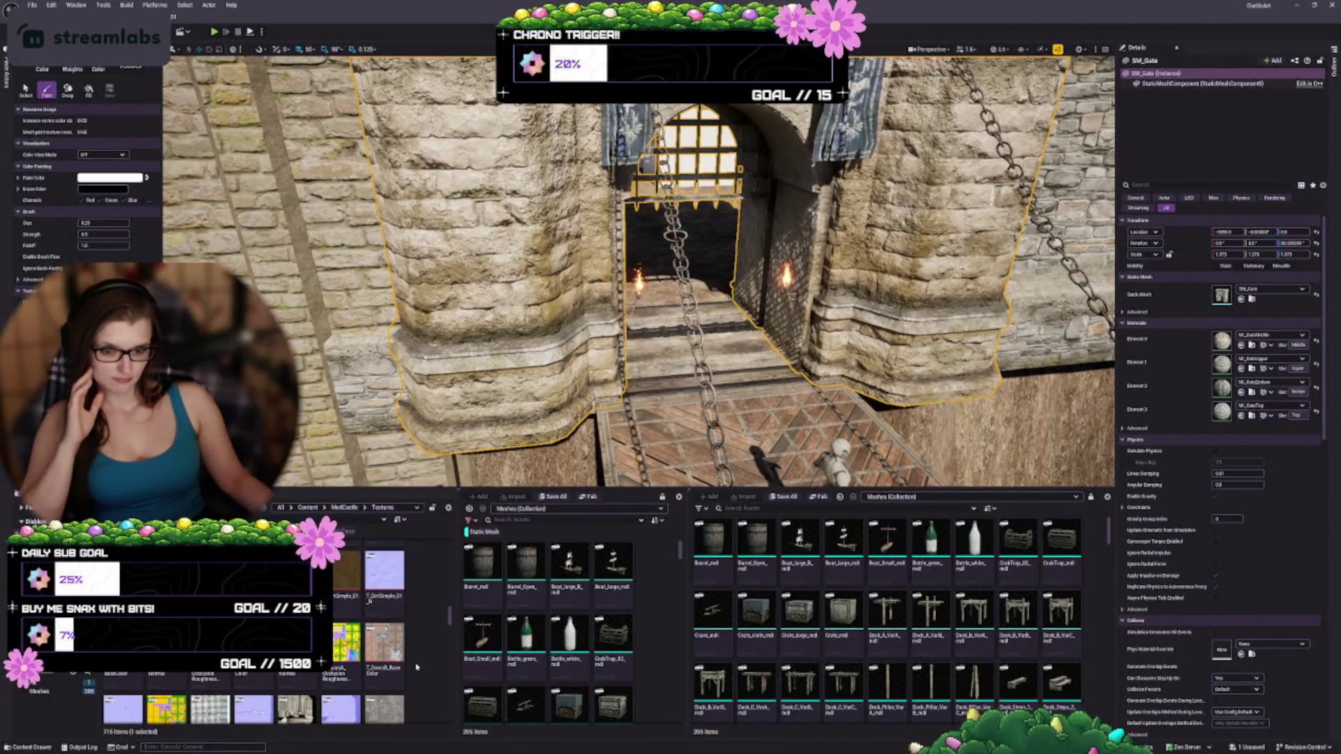
pyautogui.scroll(2, 417, 667)
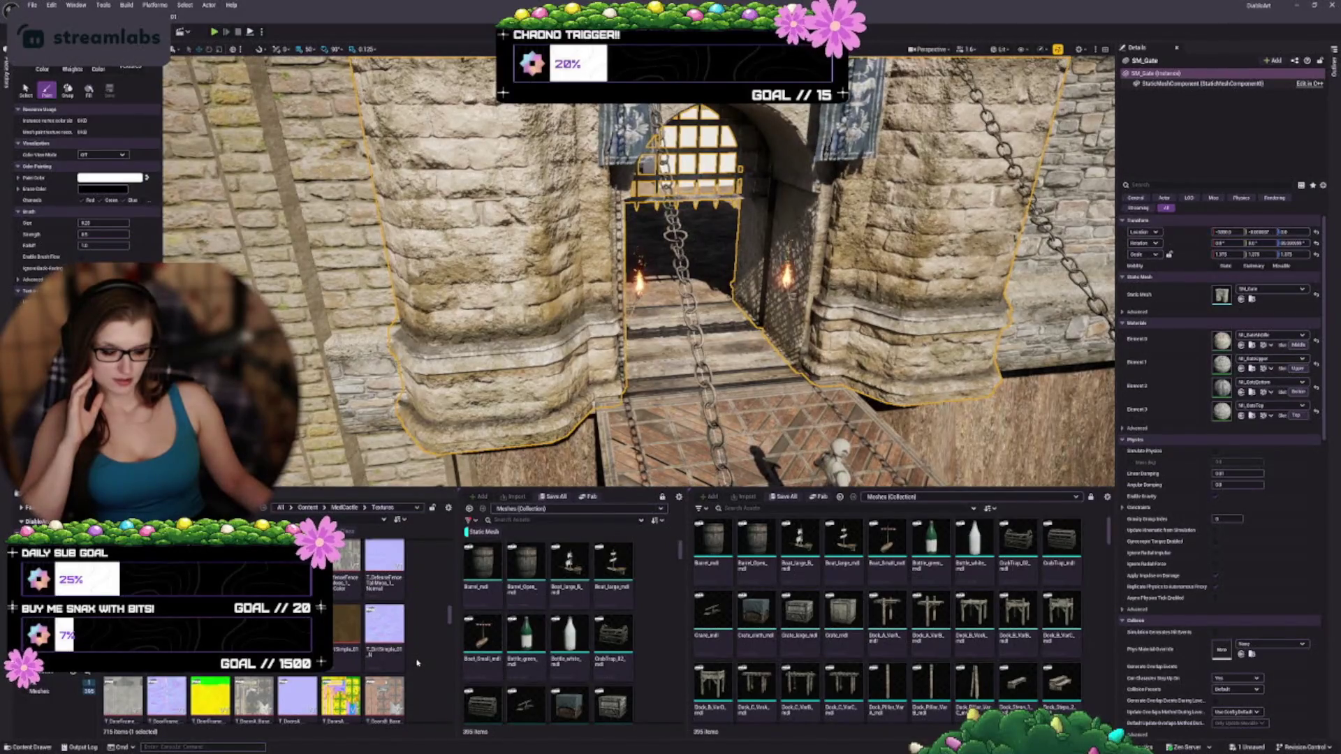
pyautogui.scroll(2, 416, 662)
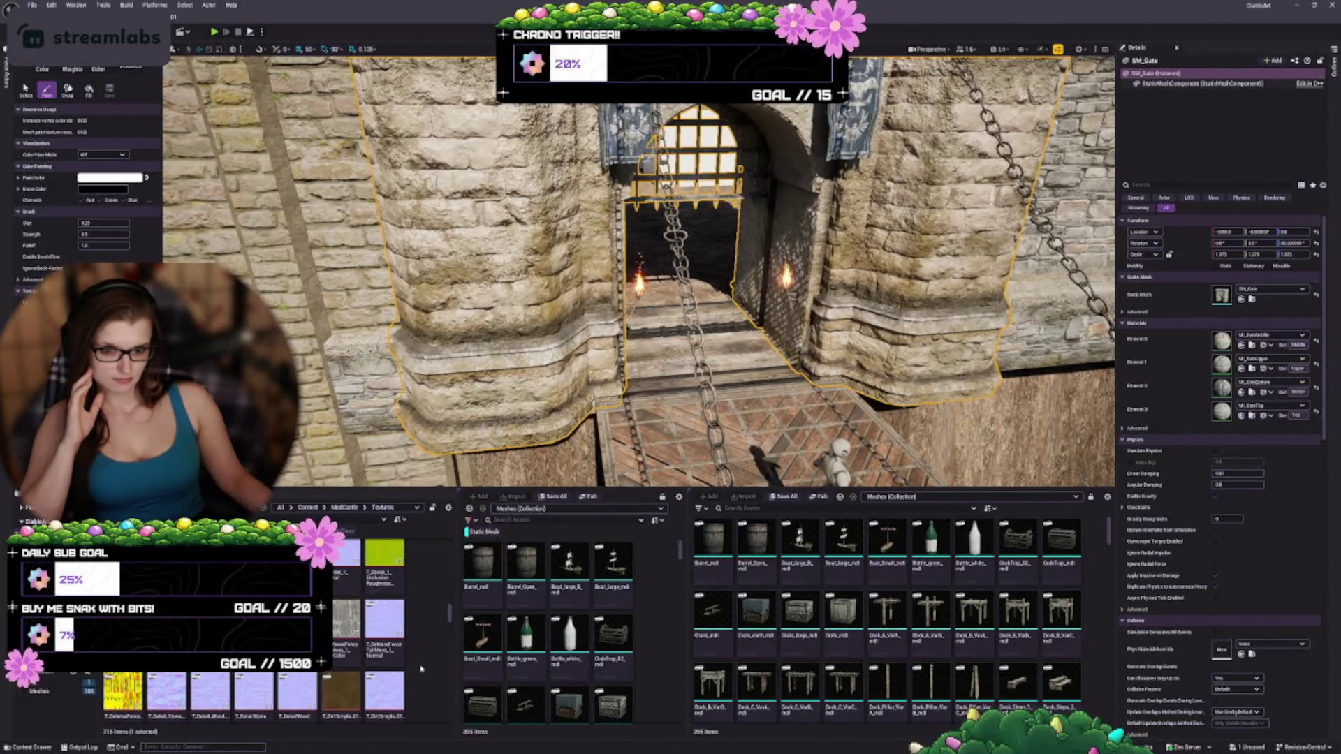
pyautogui.scroll(2, 422, 669)
pyautogui.scroll(2, 421, 669)
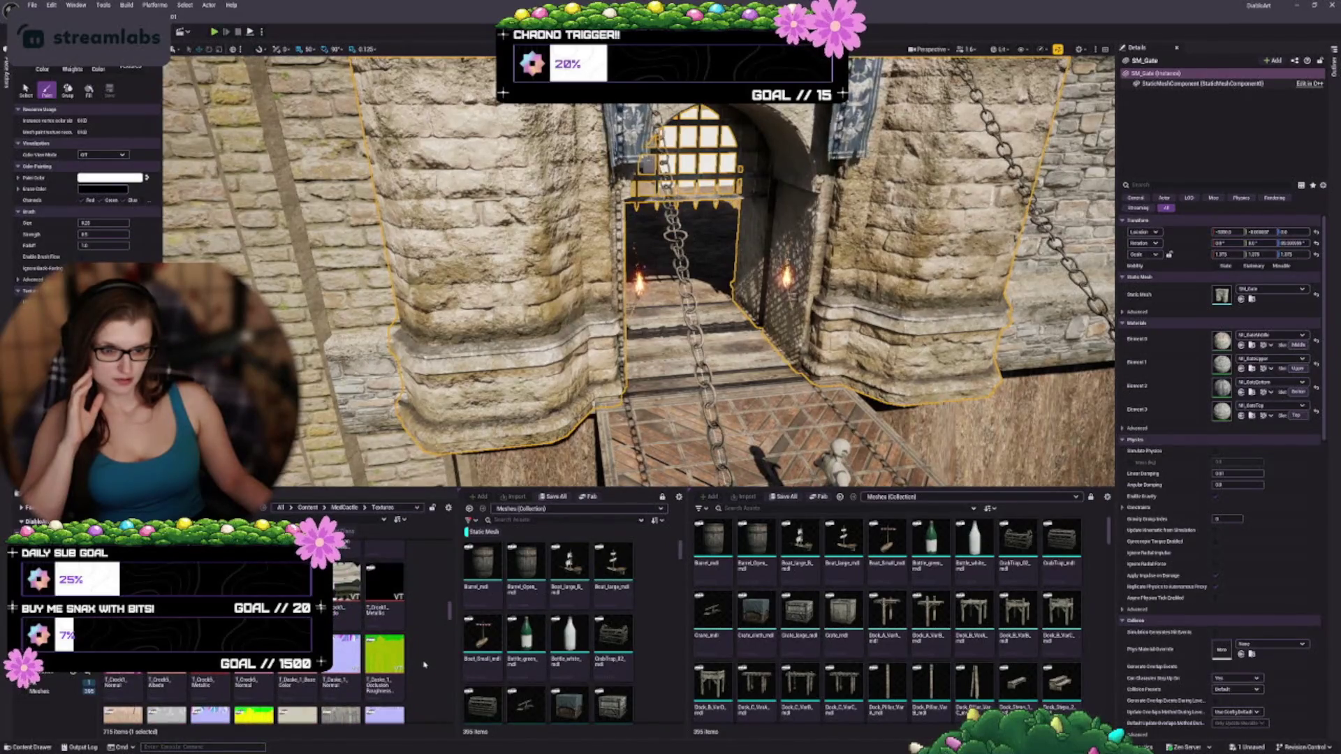
pyautogui.scroll(3, 423, 664)
pyautogui.scroll(2, 425, 667)
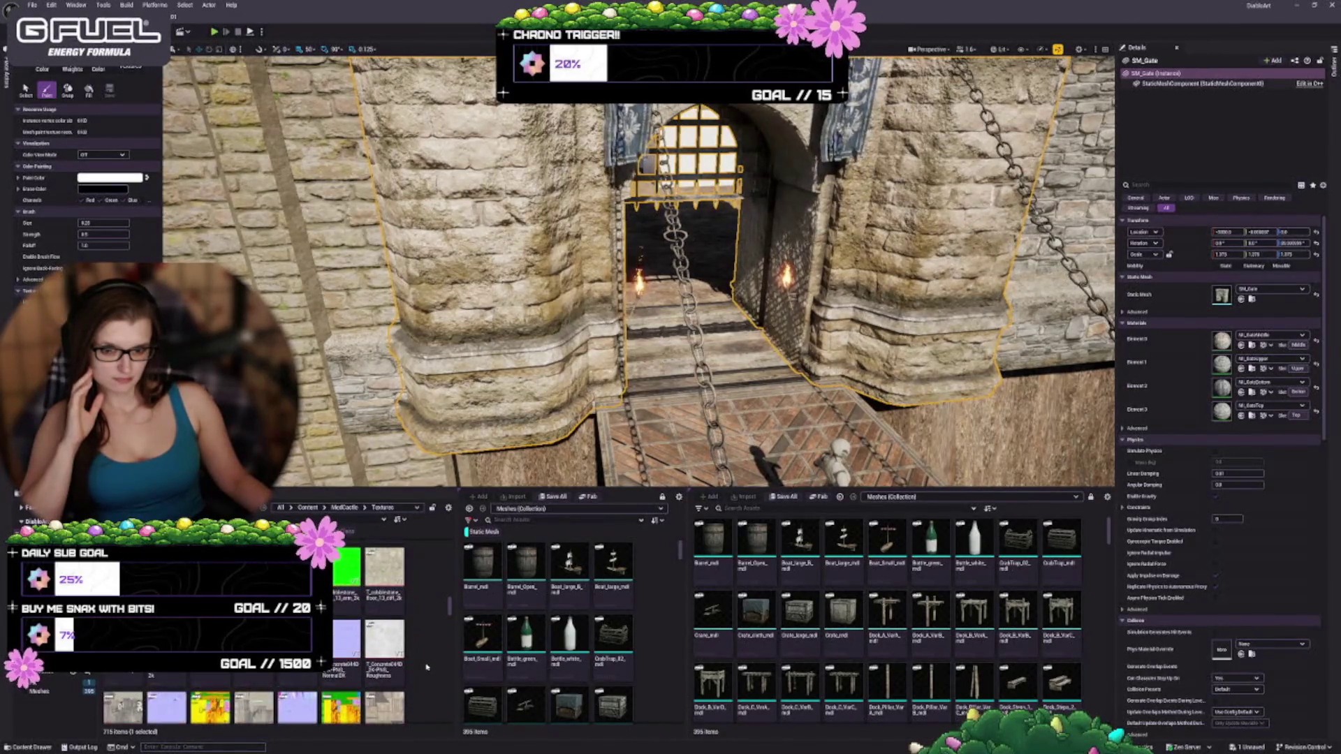
pyautogui.scroll(5, 426, 667)
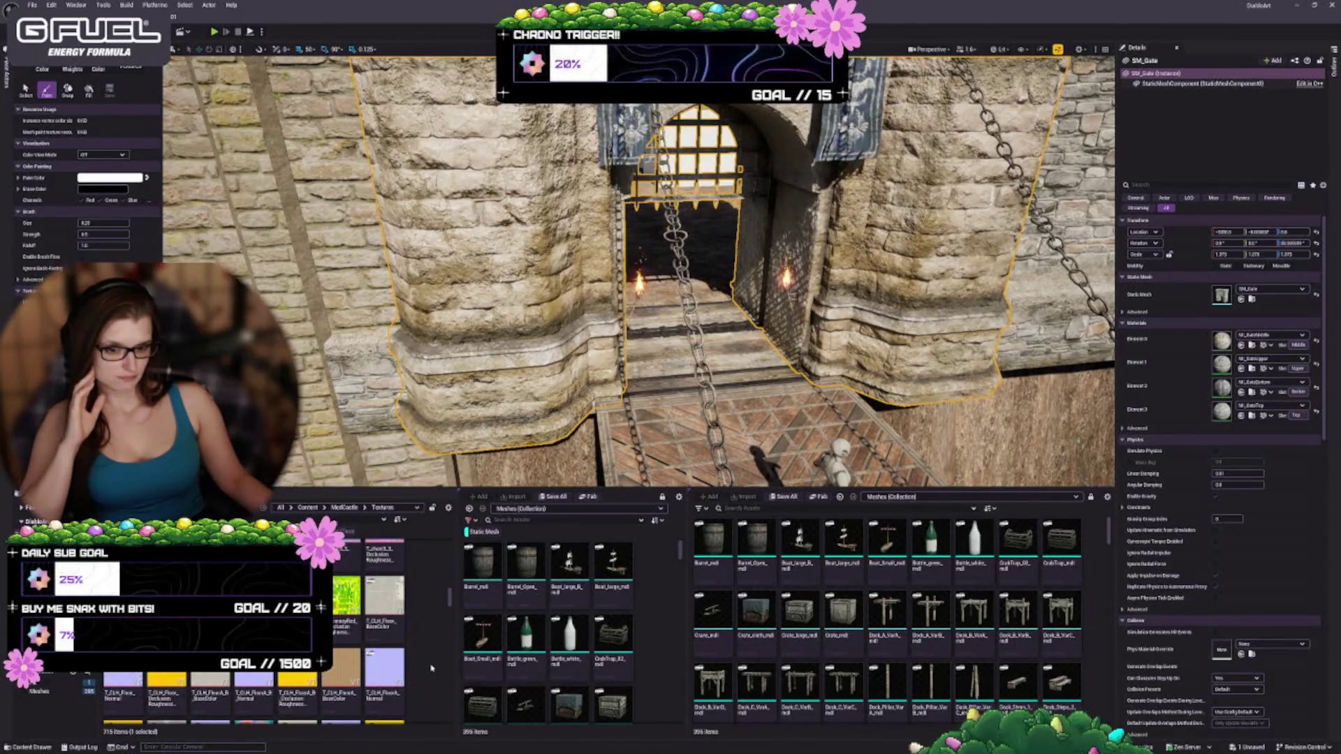
pyautogui.scroll(2, 431, 669)
pyautogui.scroll(3, 435, 664)
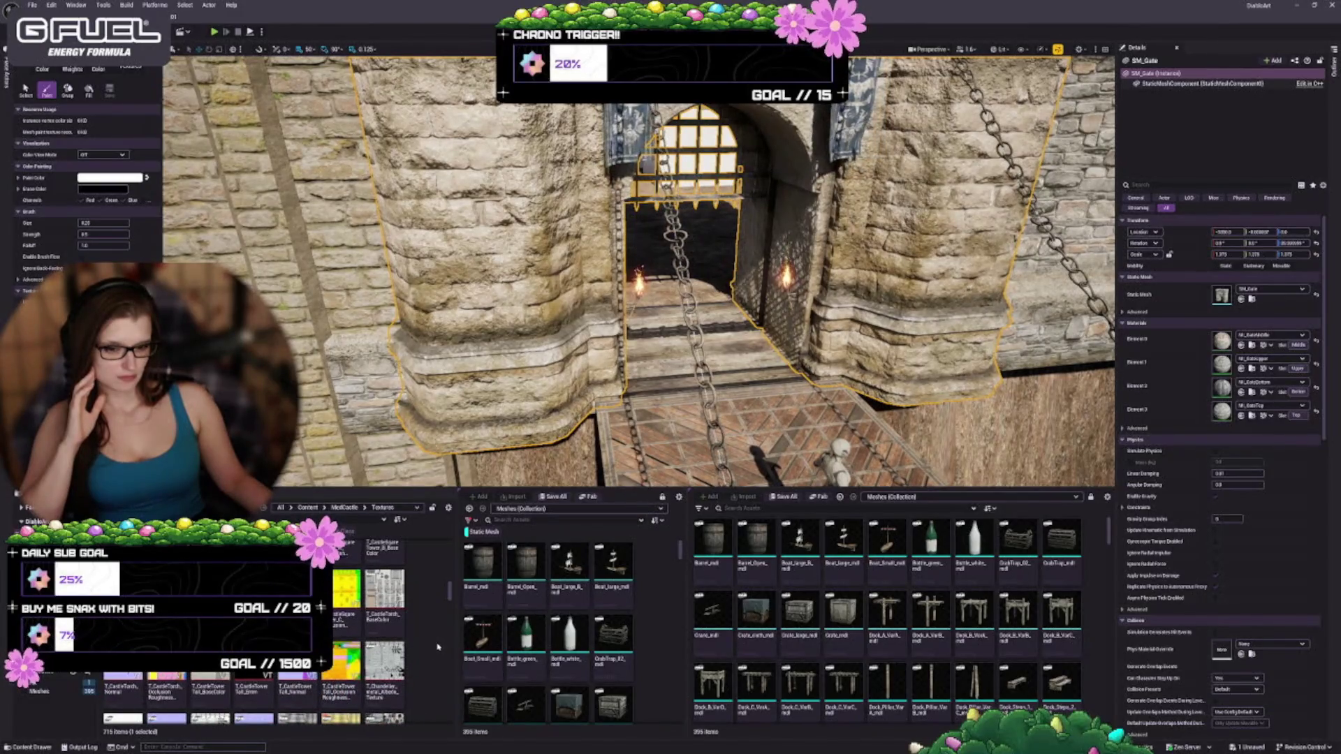
pyautogui.moveTo(450, 599)
pyautogui.mouseDown()
pyautogui.moveTo(455, 688)
pyautogui.moveTo(450, 552)
pyautogui.mouseUp()
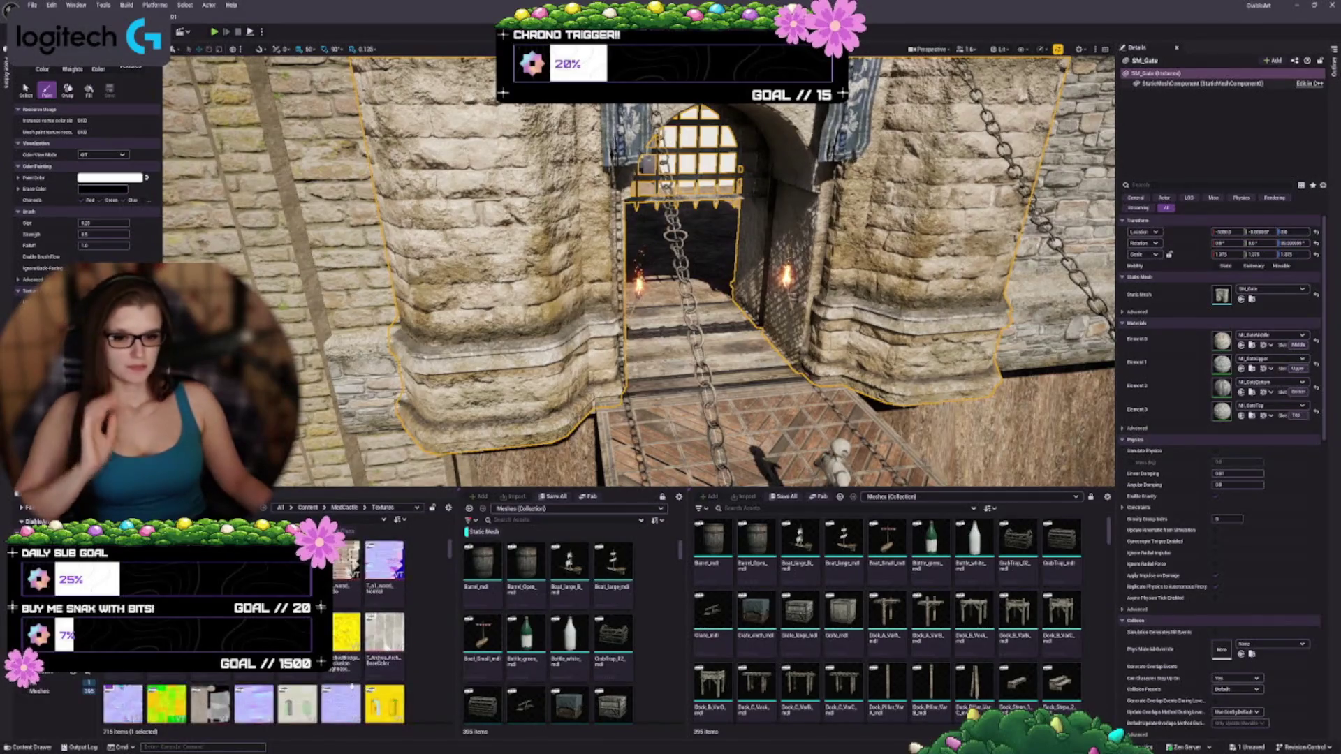
pyautogui.scroll(-2, 360, 629)
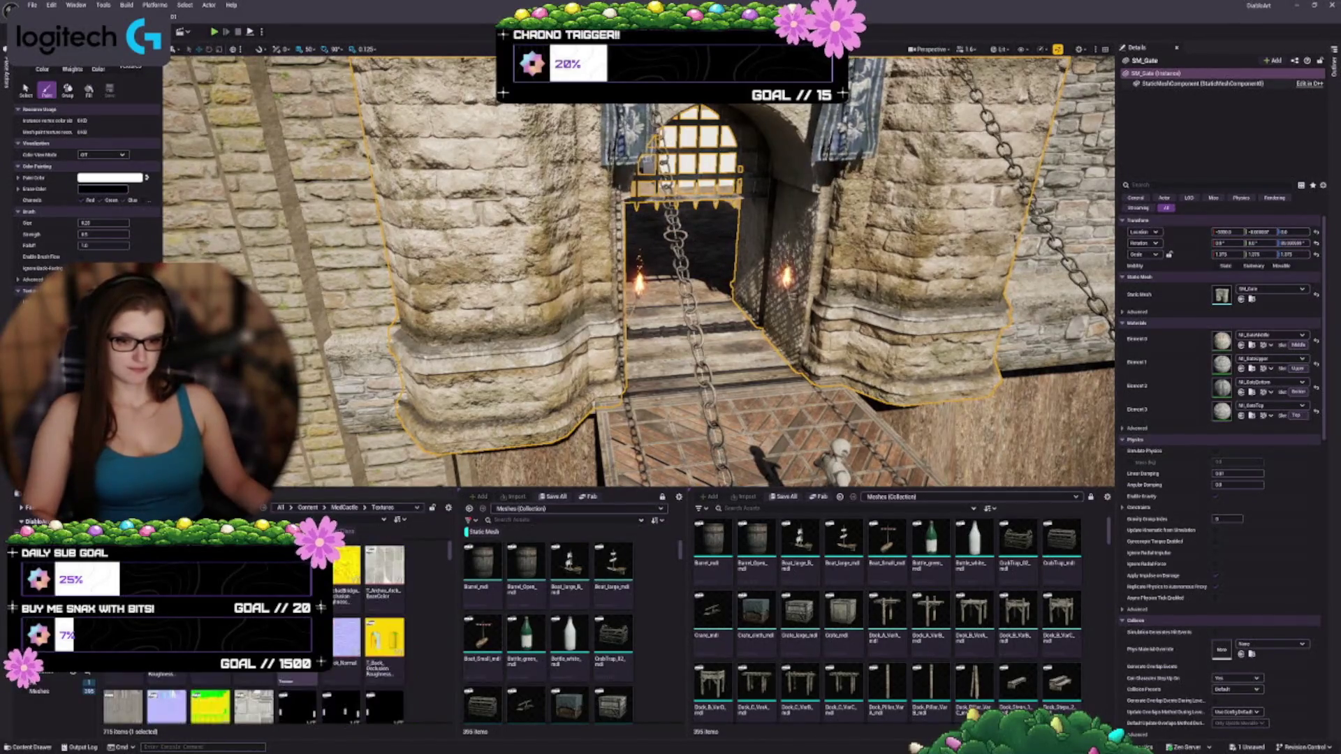
pyautogui.scroll(-2, 359, 628)
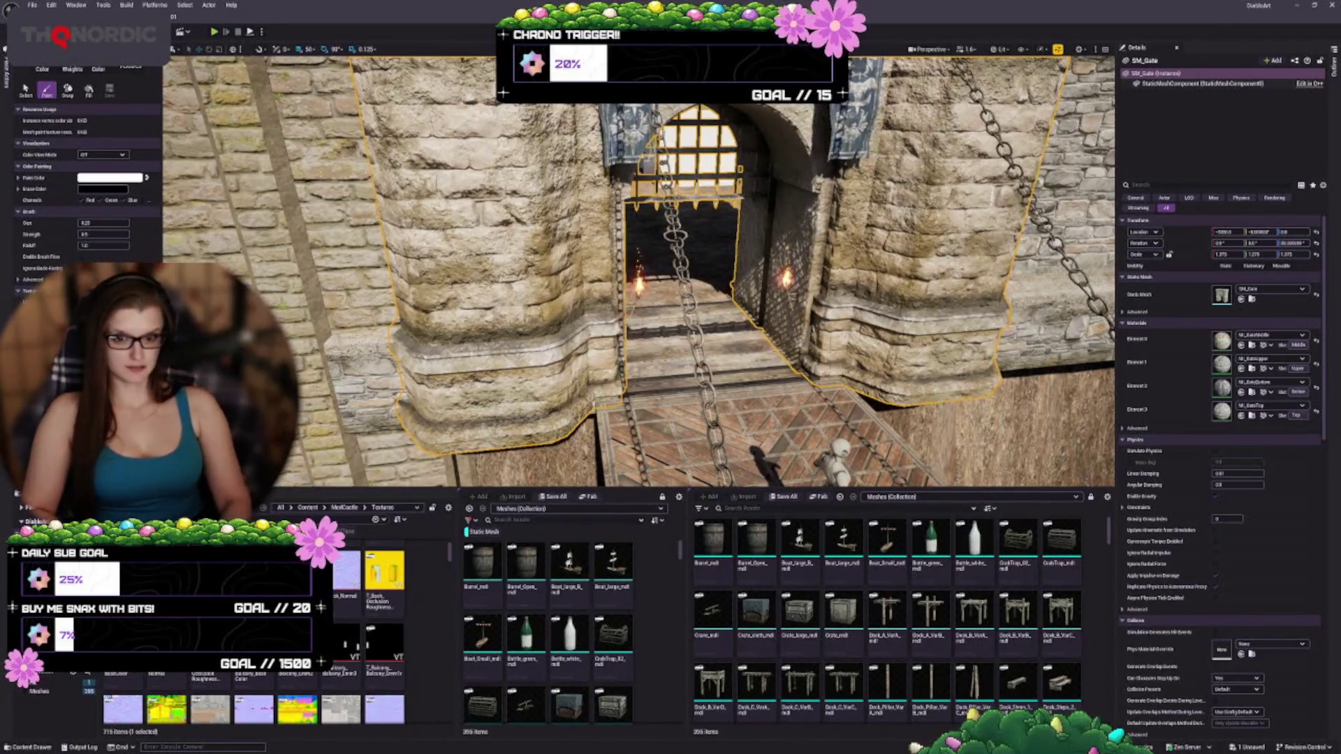
# - Search the textures for 'metal', then 'gate', clearing the search box between attempts
pyautogui.write('metal')
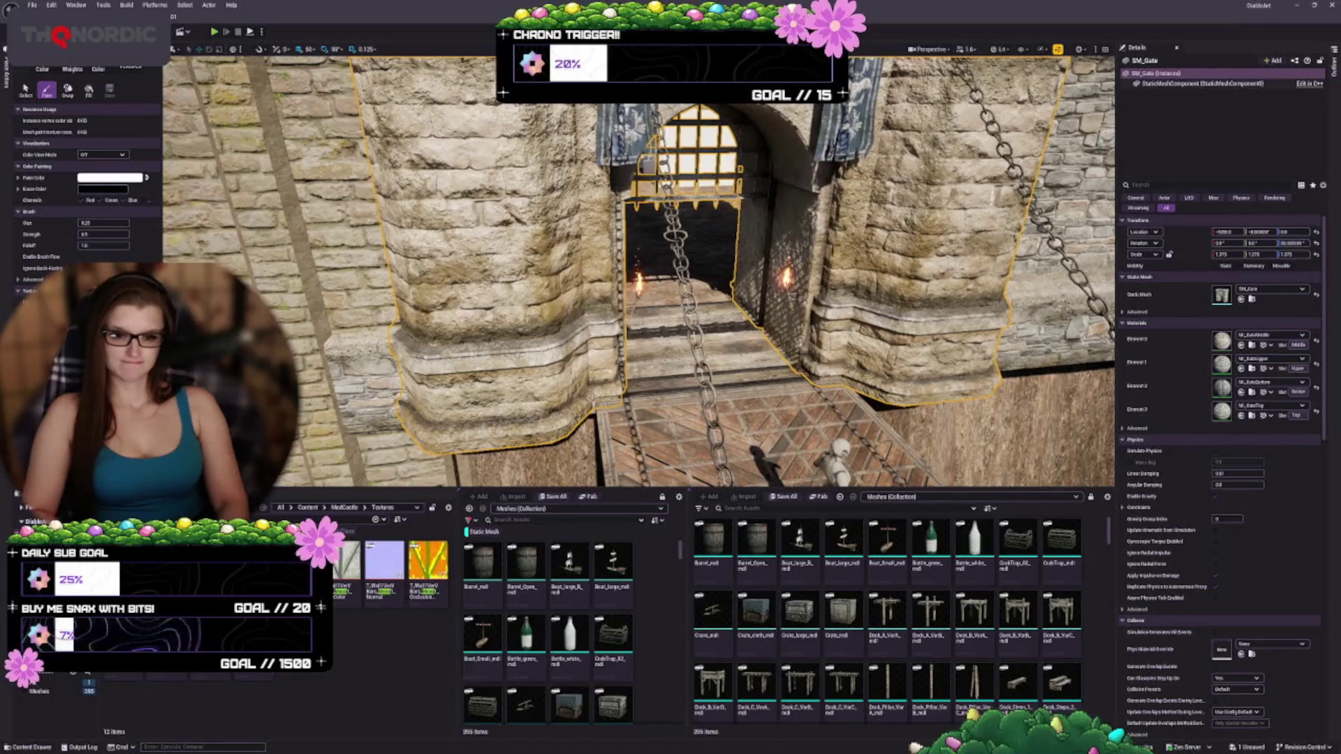
pyautogui.press('Escape')
pyautogui.write('gate')
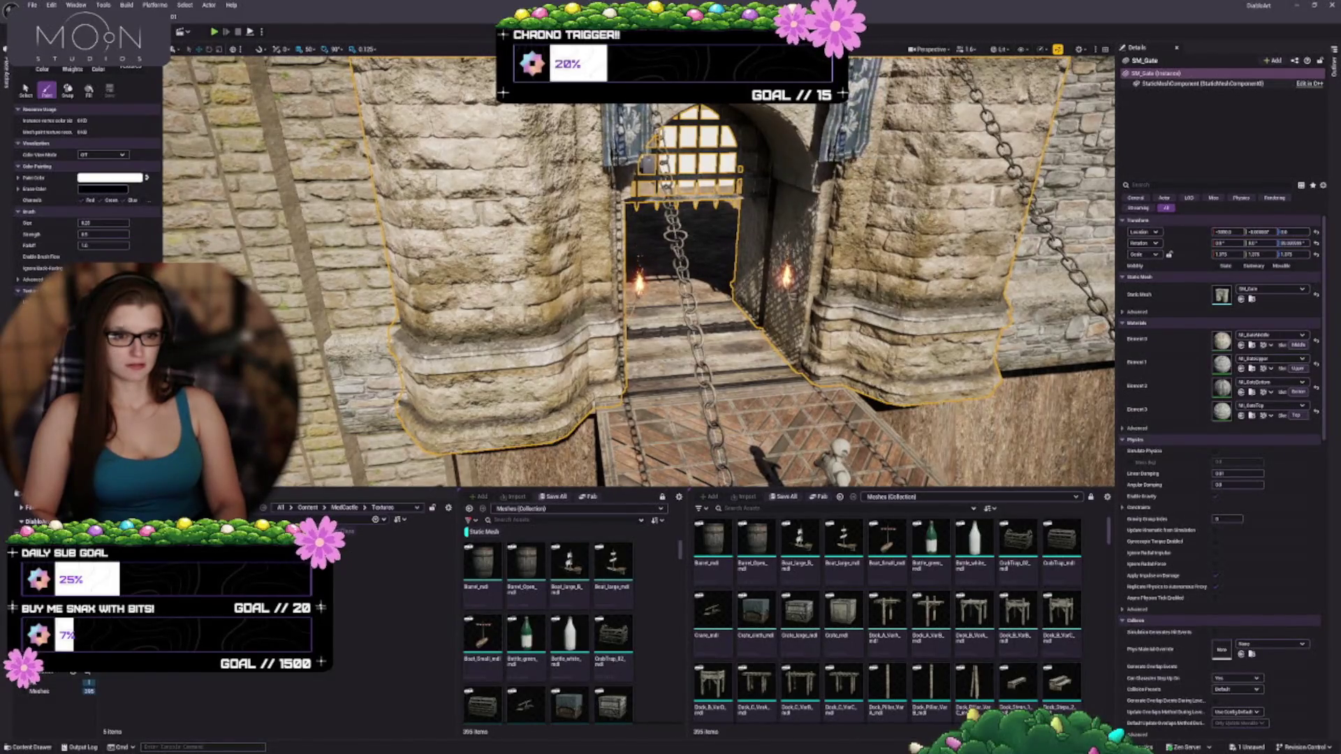
pyautogui.press('Escape')
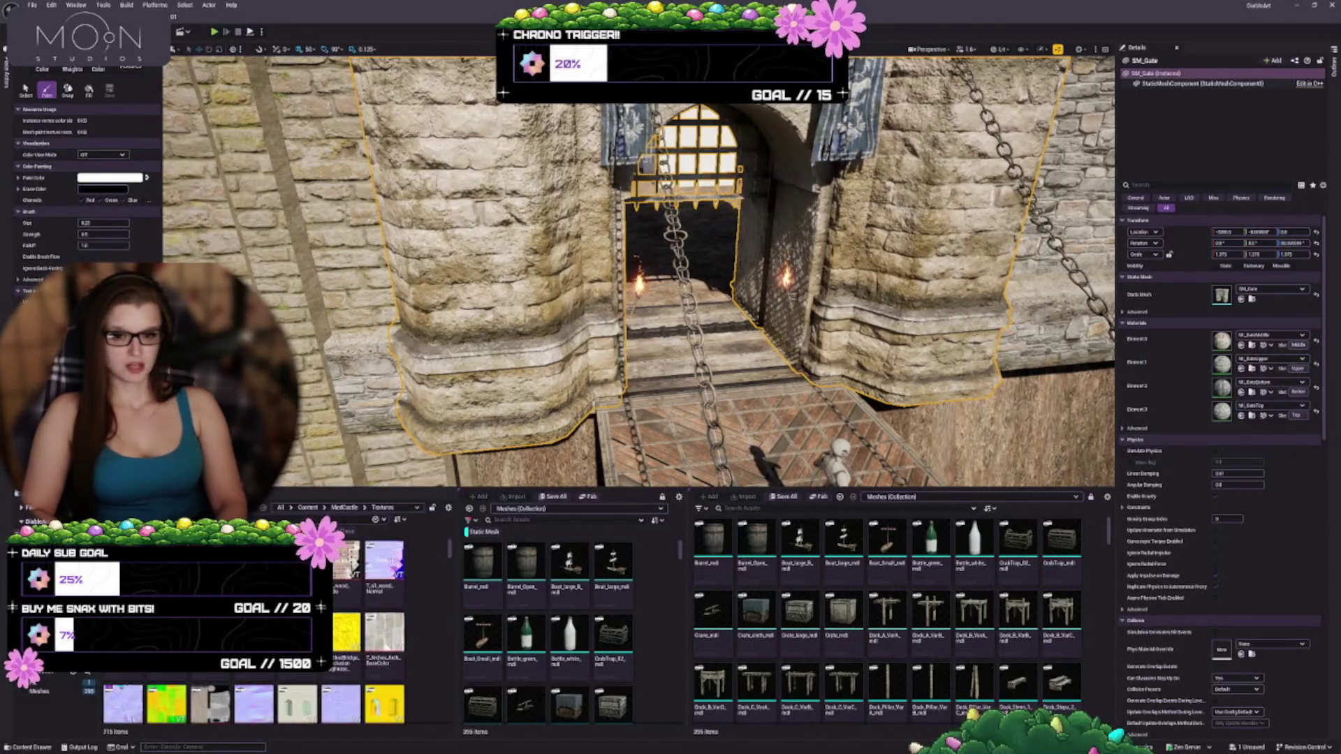
pyautogui.write('gate')
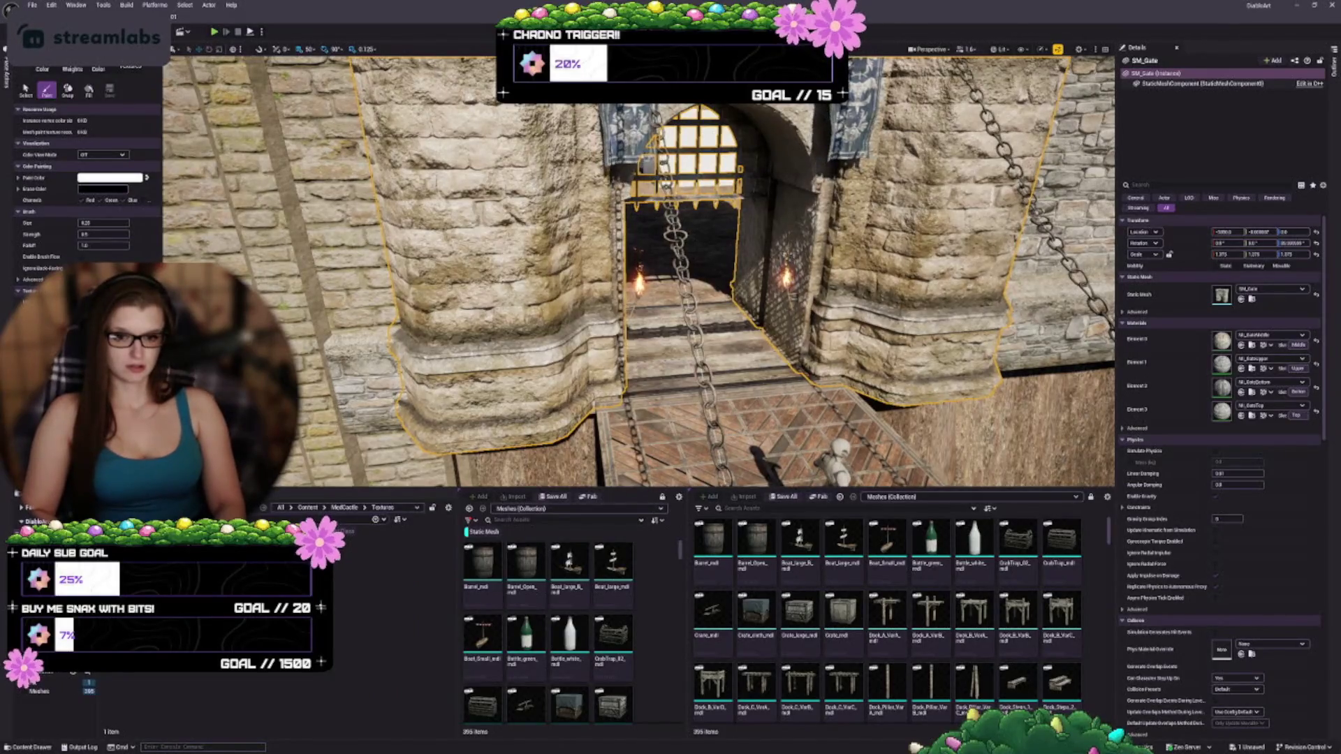
pyautogui.press('Escape')
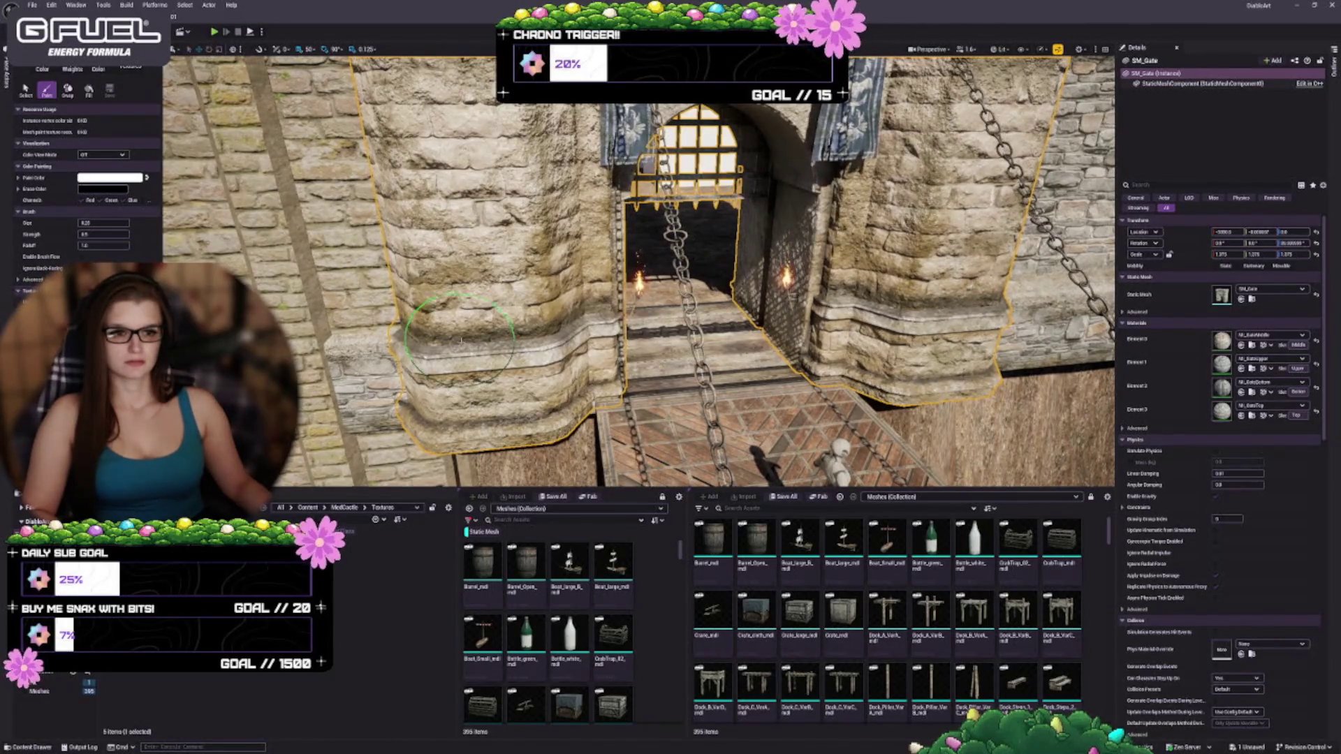
# - Undo a test white stroke on the gate's left tower and switch to the Select tool
pyautogui.moveTo(449, 301)
pyautogui.mouseDown()
pyautogui.moveTo(503, 238)
pyautogui.moveTo(459, 267)
pyautogui.moveTo(479, 293)
pyautogui.mouseUp()
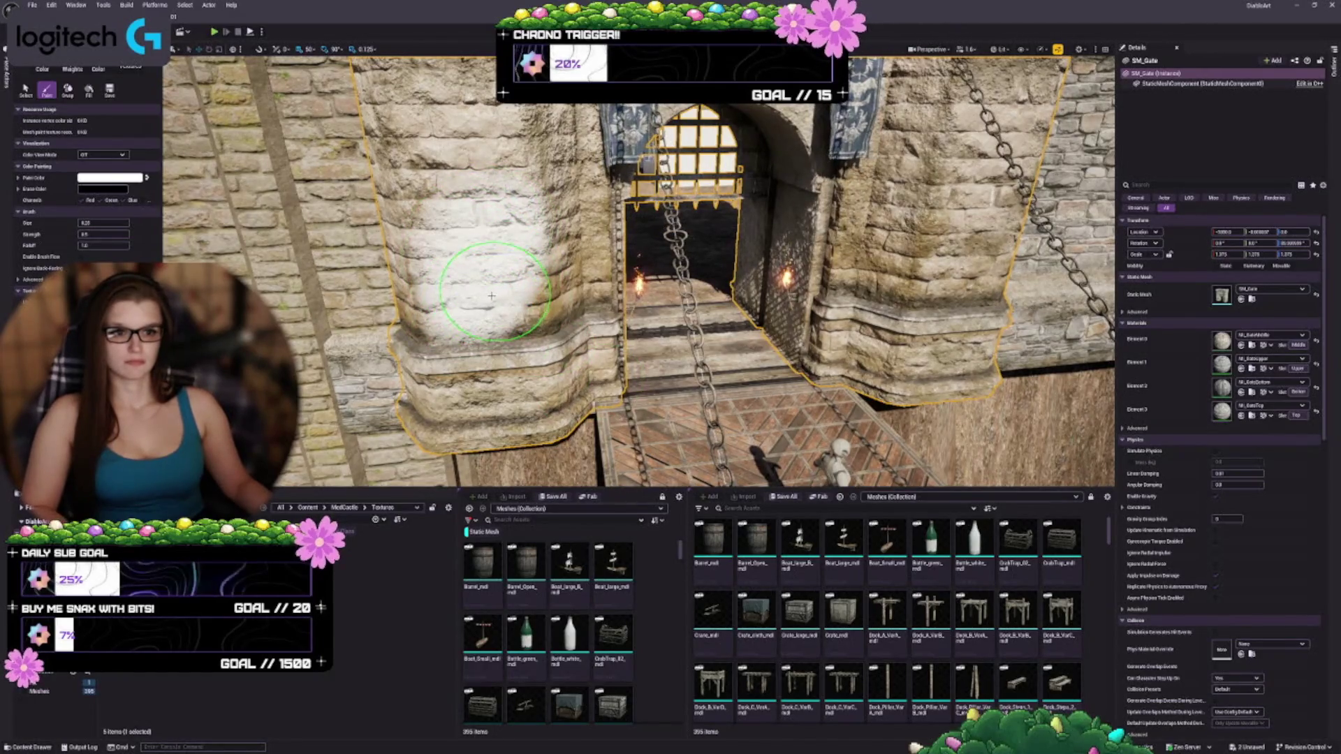
pyautogui.hotkey('ctrl', 'z')
pyautogui.hotkey('ctrl', 'z')
pyautogui.moveTo(491, 361); pyautogui.dragTo(580, 360)
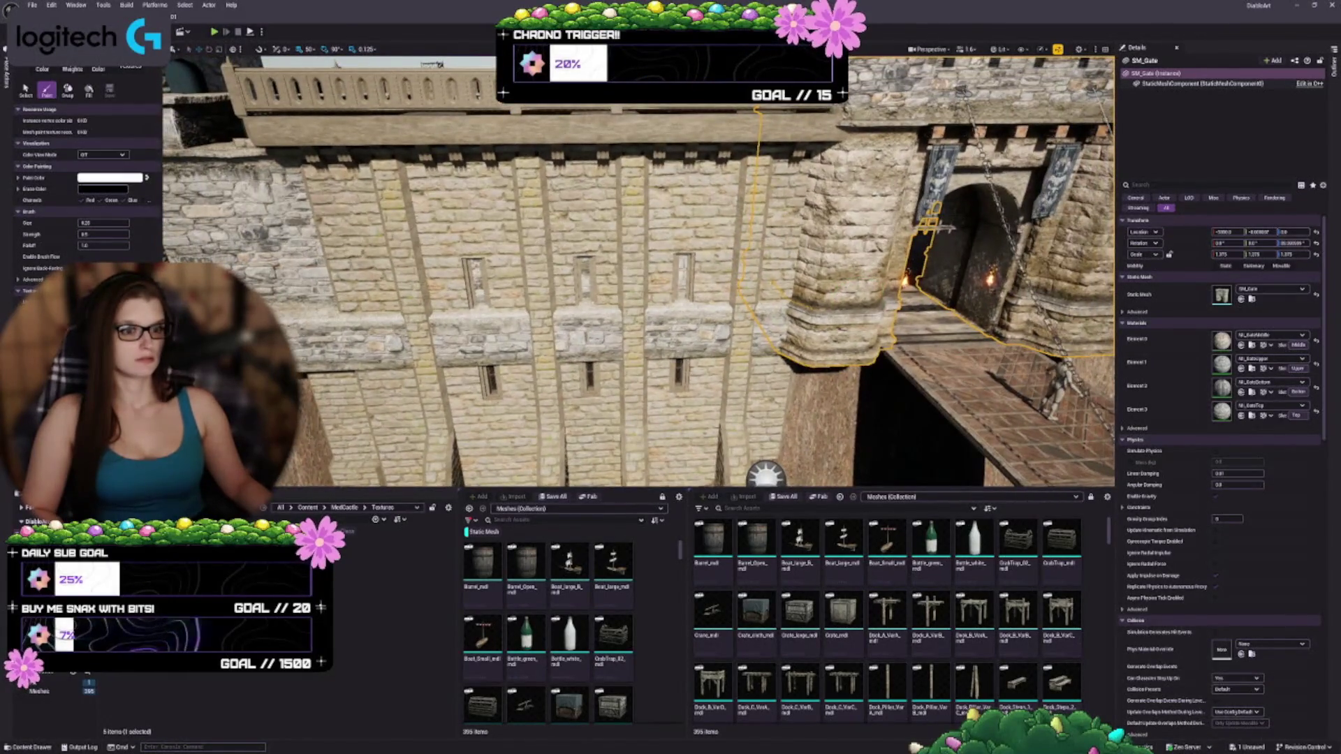
pyautogui.click(26, 89)
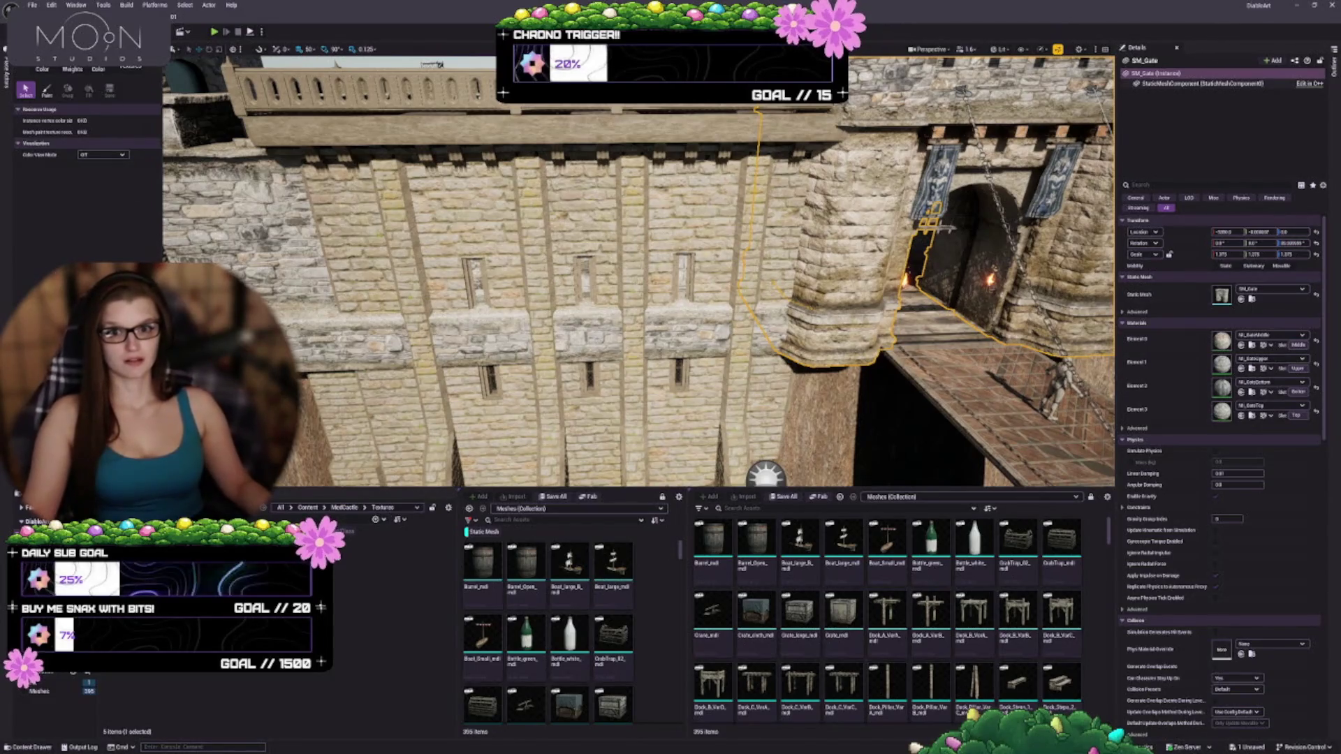
# - Select SM_Fortress_A2, enter Mesh Paint with the Paint tool, and open the Paint Color picker
pyautogui.click(611, 109)
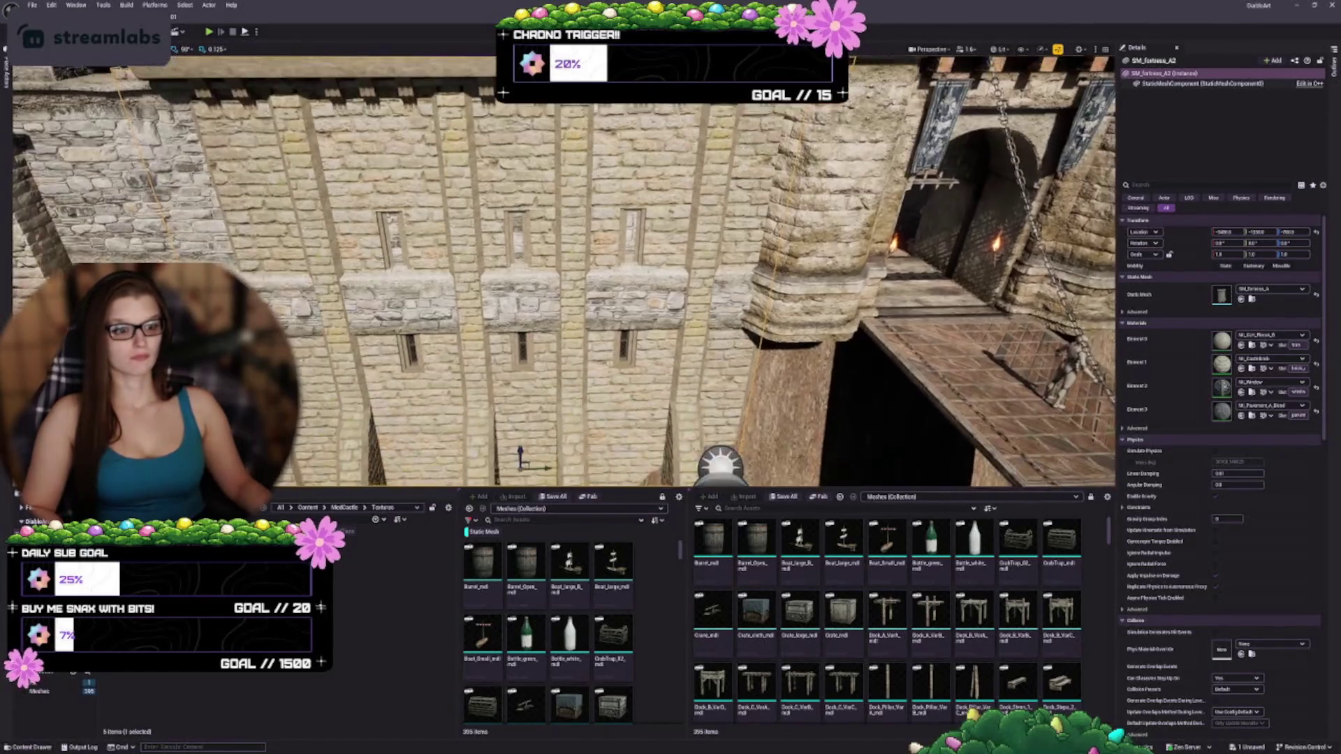
pyautogui.click(59, 31)
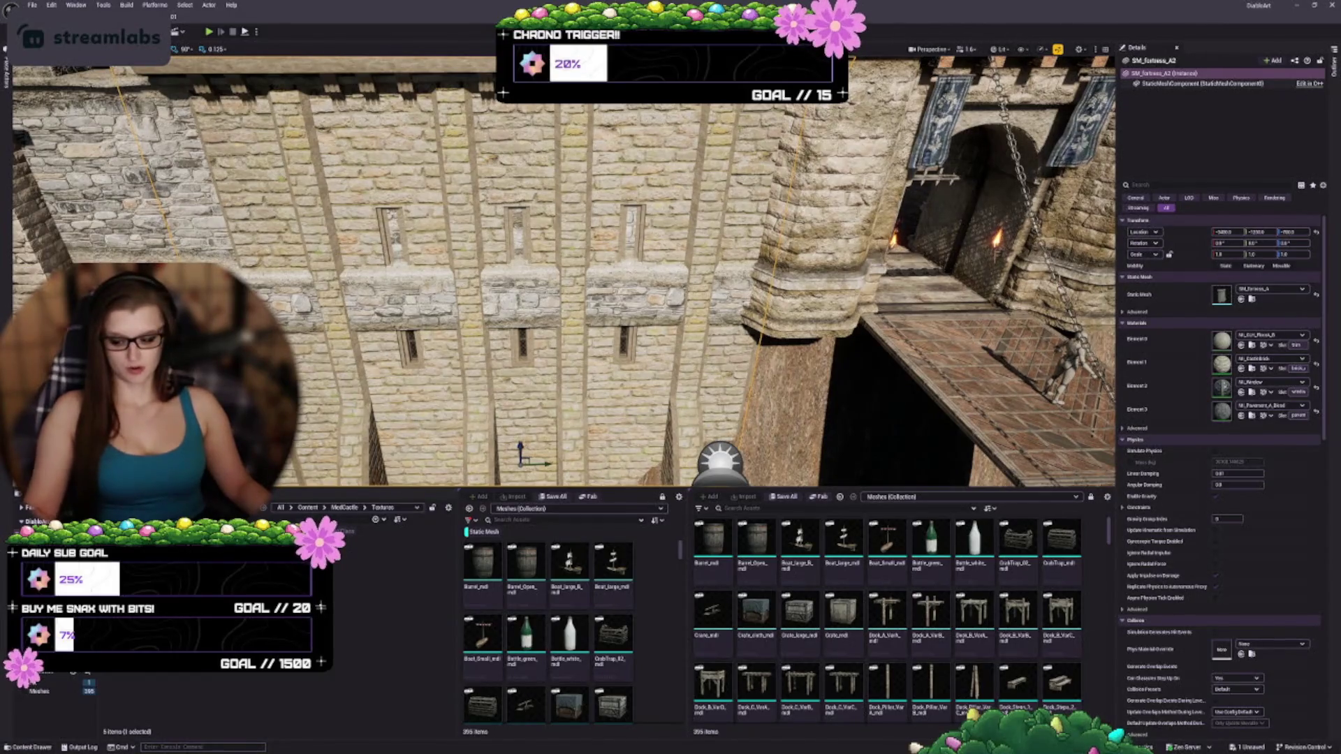
pyautogui.click(81, 73)
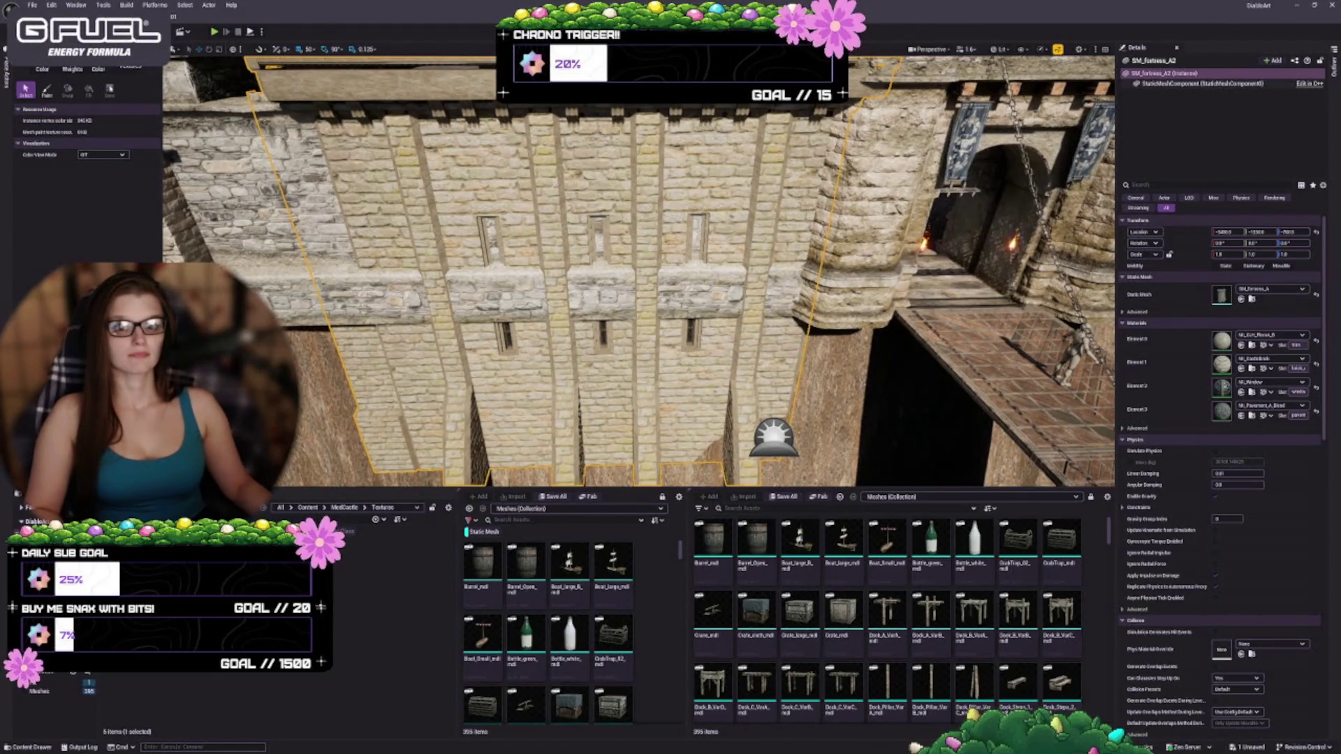
pyautogui.click(47, 90)
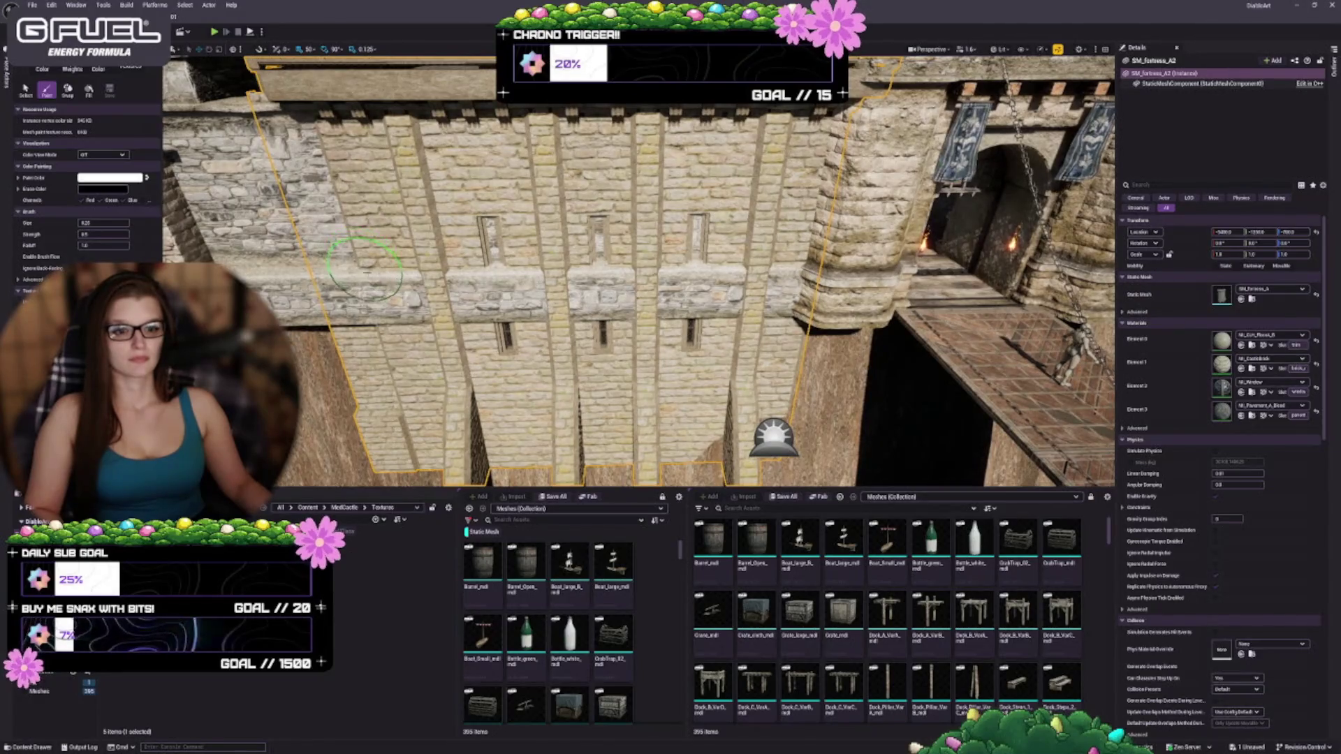
pyautogui.click(105, 177)
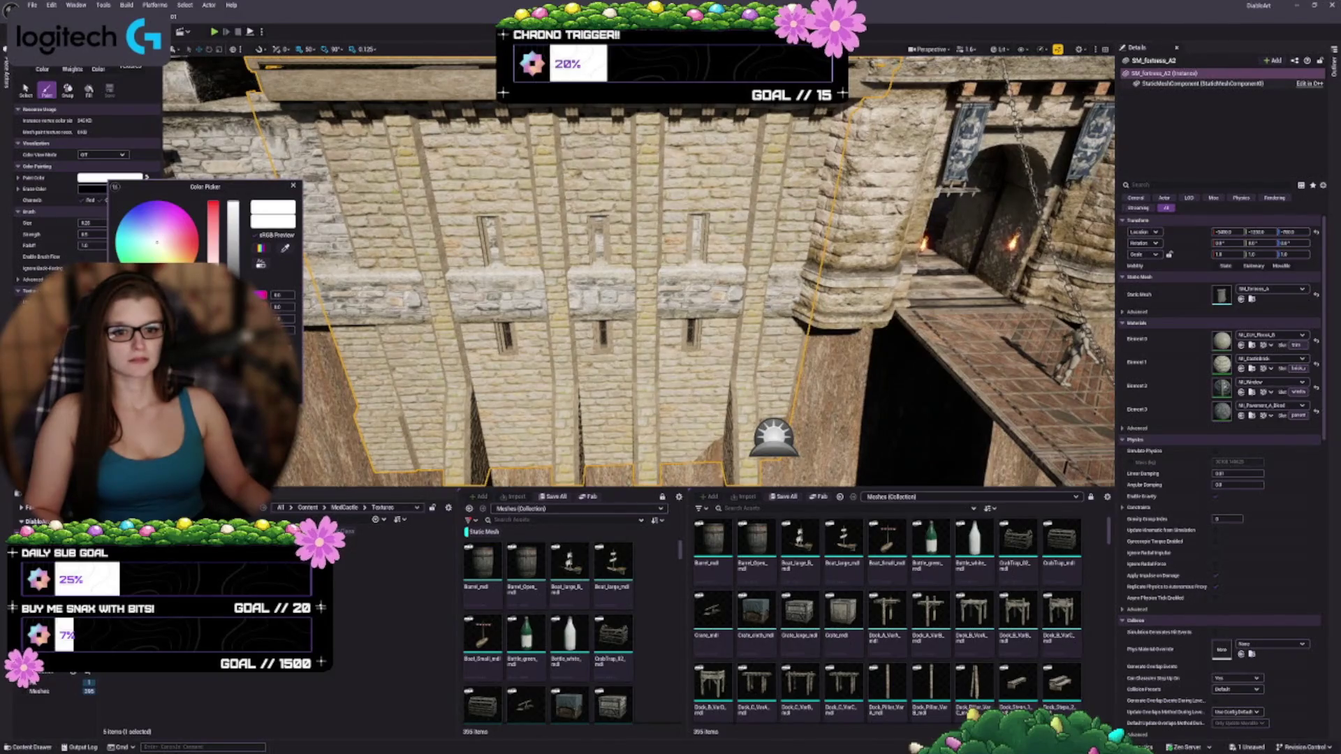
# - Confirm a grey-brown paint colour and browse to Element 1's material in MedCastle Materials
pyautogui.press('Return')
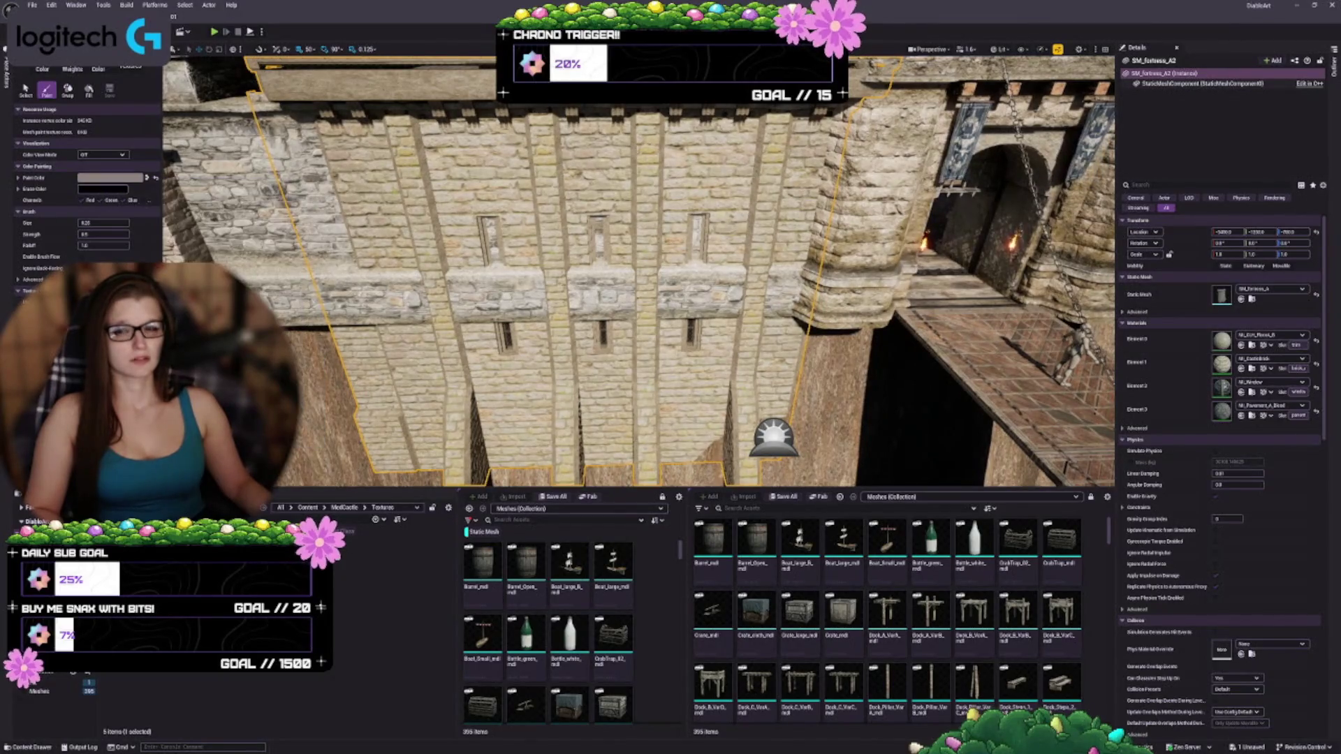
pyautogui.moveTo(447, 391)
pyautogui.mouseDown()
pyautogui.moveTo(396, 402)
pyautogui.moveTo(659, 257)
pyautogui.mouseUp()
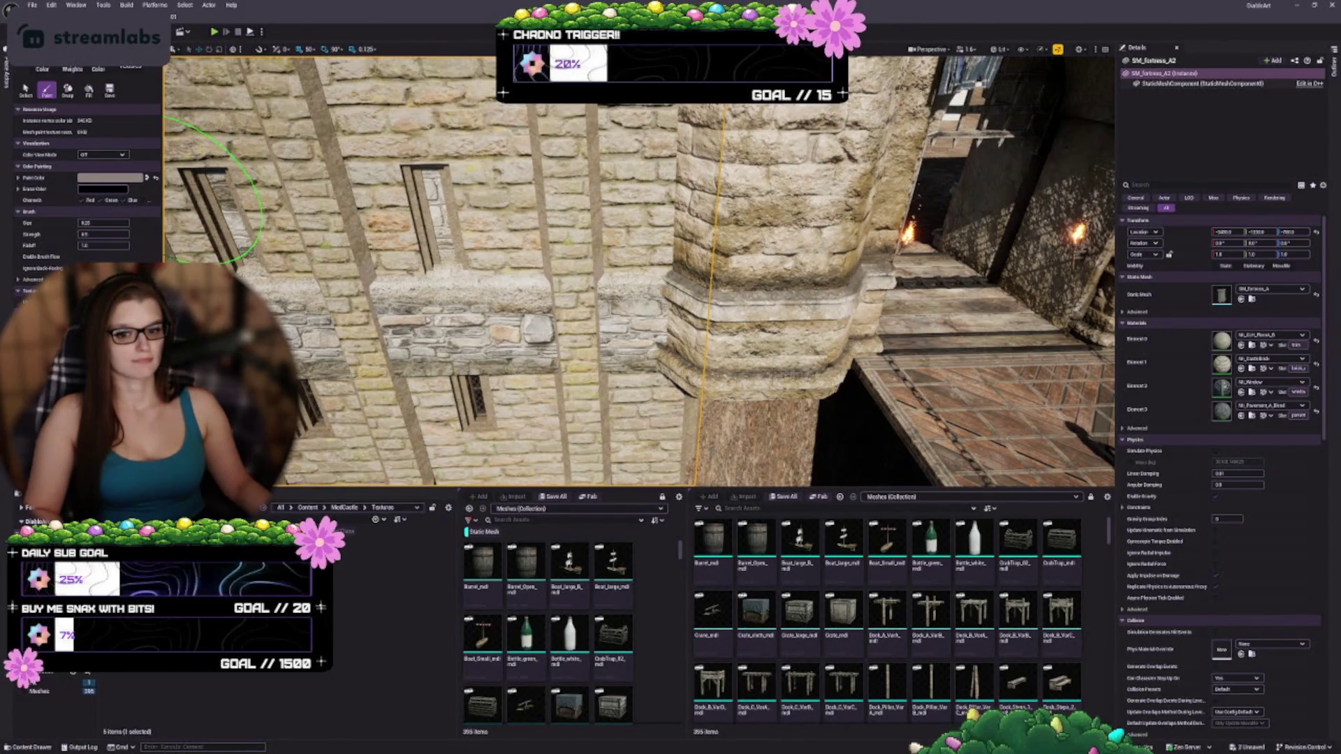
pyautogui.click(363, 573)
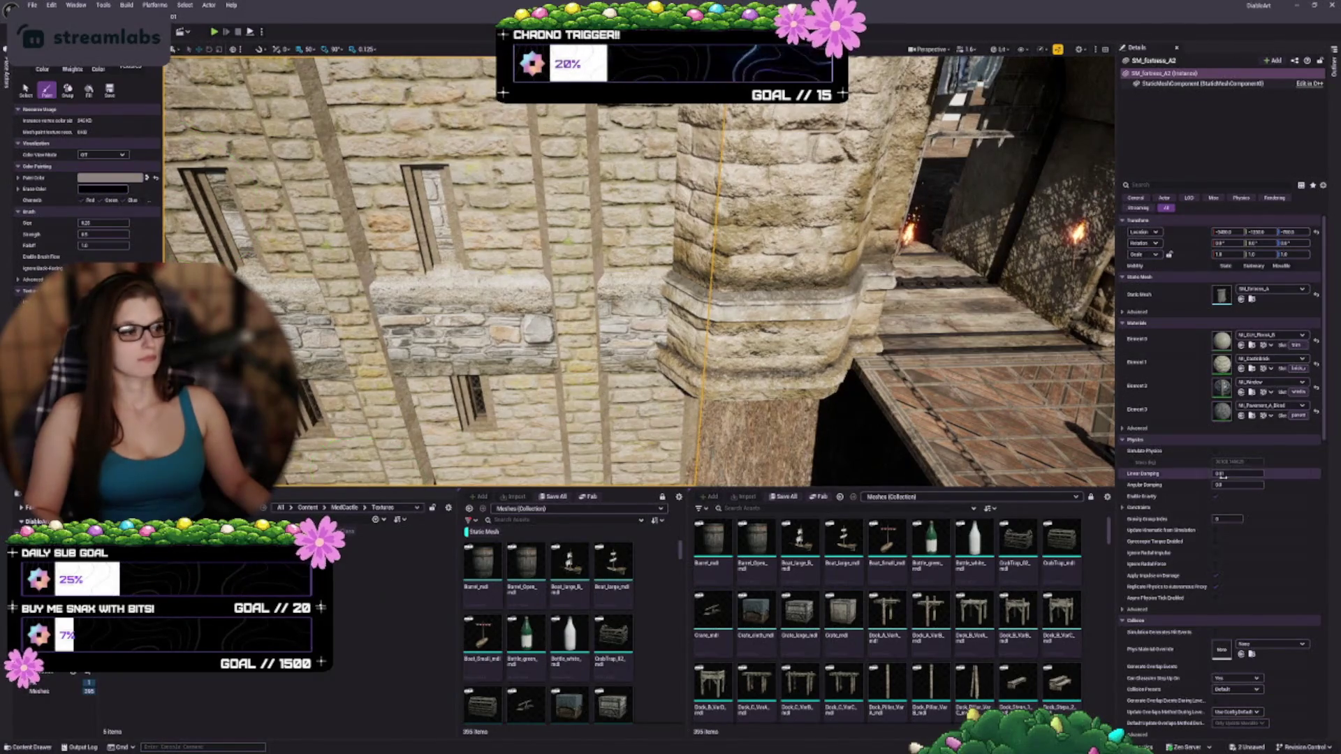
pyautogui.click(1253, 369)
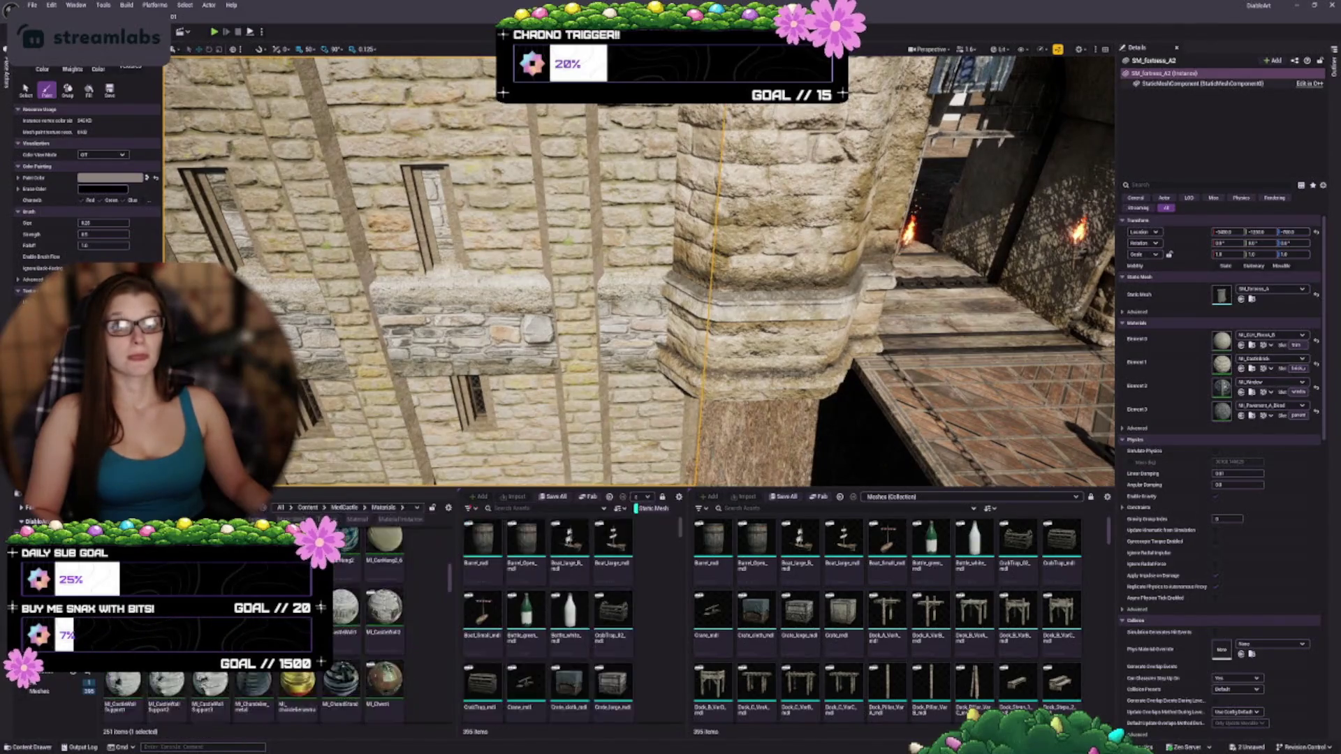
# - Go to MedCastle > Textures in the Content Browser and scroll through the texture thumbnails
pyautogui.moveTo(119, 702)
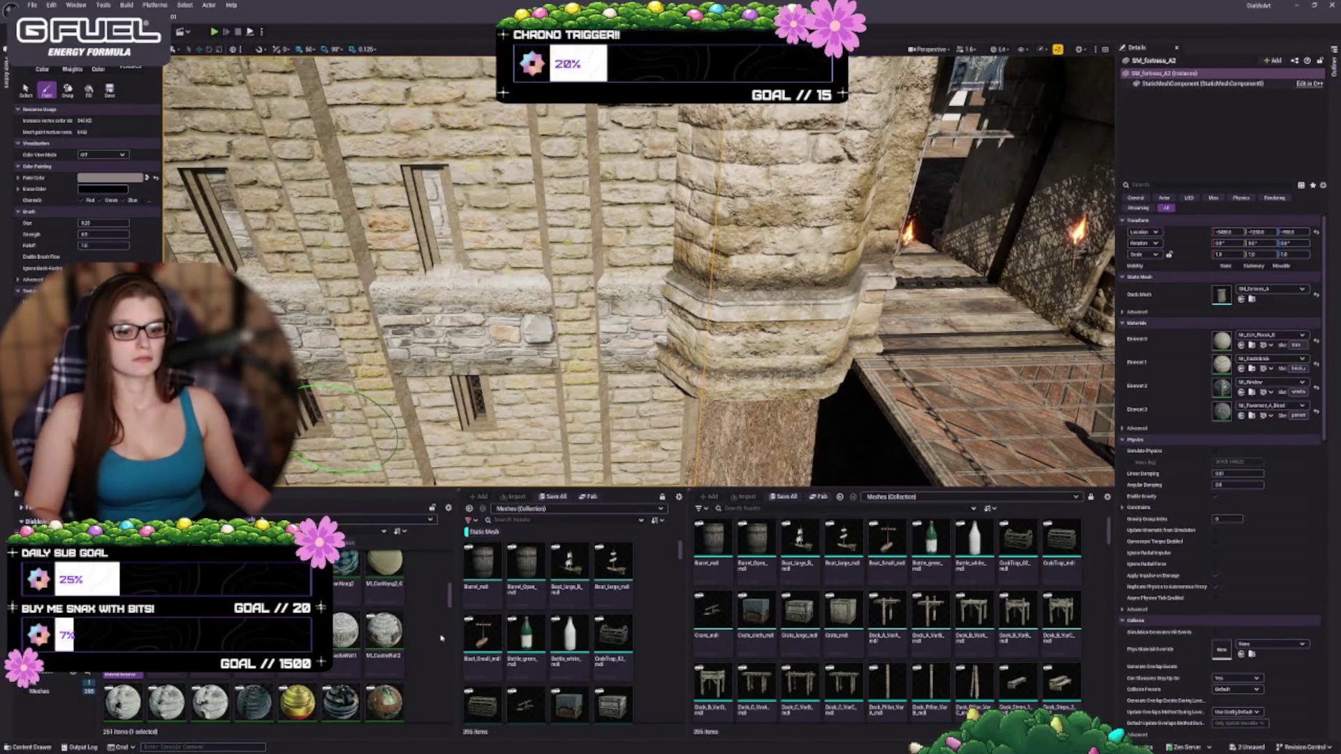
pyautogui.hotkey('ctrl', 'b')
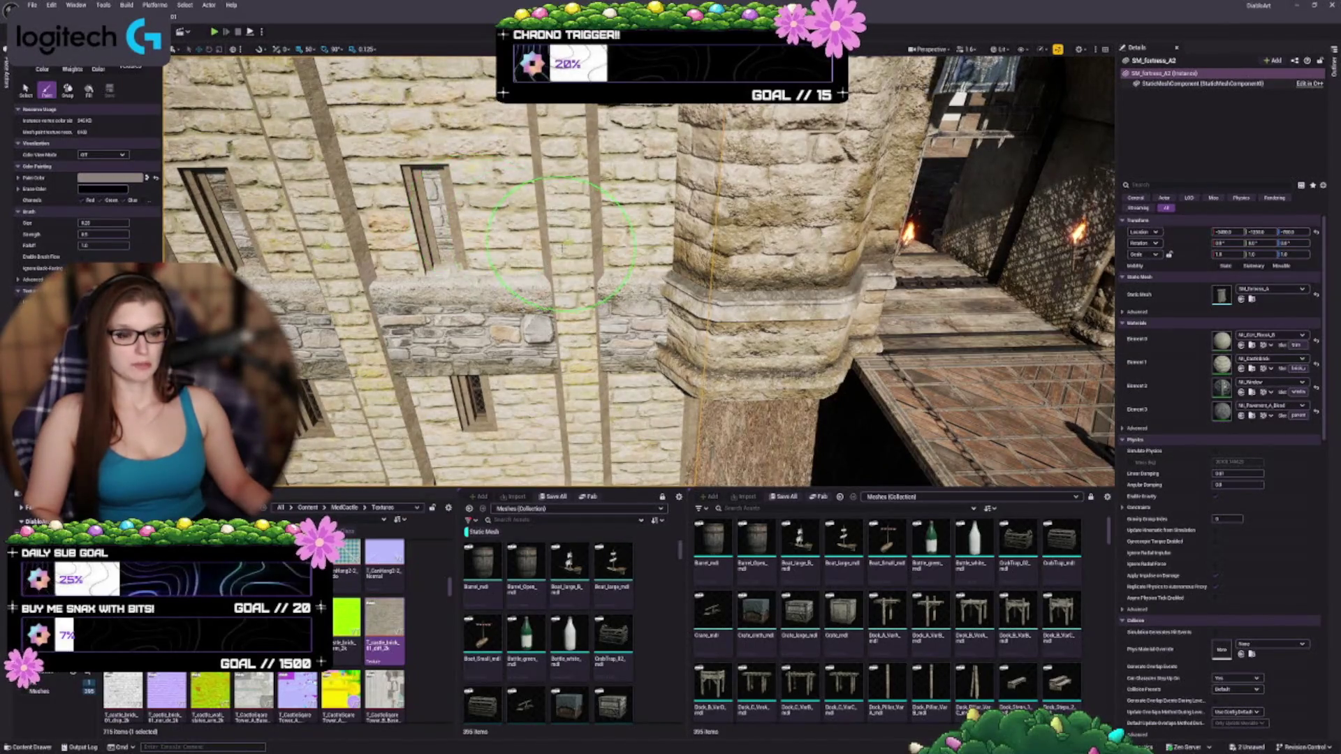
pyautogui.scroll(-2, 335, 629)
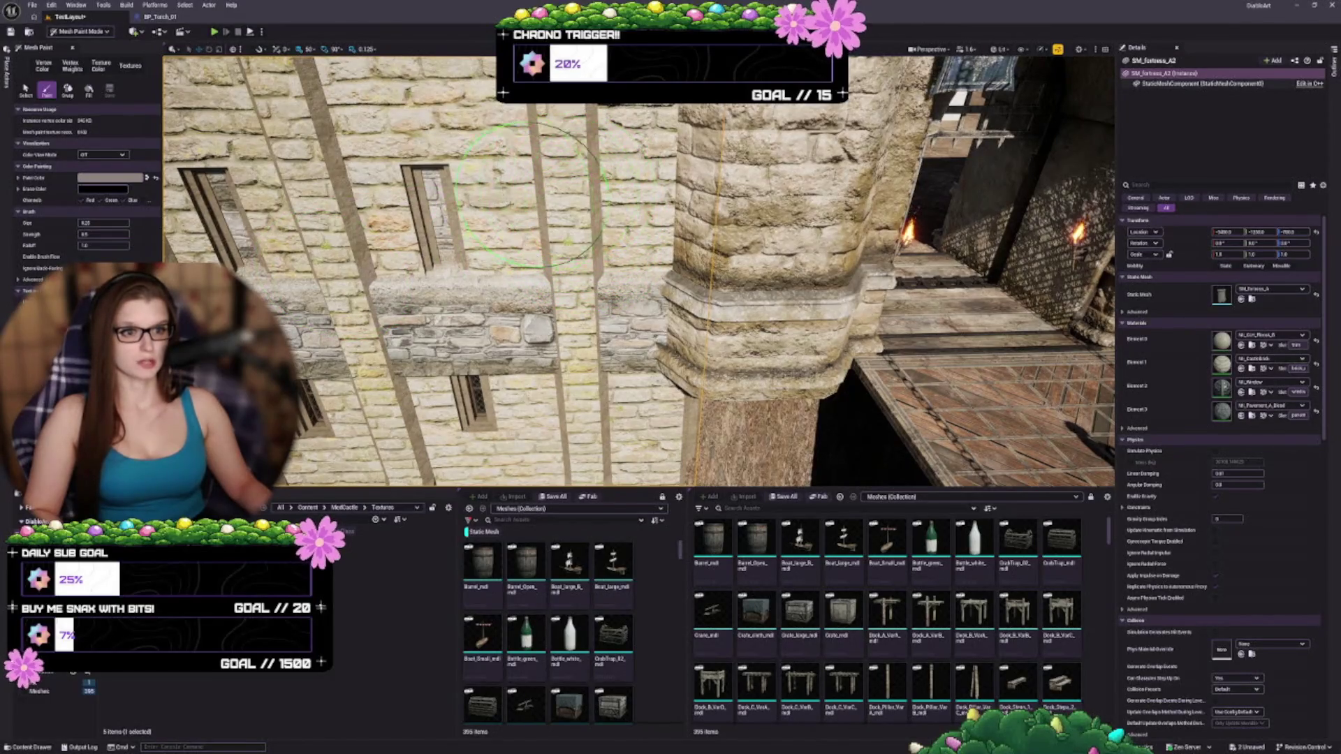
# - Reset the paint colour to white, test dark strokes on the wall pillars, then undo them
pyautogui.click(156, 178)
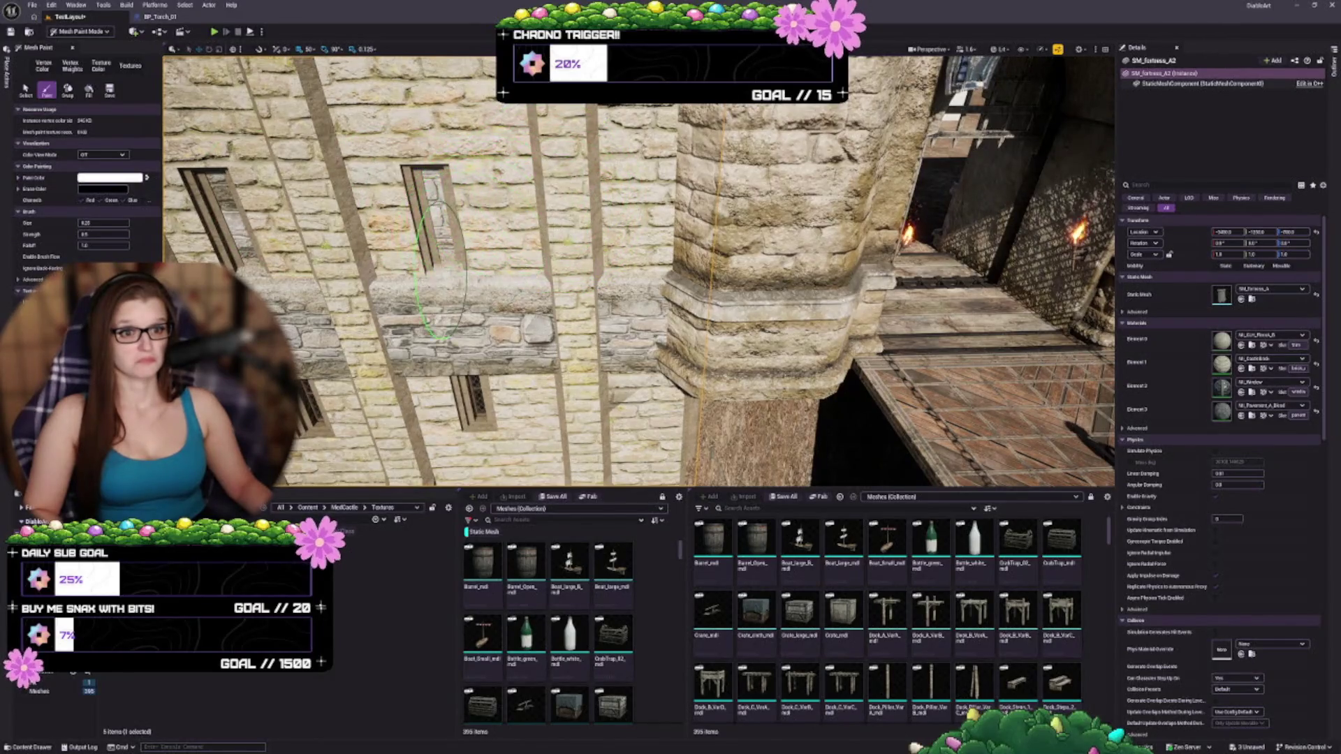
pyautogui.moveTo(353, 272)
pyautogui.mouseDown()
pyautogui.moveTo(901, 94)
pyautogui.moveTo(1013, 174)
pyautogui.moveTo(573, 374)
pyautogui.moveTo(510, 298)
pyautogui.mouseUp()
pyautogui.moveTo(497, 356)
pyautogui.mouseDown()
pyautogui.moveTo(384, 391)
pyautogui.moveTo(454, 419)
pyautogui.moveTo(430, 444)
pyautogui.moveTo(325, 420)
pyautogui.mouseUp()
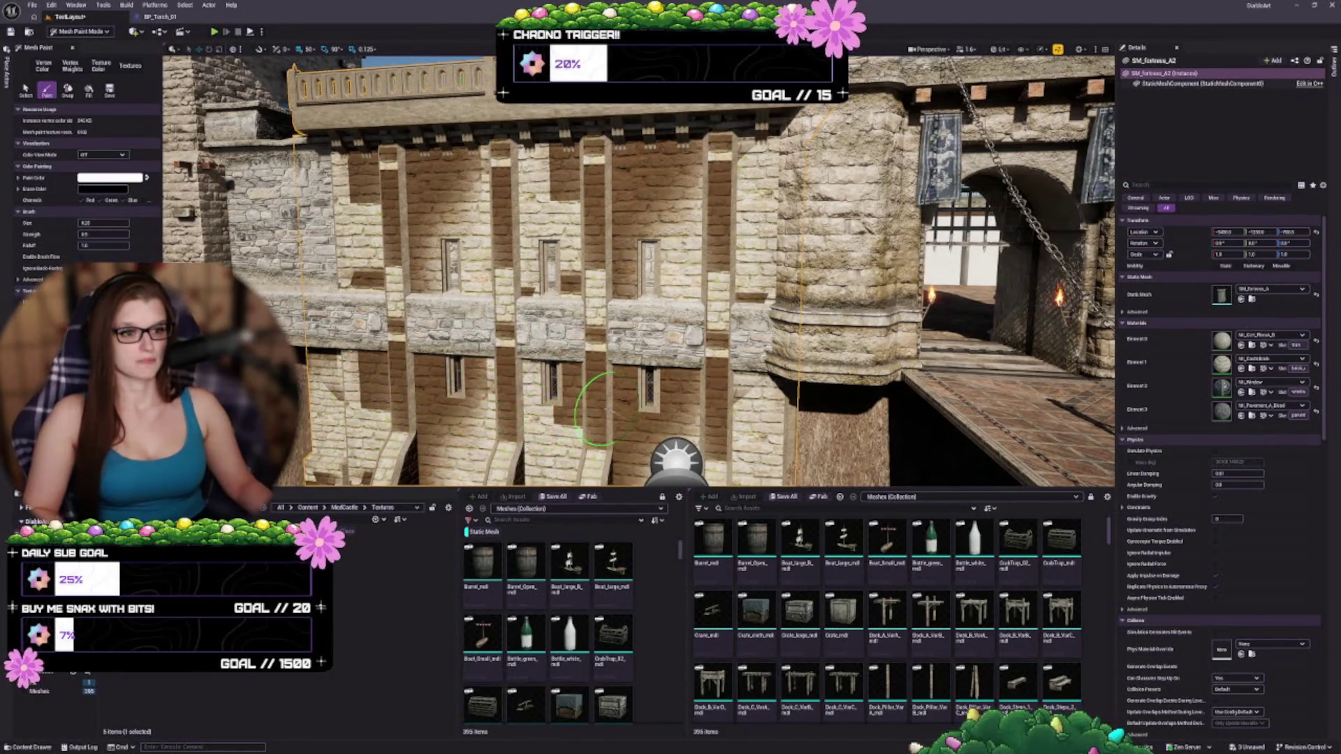
pyautogui.hotkey('ctrl', 'z')
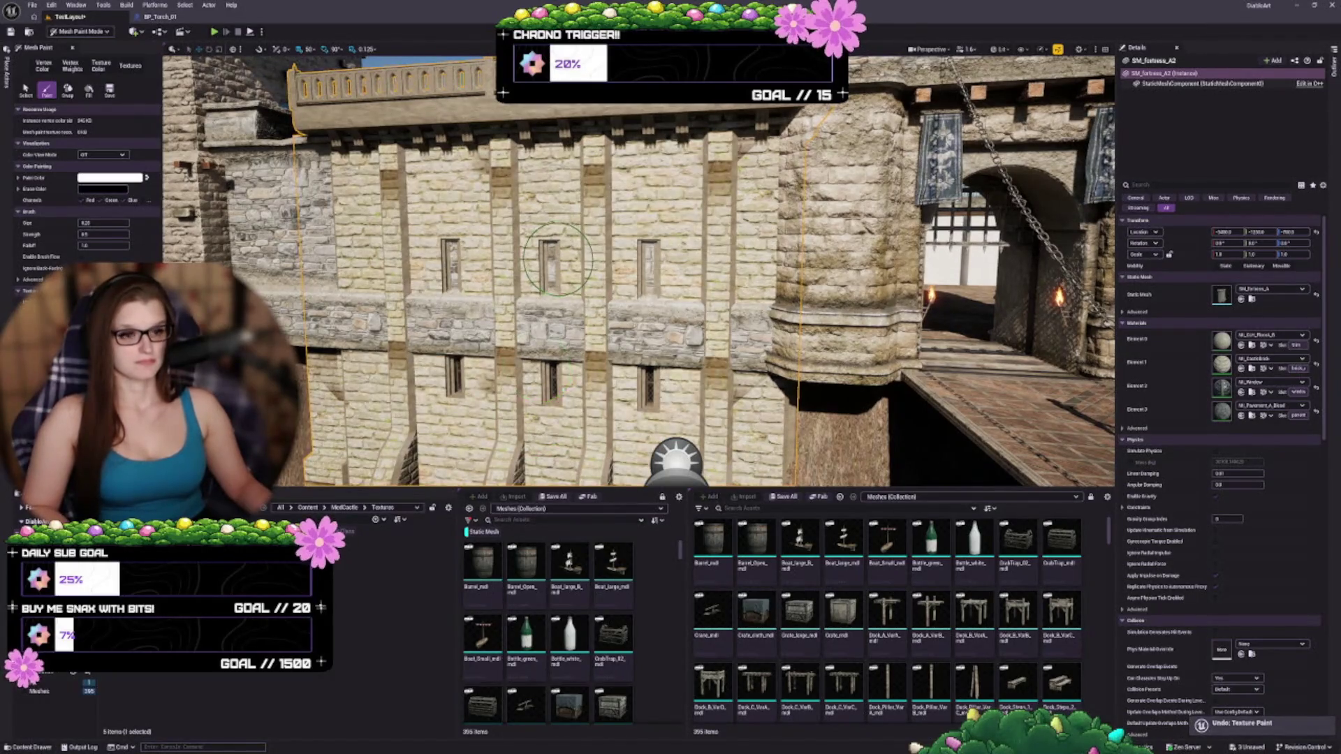
pyautogui.scroll(10, 513, 279)
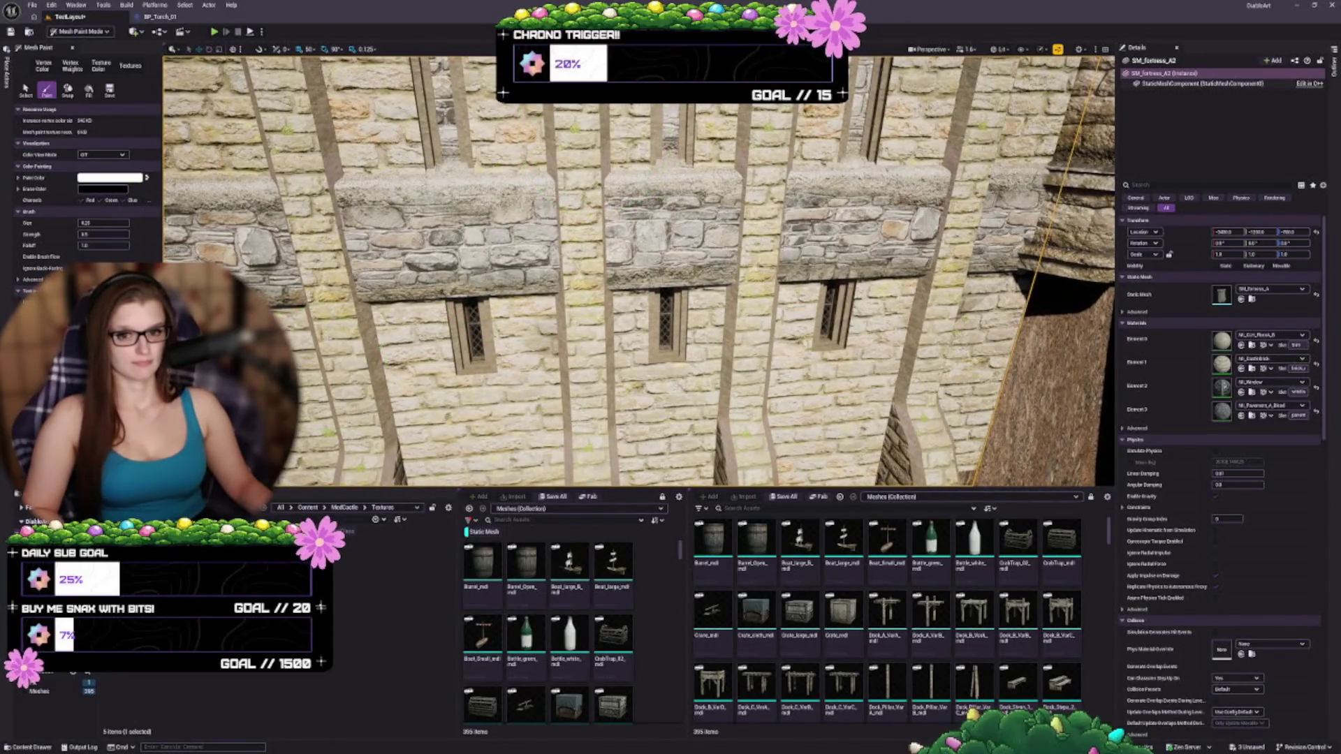
# - Set the paint colour to grey and lower the brush strength
pyautogui.click(110, 178)
pyautogui.moveTo(237, 203); pyautogui.dragTo(237, 252)
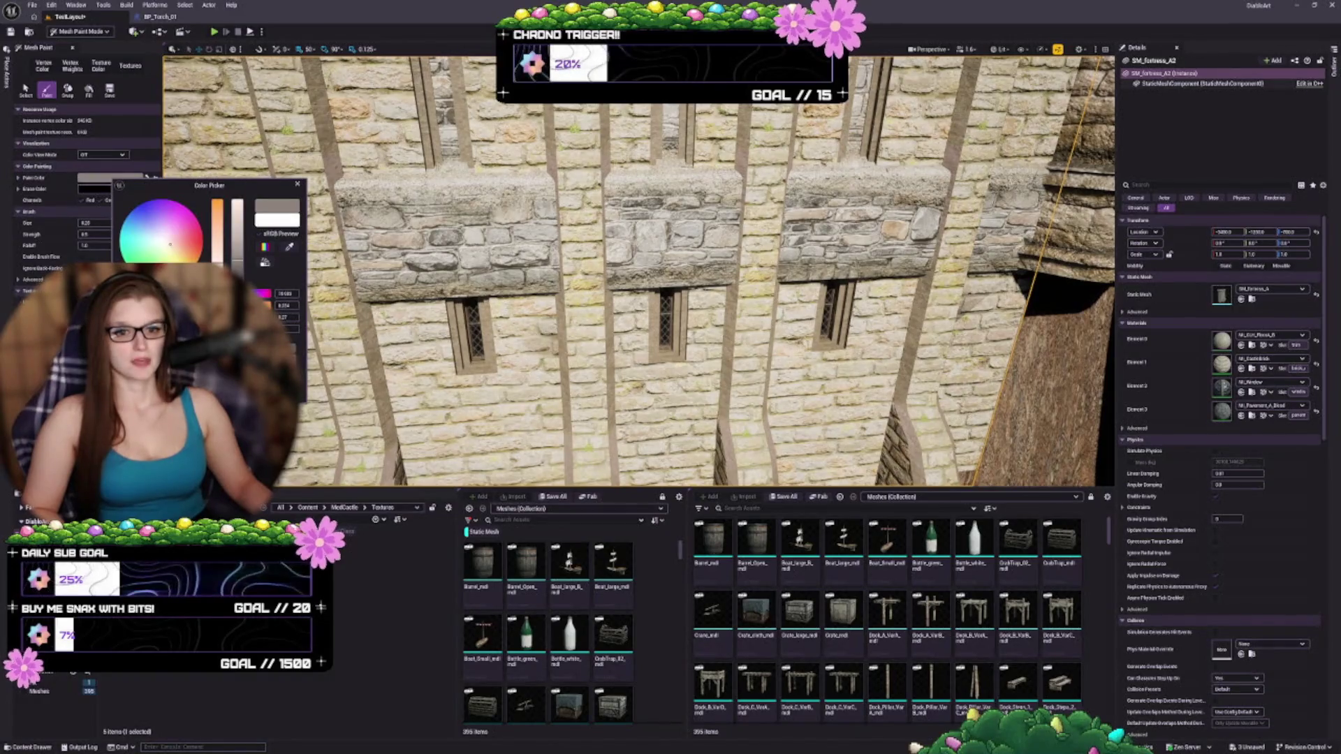
pyautogui.click(489, 314)
pyautogui.scroll(2, 552, 387)
pyautogui.scroll(-5, 552, 387)
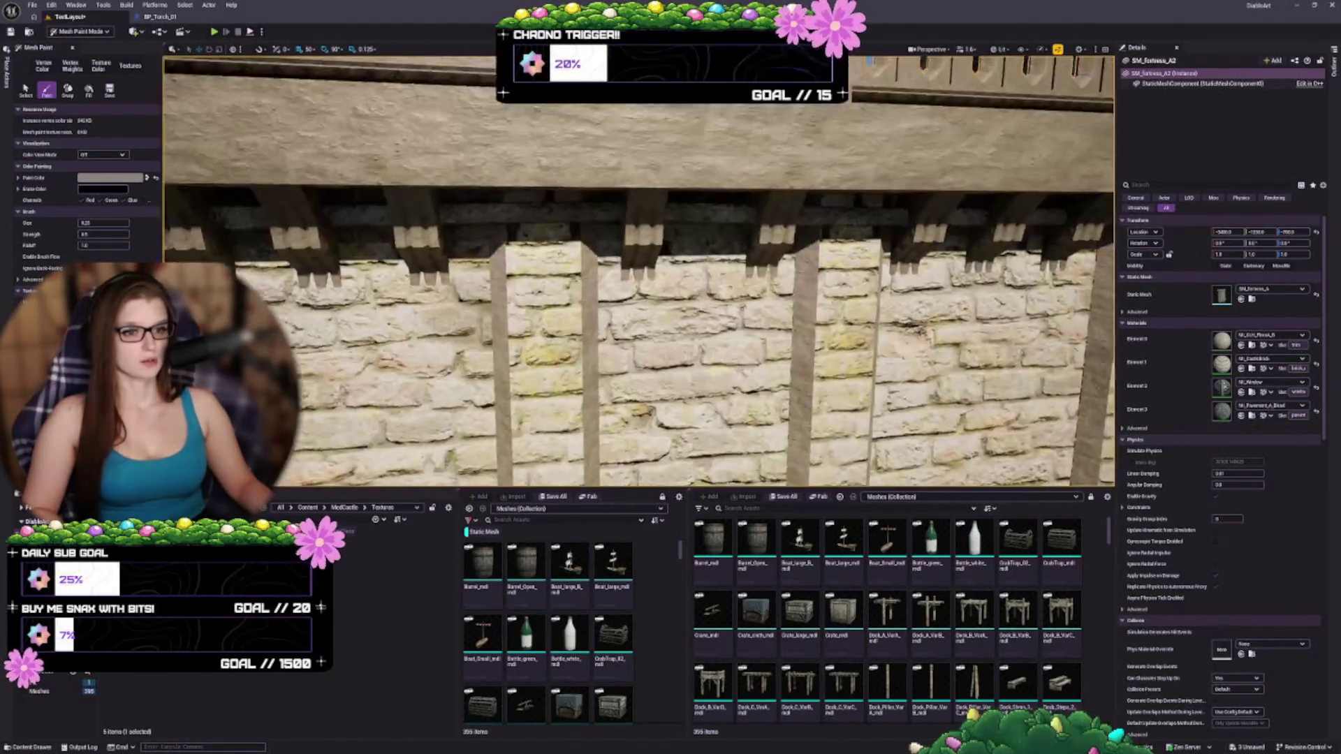
pyautogui.scroll(5, 541, 241)
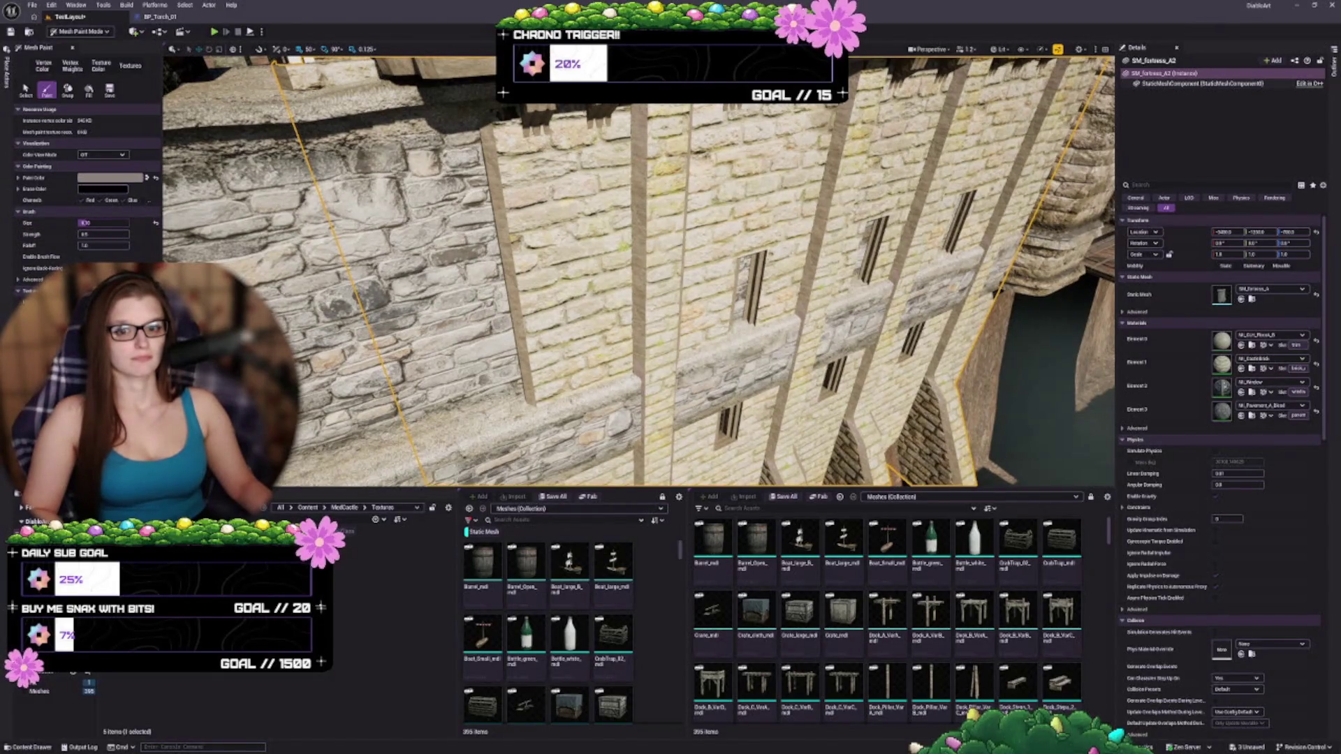
pyautogui.moveTo(102, 235)
pyautogui.mouseDown()
pyautogui.moveTo(116, 234)
pyautogui.moveTo(97, 245)
pyautogui.mouseUp()
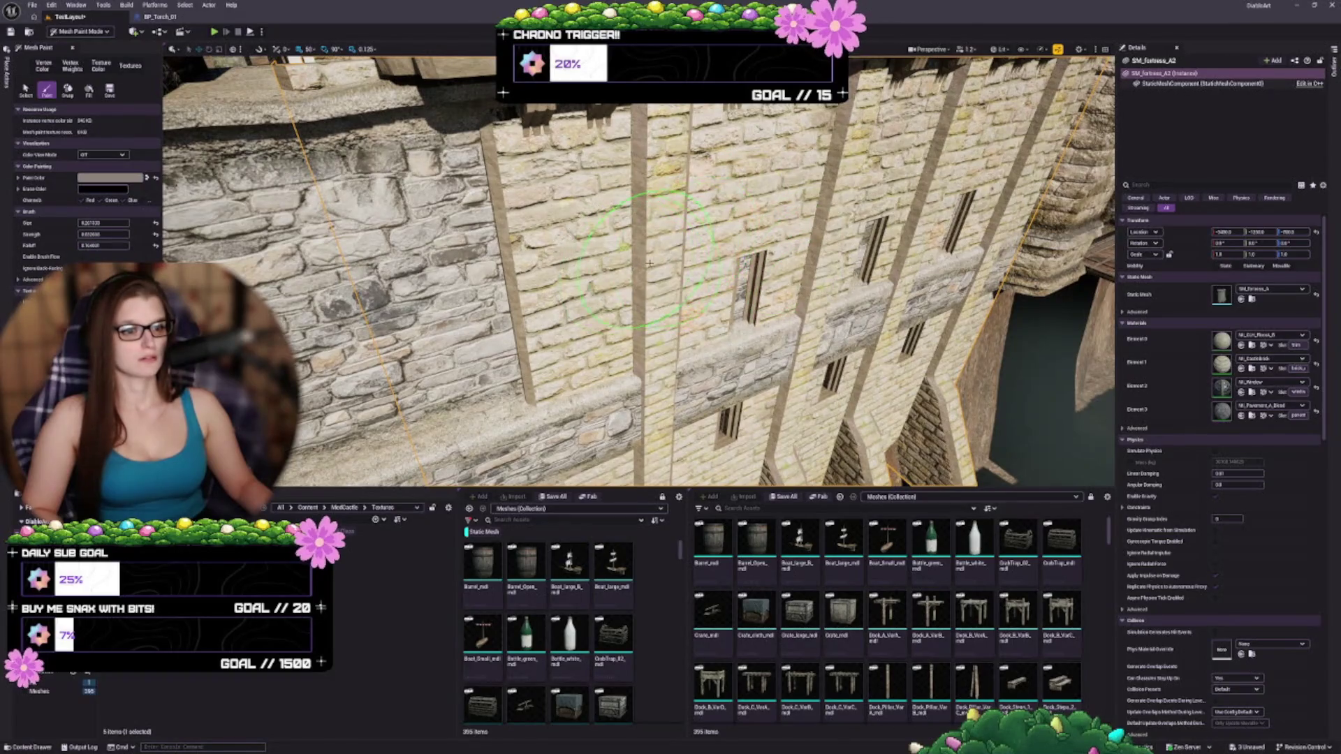
pyautogui.scroll(5, 719, 251)
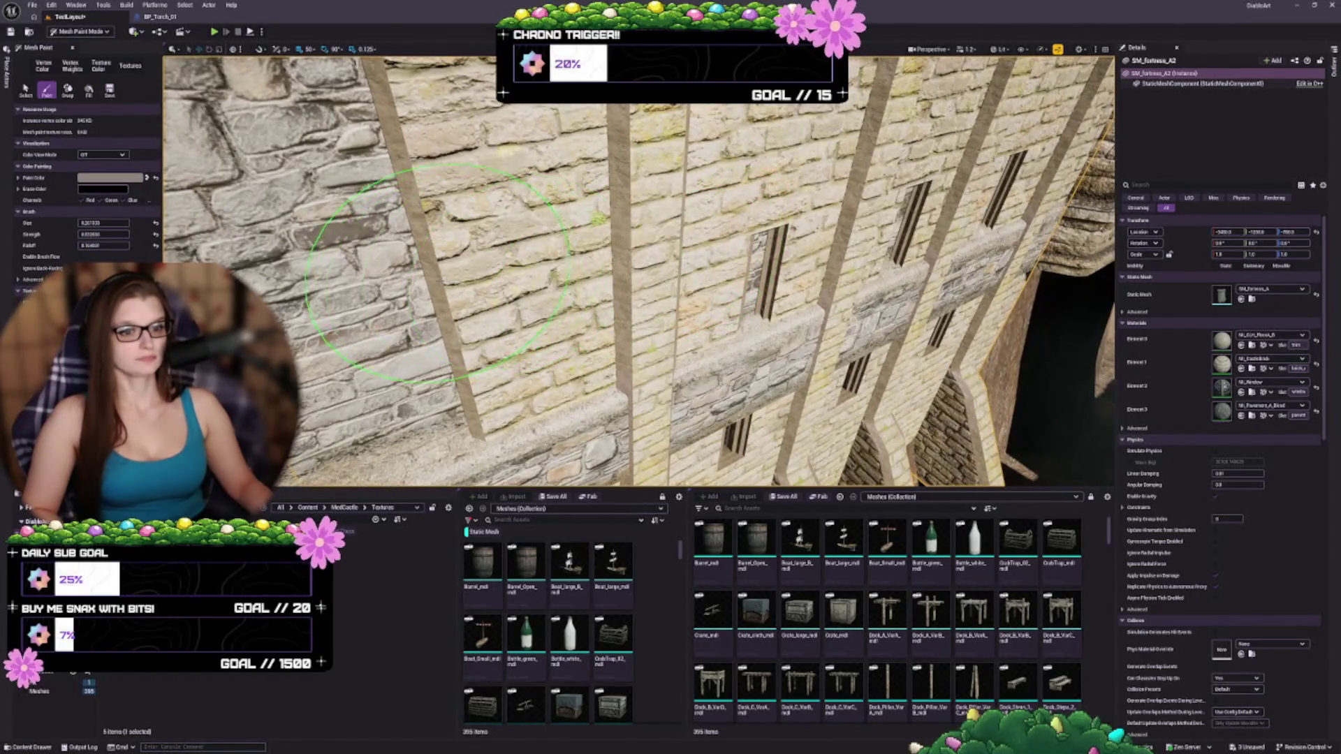
pyautogui.scroll(-5, 440, 272)
pyautogui.scroll(-1, 521, 162)
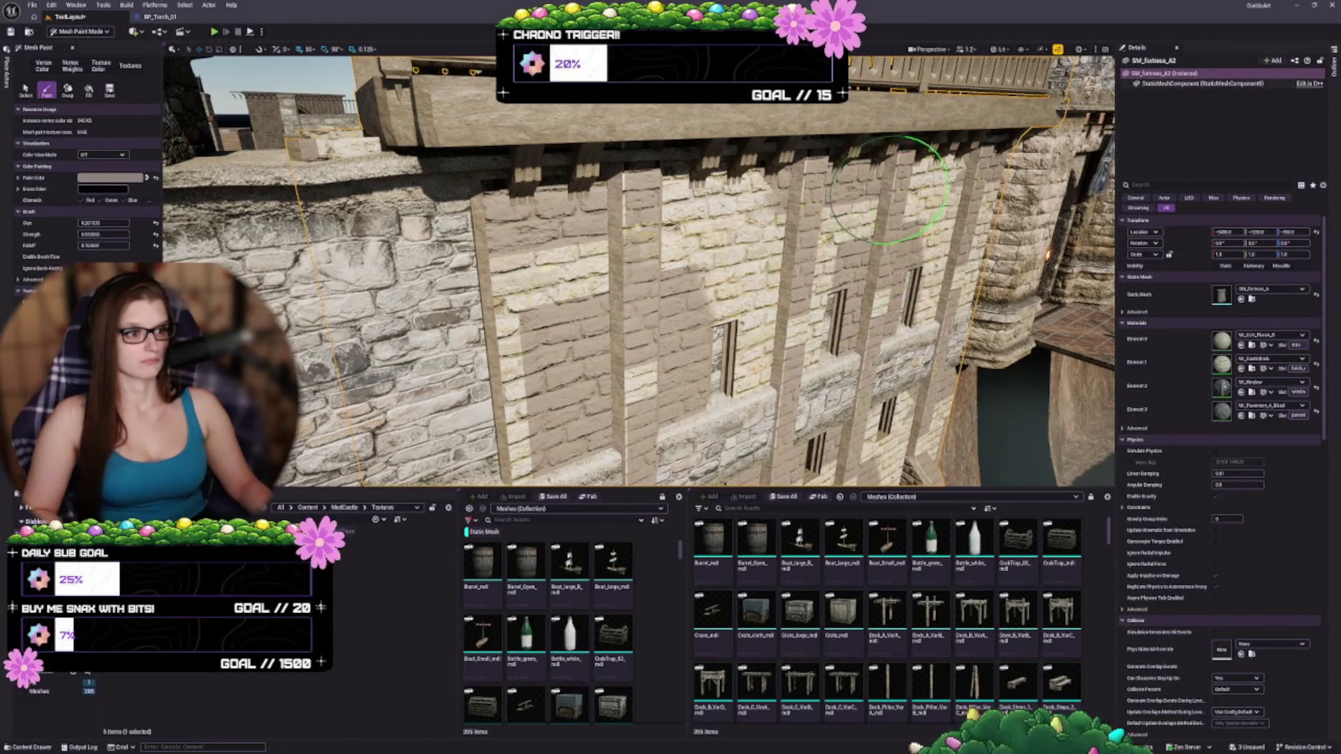
# - Undo the latest paint strokes on the wall and reset the paint colour to white
pyautogui.moveTo(893, 175); pyautogui.dragTo(922, 375)
pyautogui.hotkey('ctrl', 'z')
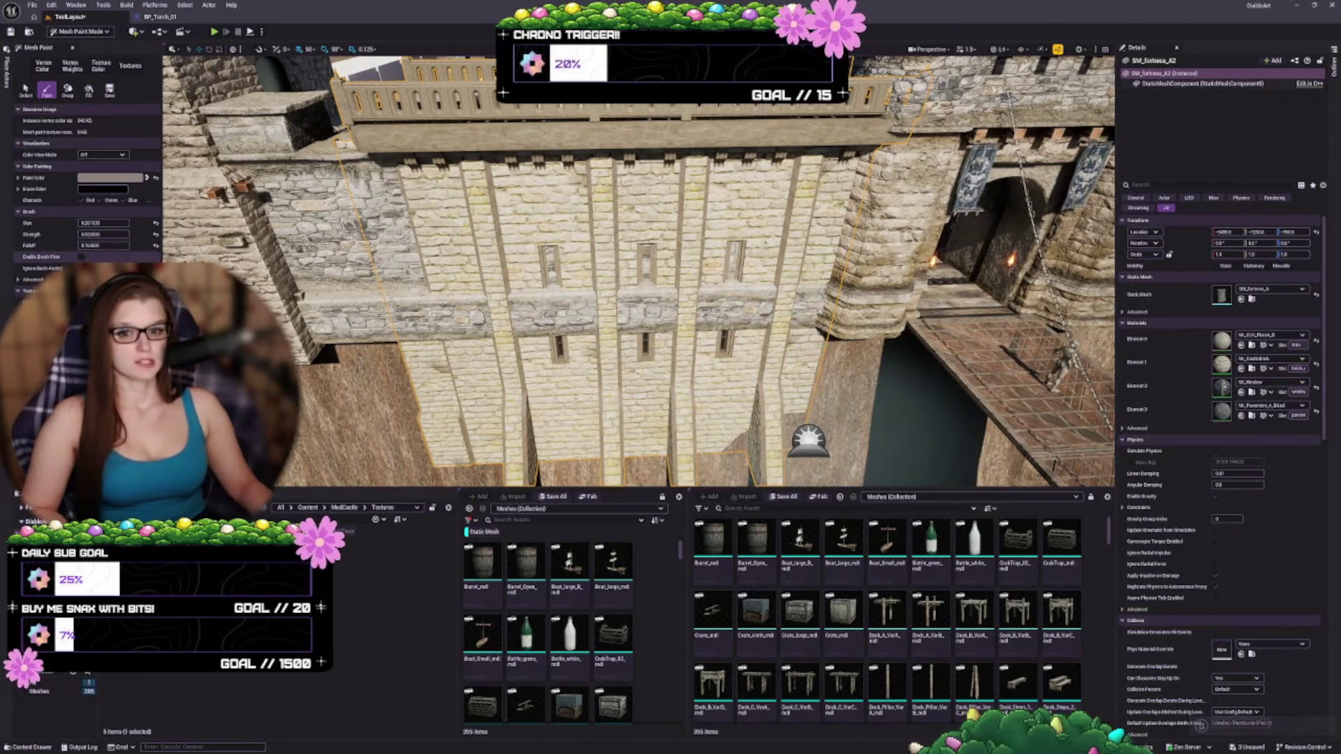
pyautogui.click(155, 178)
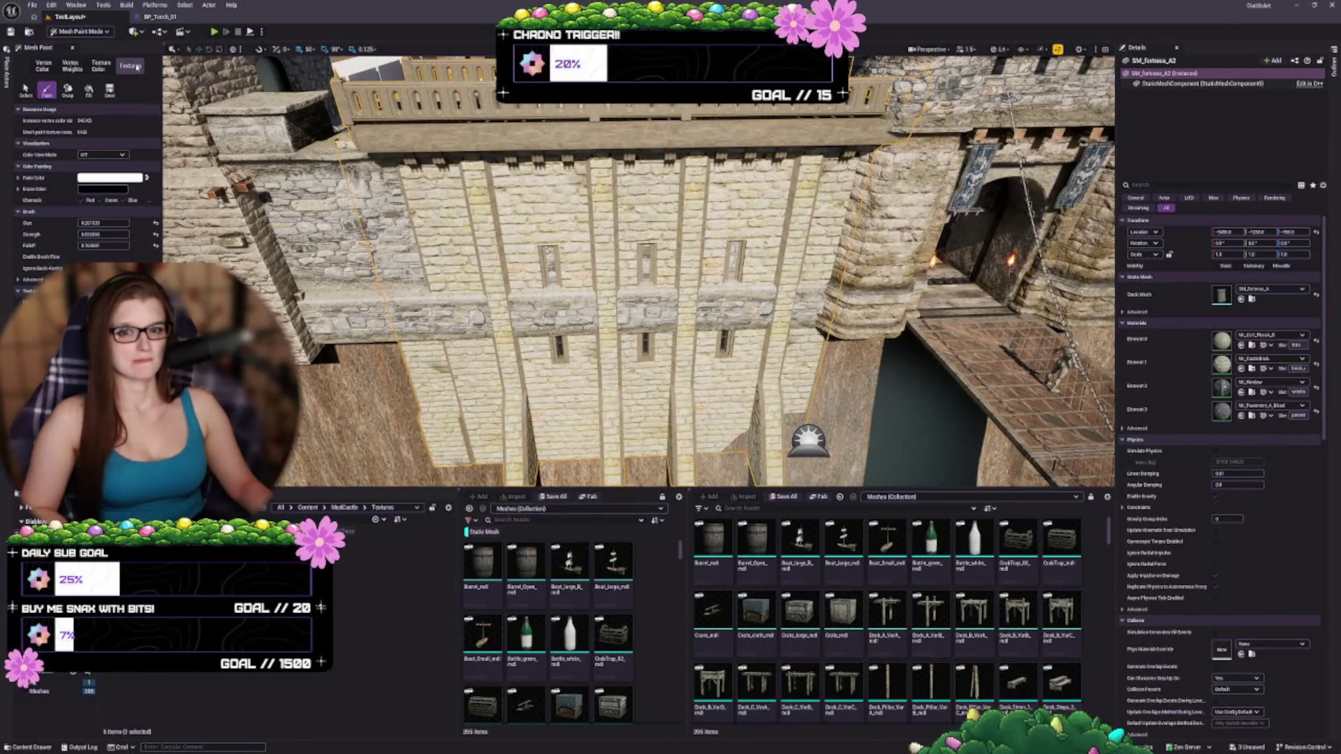
# - Switch to Texture Color and back to Vertex Color painting with the Paint brush active
pyautogui.click(104, 66)
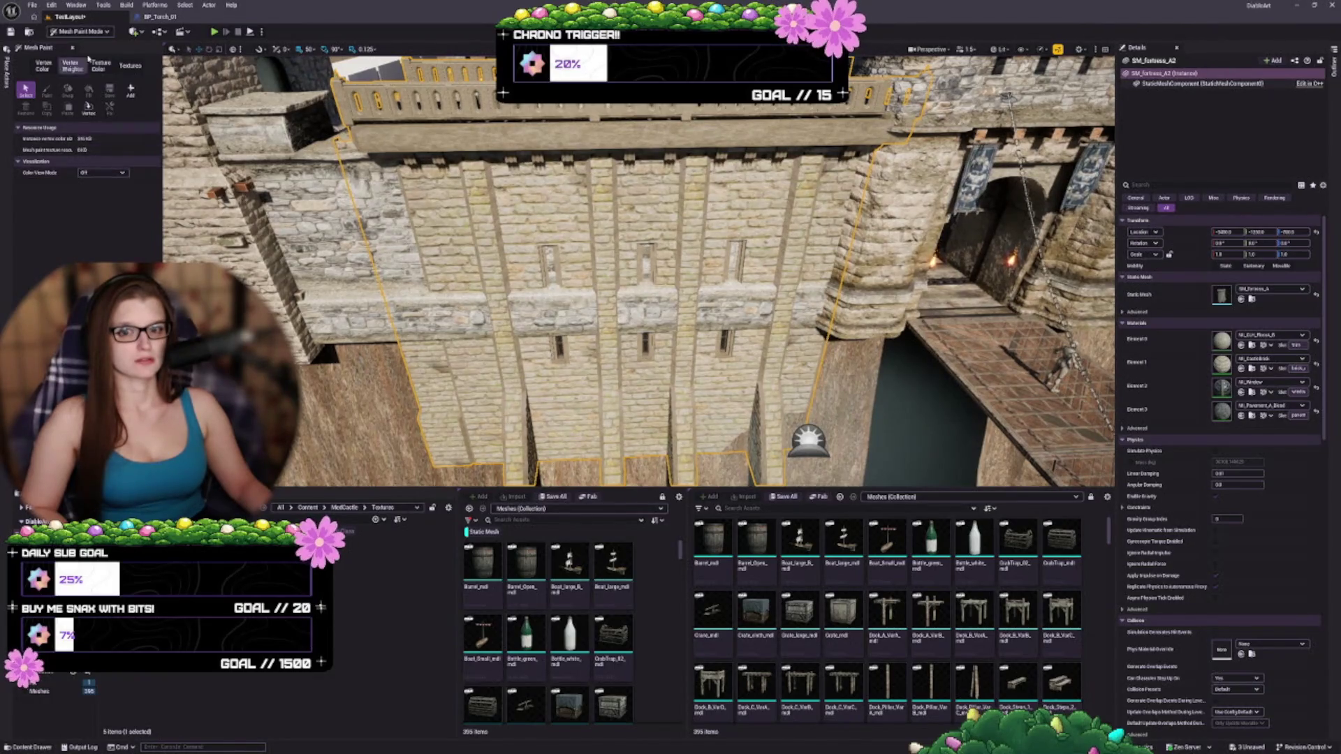
pyautogui.click(51, 72)
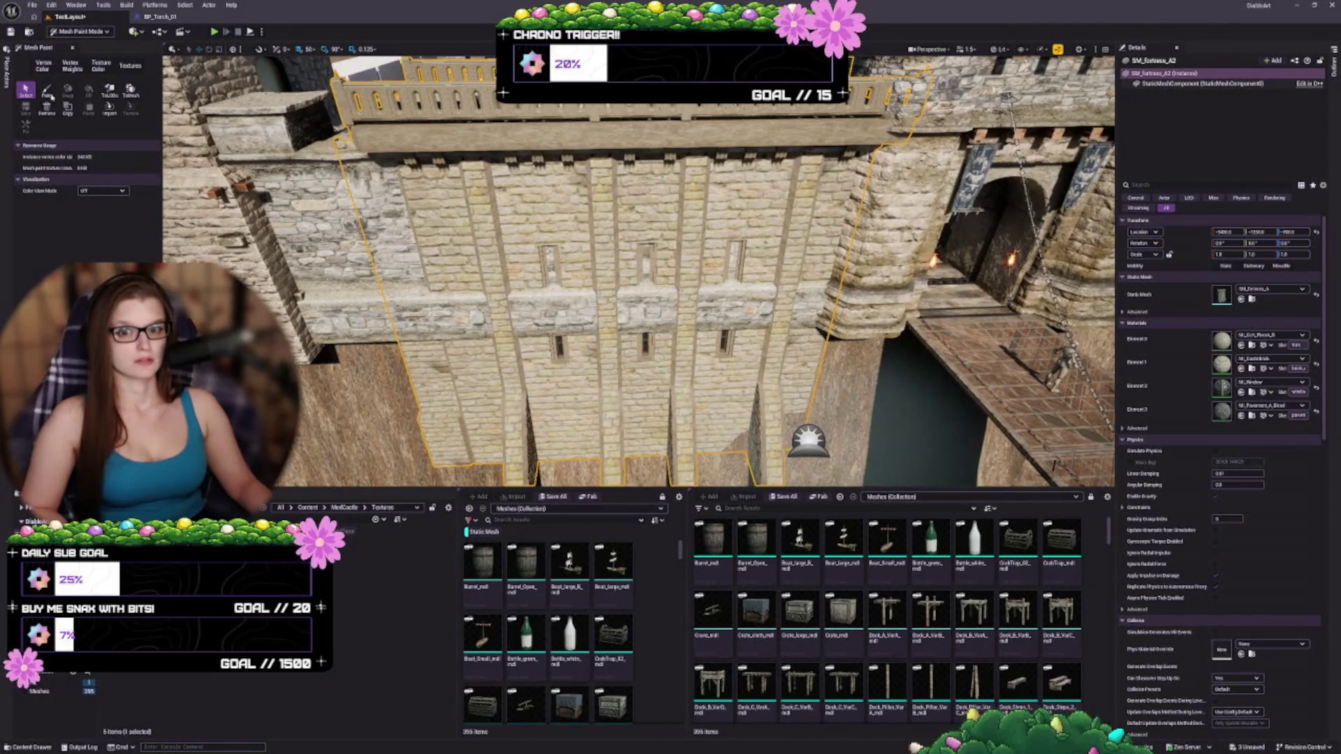
pyautogui.click(46, 91)
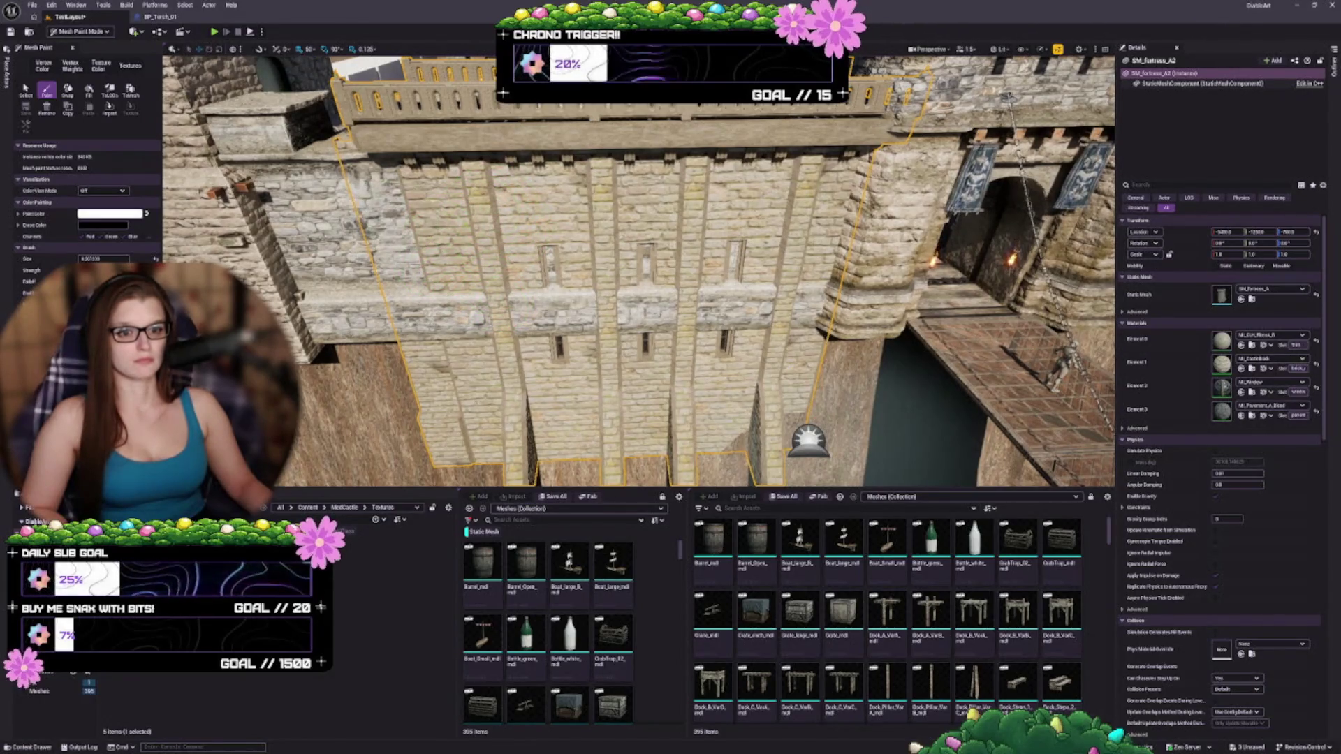
# - Undo the last vertex paint stroke, return to Selection Mode and save the project
pyautogui.hotkey('ctrl', 'z')
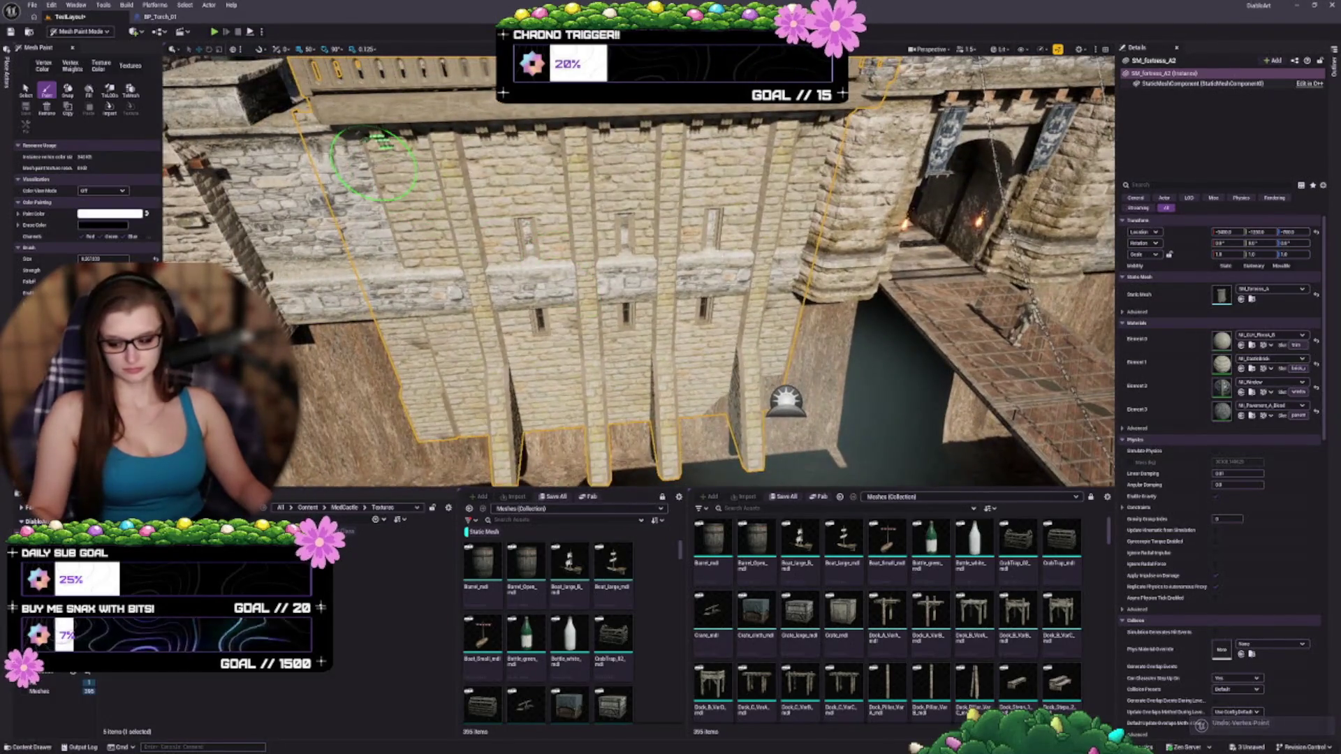
pyautogui.hotkey('shift', '1')
pyautogui.hotkey('ctrl', 's')
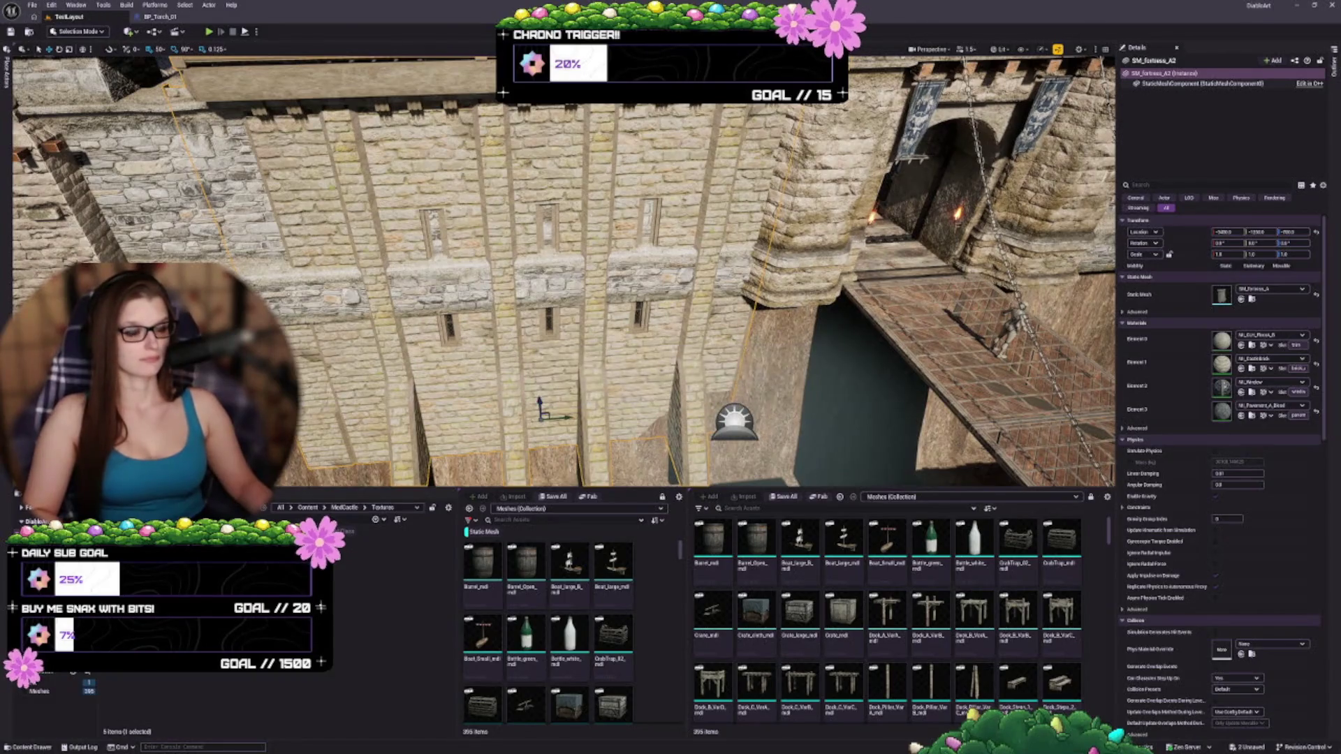
# - Delete the redundant stone wall segment and select the exposed brick wall behind it
pyautogui.scroll(-5, 559, 273)
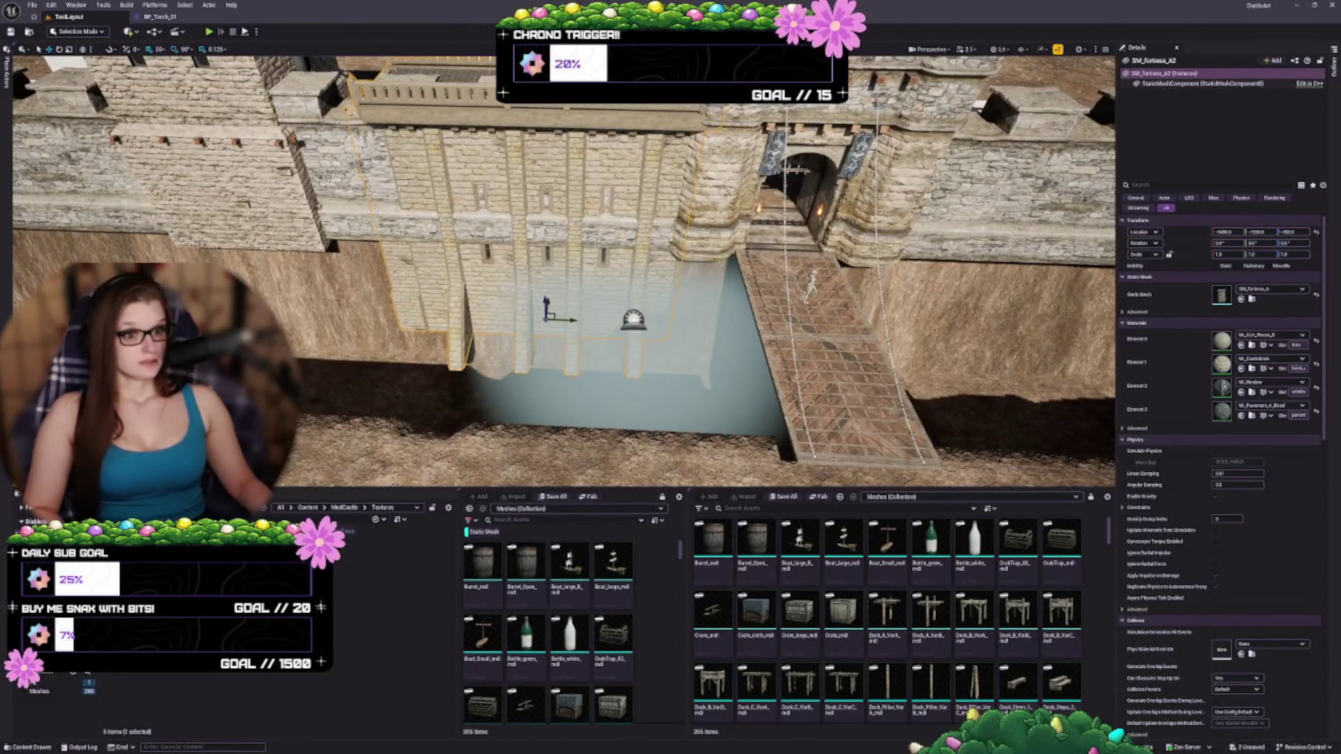
pyautogui.scroll(-5, 559, 272)
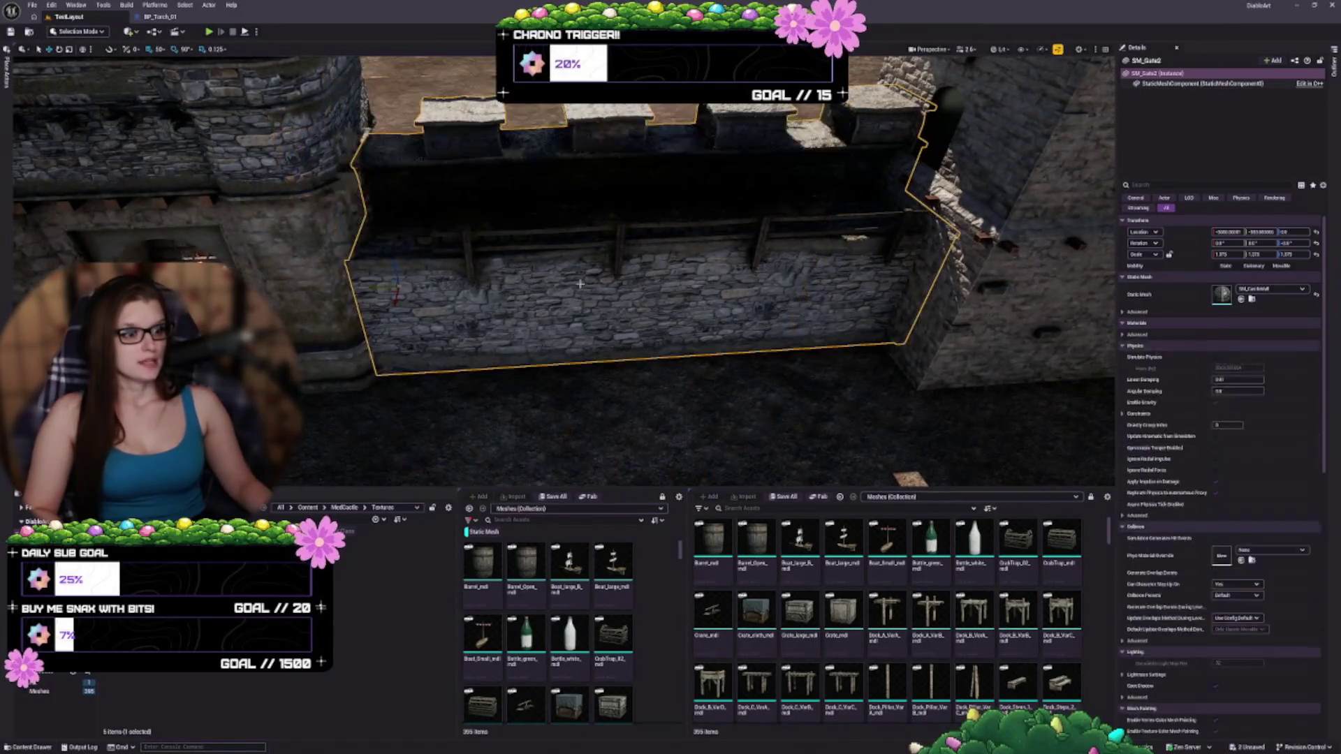
pyautogui.press('Delete')
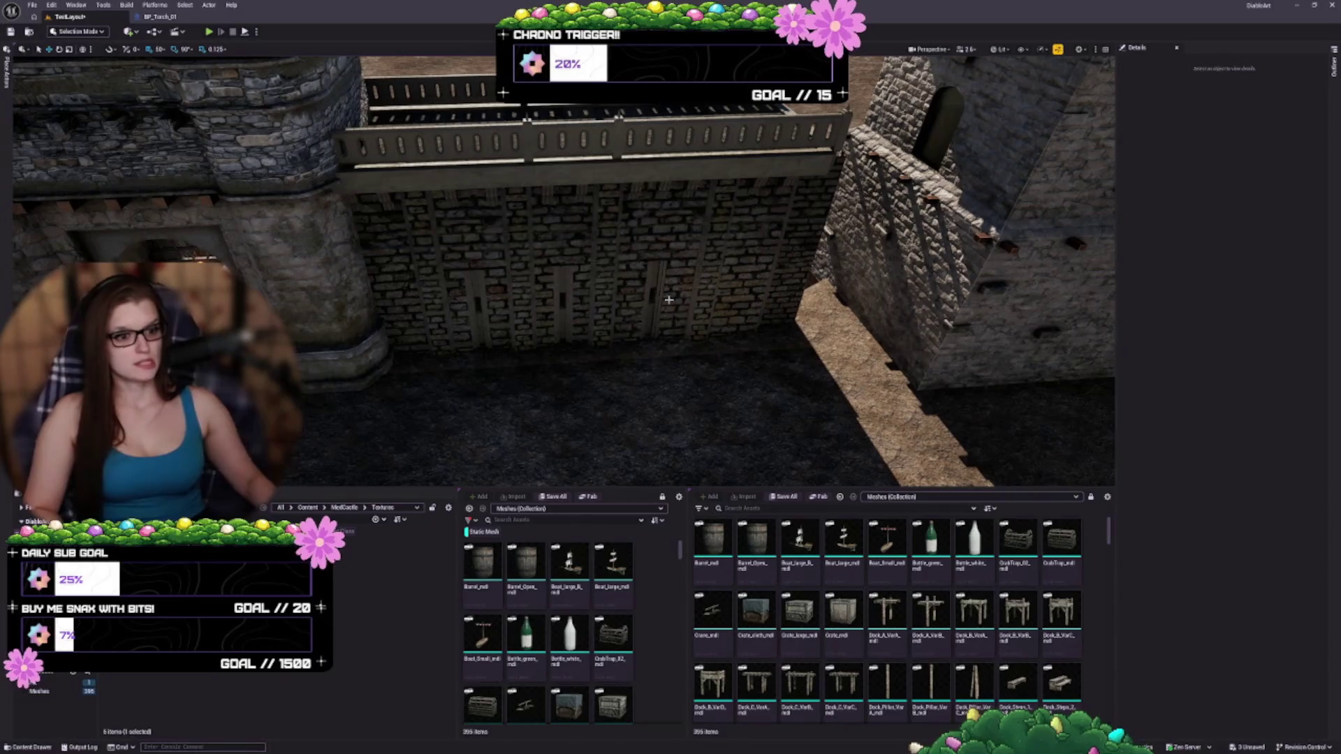
pyautogui.rightClick(583, 264)
pyautogui.click(551, 233)
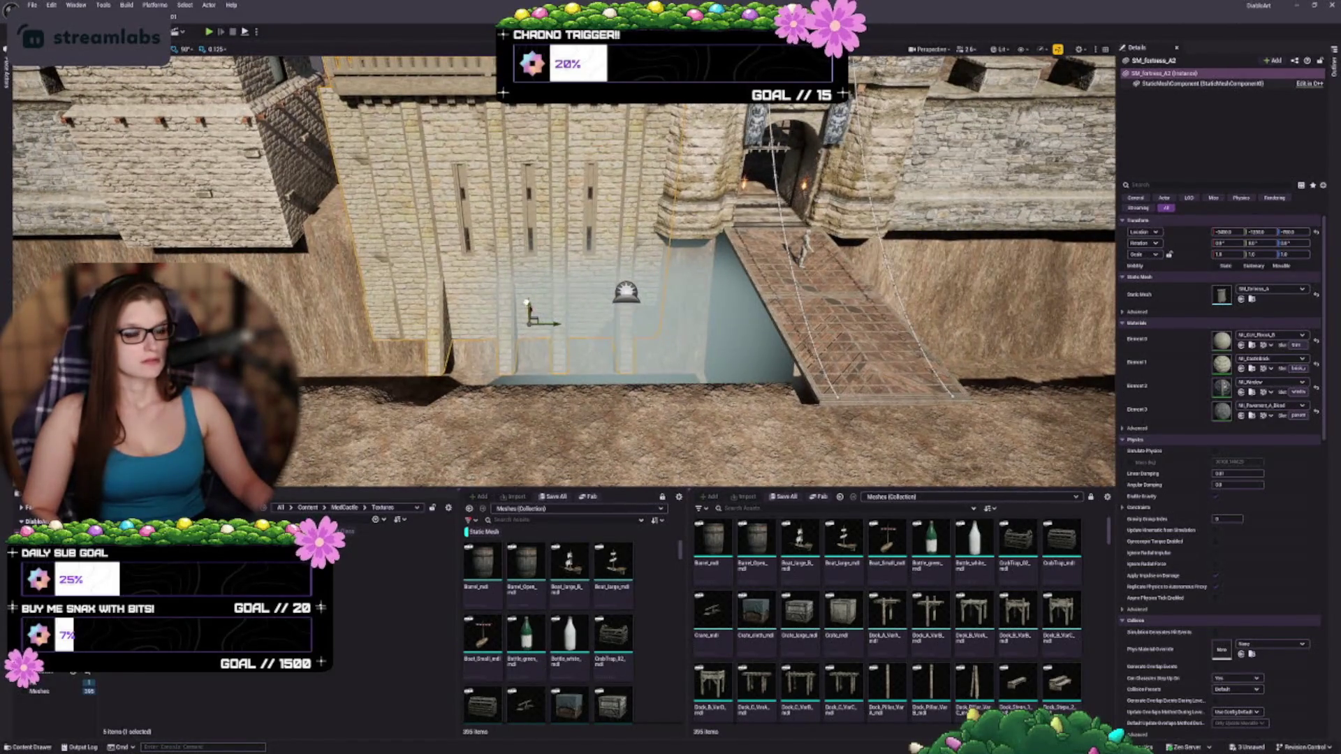
# - Lower and slightly re-raise the wall beside the gate, then locate its mesh in the Content Browser
pyautogui.moveTo(527, 303); pyautogui.dragTo(518, 289)
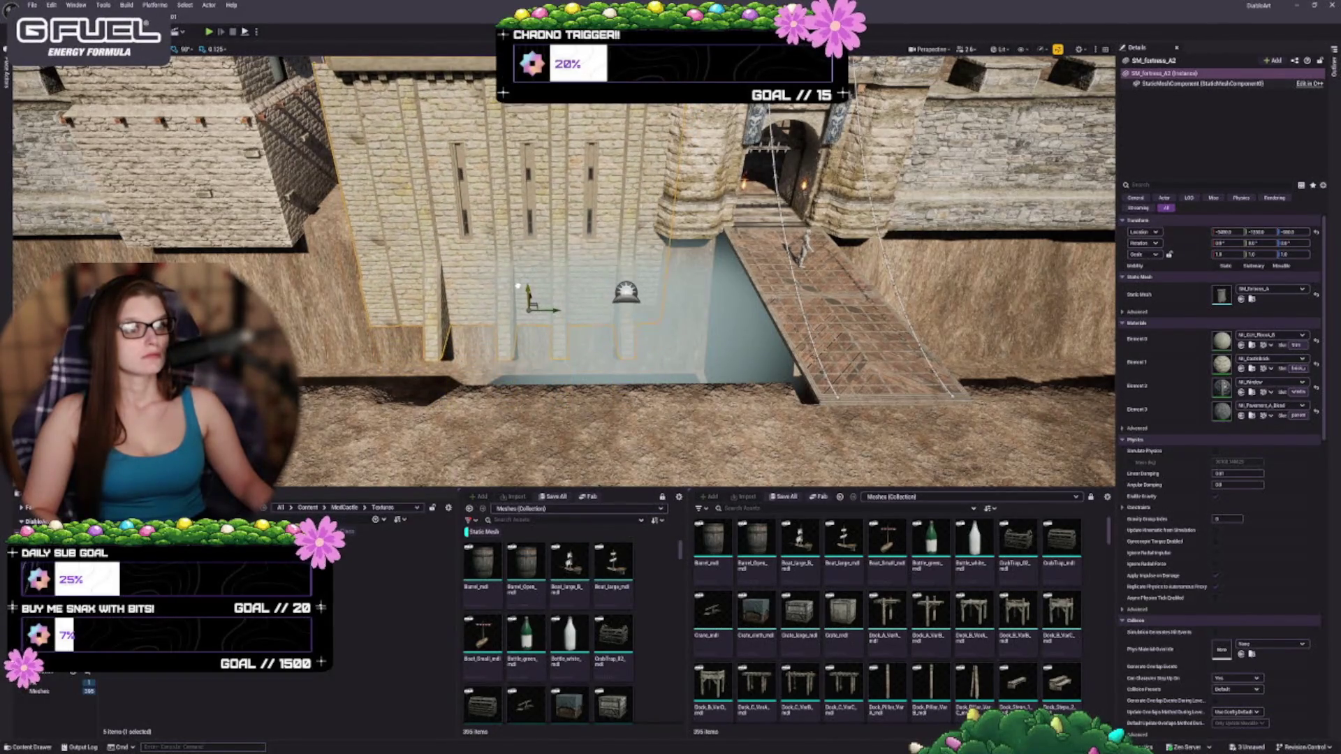
pyautogui.press('f')
pyautogui.moveTo(558, 407); pyautogui.dragTo(576, 420)
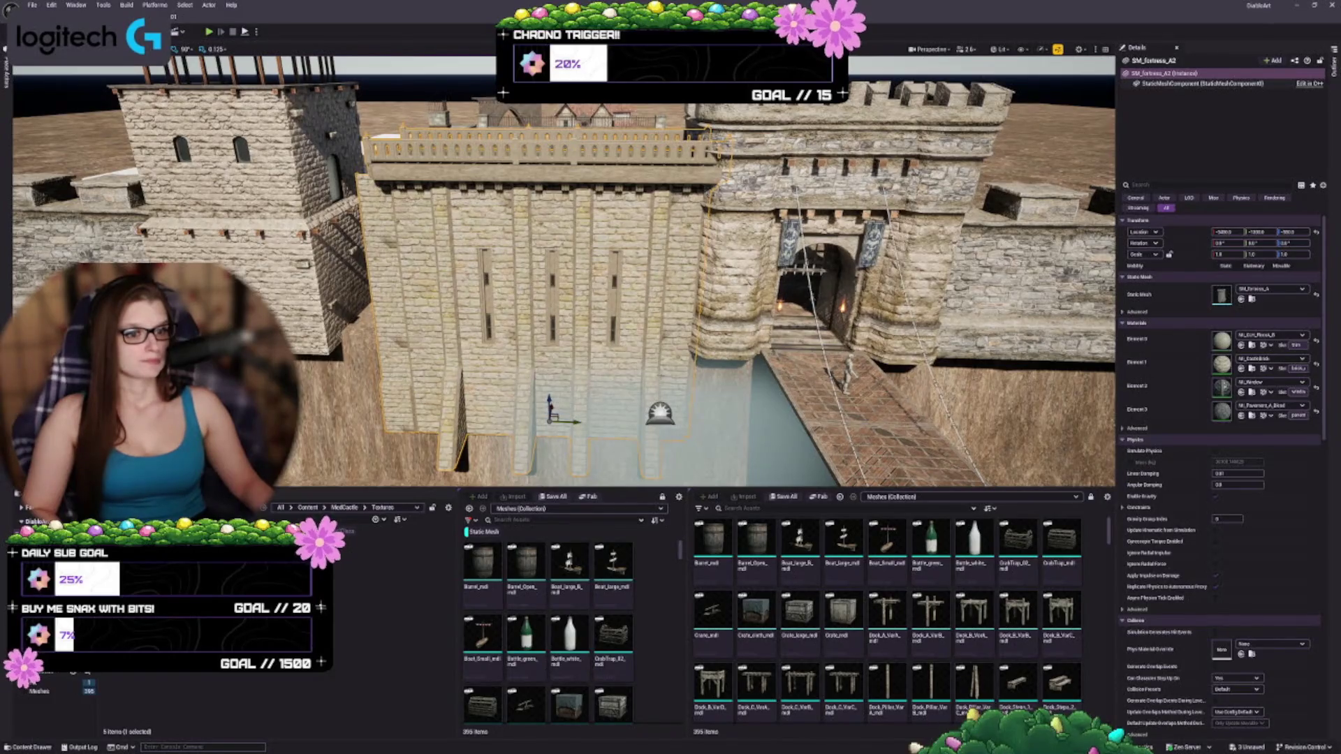
pyautogui.moveTo(579, 399); pyautogui.dragTo(580, 371)
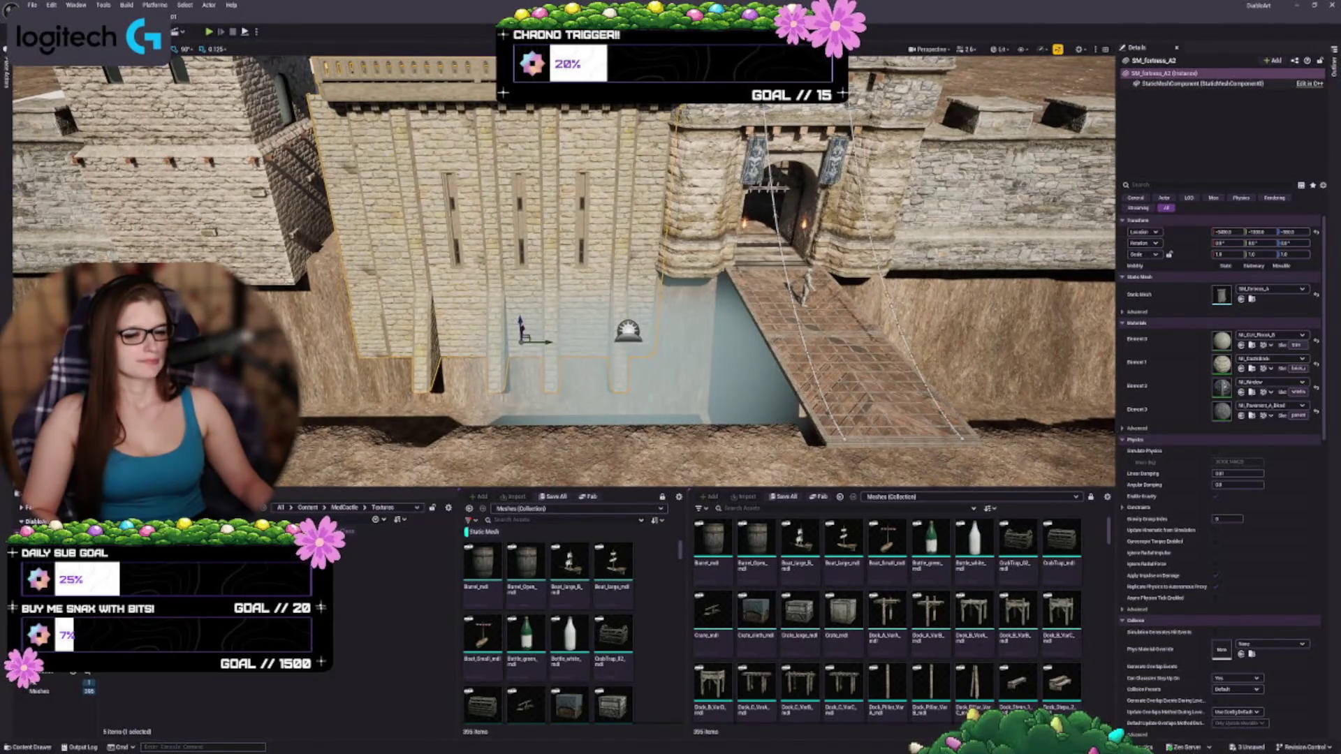
pyautogui.hotkey('ctrl', 'b')
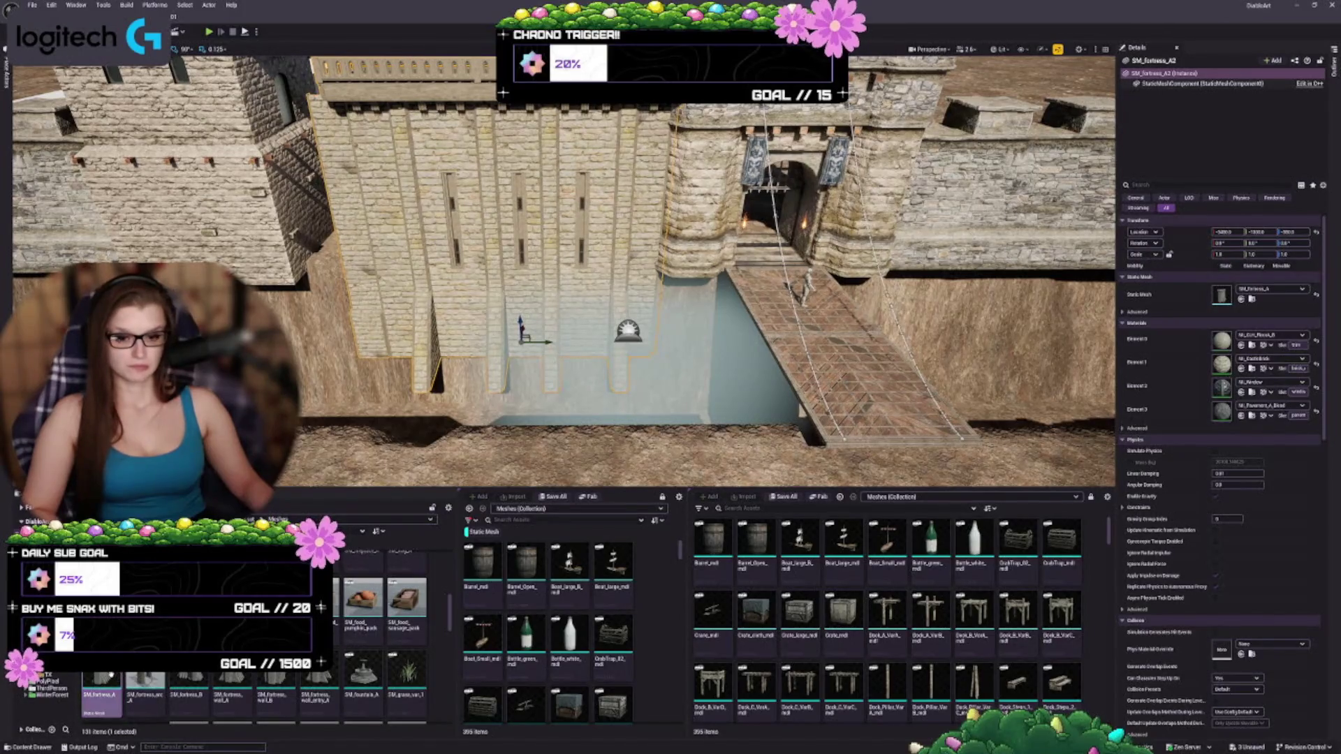
# - Alt-drag a trial copy of the wall, undo it, and rotate the wall about its vertical axis
pyautogui.moveTo(585, 353)
pyautogui.mouseDown()
pyautogui.moveTo(585, 311)
pyautogui.moveTo(559, 362)
pyautogui.mouseUp()
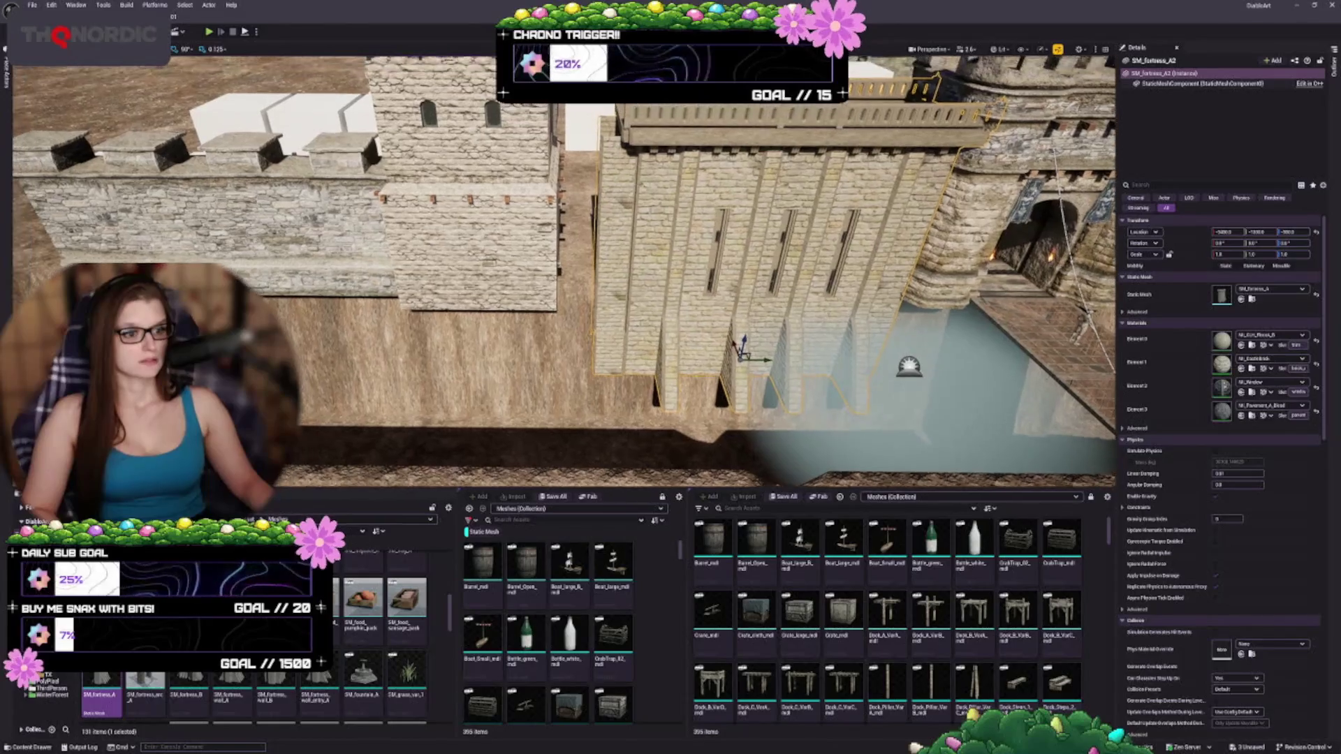
pyautogui.moveTo(764, 361)
pyautogui.mouseDown()
pyautogui.moveTo(466, 354)
pyautogui.moveTo(489, 349)
pyautogui.mouseUp()
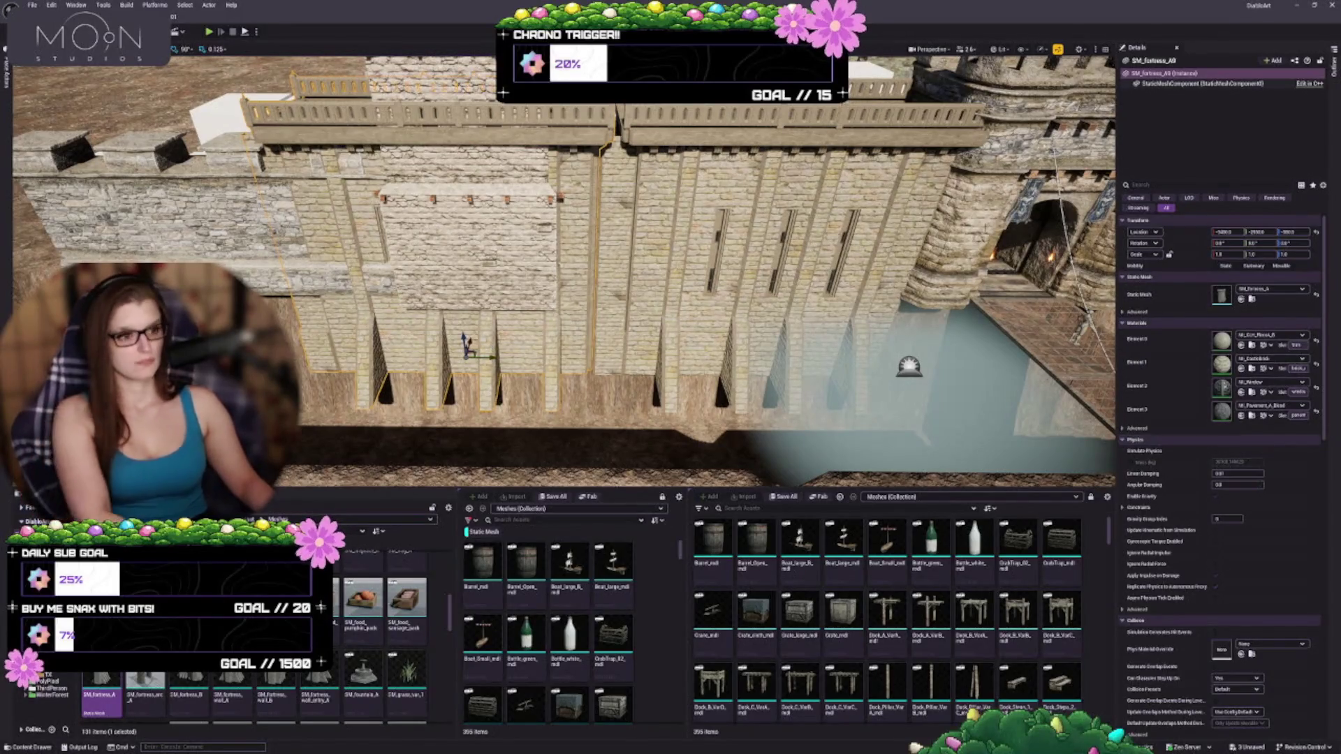
pyautogui.hotkey('ctrl', 'z')
pyautogui.press('e')
pyautogui.moveTo(730, 370)
pyautogui.mouseDown()
pyautogui.moveTo(782, 360)
pyautogui.moveTo(753, 397)
pyautogui.moveTo(791, 362)
pyautogui.moveTo(727, 333)
pyautogui.mouseUp()
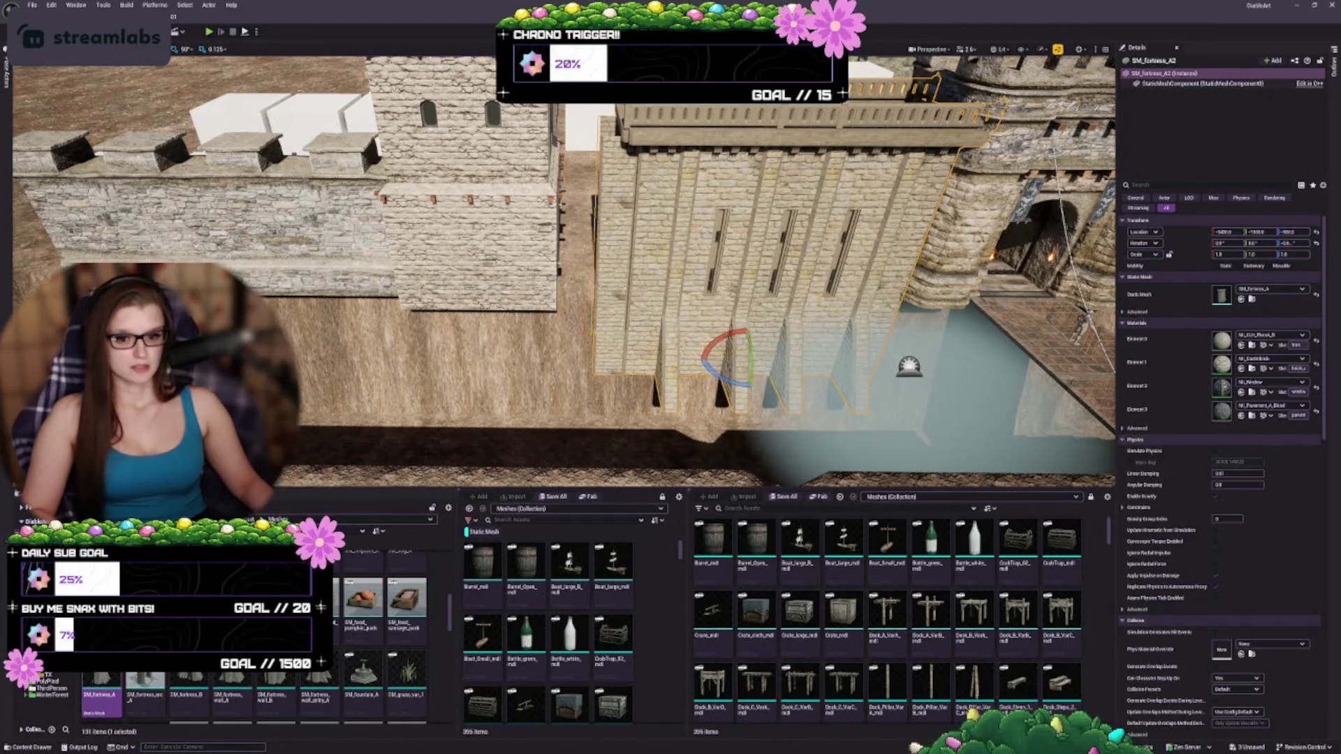
pyautogui.scroll(-5, 398, 639)
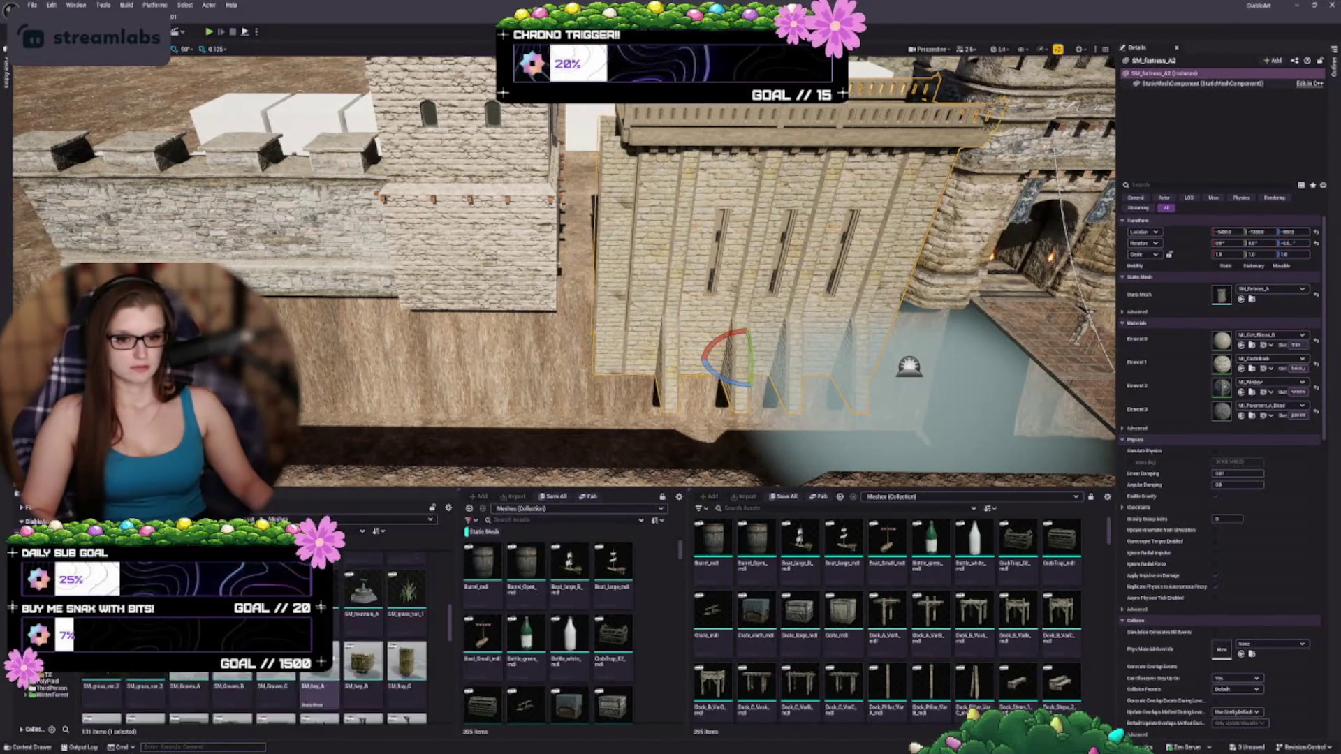
pyautogui.scroll(-5, 398, 639)
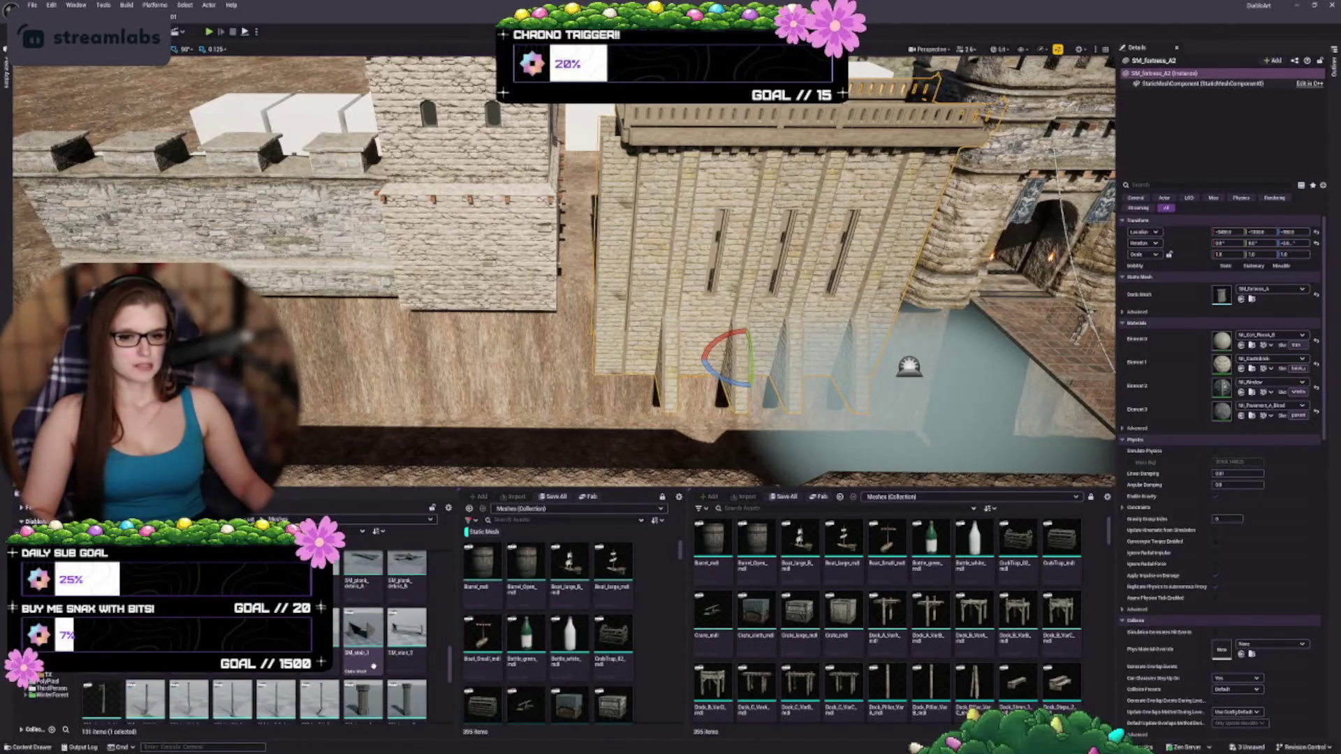
pyautogui.scroll(-5, 377, 670)
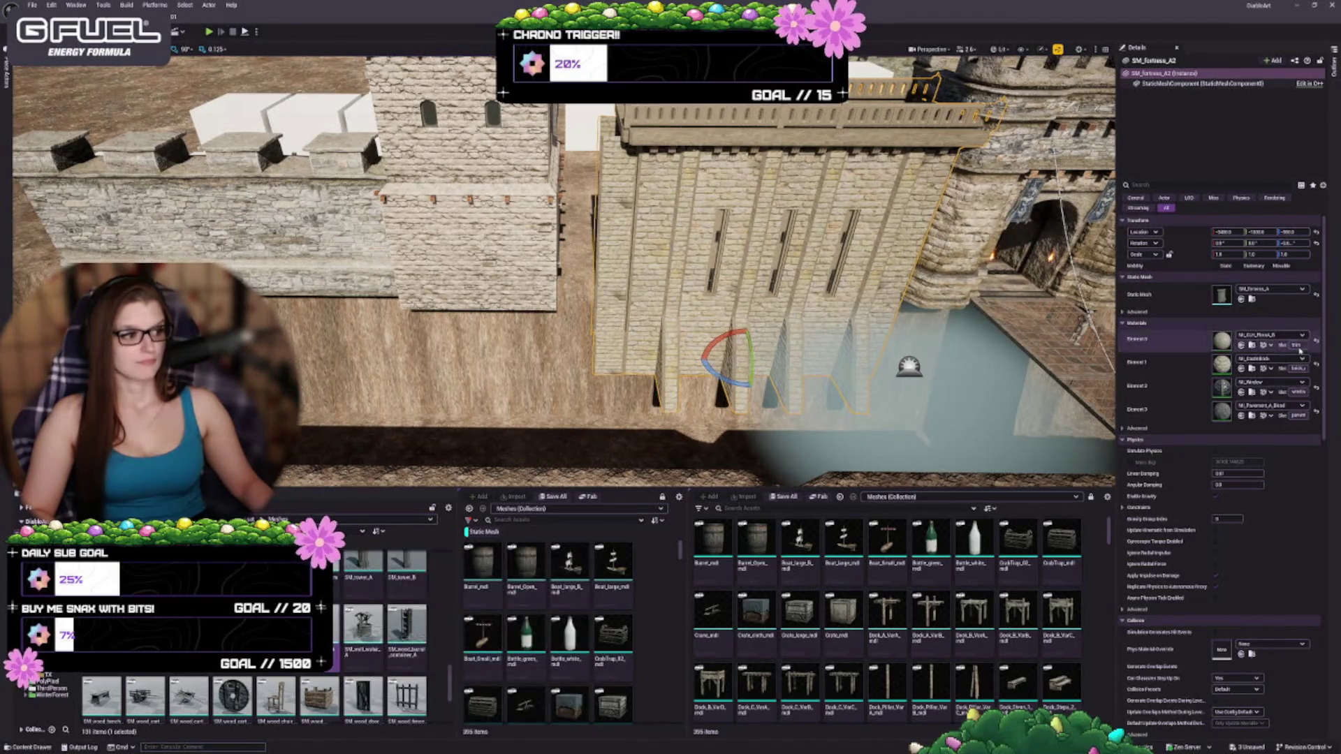
pyautogui.click(1241, 299)
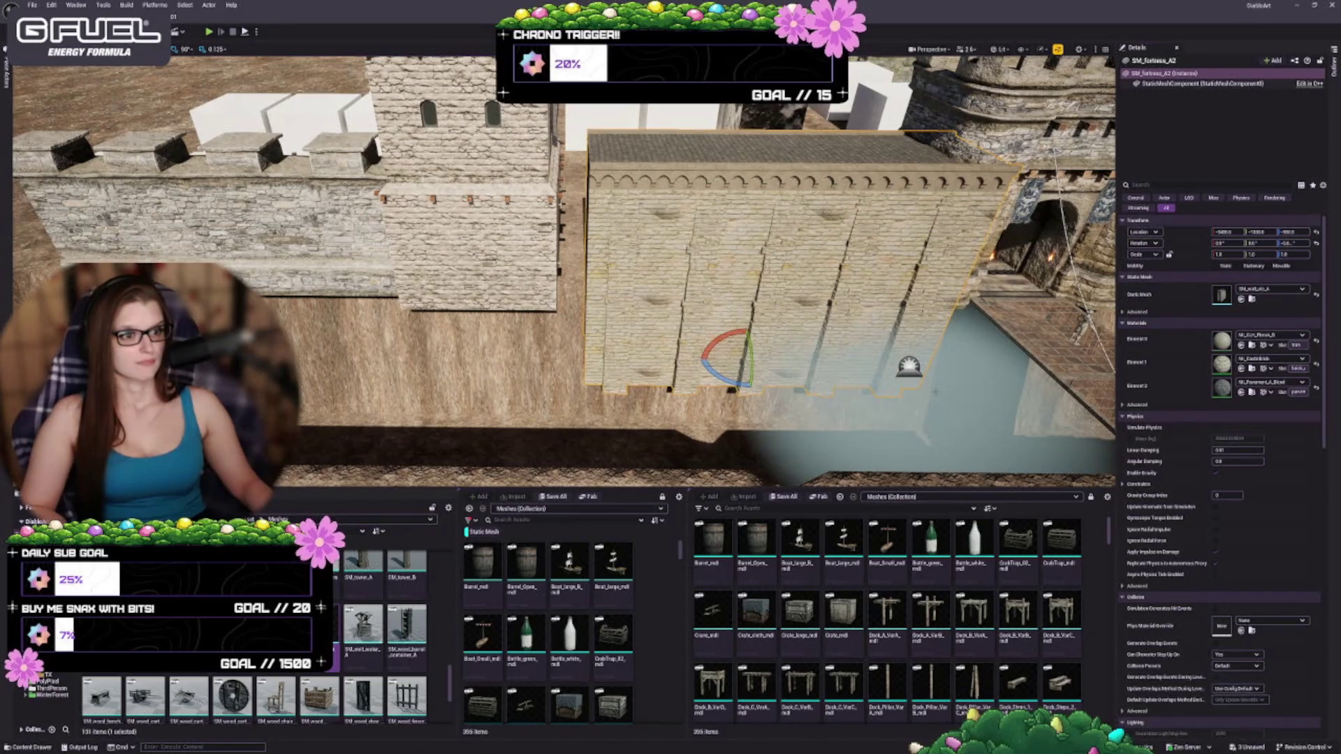
pyautogui.hotkey('ctrl', 'z')
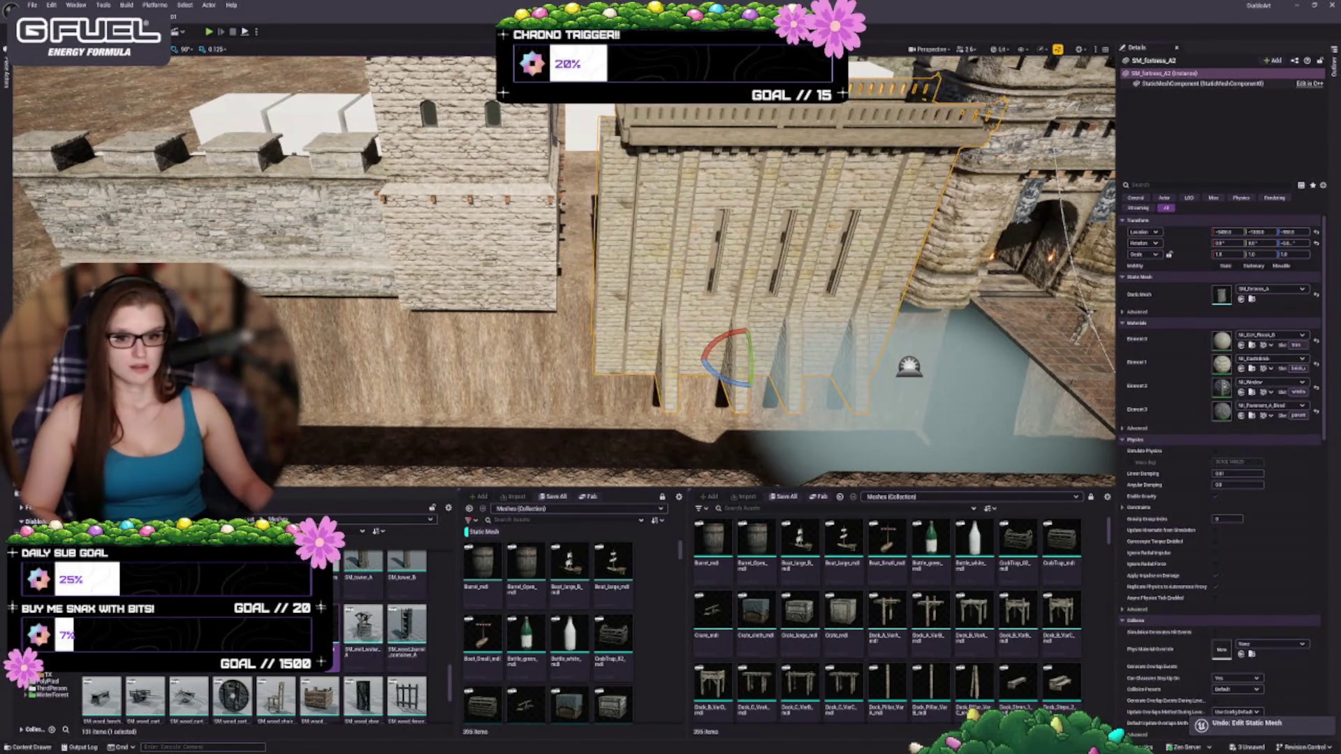
pyautogui.scroll(-3, 400, 652)
pyautogui.scroll(-5, 356, 663)
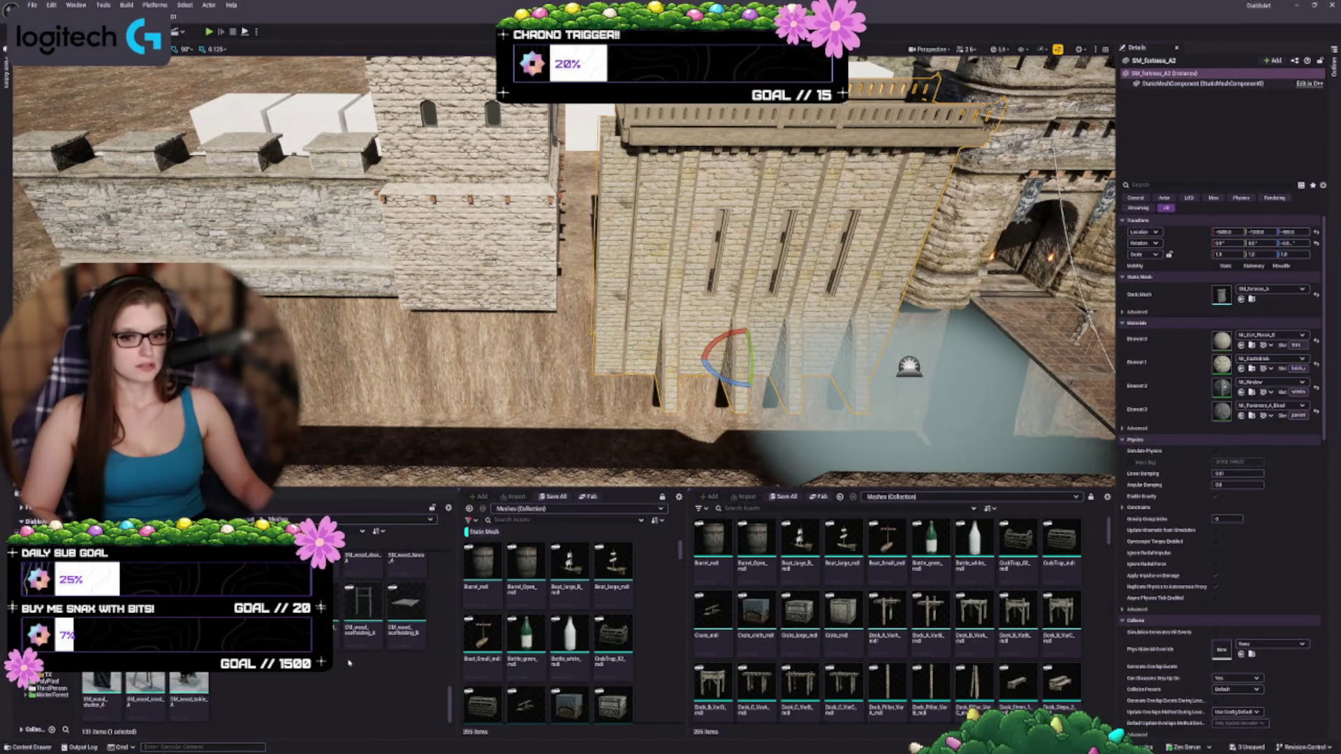
pyautogui.scroll(-3, 363, 667)
pyautogui.scroll(-5, 388, 690)
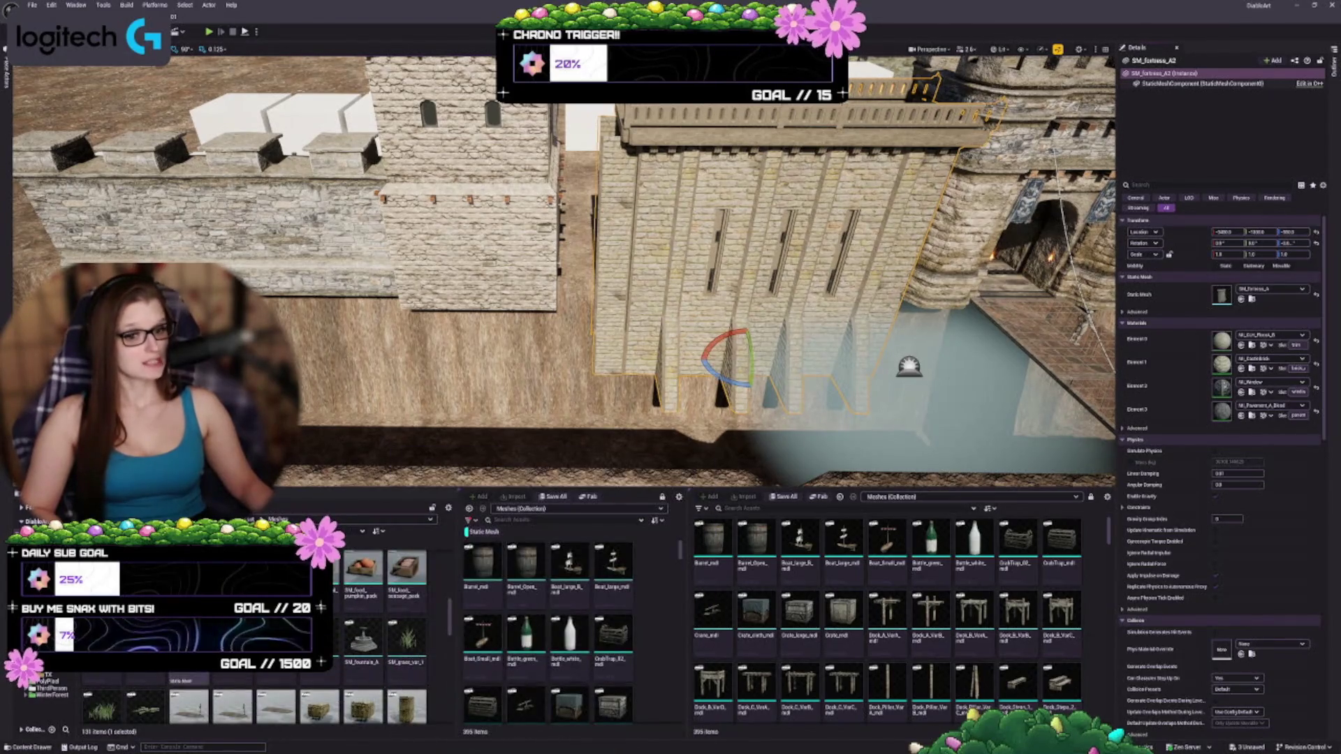
pyautogui.press('f')
pyautogui.moveTo(559, 279)
pyautogui.mouseDown()
pyautogui.moveTo(447, 279)
pyautogui.moveTo(545, 280)
pyautogui.moveTo(510, 279)
pyautogui.mouseUp()
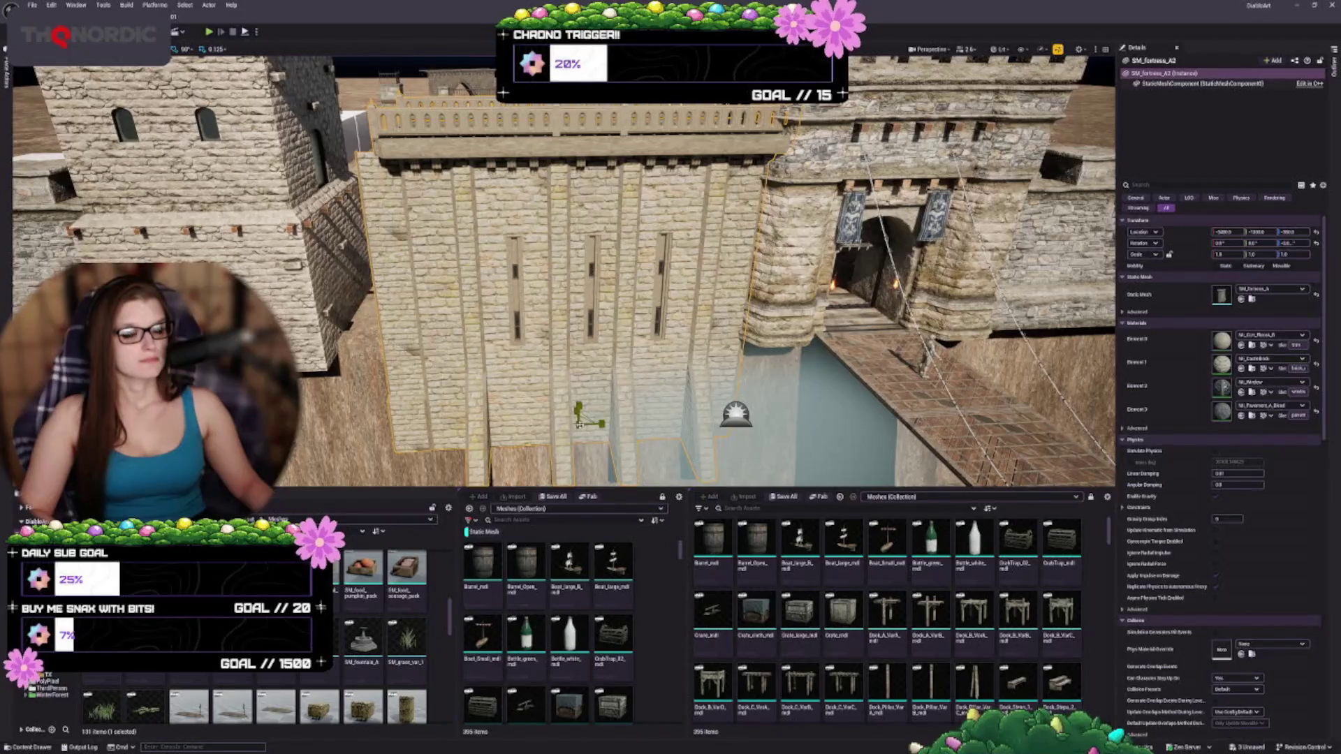
# - Scale the gate-side wall to 0.875 on all axes, undoing an overshoot to 0.75
pyautogui.moveTo(580, 424); pyautogui.dragTo(577, 428)
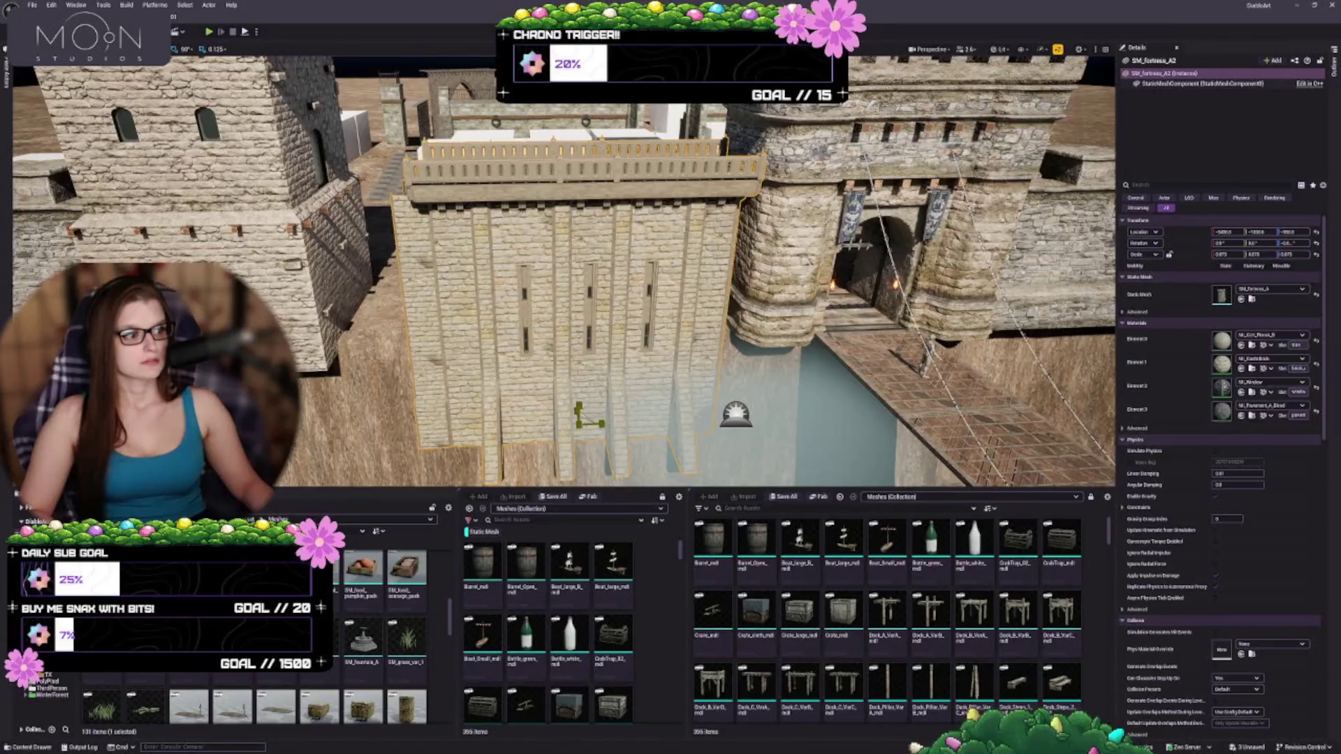
pyautogui.moveTo(577, 429); pyautogui.dragTo(574, 433)
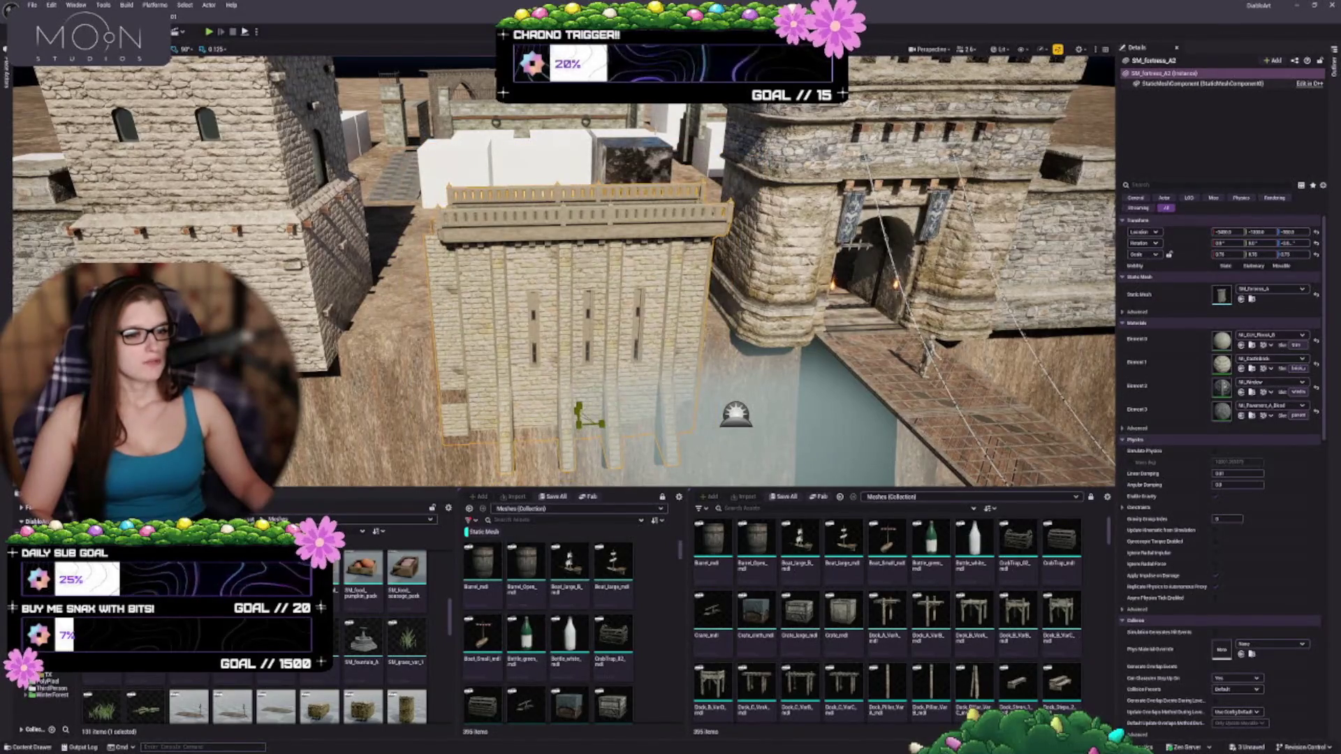
pyautogui.hotkey('ctrl', 'z')
pyautogui.moveTo(579, 424)
pyautogui.mouseDown()
pyautogui.moveTo(588, 353)
pyautogui.moveTo(621, 388)
pyautogui.mouseUp()
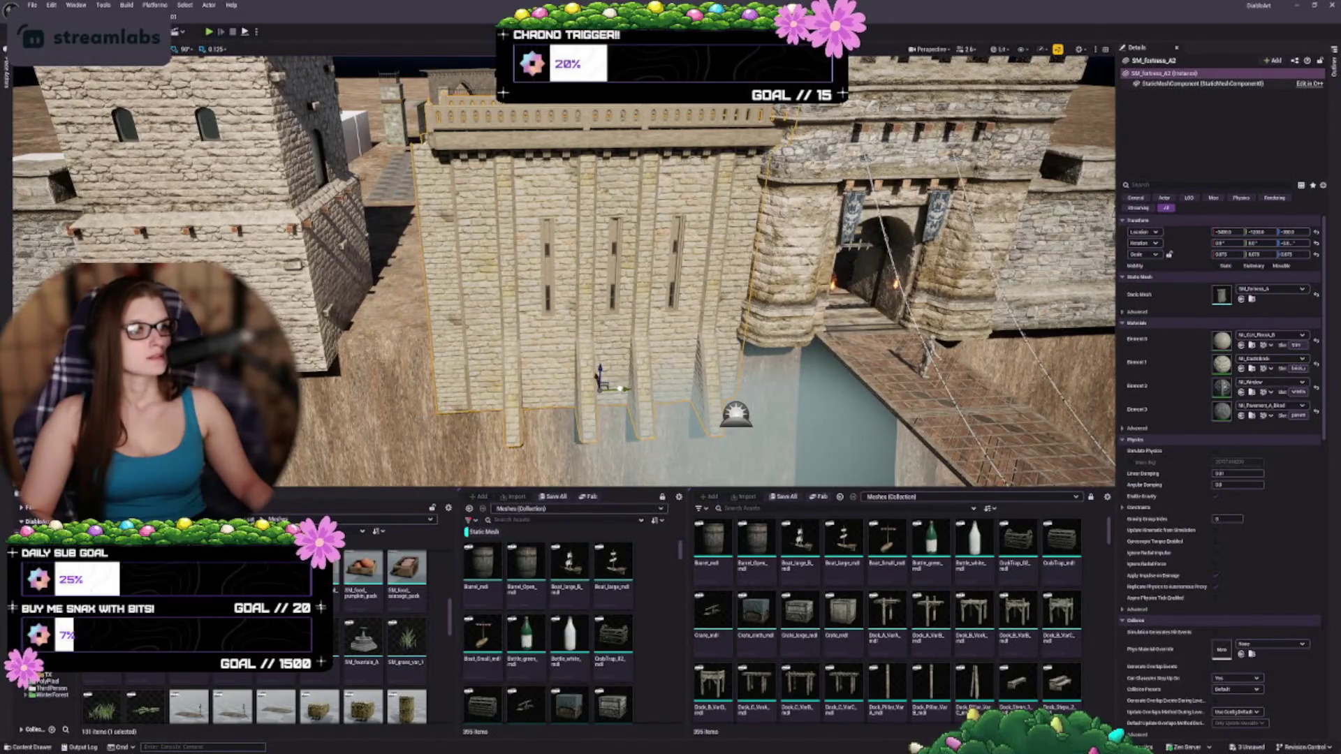
pyautogui.moveTo(564, 273); pyautogui.dragTo(642, 311)
pyautogui.moveTo(631, 413)
pyautogui.mouseDown()
pyautogui.moveTo(606, 433)
pyautogui.moveTo(559, 402)
pyautogui.moveTo(542, 426)
pyautogui.moveTo(496, 442)
pyautogui.mouseUp()
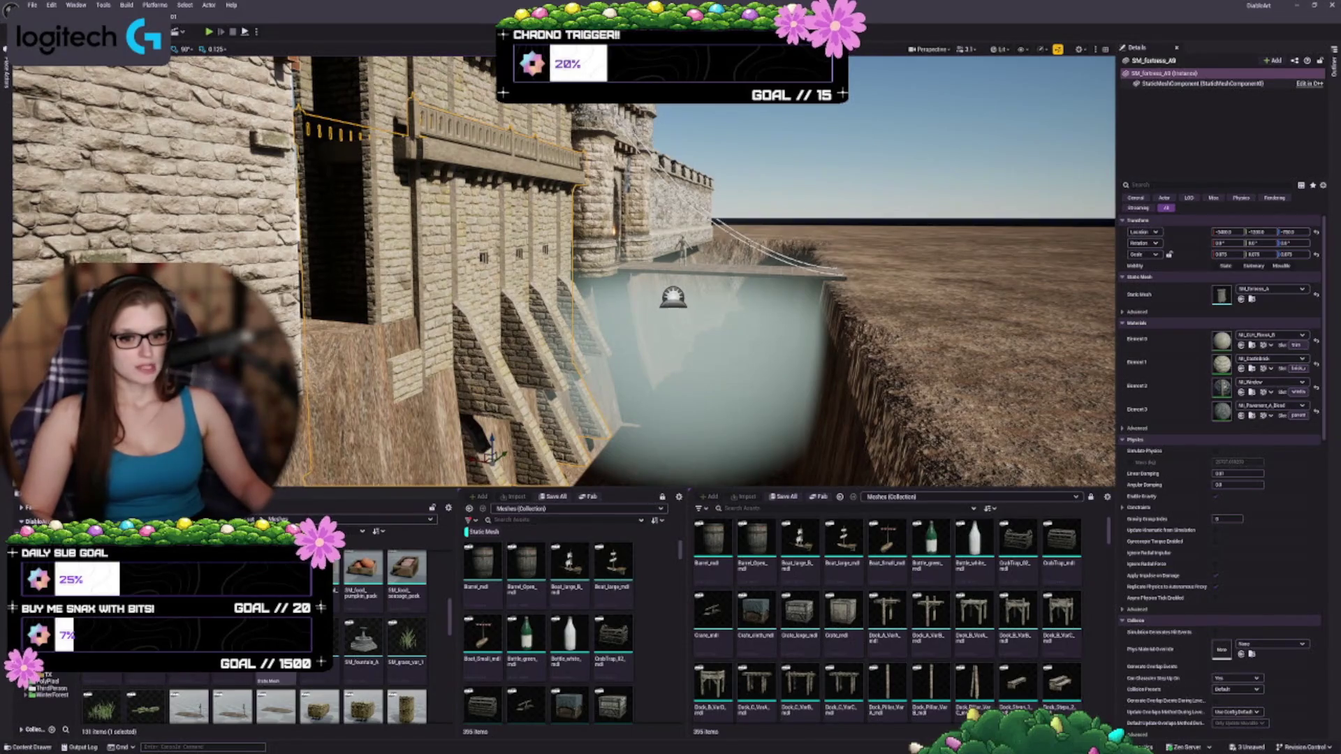
# - Swap the outer moat wall to a three-material fortress wall mesh and undo an accidental move
pyautogui.click(1242, 302)
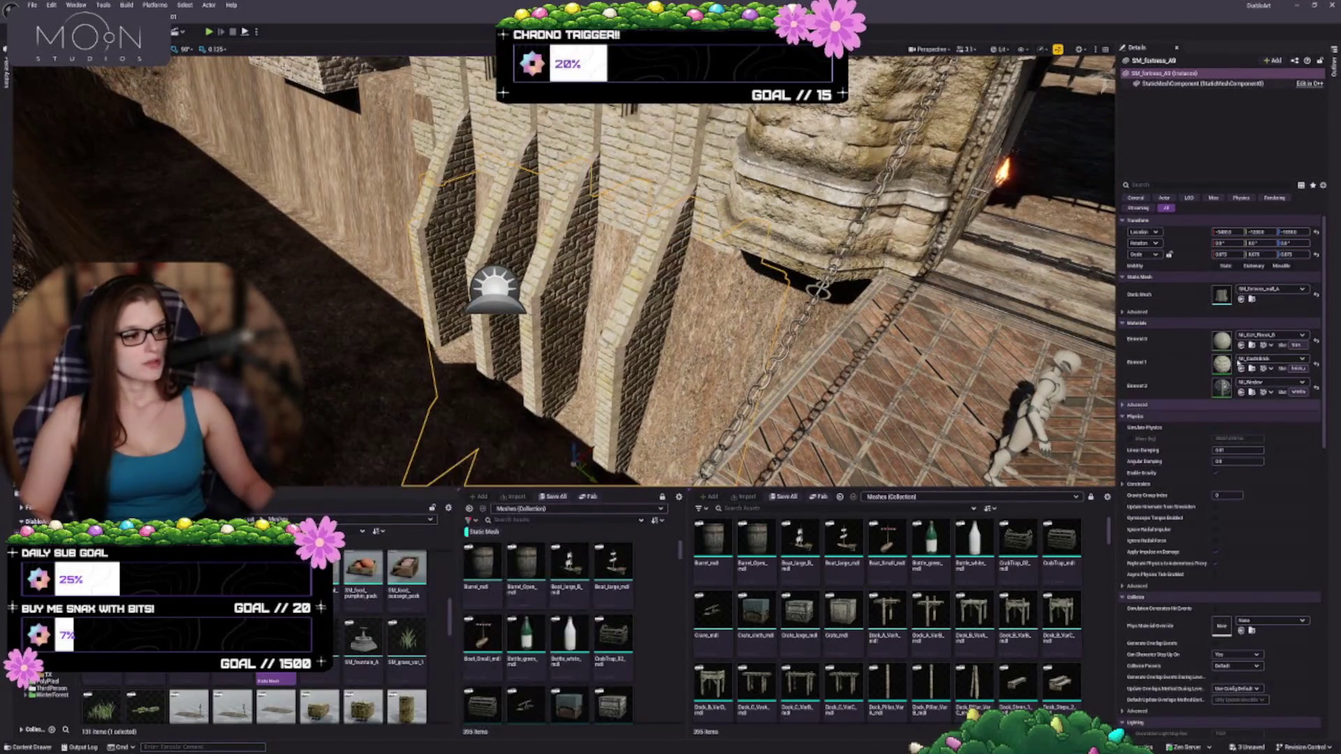
pyautogui.moveTo(638, 426)
pyautogui.mouseDown()
pyautogui.moveTo(581, 414)
pyautogui.moveTo(506, 482)
pyautogui.mouseUp()
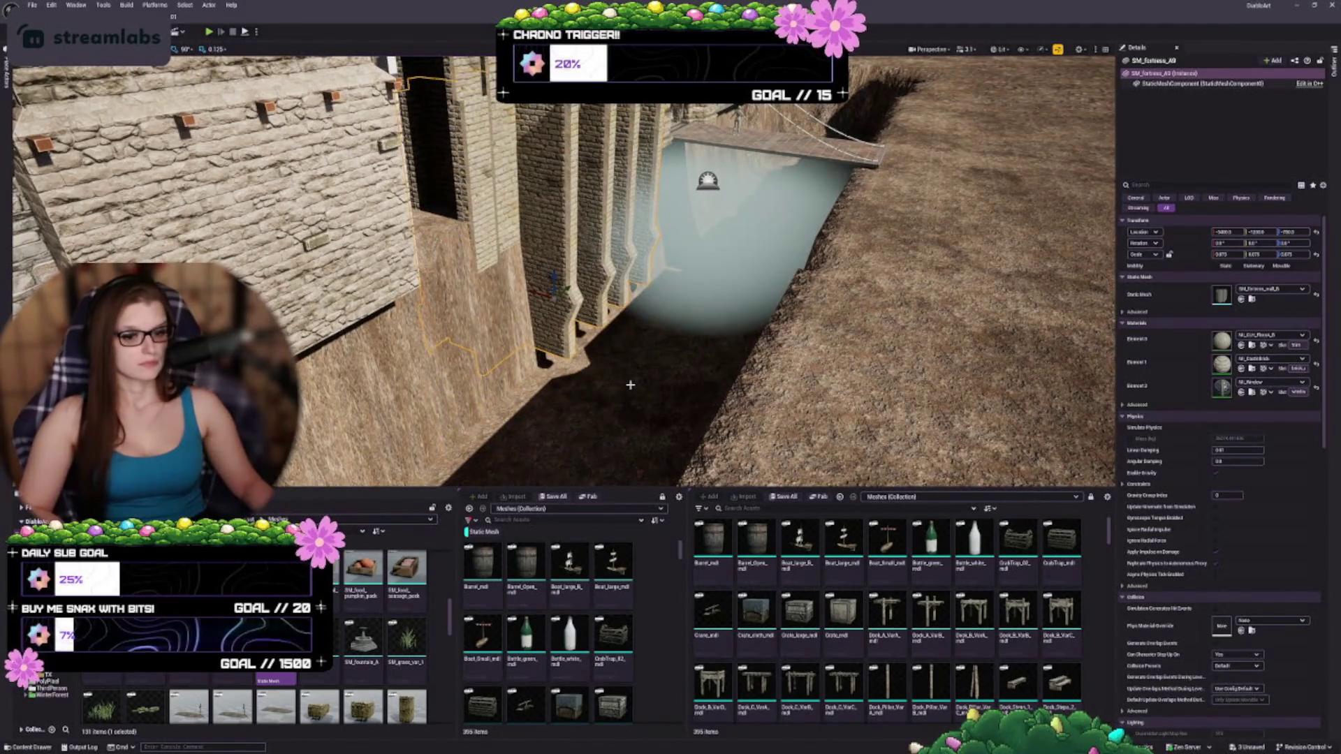
pyautogui.hotkey('ctrl', 'z')
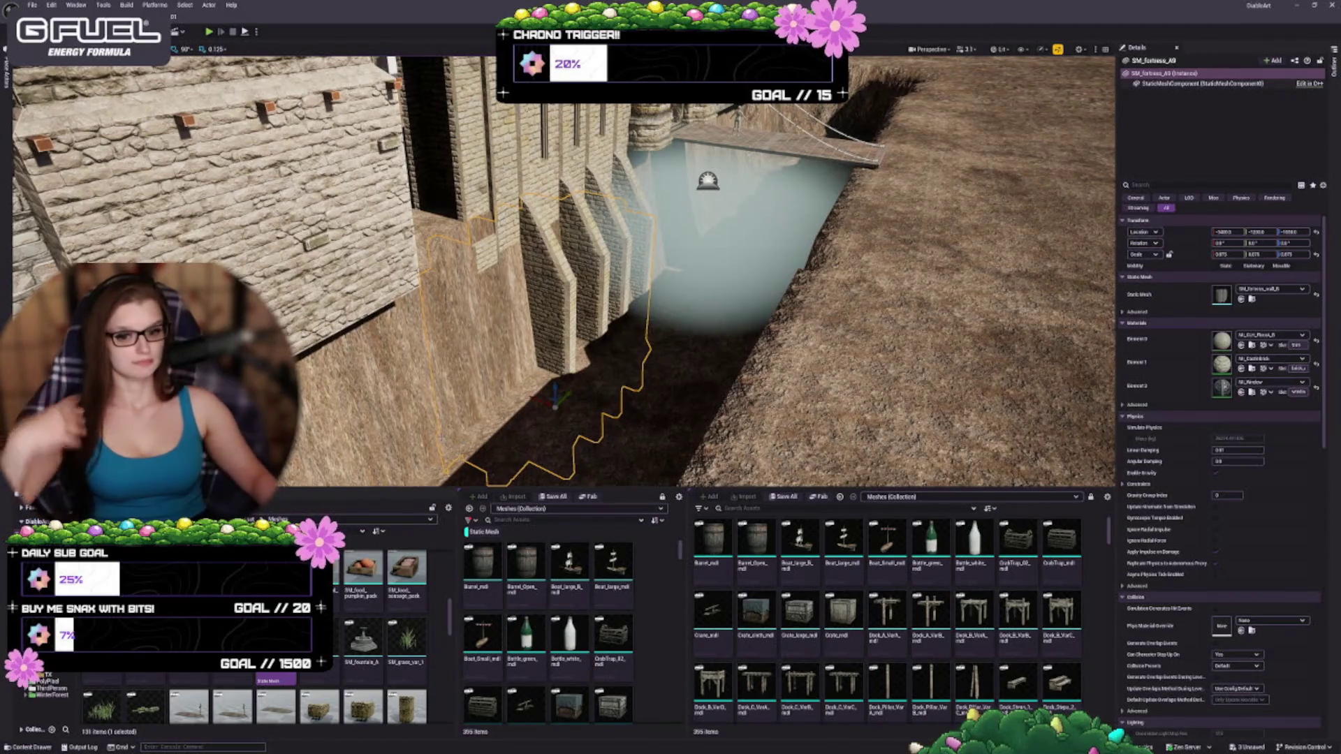
pyautogui.moveTo(689, 451); pyautogui.dragTo(604, 370)
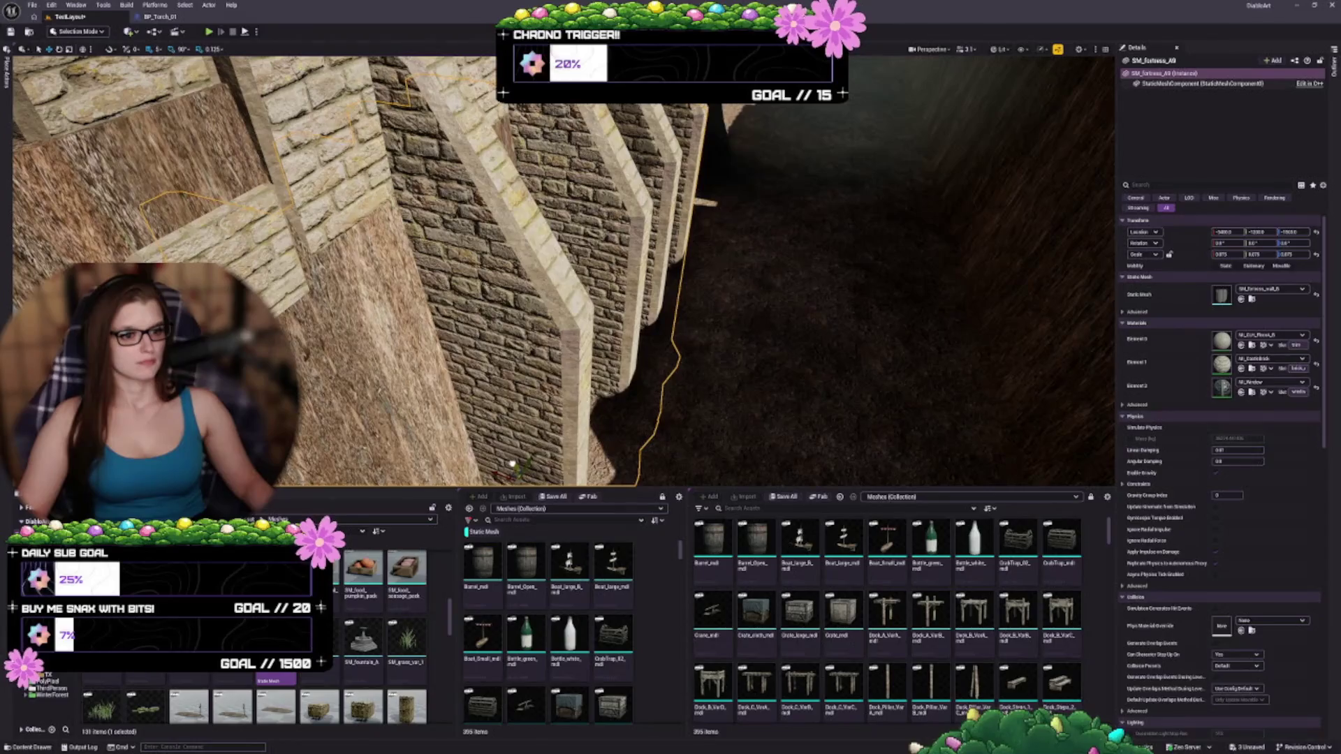
pyautogui.moveTo(647, 394)
pyautogui.mouseDown()
pyautogui.moveTo(601, 370)
pyautogui.moveTo(651, 387)
pyautogui.mouseUp()
pyautogui.moveTo(549, 381); pyautogui.dragTo(550, 380)
pyautogui.moveTo(566, 333); pyautogui.dragTo(566, 332)
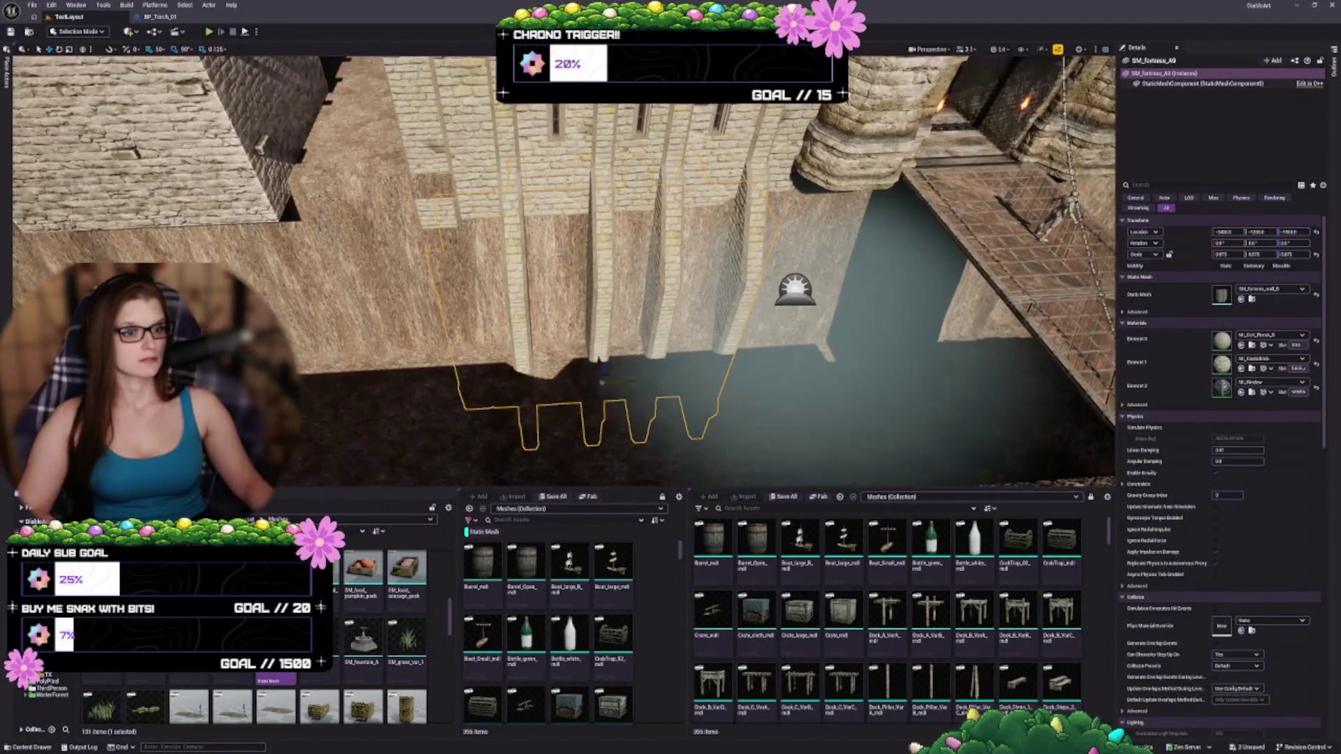
# - Select two wall pieces beside the gate, slide them left, then delete them
pyautogui.click(616, 208)
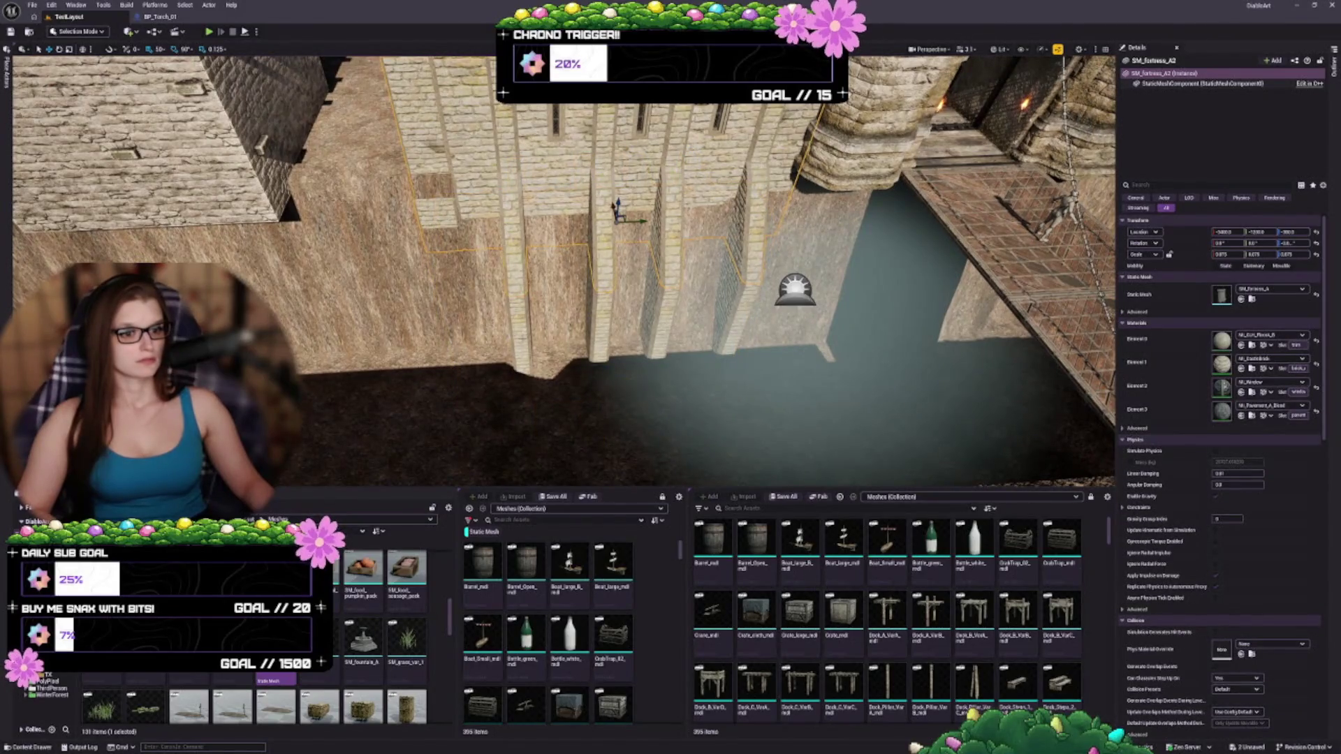
pyautogui.keyDown('ctrl'); pyautogui.click(520, 338); pyautogui.keyUp('ctrl')
pyautogui.moveTo(567, 333); pyautogui.dragTo(567, 332)
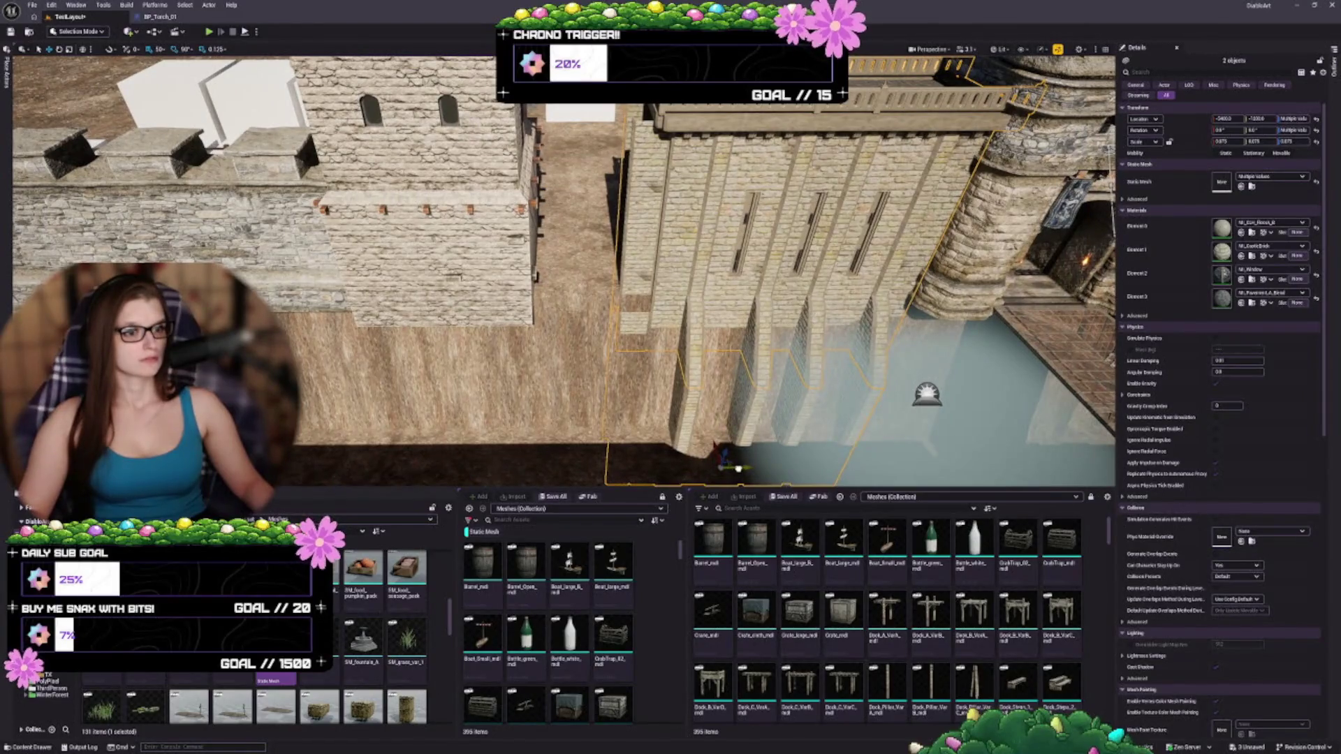
pyautogui.moveTo(736, 467)
pyautogui.mouseDown()
pyautogui.moveTo(551, 464)
pyautogui.moveTo(527, 451)
pyautogui.mouseUp()
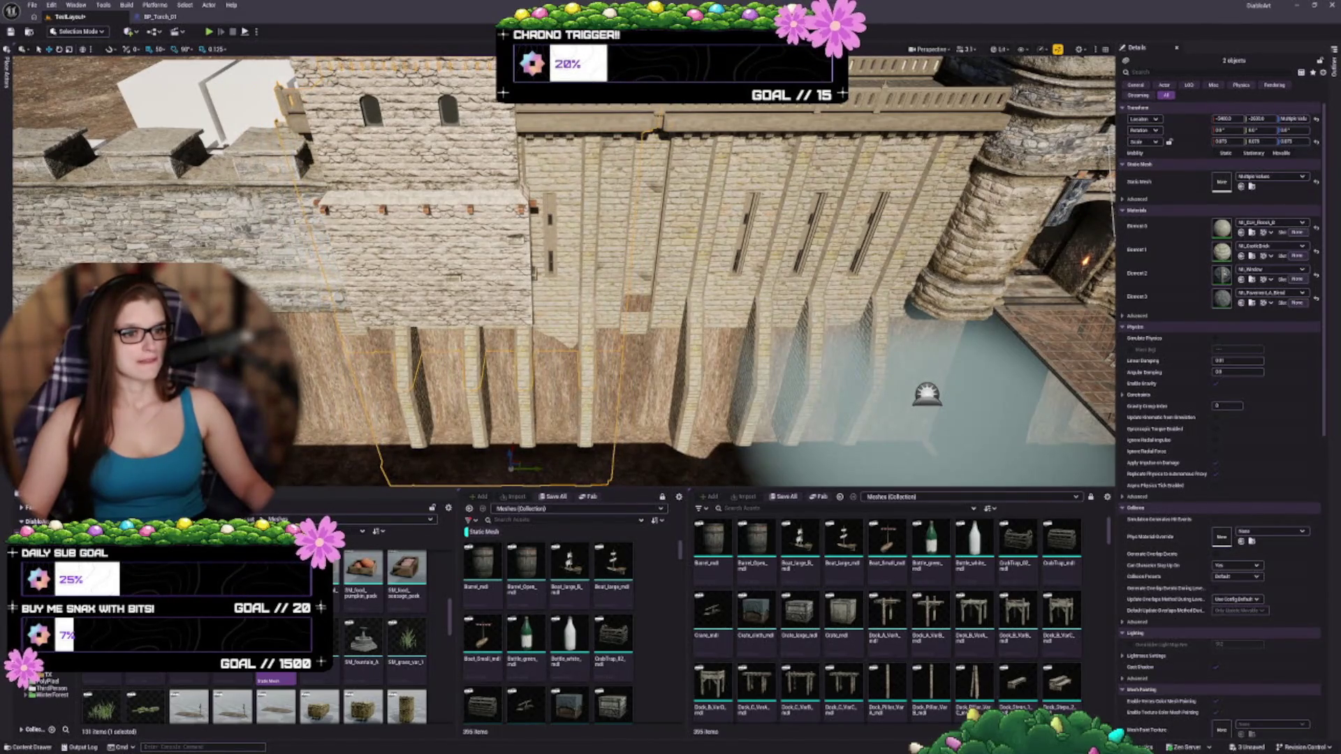
pyautogui.press('Delete')
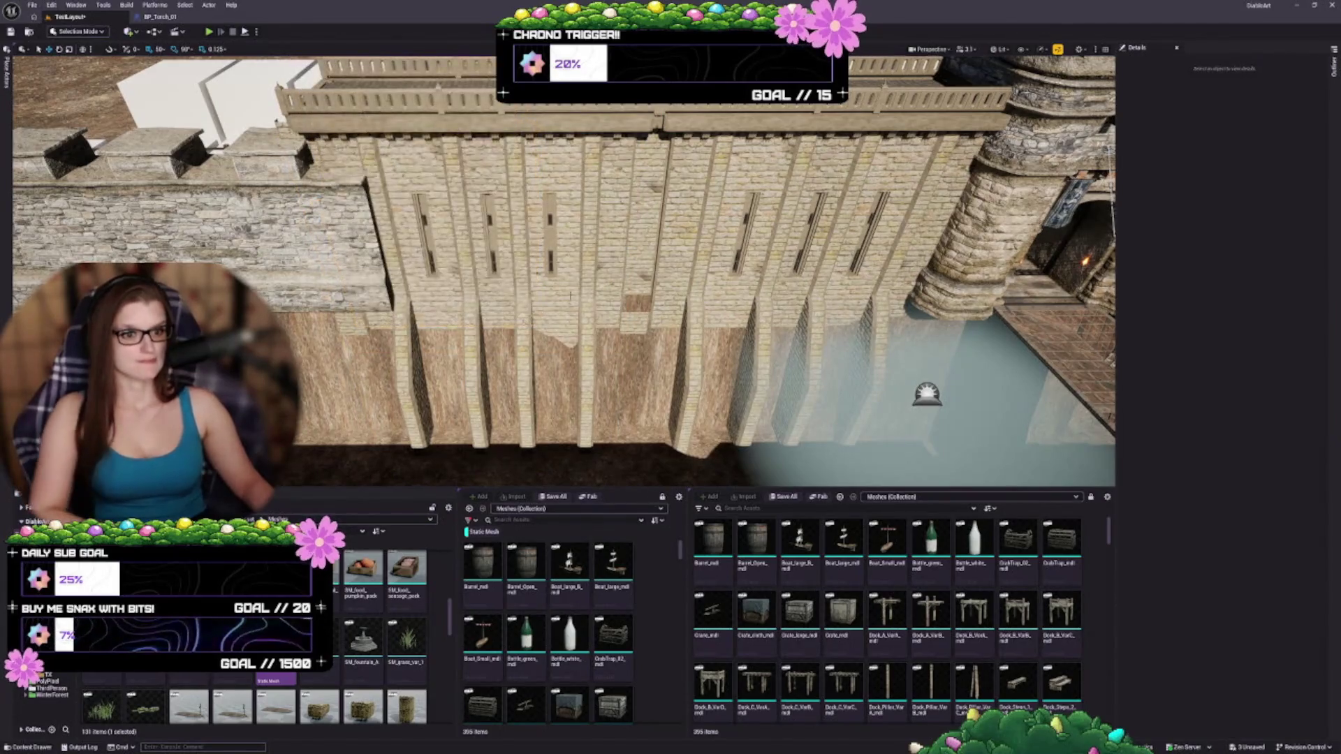
# - Set SM_Fortress_A11's Static Mesh to SM_Fortress_wall_B after trying entry_A and wall_A, then save
pyautogui.click(526, 390)
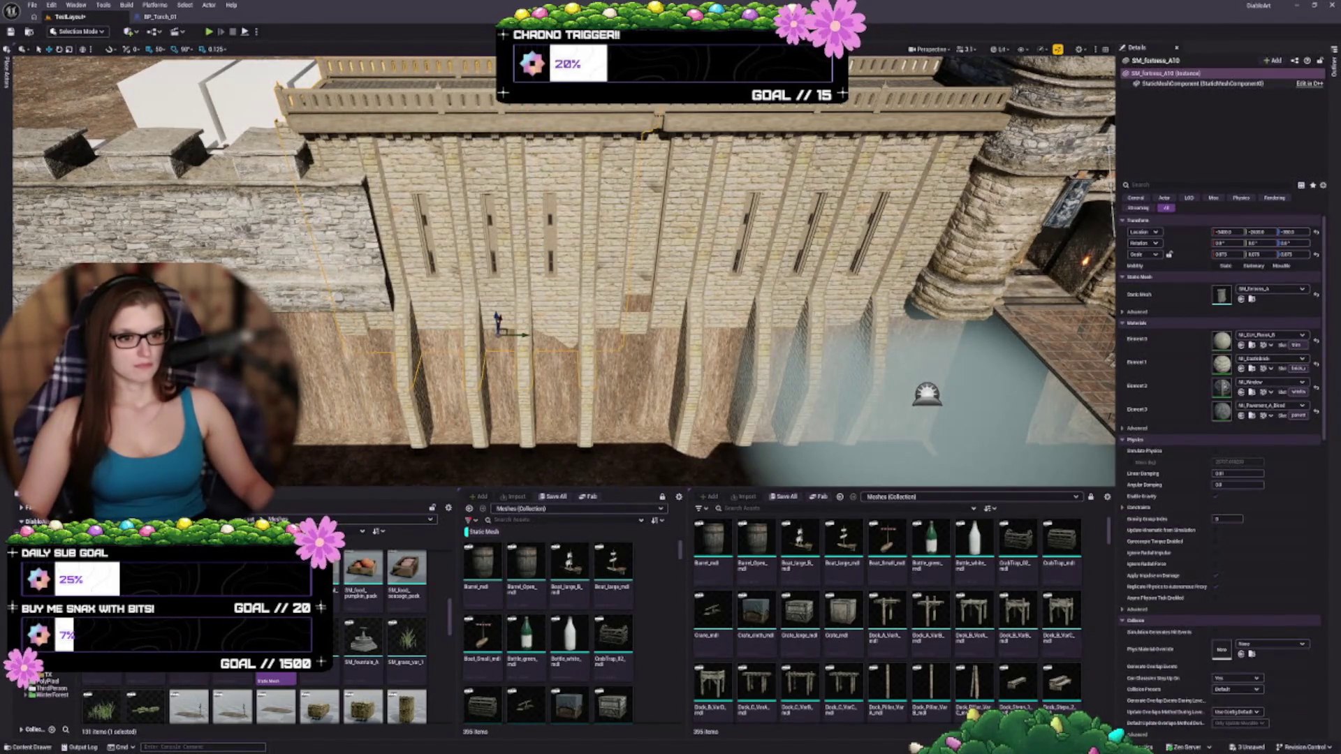
pyautogui.click(540, 460)
pyautogui.scroll(-3, 635, 457)
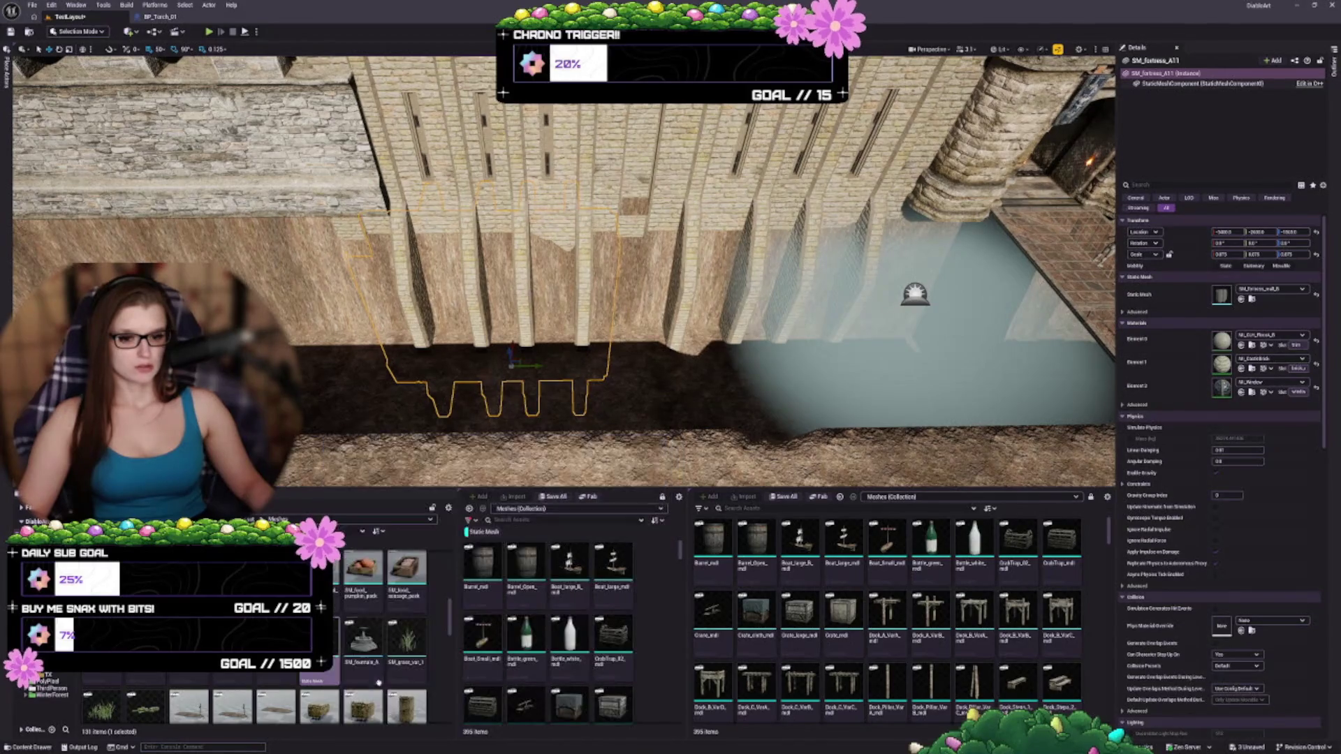
pyautogui.moveTo(370, 707)
pyautogui.mouseDown()
pyautogui.moveTo(1229, 427)
pyautogui.moveTo(1241, 299)
pyautogui.mouseUp()
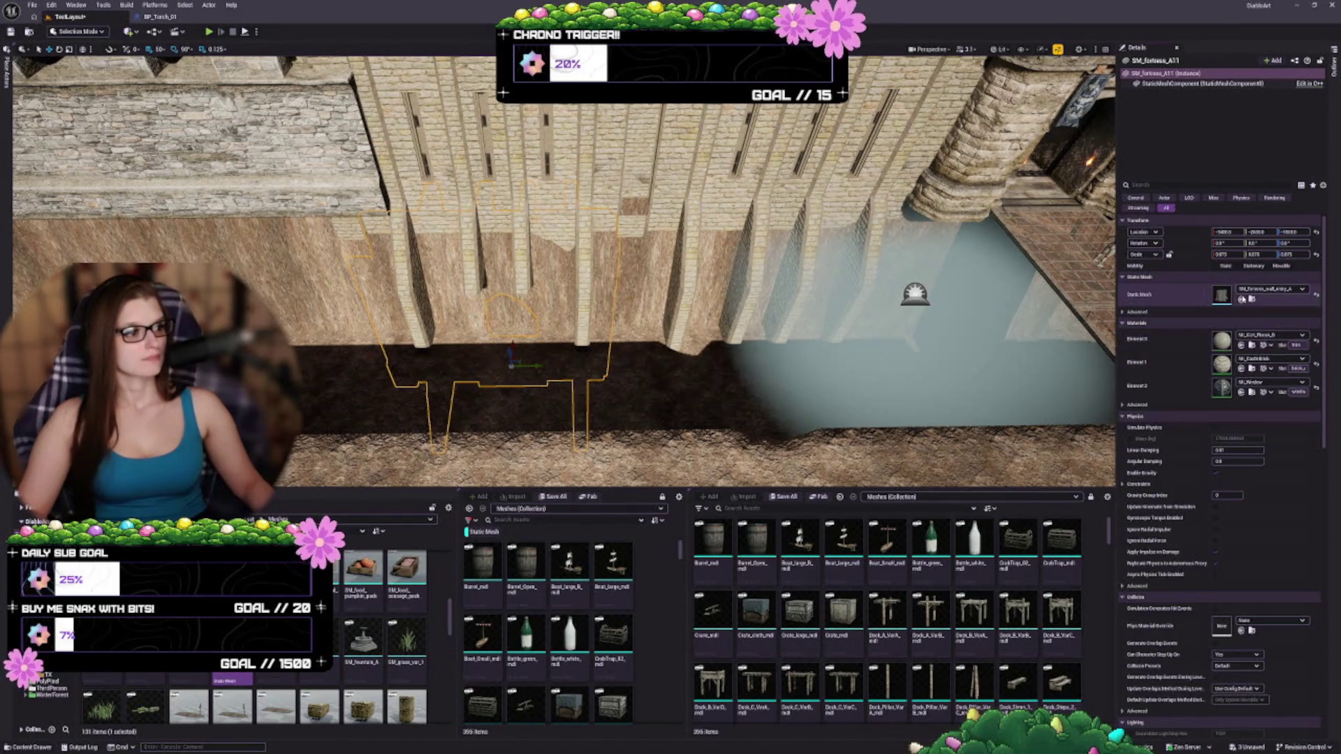
pyautogui.click(1243, 301)
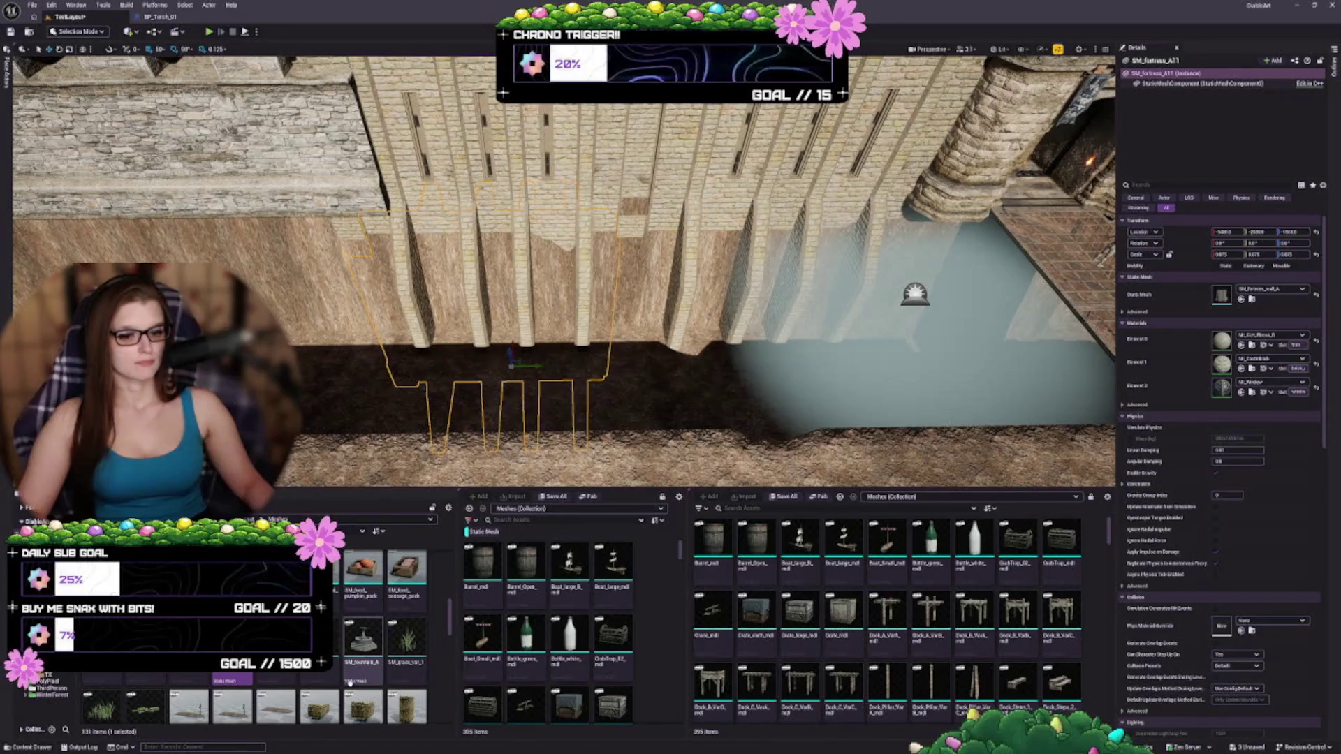
pyautogui.moveTo(276, 702)
pyautogui.mouseDown()
pyautogui.moveTo(1222, 340)
pyautogui.moveTo(1222, 363)
pyautogui.moveTo(1223, 295)
pyautogui.mouseUp()
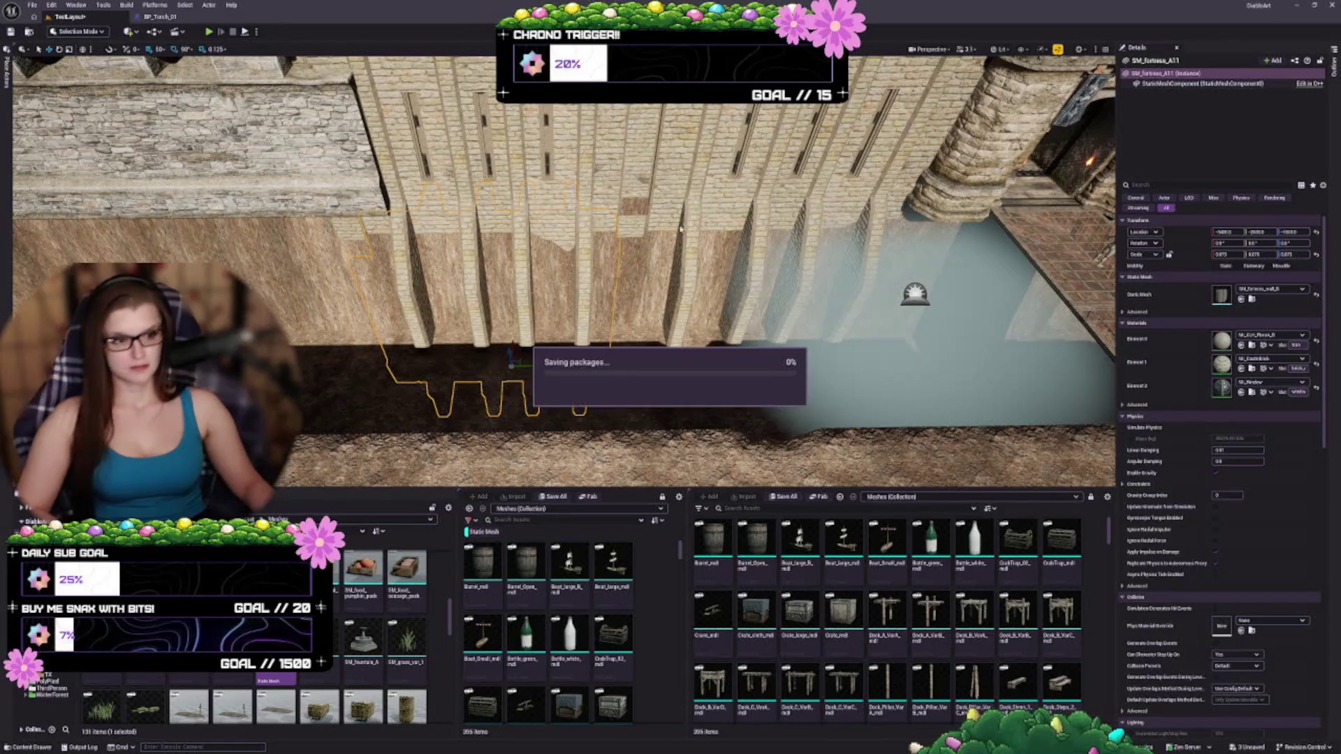
pyautogui.press('1')
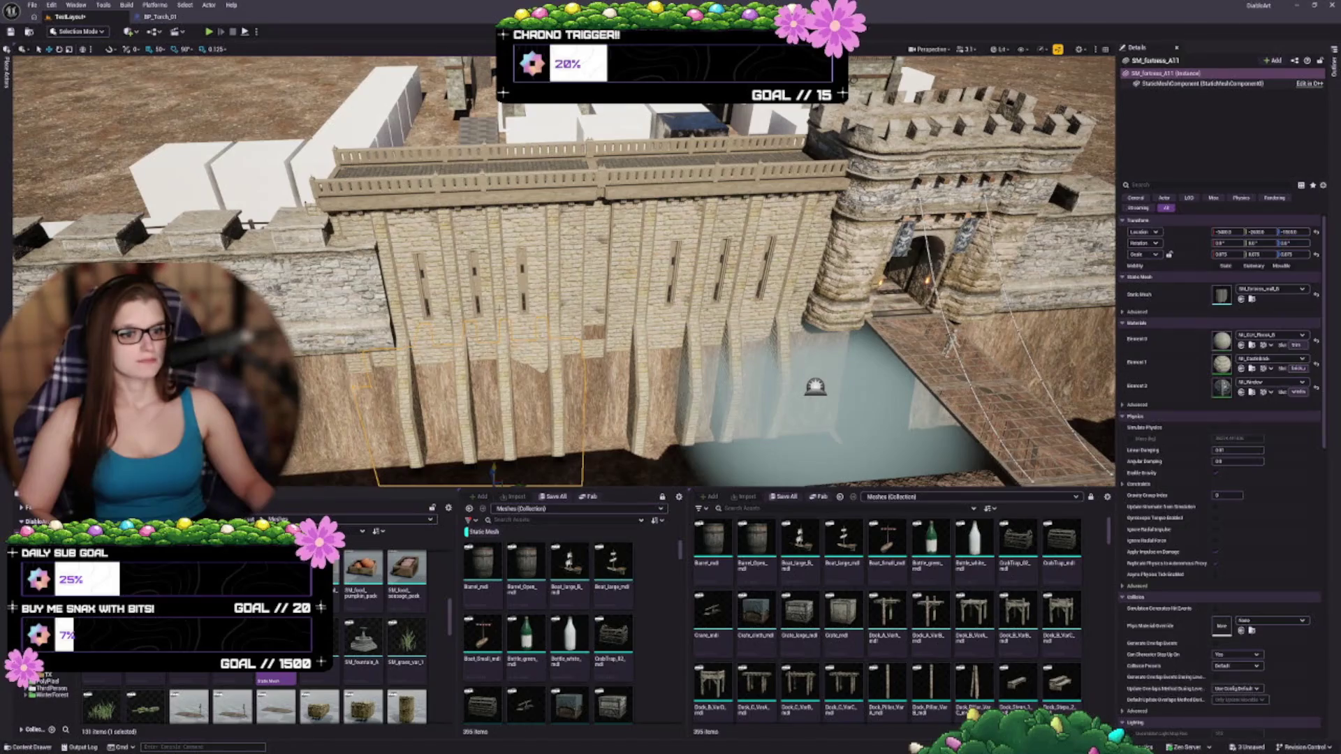
# - Select the crenellated wall section and its neighbour and slide both left to open a gap
pyautogui.keyDown('ctrl'); pyautogui.click(489, 279); pyautogui.keyUp('ctrl')
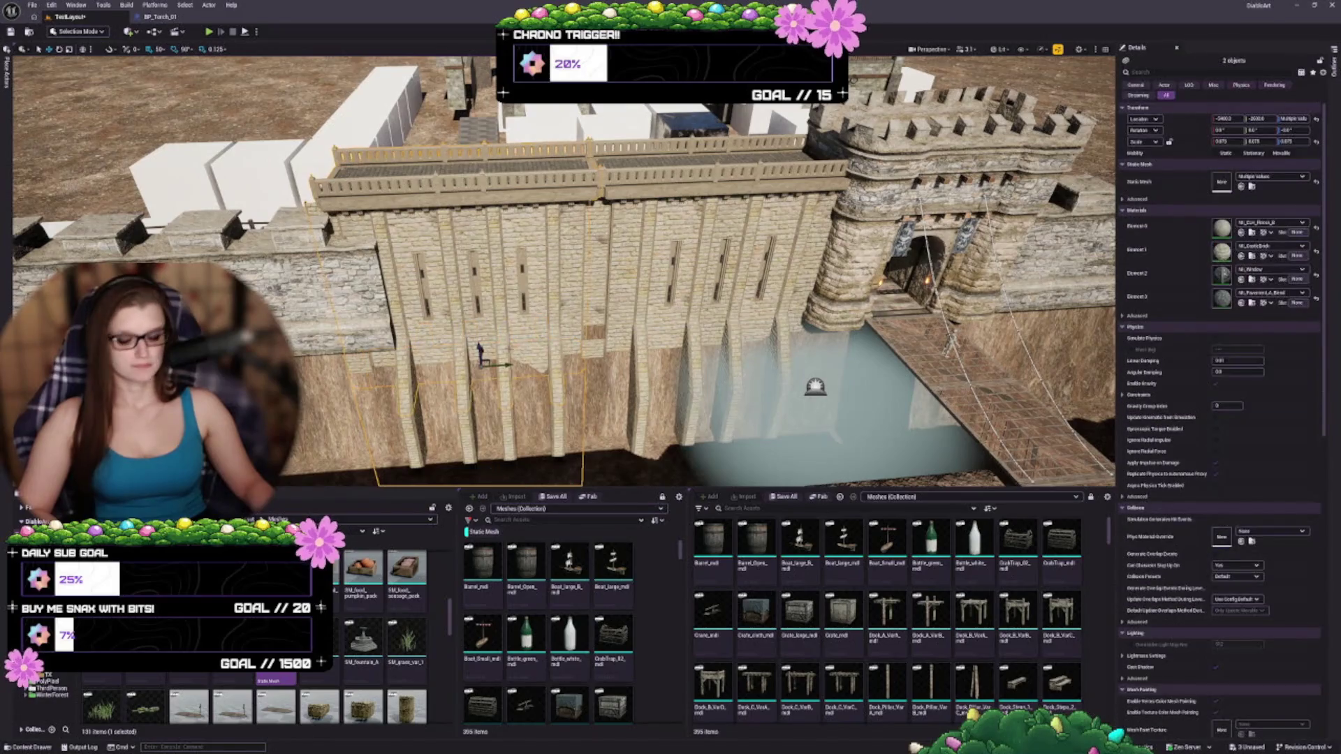
pyautogui.click(669, 328)
pyautogui.keyDown('ctrl'); pyautogui.click(693, 409); pyautogui.keyUp('ctrl')
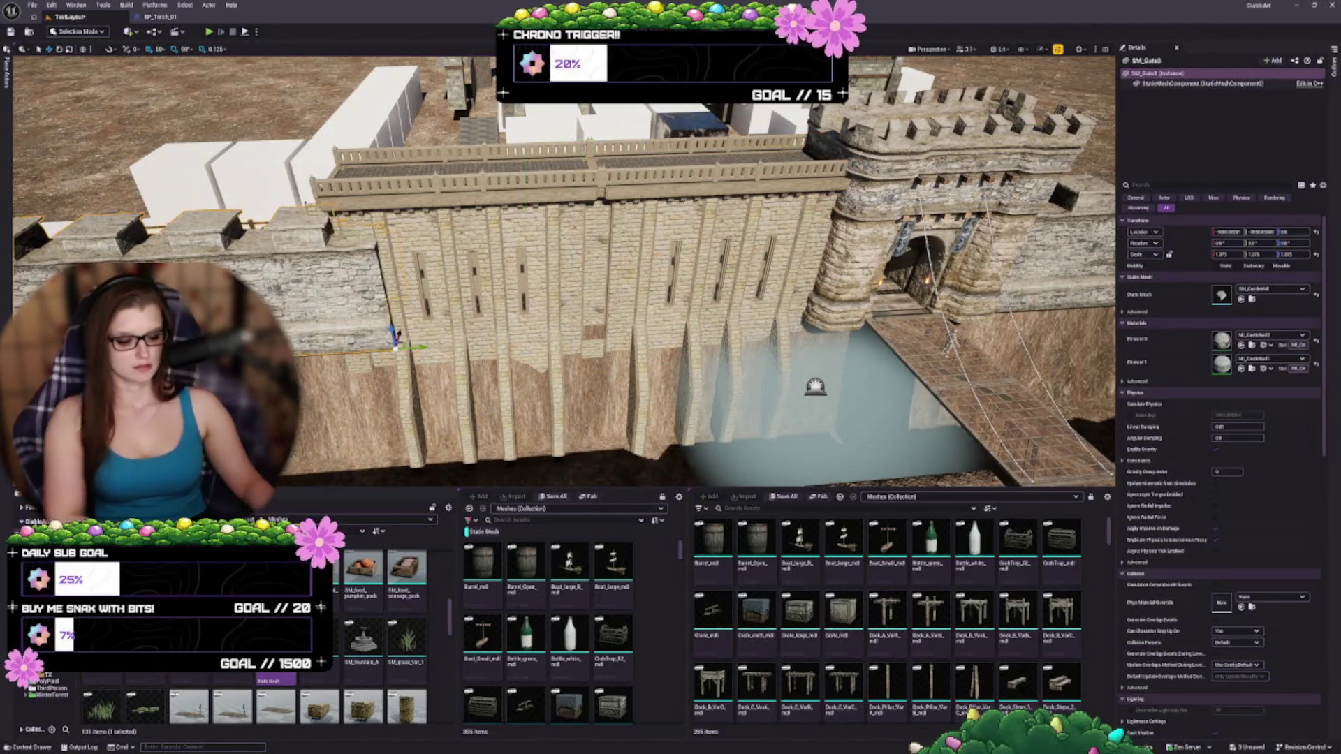
pyautogui.press('Delete')
pyautogui.hotkey('ctrl', 'z')
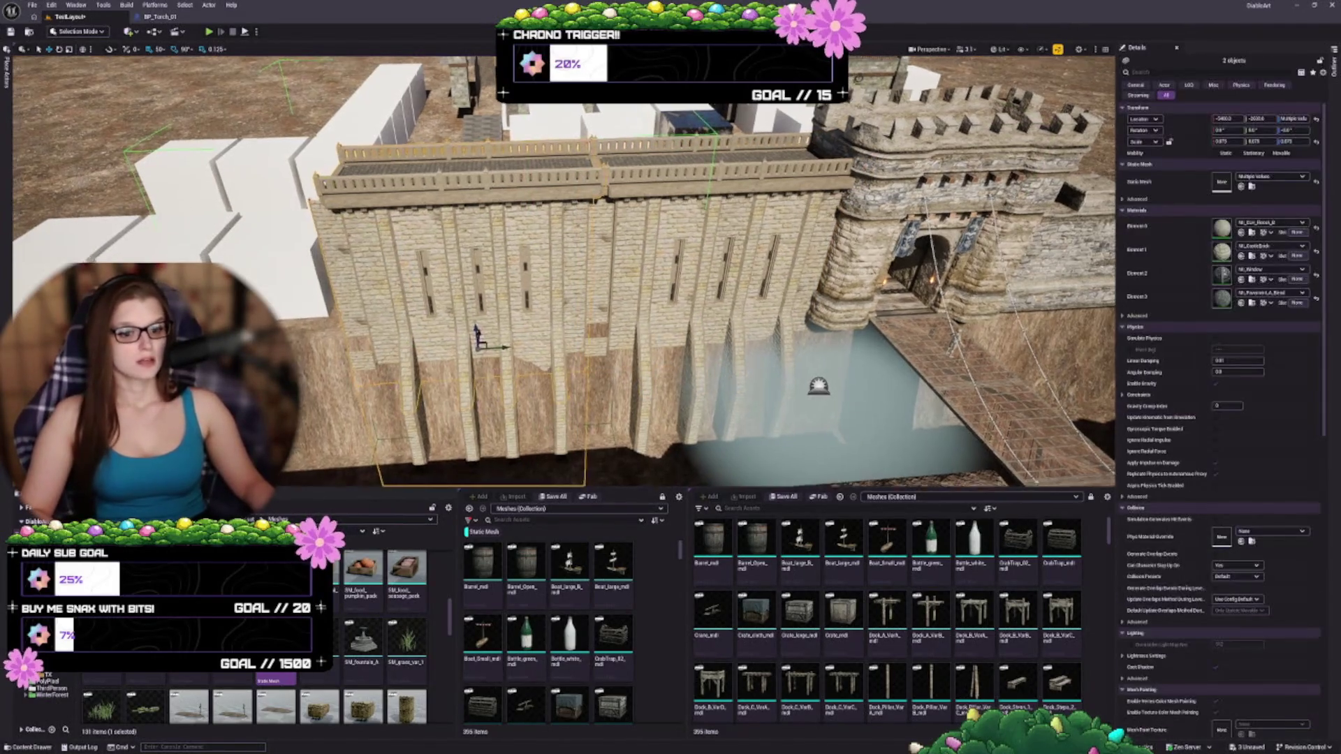
pyautogui.moveTo(485, 331); pyautogui.dragTo(419, 338)
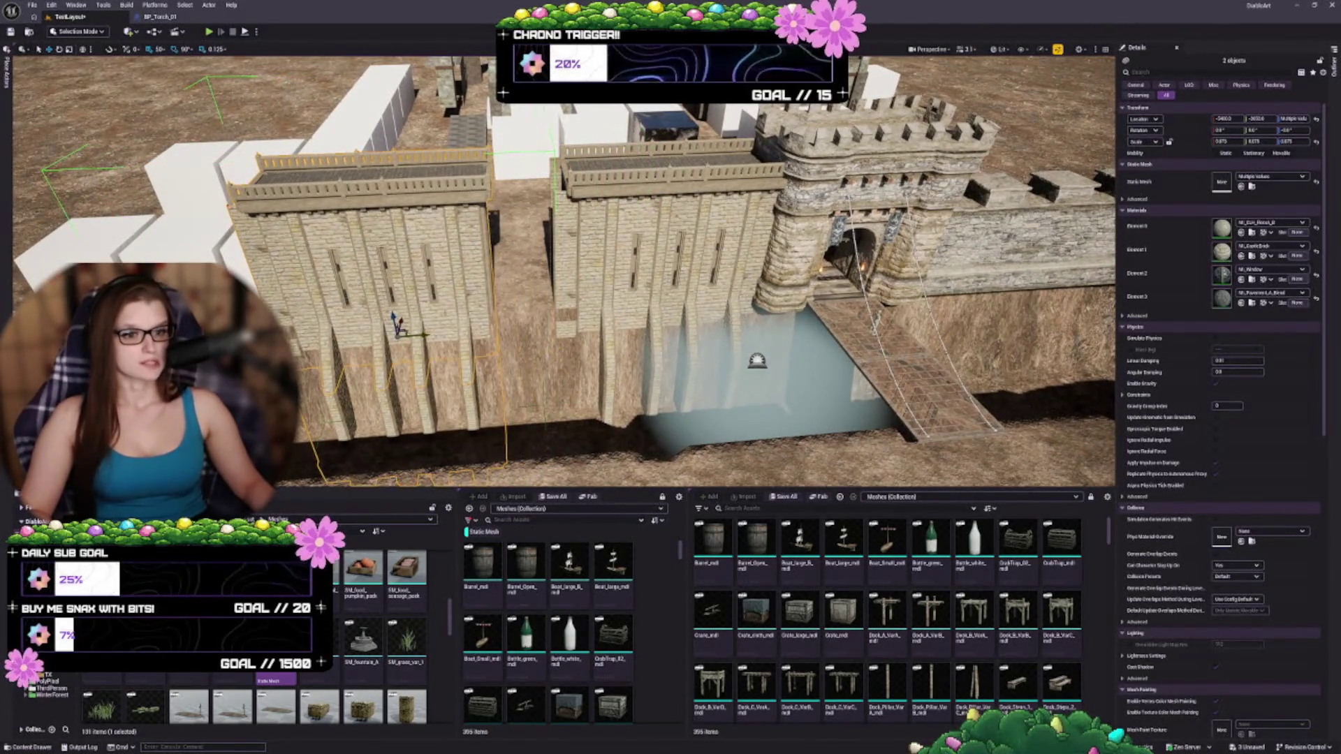
pyautogui.scroll(-5, 364, 610)
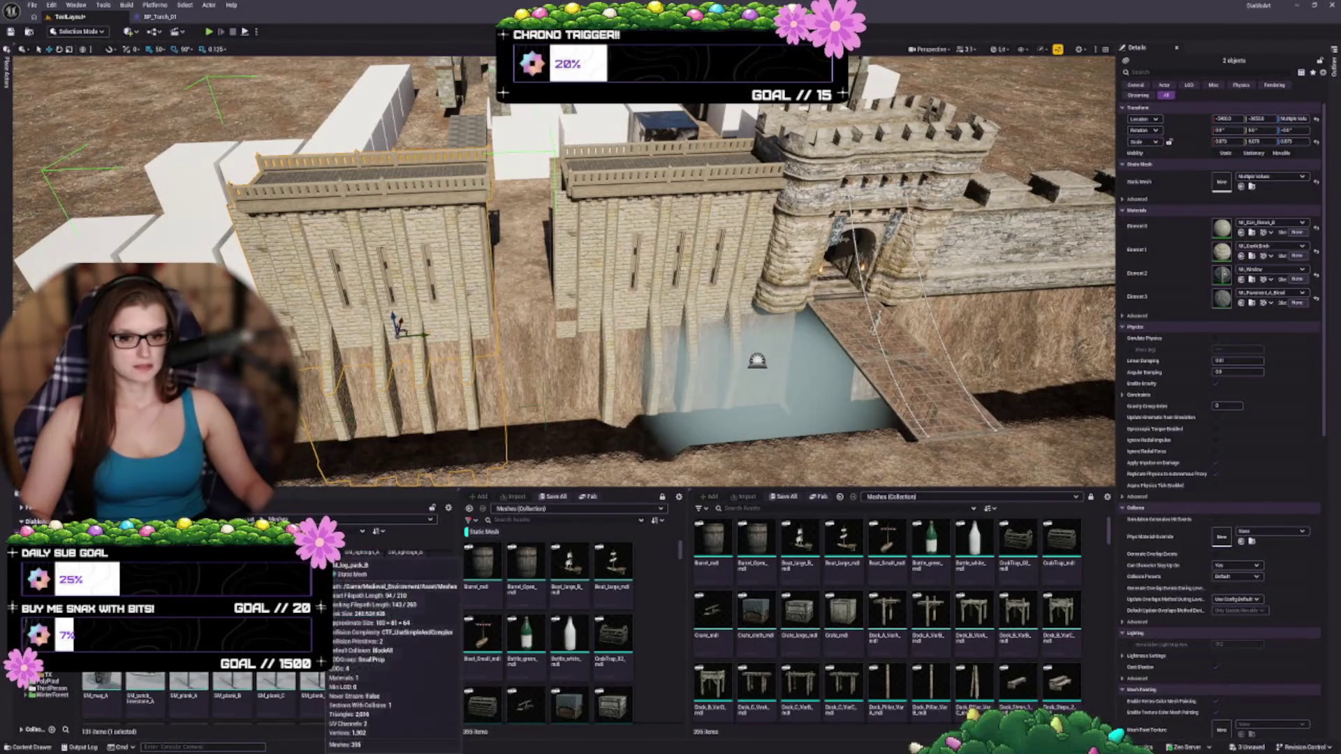
pyautogui.scroll(-3, 364, 610)
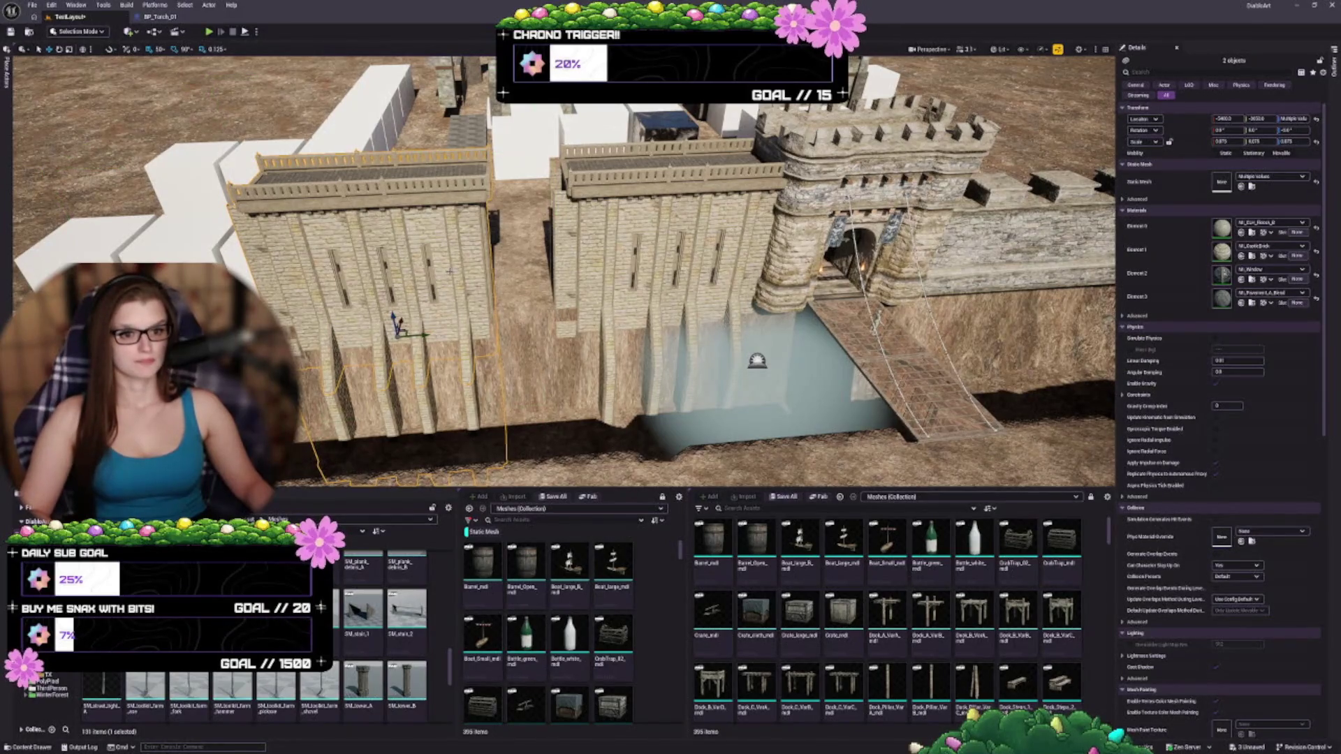
# - Alt-drag a copy of the adjacent wall section into the gap and make it SM_tower_A
pyautogui.click(449, 271)
pyautogui.moveTo(429, 348); pyautogui.dragTo(549, 338)
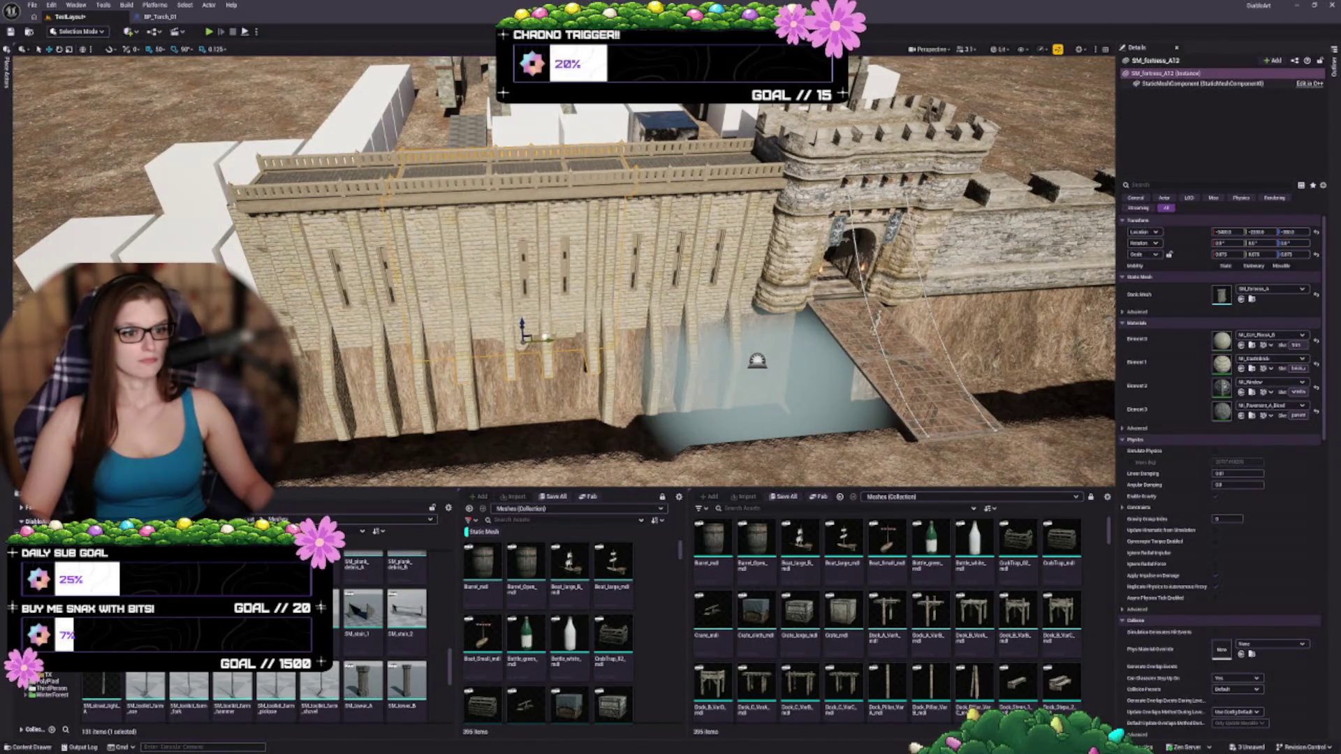
pyautogui.scroll(-2, 347, 624)
pyautogui.scroll(-1, 347, 622)
pyautogui.click(1241, 299)
# - Try the taller SM_tower_B mesh on the new tower piece
pyautogui.press('f')
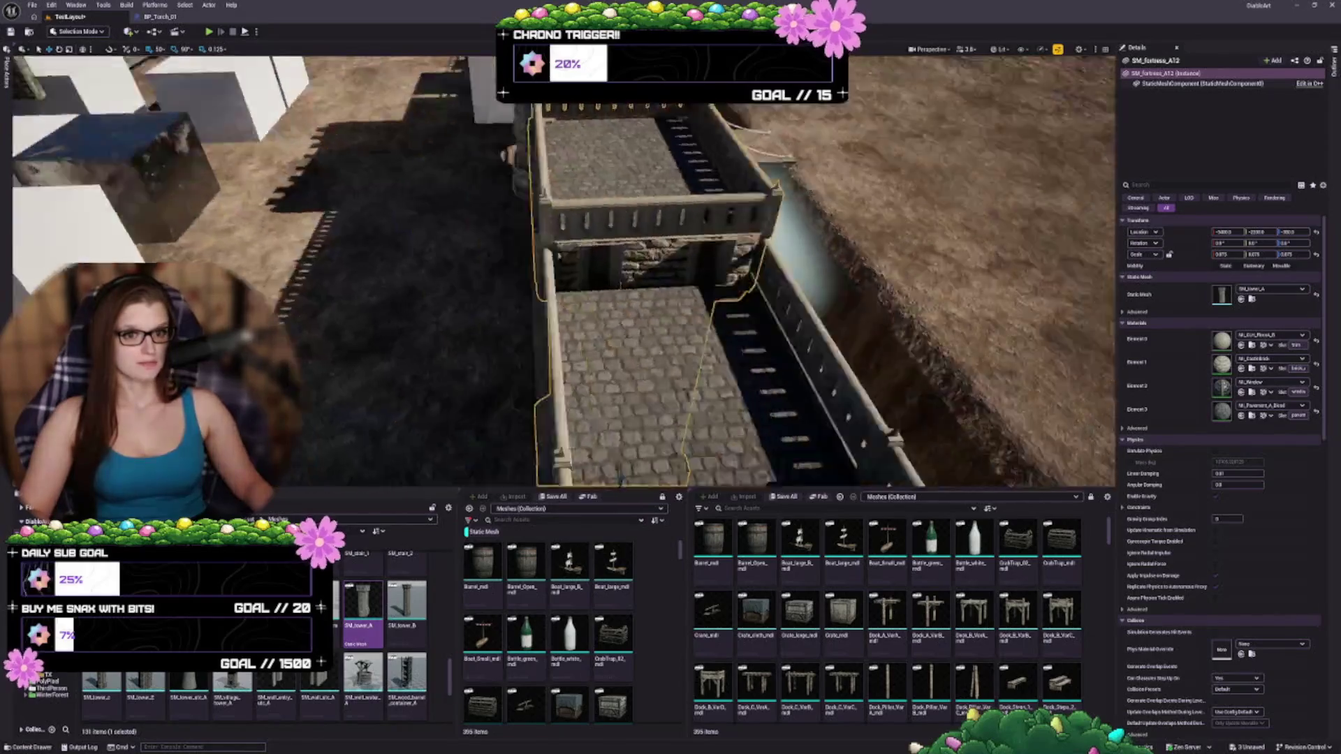
pyautogui.moveTo(558, 380)
pyautogui.mouseDown()
pyautogui.moveTo(558, 301)
pyautogui.moveTo(559, 379)
pyautogui.mouseUp()
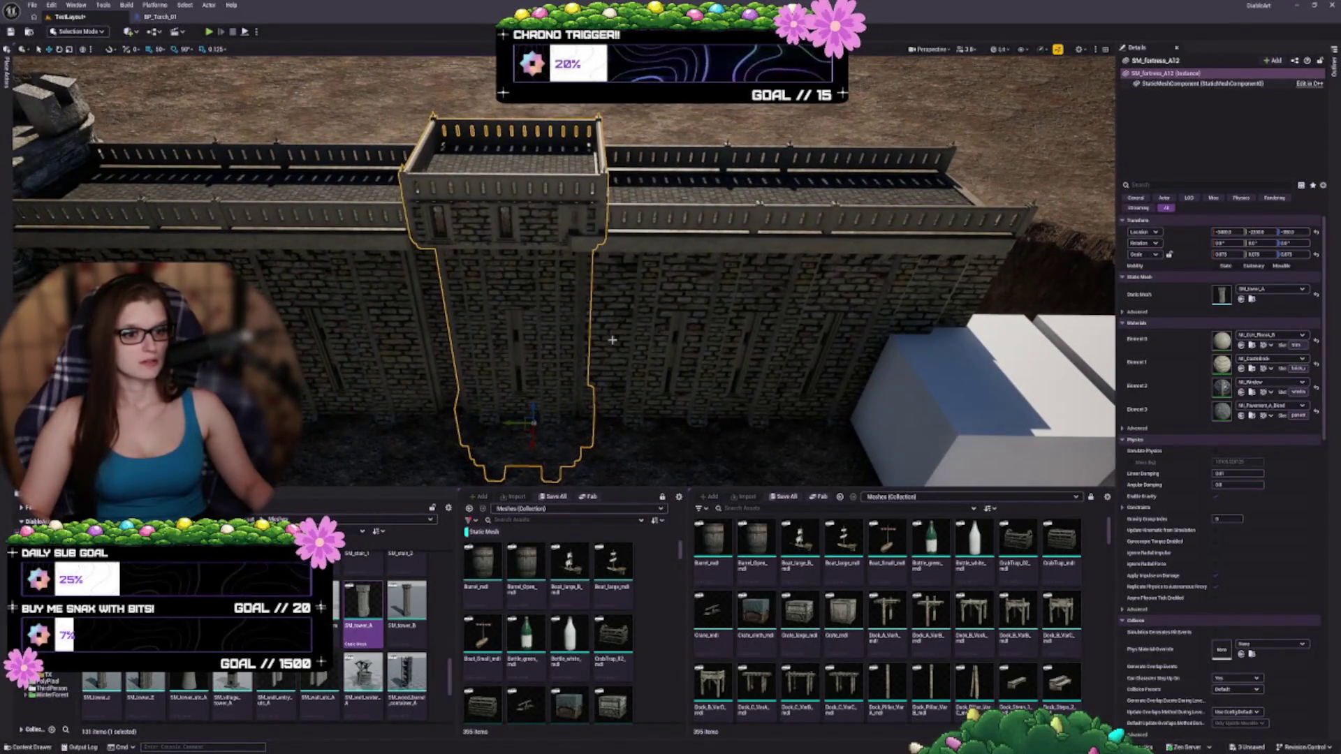
pyautogui.click(406, 602)
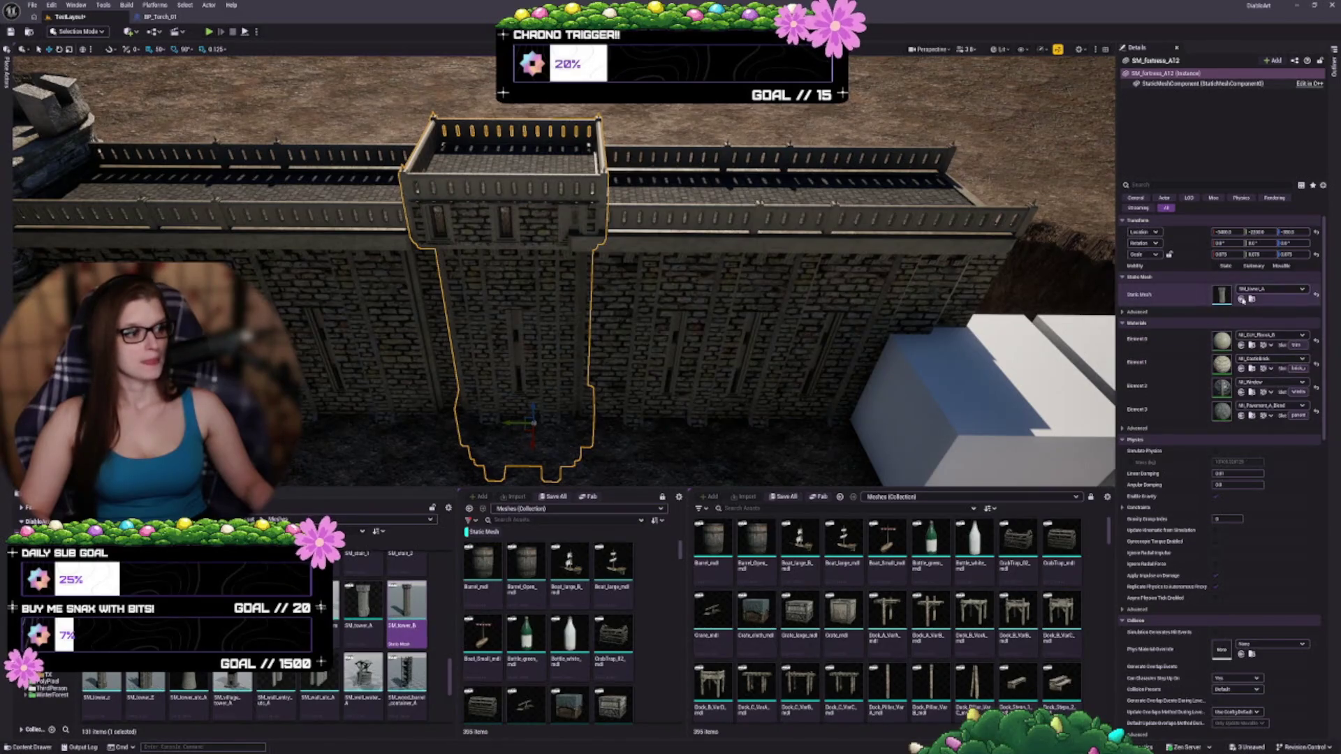
pyautogui.click(1241, 299)
pyautogui.moveTo(1053, 275); pyautogui.dragTo(1054, 275)
# - Try the roofed SM_tower_z, then settle on a roofless tower segment mesh
pyautogui.click(101, 691)
pyautogui.click(1241, 299)
pyautogui.moveTo(1054, 274); pyautogui.dragTo(1053, 274)
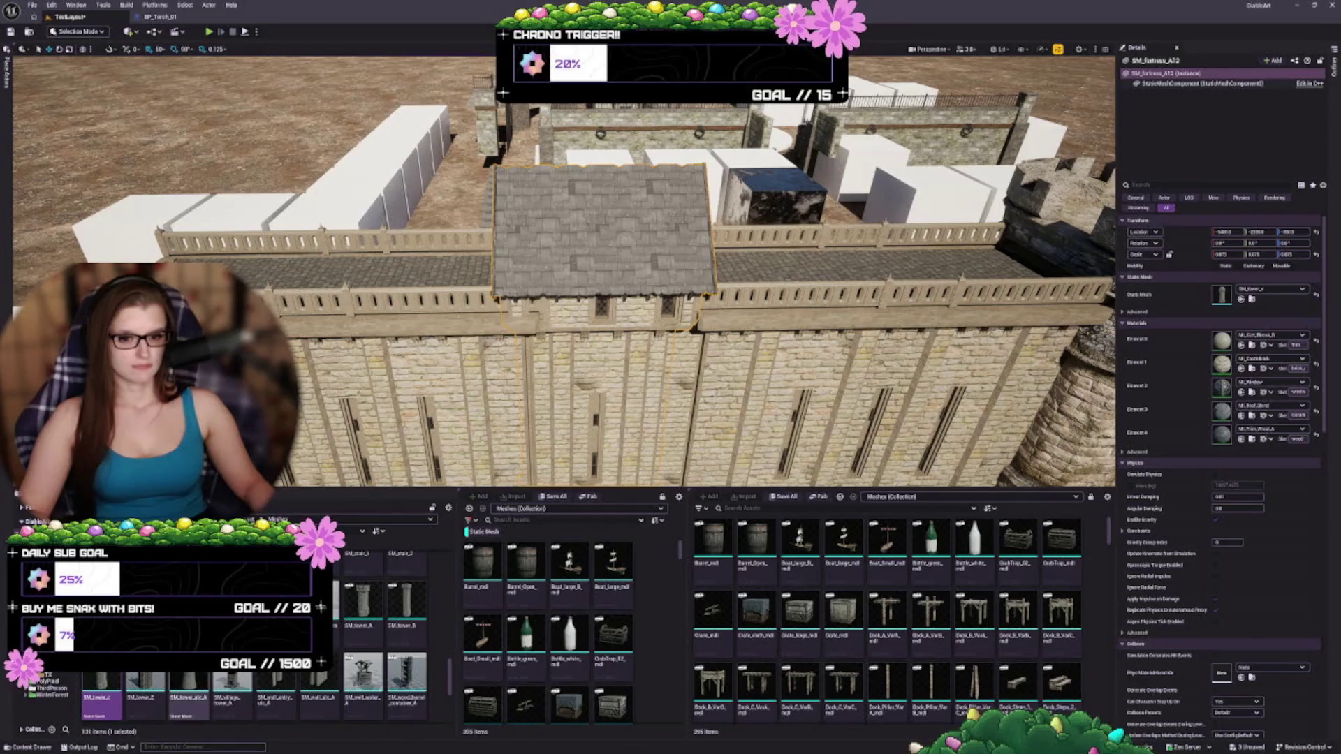
pyautogui.click(145, 691)
pyautogui.click(1241, 299)
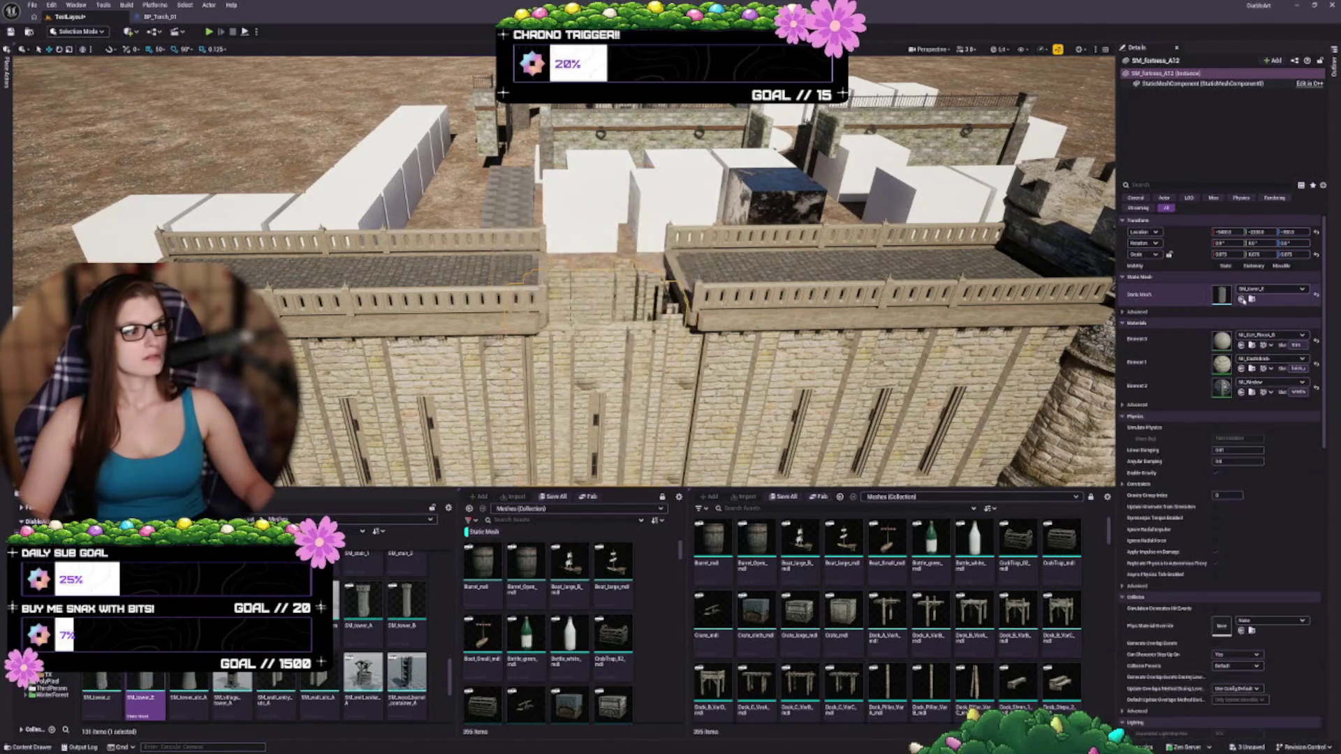
# - Raise the roofless tower piece to Location Z 700
pyautogui.moveTo(538, 261); pyautogui.dragTo(573, 307)
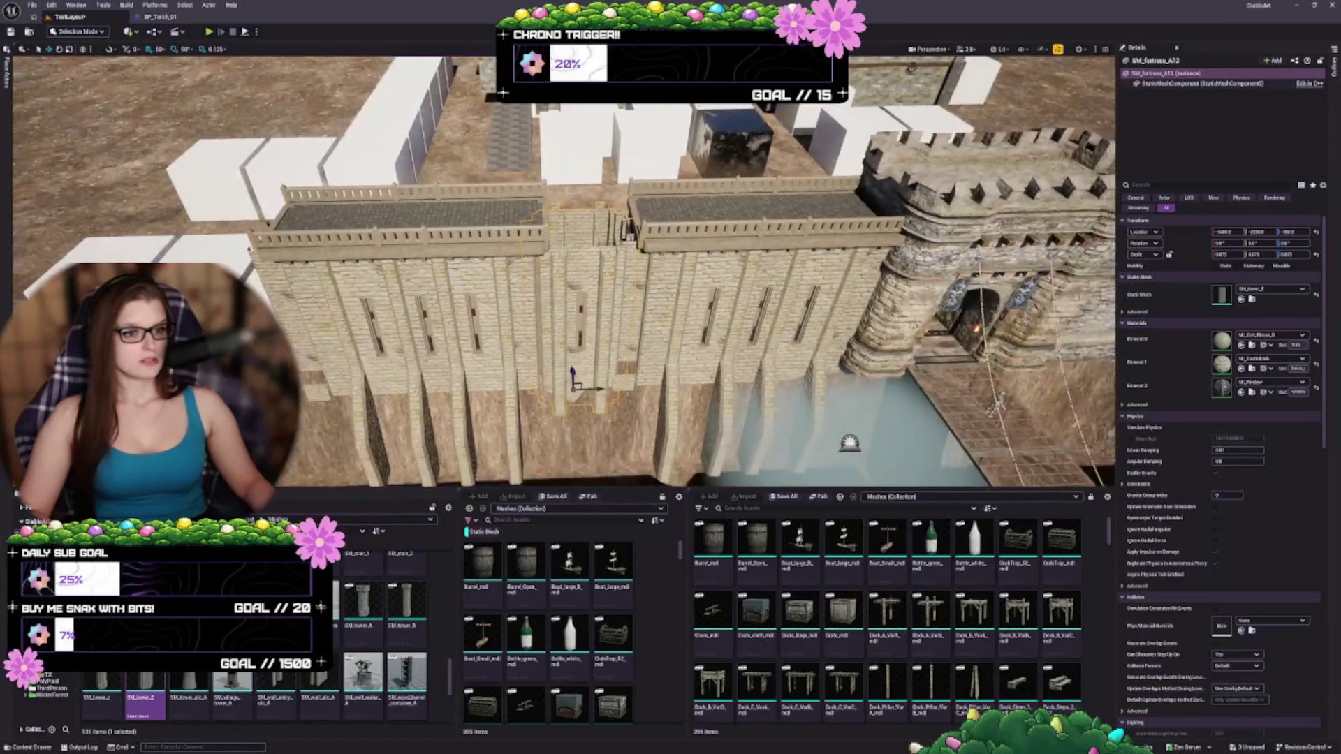
pyautogui.moveTo(573, 369); pyautogui.dragTo(573, 275)
pyautogui.press('f')
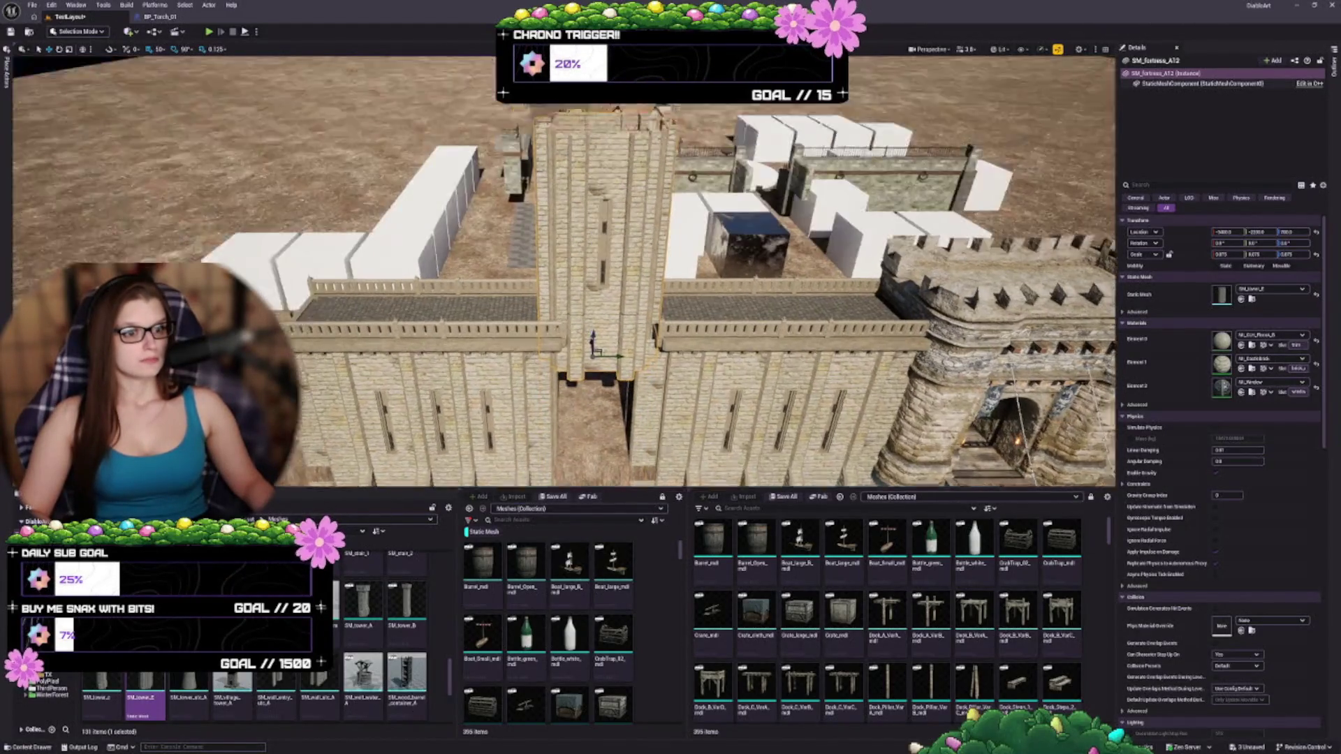
pyautogui.scroll(3, 731, 251)
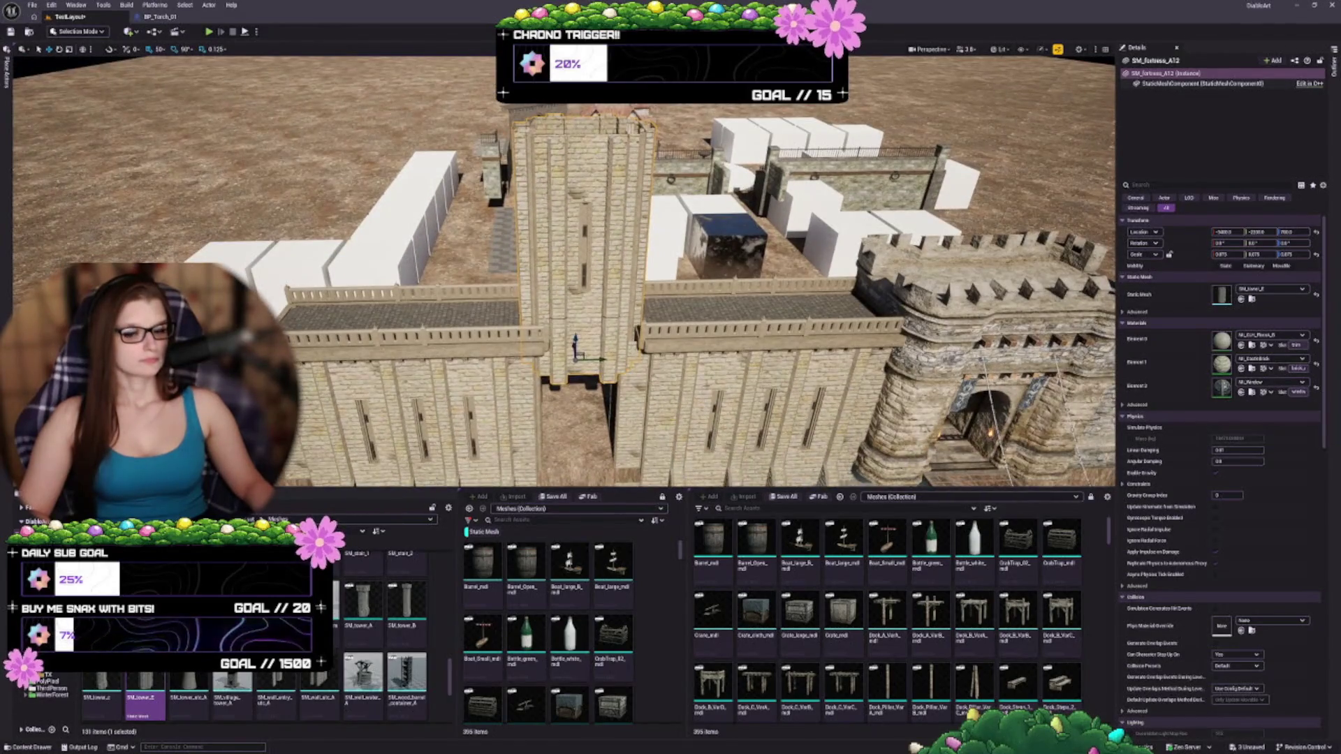
# - Widen the tower to 1.125 scale in X and Y, checking it from around the castle
pyautogui.moveTo(730, 251)
pyautogui.mouseDown()
pyautogui.moveTo(613, 328)
pyautogui.moveTo(667, 372)
pyautogui.mouseUp()
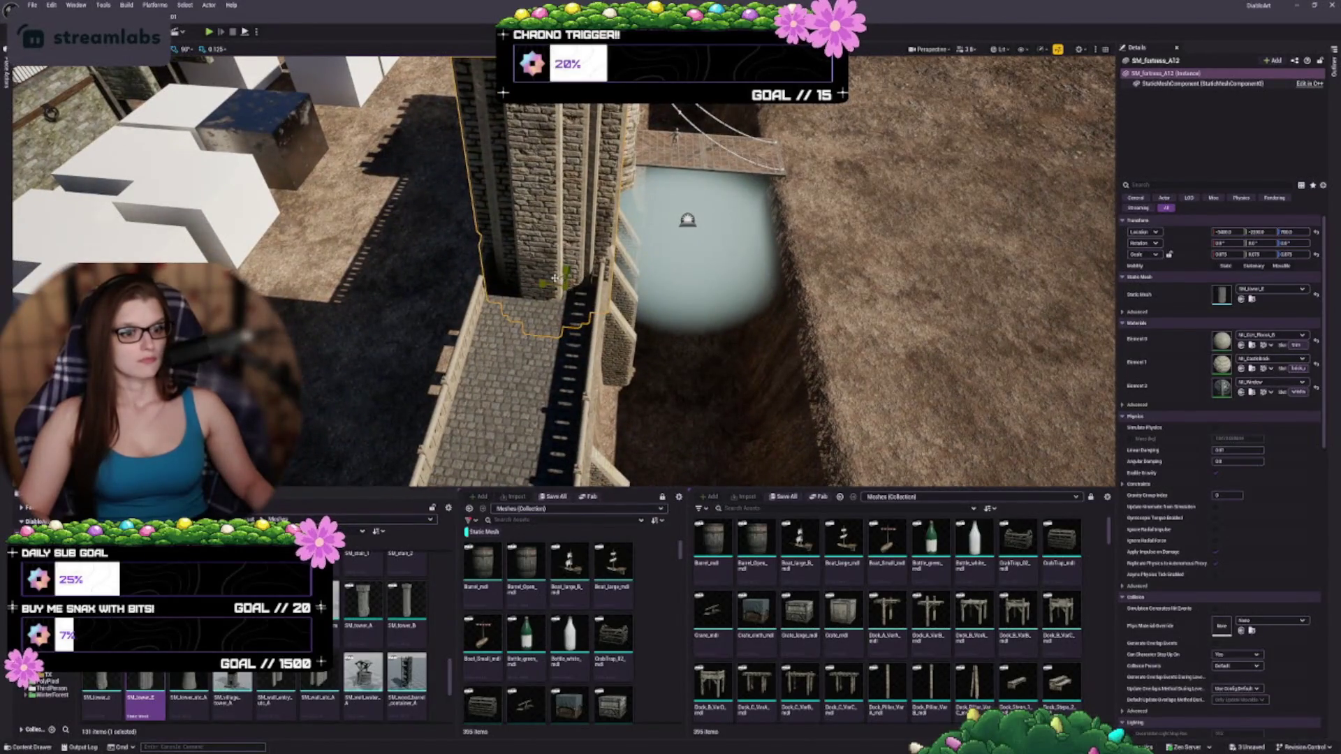
pyautogui.moveTo(563, 279); pyautogui.dragTo(224, 294)
pyautogui.moveTo(698, 307); pyautogui.dragTo(722, 312)
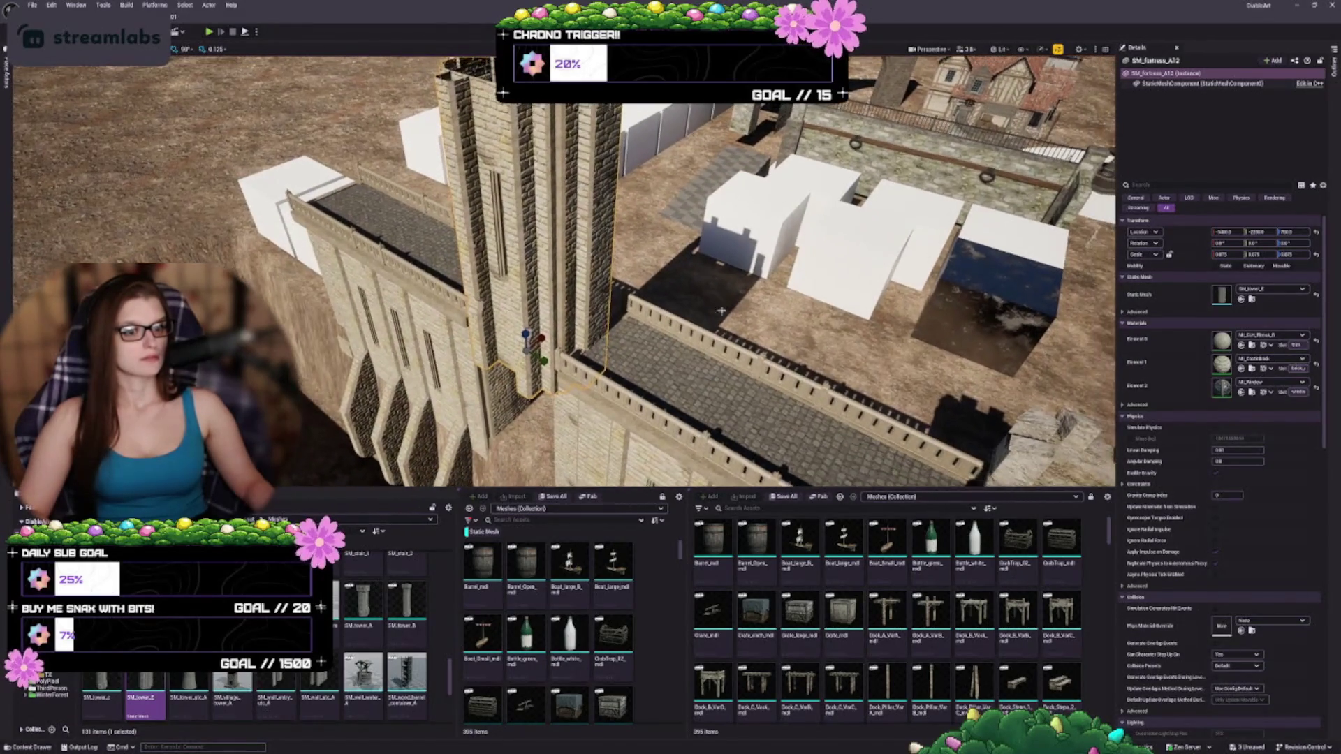
pyautogui.moveTo(525, 349)
pyautogui.mouseDown()
pyautogui.moveTo(515, 335)
pyautogui.moveTo(398, 345)
pyautogui.mouseUp()
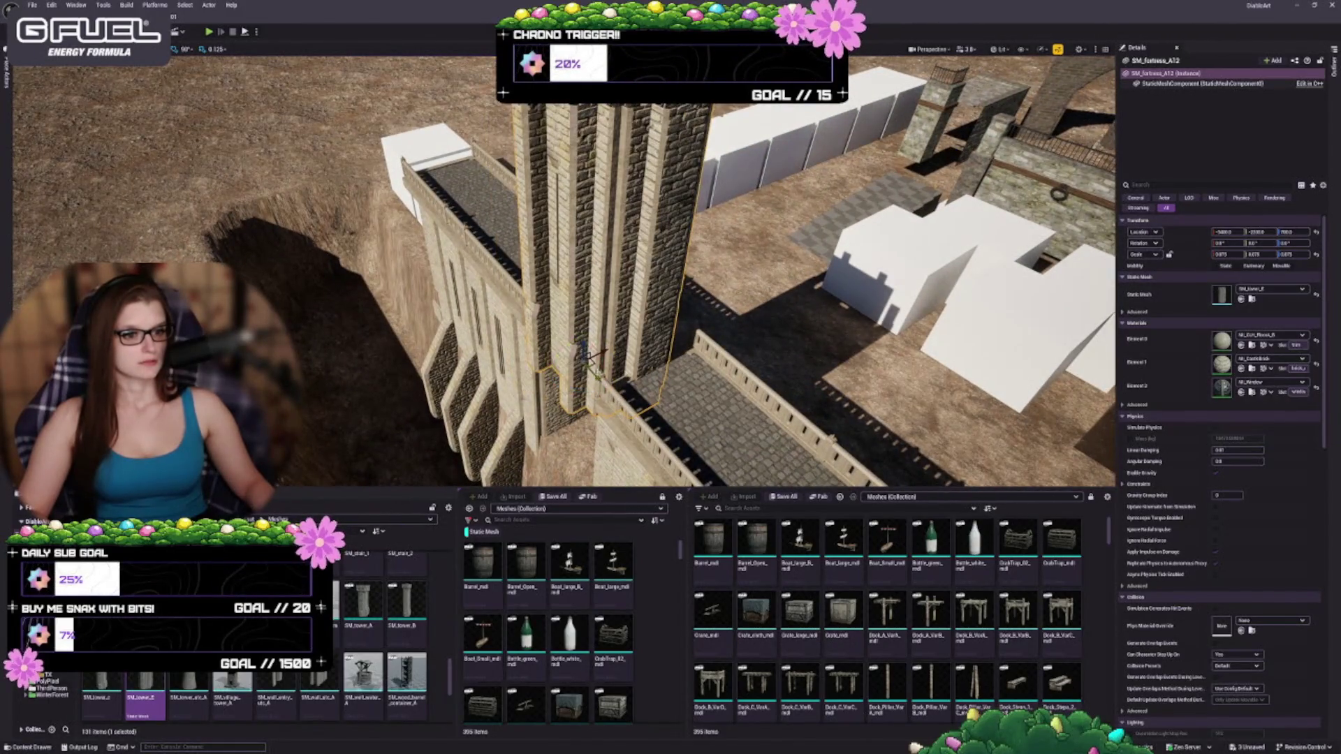
pyautogui.moveTo(594, 360); pyautogui.dragTo(602, 355)
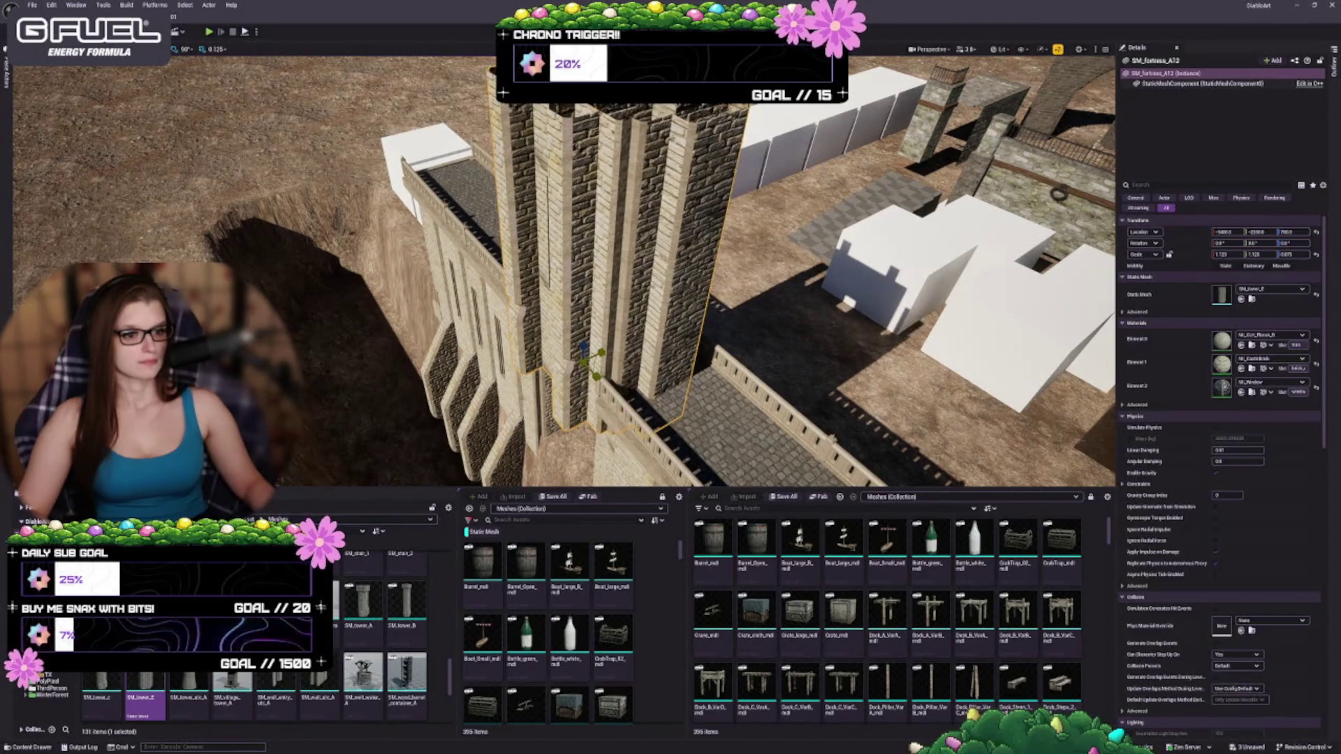
pyautogui.moveTo(559, 314)
pyautogui.mouseDown()
pyautogui.moveTo(489, 314)
pyautogui.moveTo(559, 329)
pyautogui.moveTo(545, 356)
pyautogui.moveTo(561, 341)
pyautogui.mouseUp()
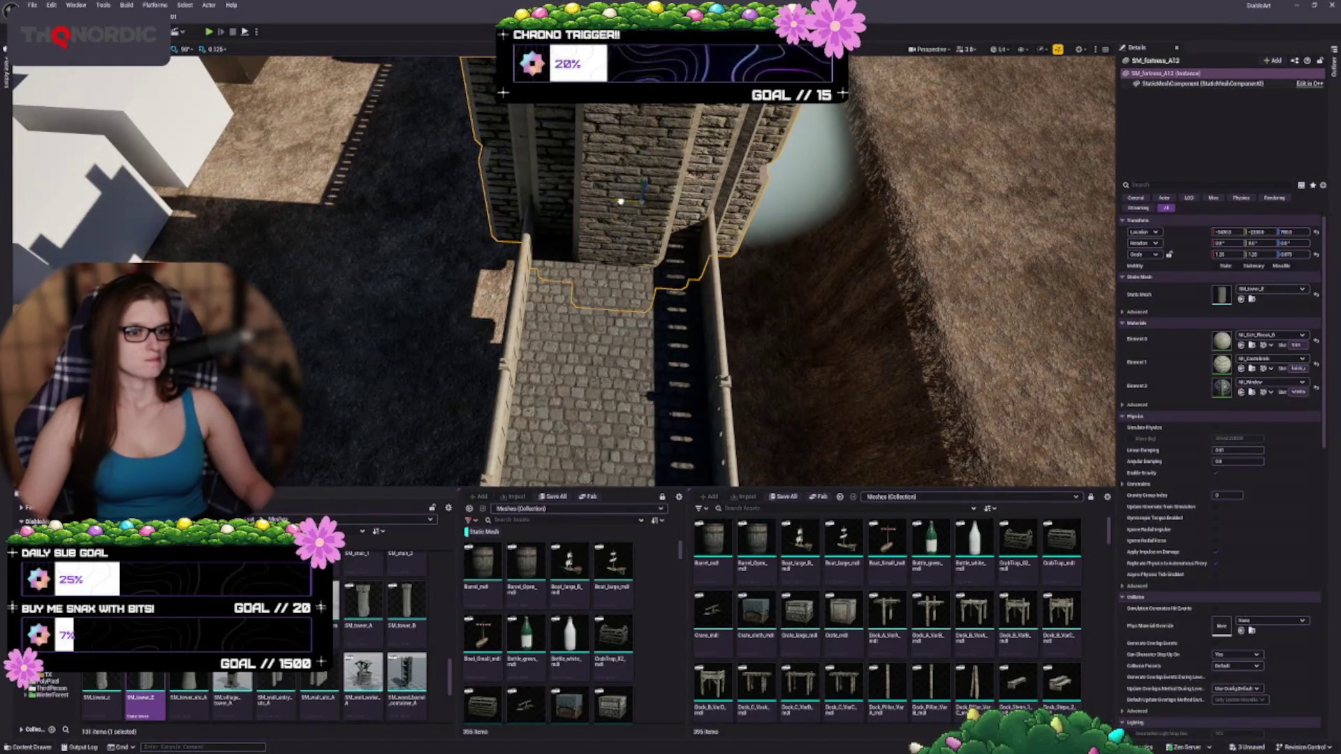
pyautogui.moveTo(561, 341); pyautogui.dragTo(565, 338)
pyautogui.moveTo(726, 263); pyautogui.dragTo(695, 320)
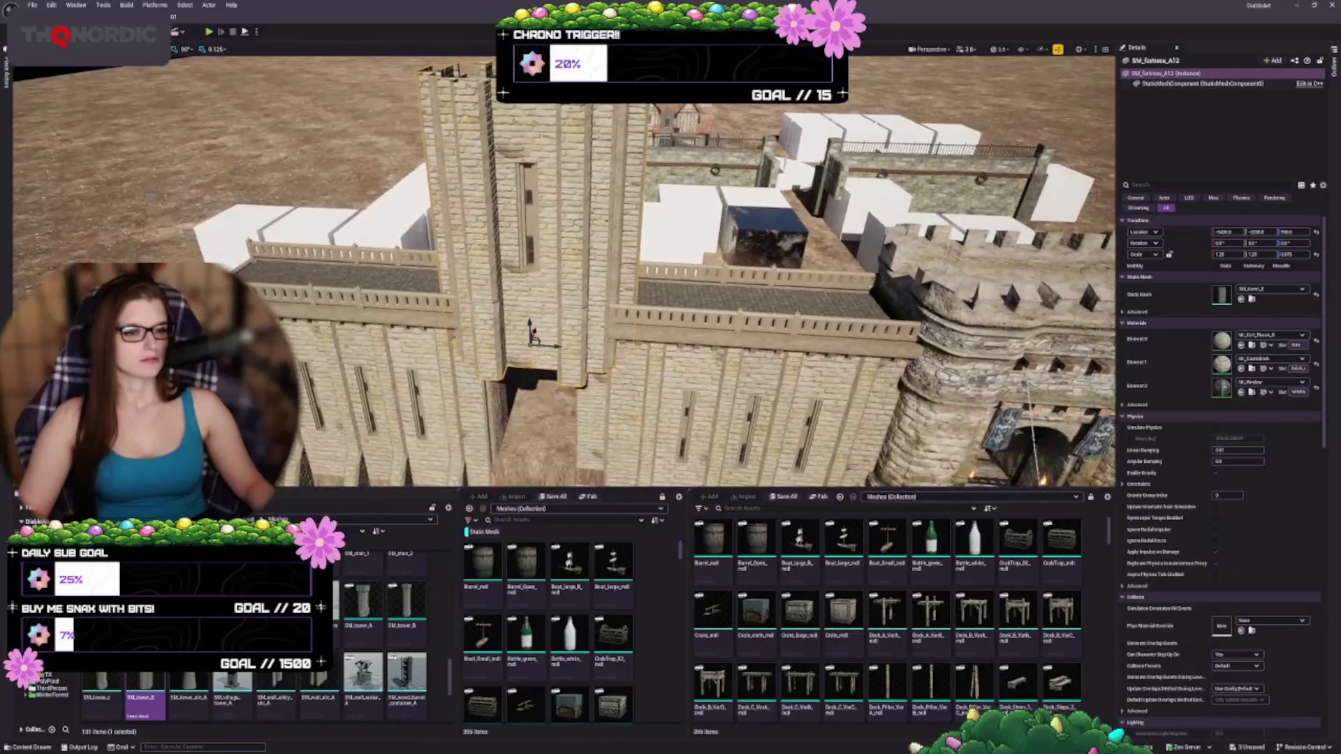
# - Lower the wall piece into the gap beneath the central tower
pyautogui.moveTo(775, 258)
pyautogui.mouseDown()
pyautogui.moveTo(754, 269)
pyautogui.moveTo(732, 257)
pyautogui.moveTo(722, 273)
pyautogui.mouseUp()
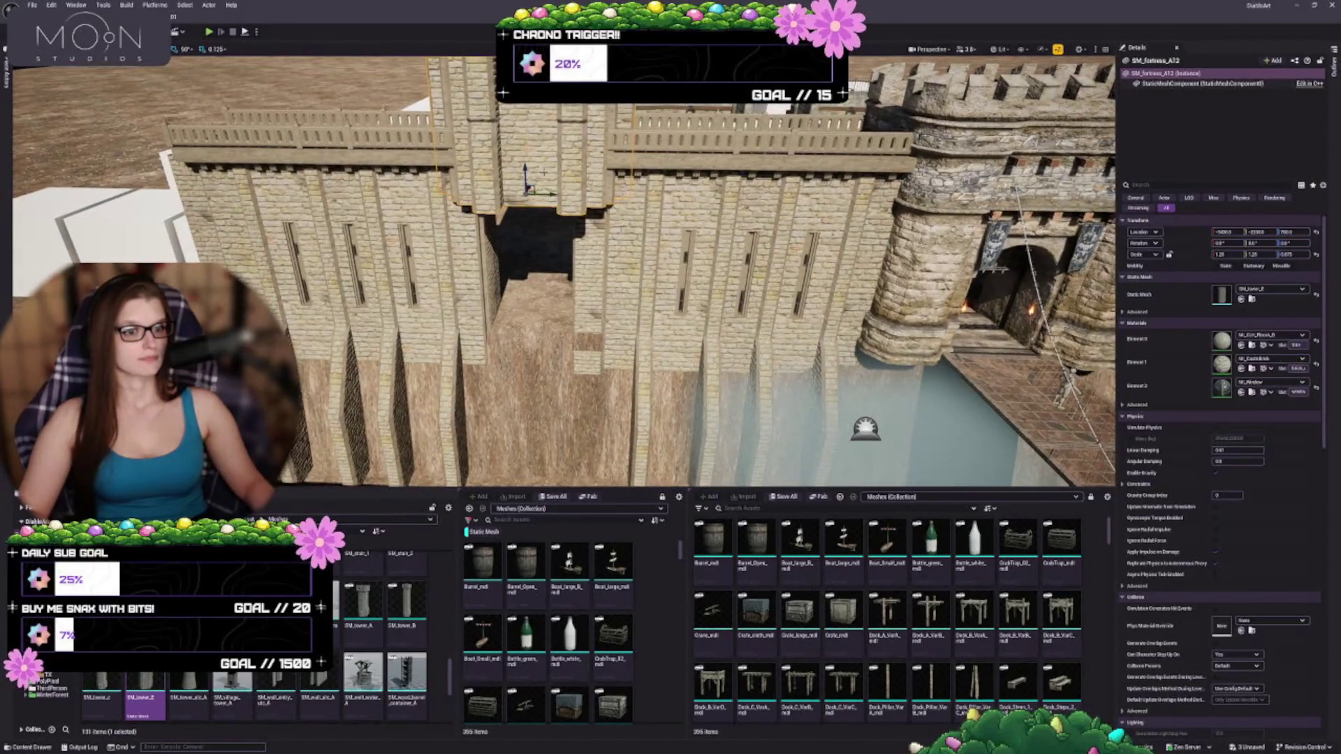
pyautogui.moveTo(525, 175); pyautogui.dragTo(534, 366)
pyautogui.scroll(2, 538, 370)
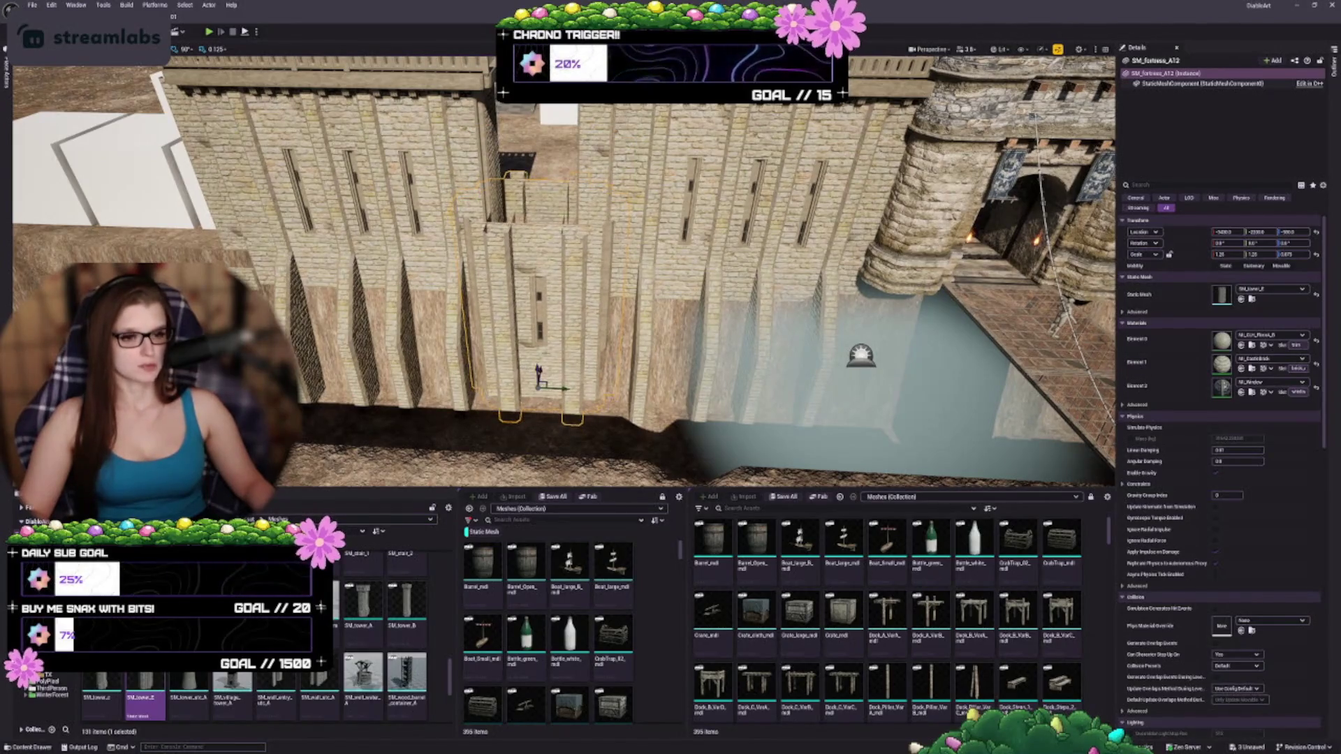
# - Stack a copy above it and switch the copy to the roofed SM_tower_c mesh
pyautogui.moveTo(538, 369); pyautogui.dragTo(532, 189)
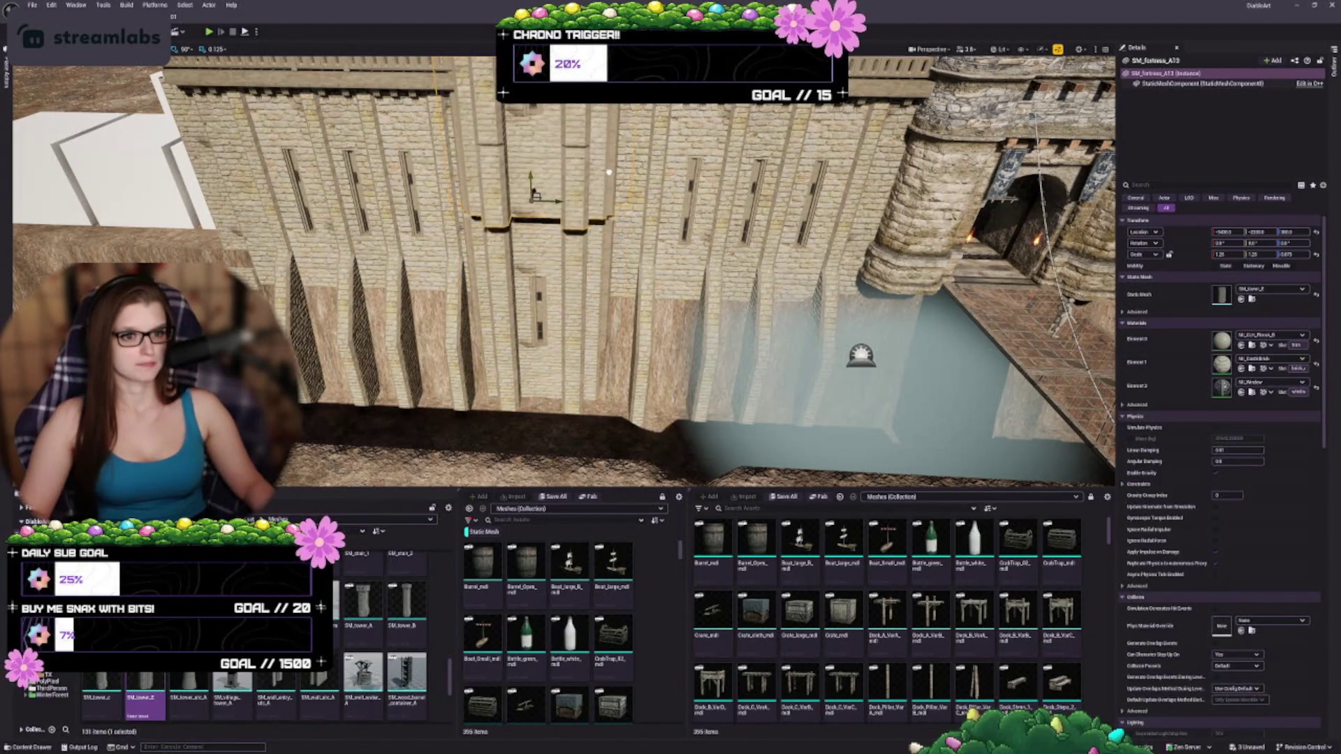
pyautogui.press('f')
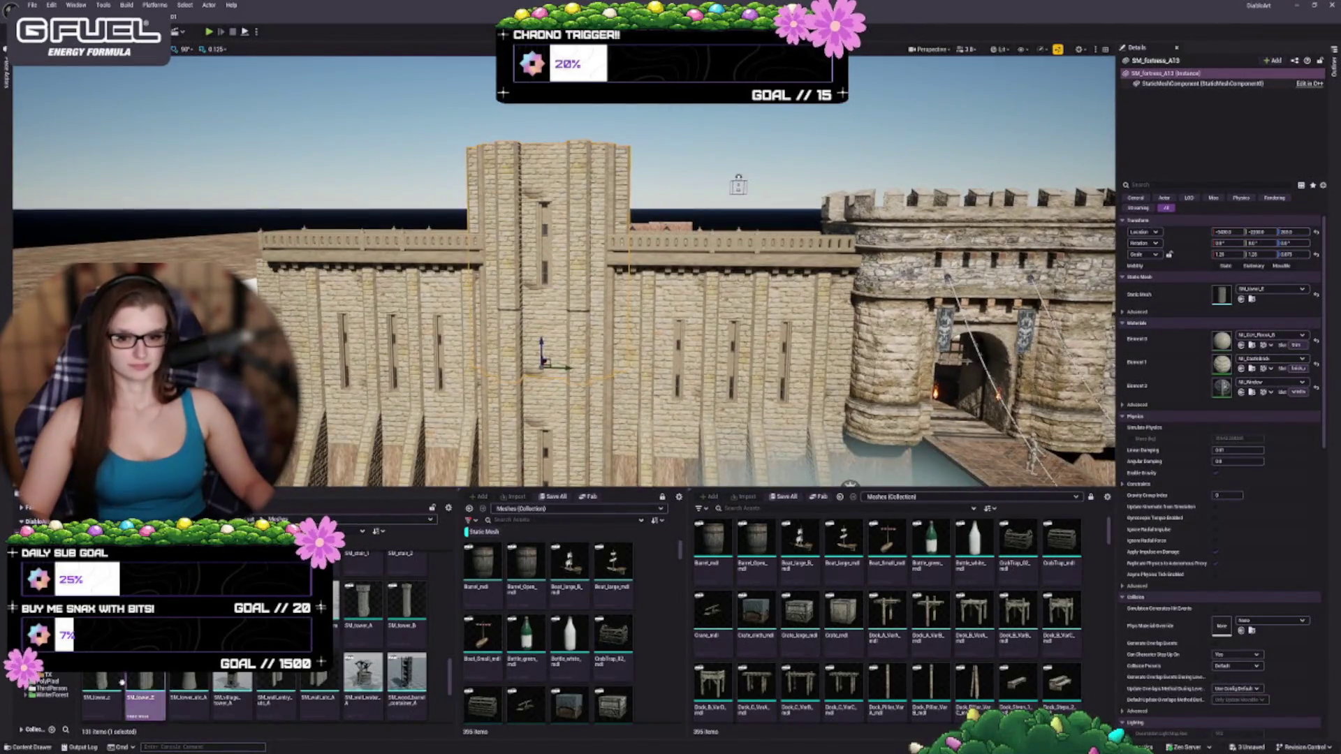
pyautogui.click(102, 688)
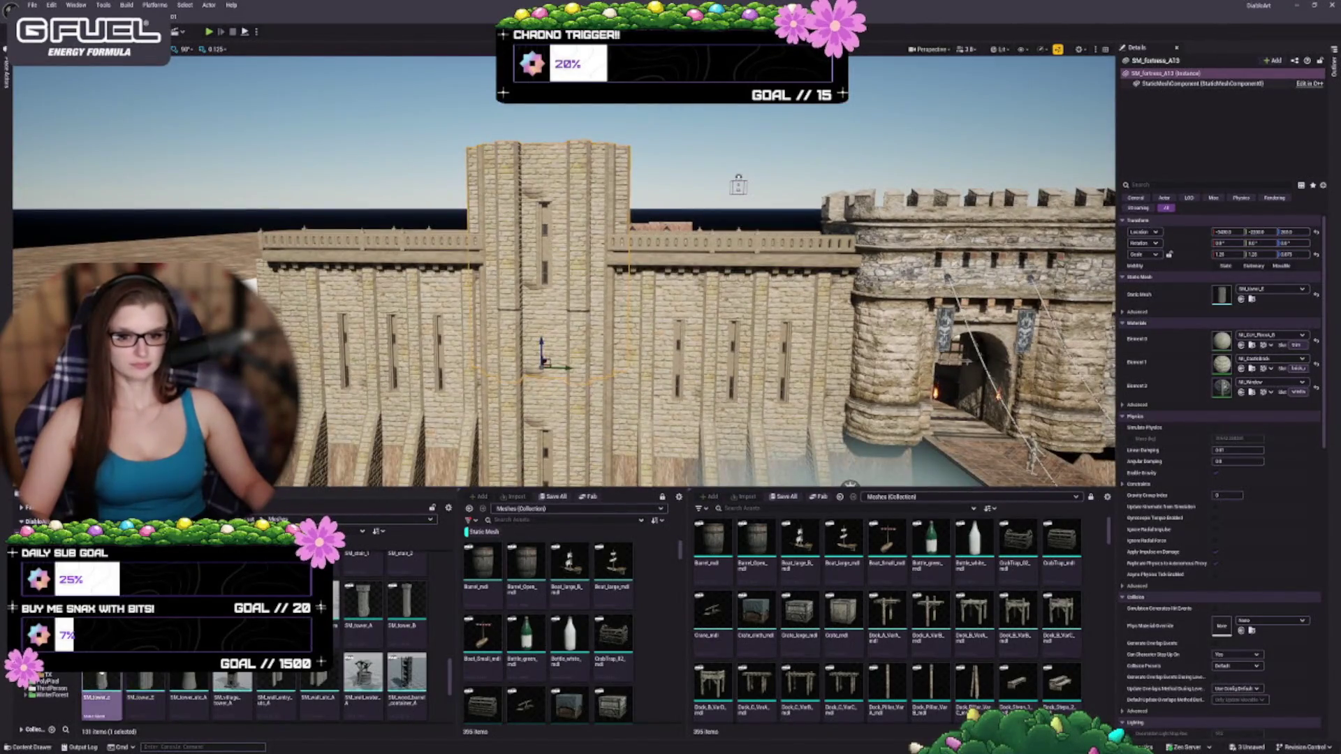
pyautogui.click(1241, 298)
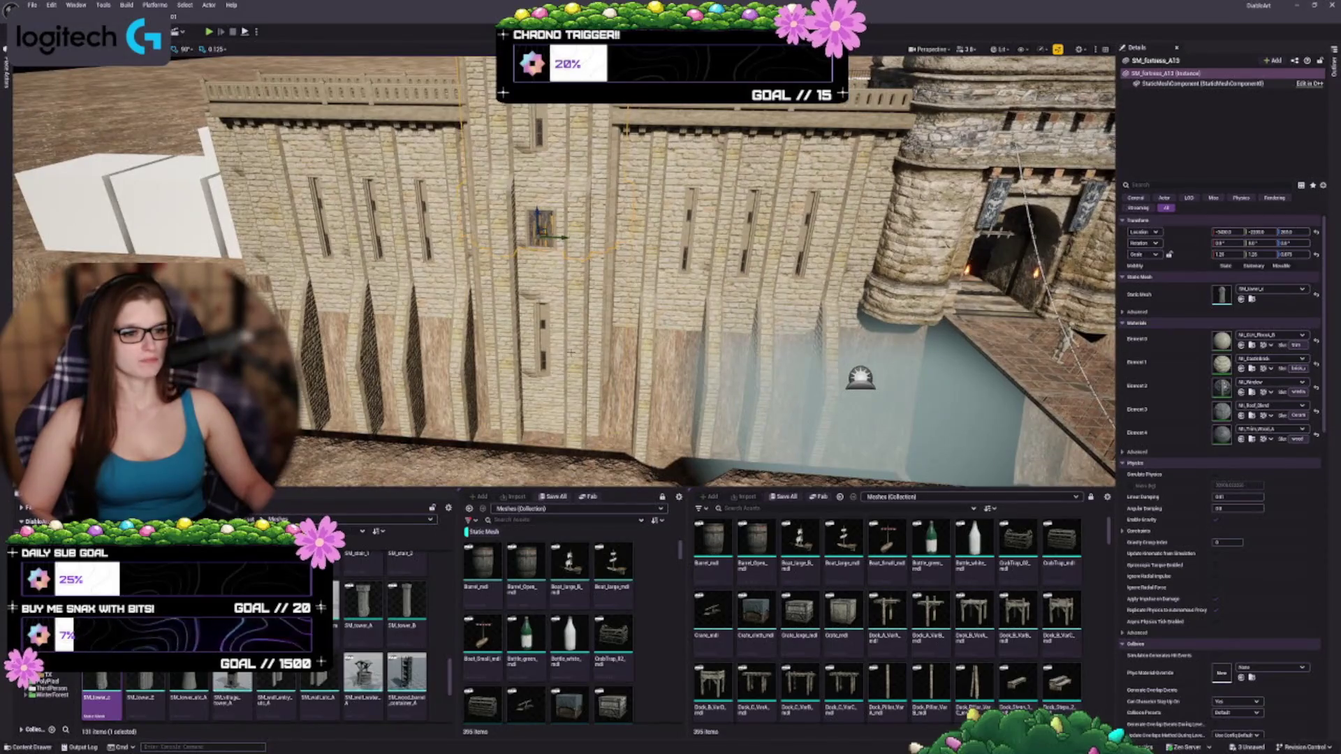
pyautogui.keyDown('ctrl'); pyautogui.click(570, 353); pyautogui.keyUp('ctrl')
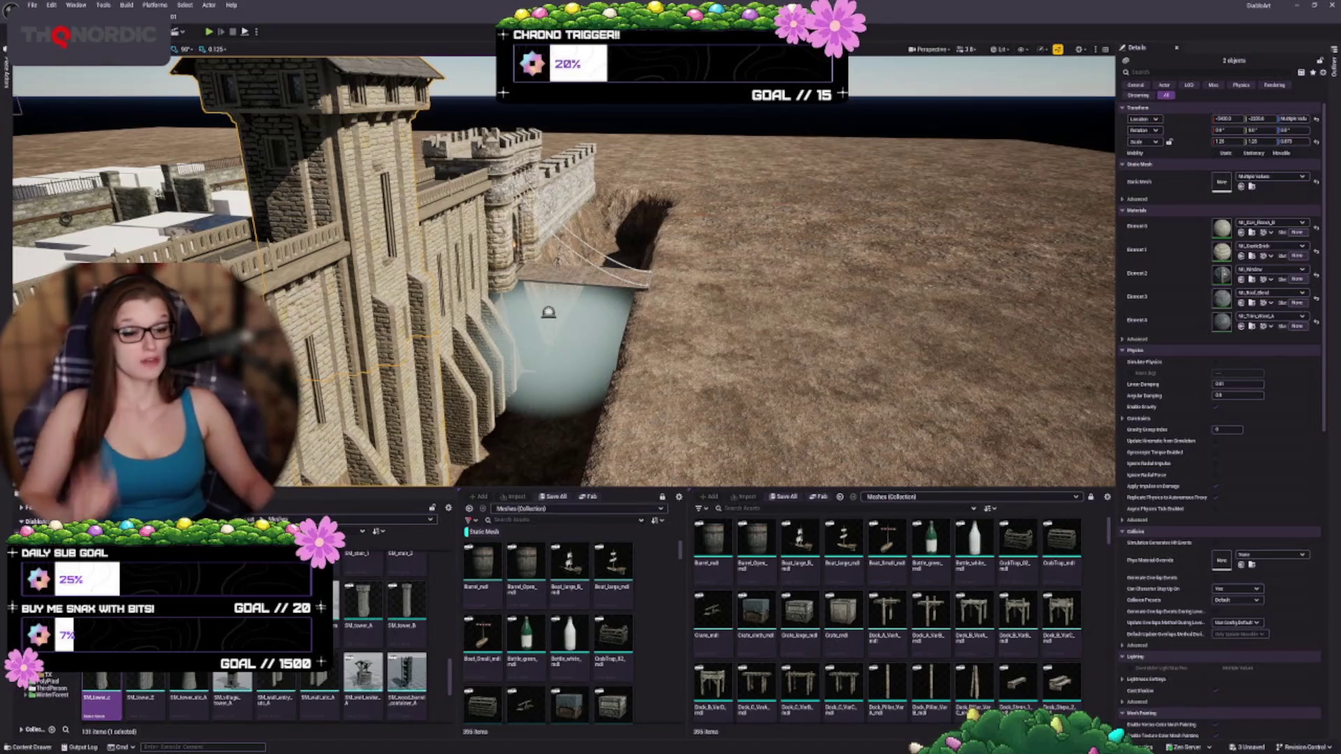
pyautogui.moveTo(559, 280)
pyautogui.mouseDown()
pyautogui.moveTo(447, 286)
pyautogui.moveTo(465, 300)
pyautogui.mouseUp()
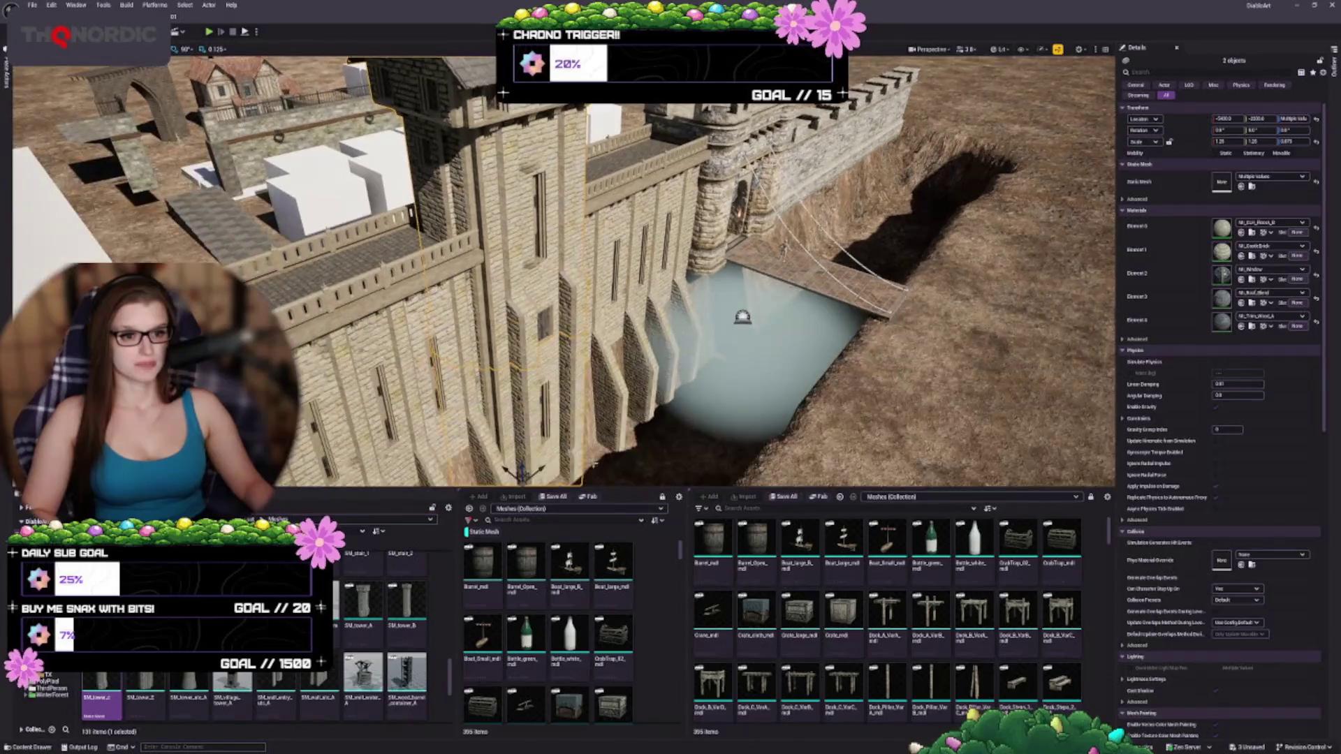
pyautogui.click(510, 363)
pyautogui.keyDown('ctrl'); pyautogui.click(512, 321); pyautogui.keyUp('ctrl')
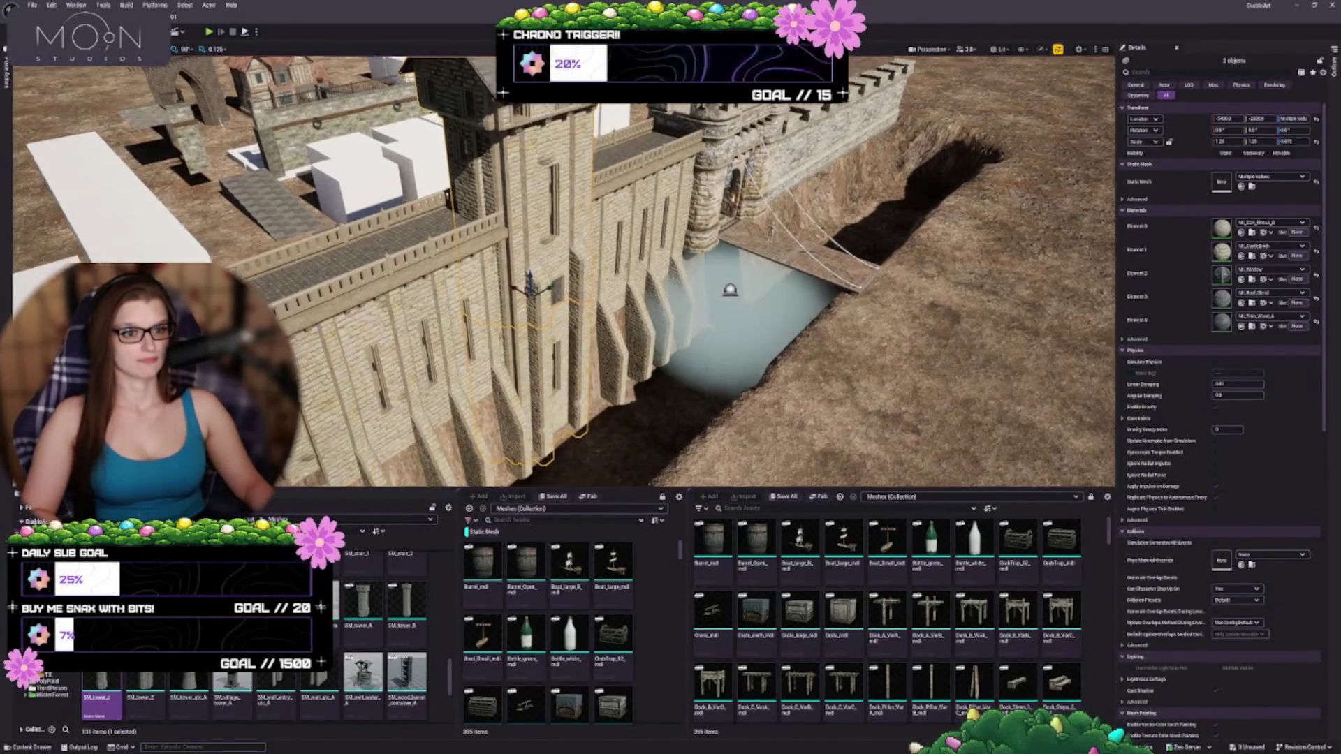
pyautogui.press('f')
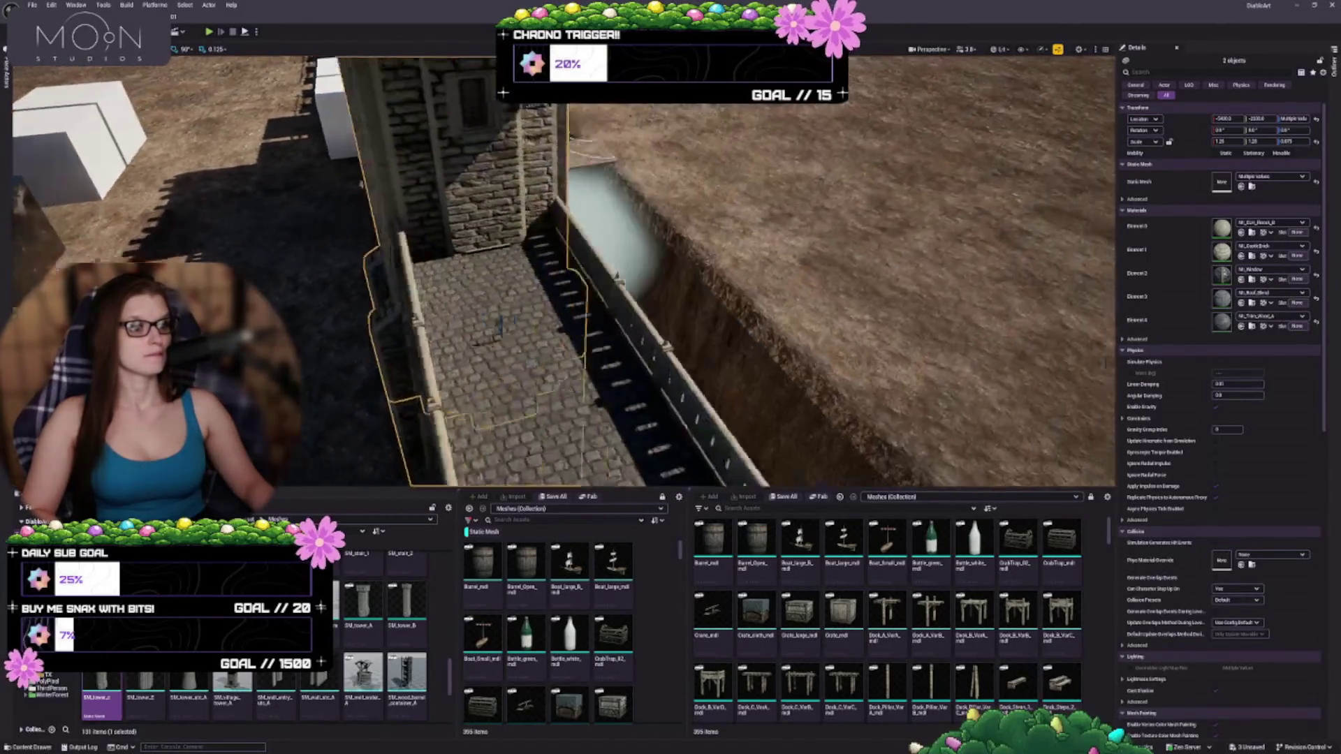
pyautogui.moveTo(531, 315); pyautogui.dragTo(531, 231)
pyautogui.scroll(2, 531, 279)
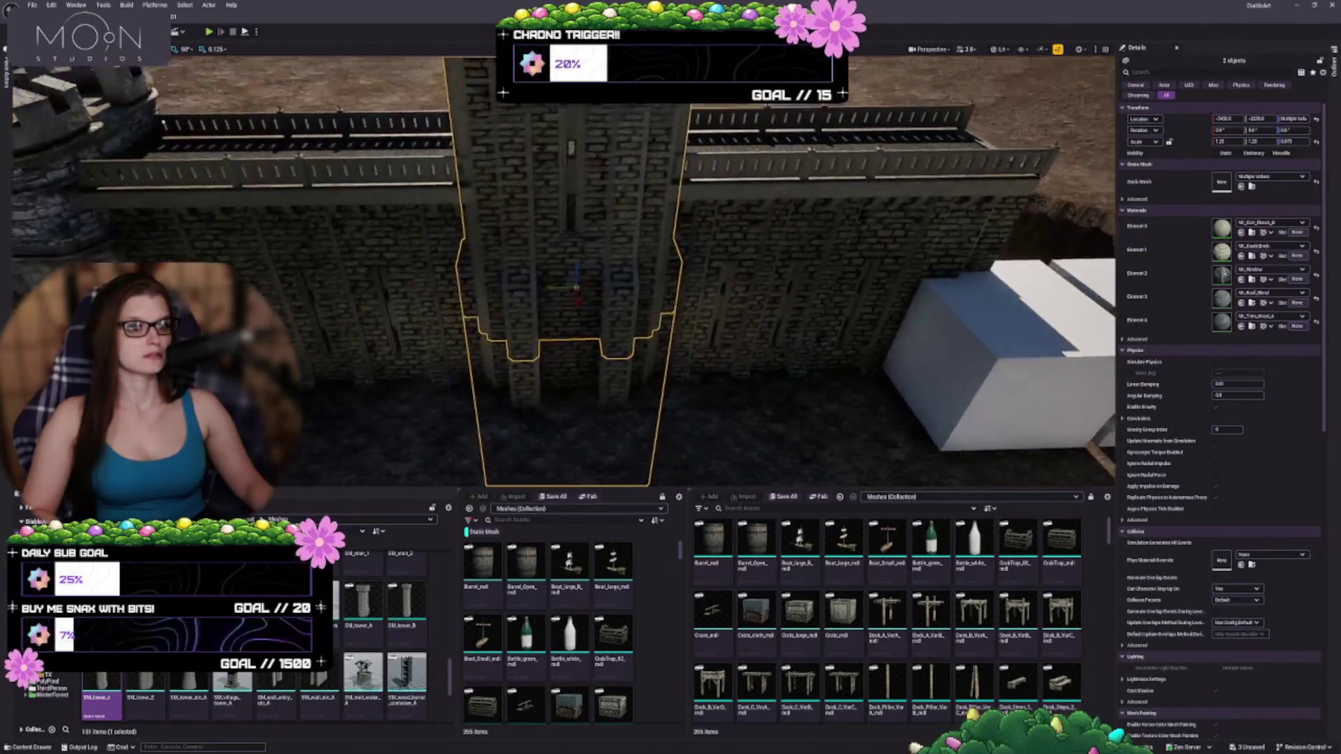
pyautogui.moveTo(593, 315); pyautogui.dragTo(624, 309)
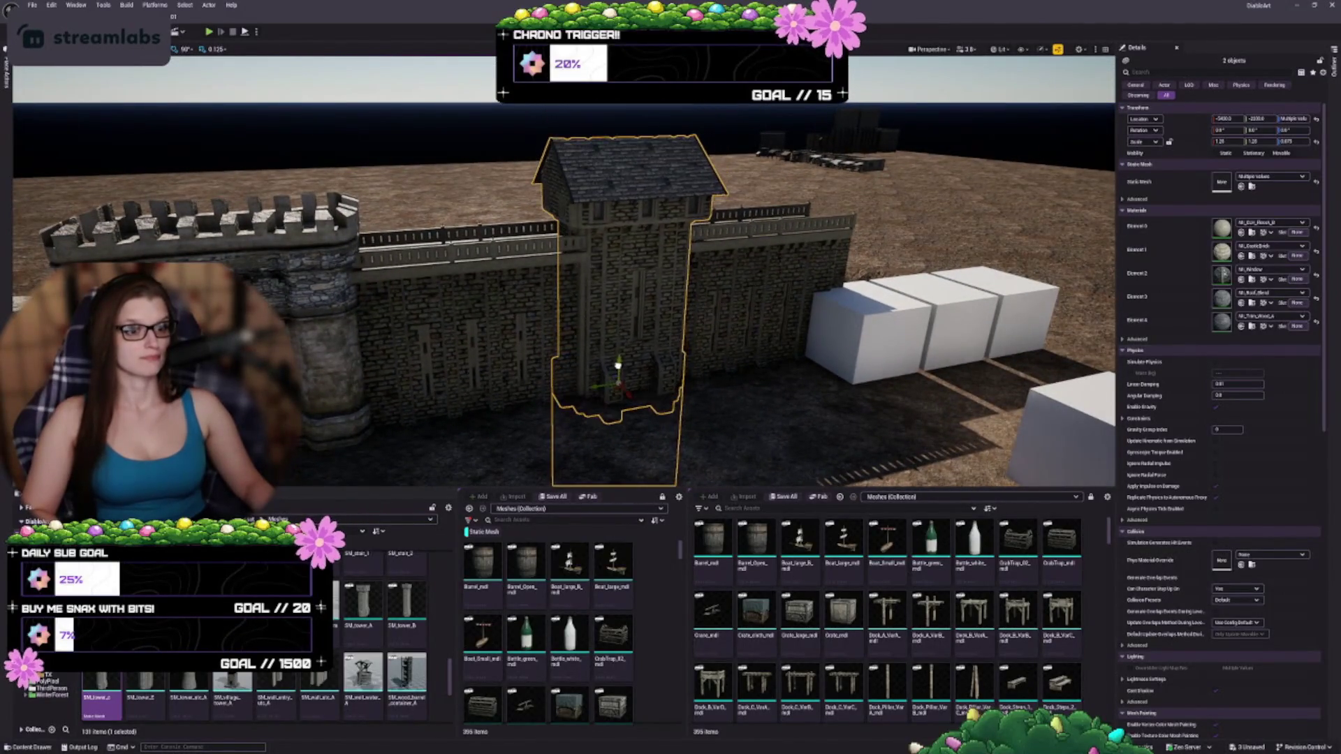
pyautogui.moveTo(618, 348); pyautogui.dragTo(636, 286)
pyautogui.press('f')
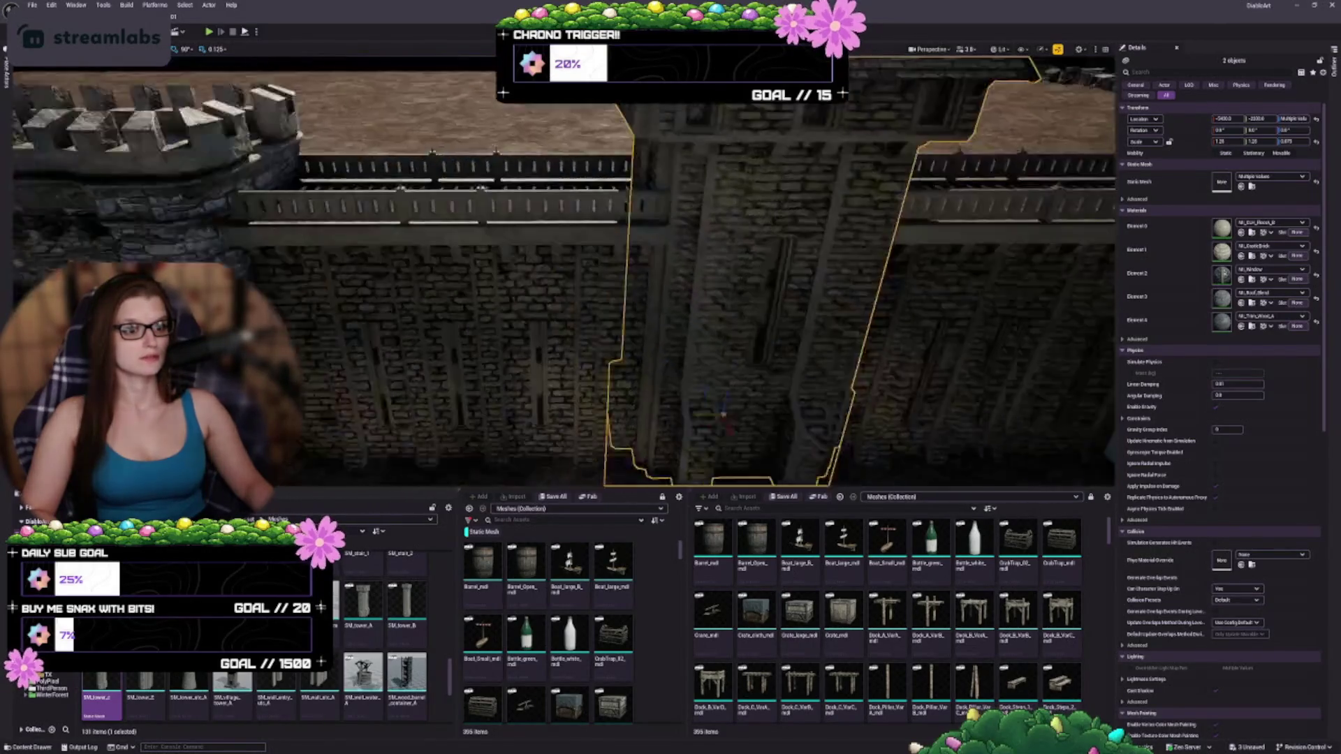
pyautogui.moveTo(616, 378)
pyautogui.mouseDown()
pyautogui.moveTo(587, 374)
pyautogui.moveTo(579, 396)
pyautogui.mouseUp()
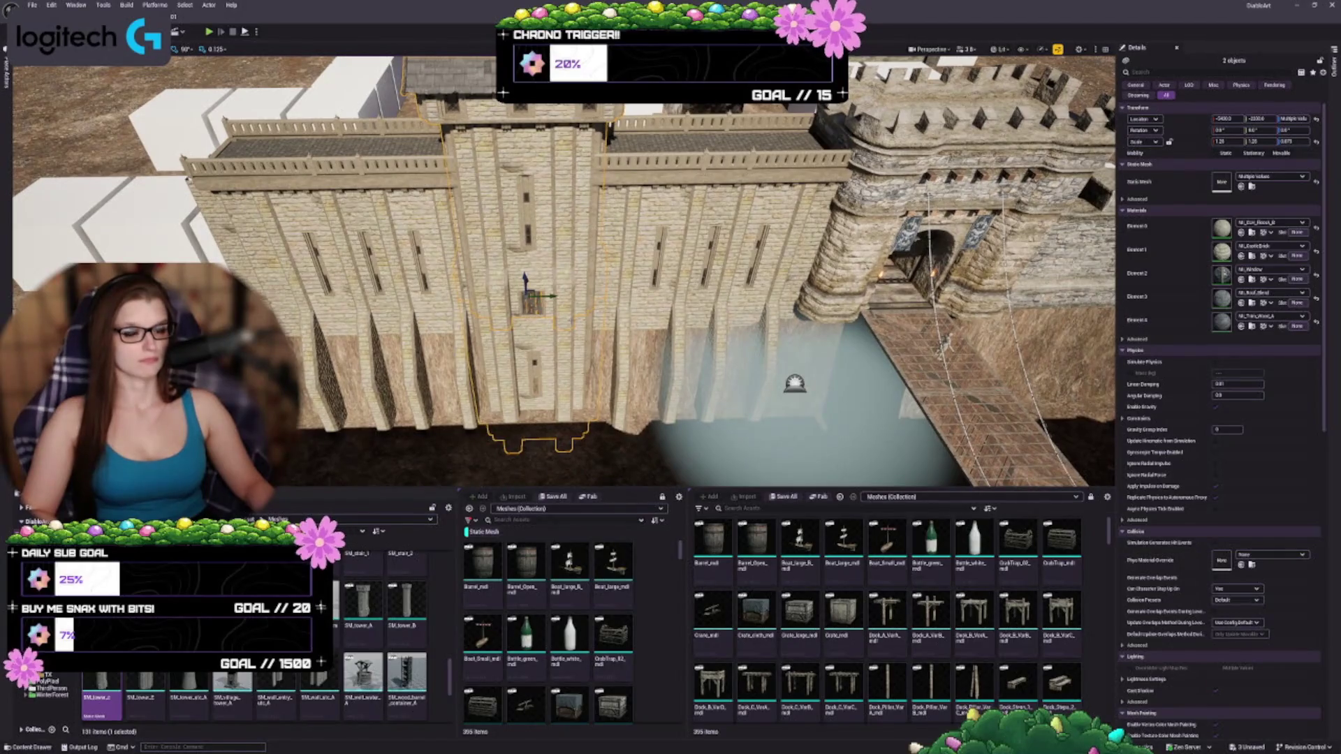
# - Duplicate the tower-window piece higher on the central wall, then inspect the neighbouring wall and tower sections
pyautogui.moveTo(552, 296); pyautogui.dragTo(533, 255)
pyautogui.click(675, 301)
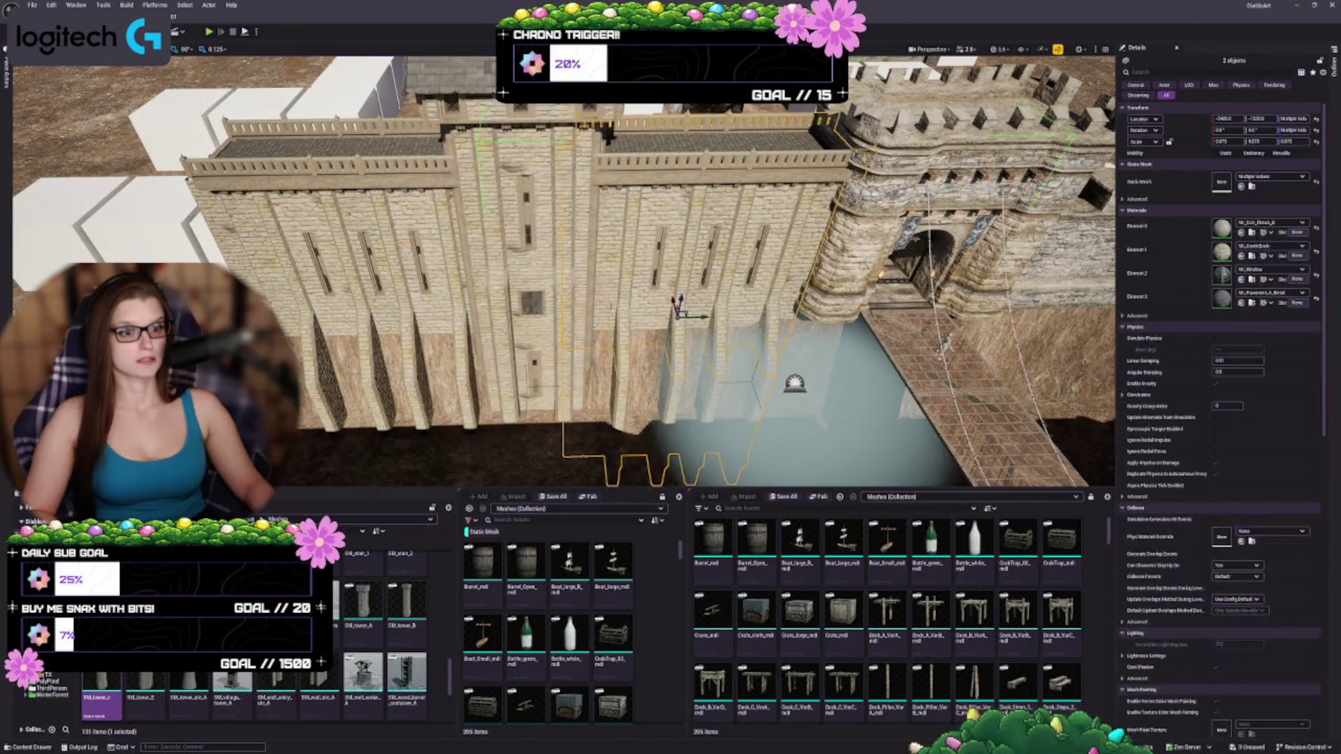
pyautogui.click(394, 322)
pyautogui.moveTo(617, 279)
pyautogui.mouseDown()
pyautogui.moveTo(564, 274)
pyautogui.moveTo(545, 249)
pyautogui.moveTo(558, 248)
pyautogui.moveTo(553, 314)
pyautogui.mouseUp()
pyautogui.keyDown('ctrl'); pyautogui.click(545, 280); pyautogui.keyUp('ctrl')
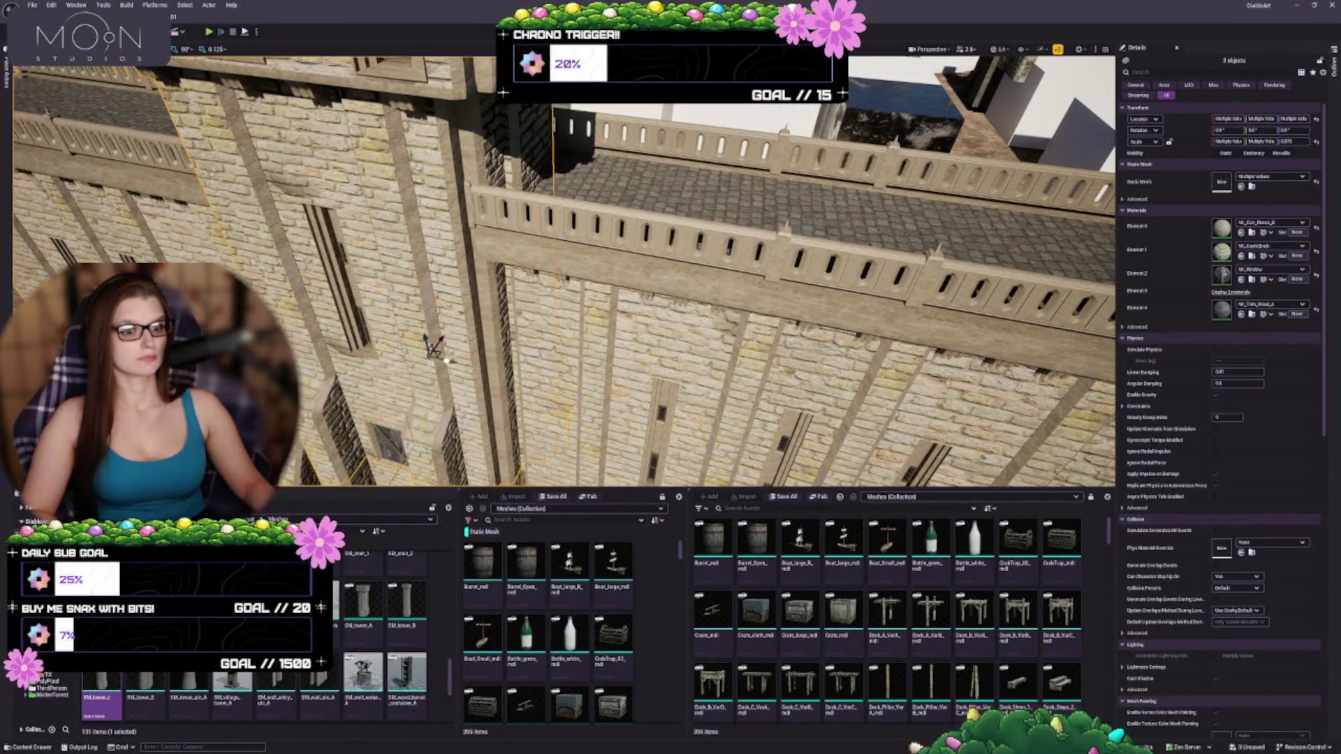
pyautogui.moveTo(553, 314); pyautogui.dragTo(552, 488)
pyautogui.moveTo(559, 279); pyautogui.dragTo(524, 279)
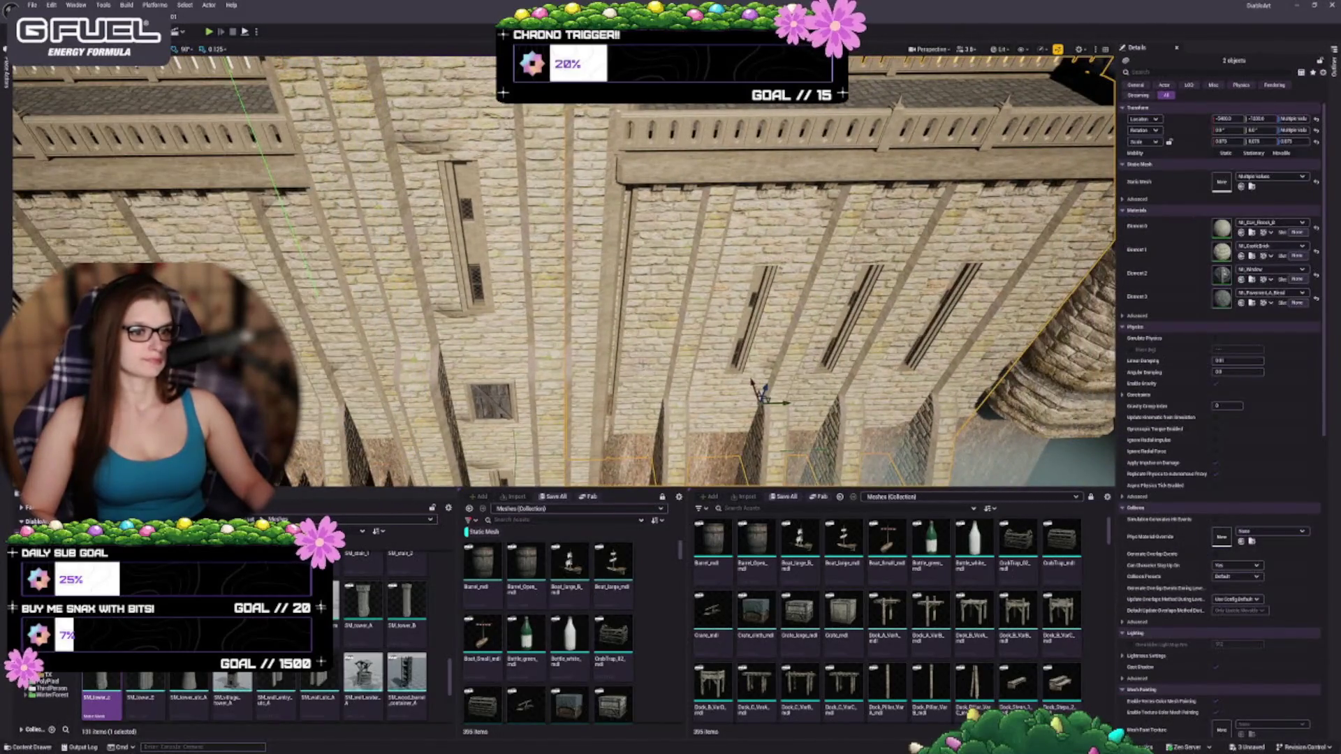
pyautogui.moveTo(626, 380)
pyautogui.mouseDown()
pyautogui.moveTo(626, 352)
pyautogui.moveTo(612, 352)
pyautogui.mouseUp()
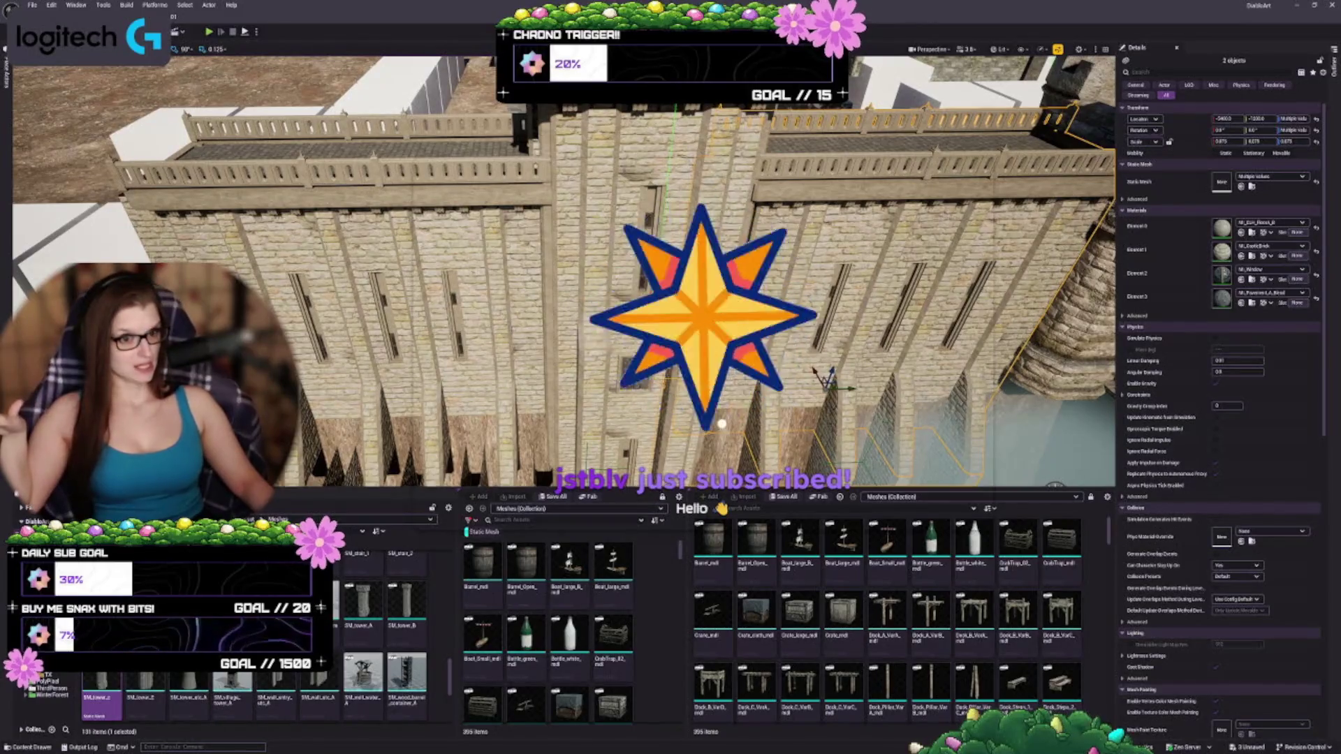
pyautogui.click(416, 314)
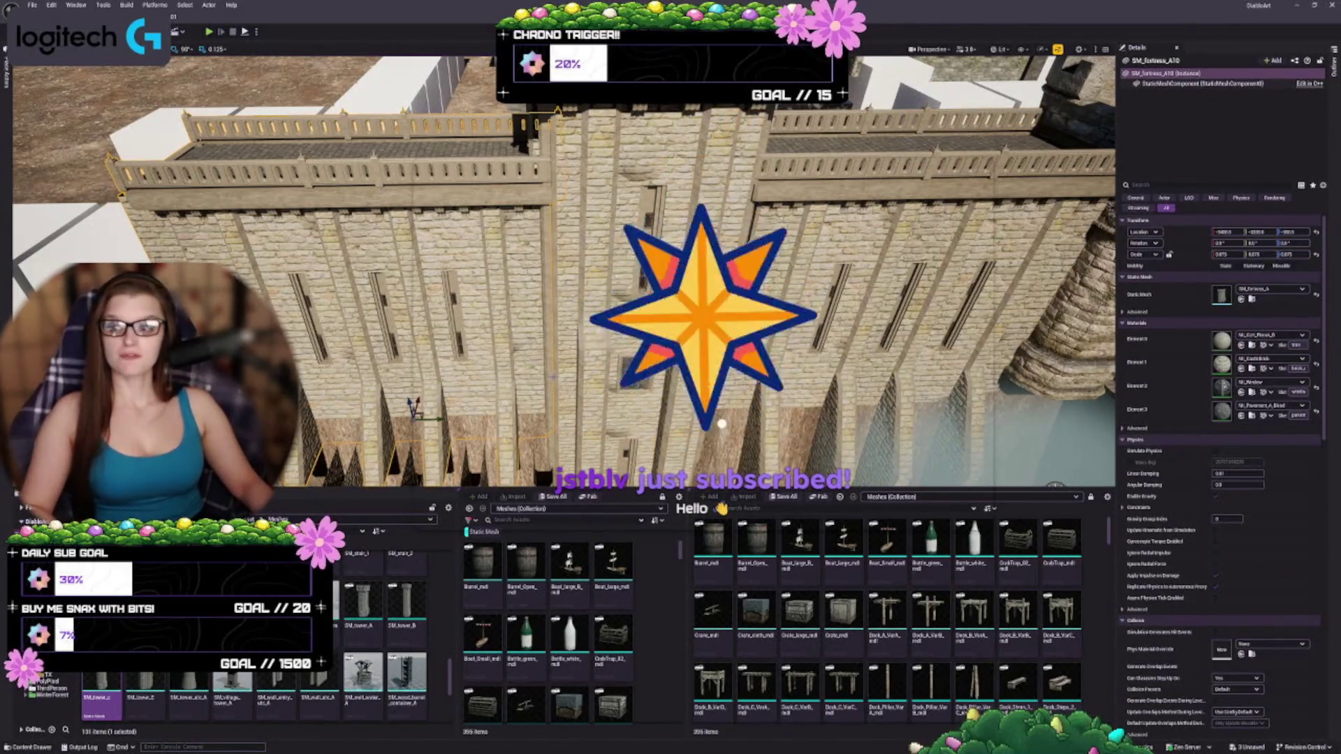
pyautogui.press('f')
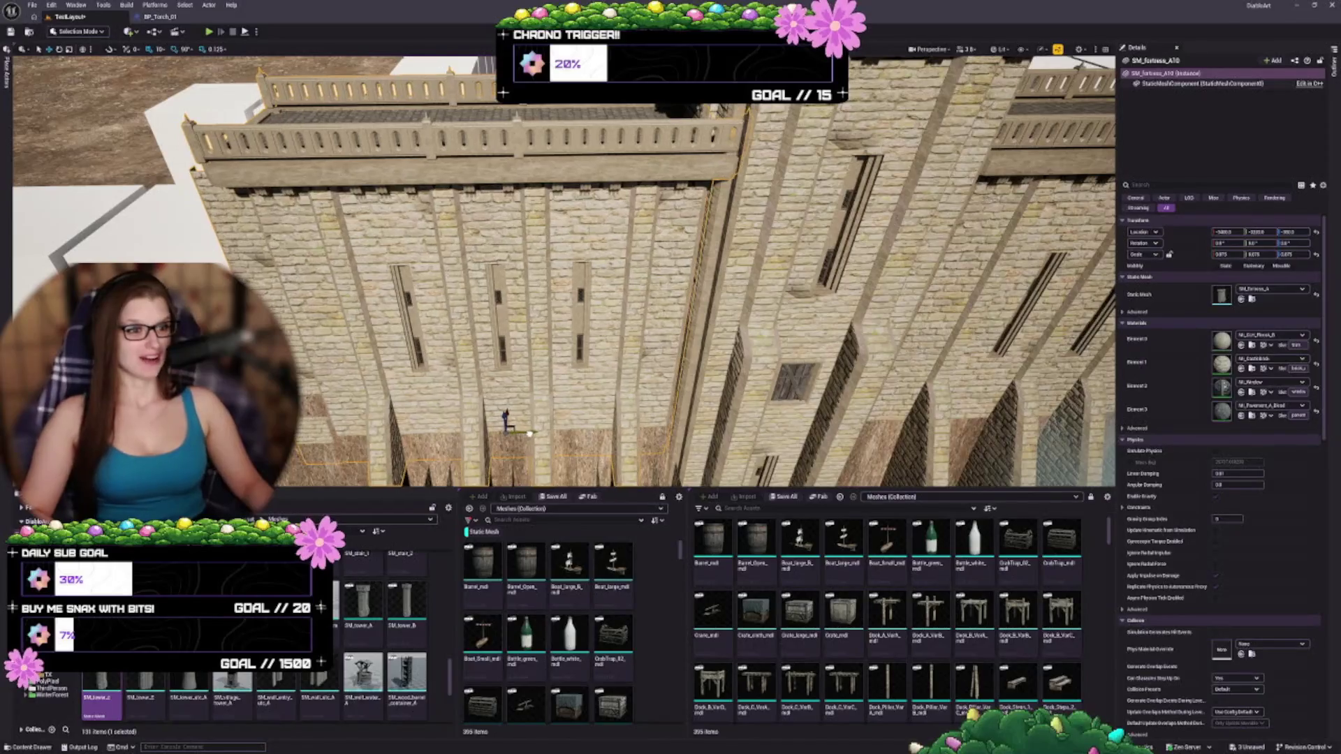
pyautogui.scroll(6, 564, 273)
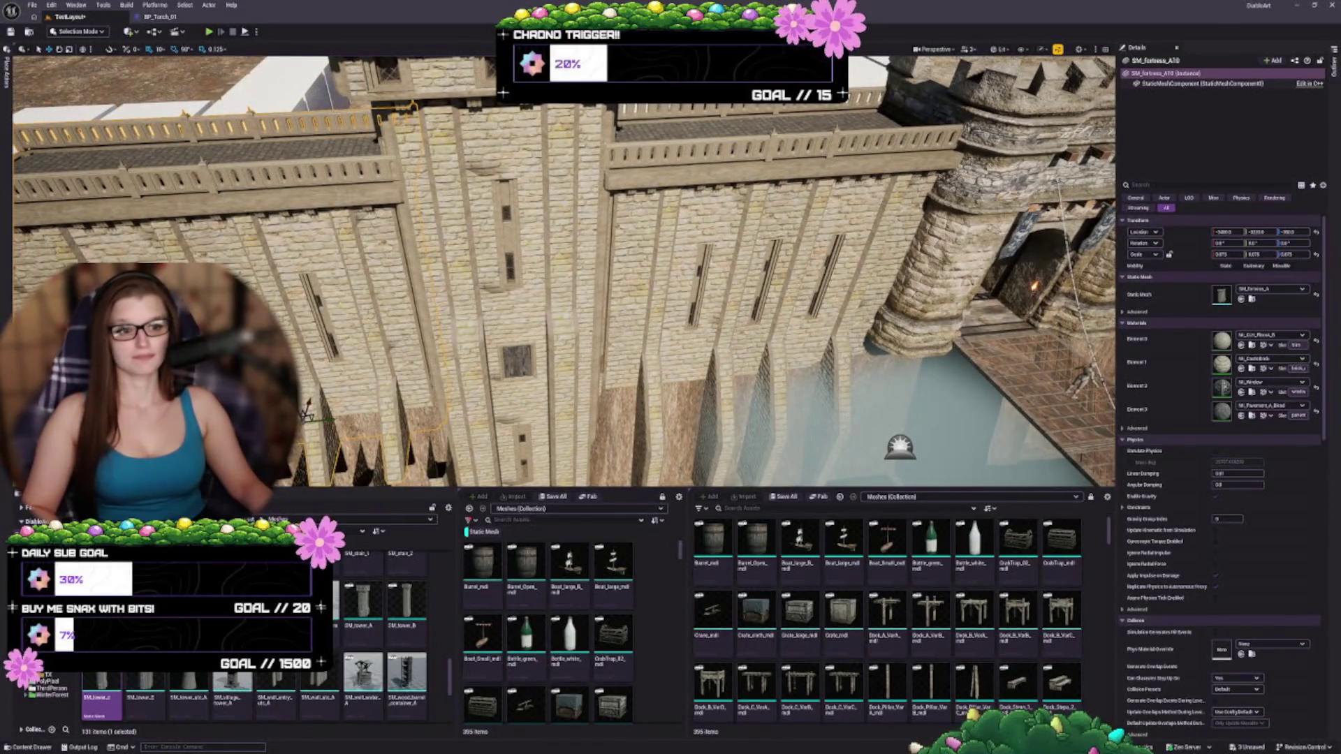
pyautogui.keyDown('ctrl'); pyautogui.click(516, 276); pyautogui.keyUp('ctrl')
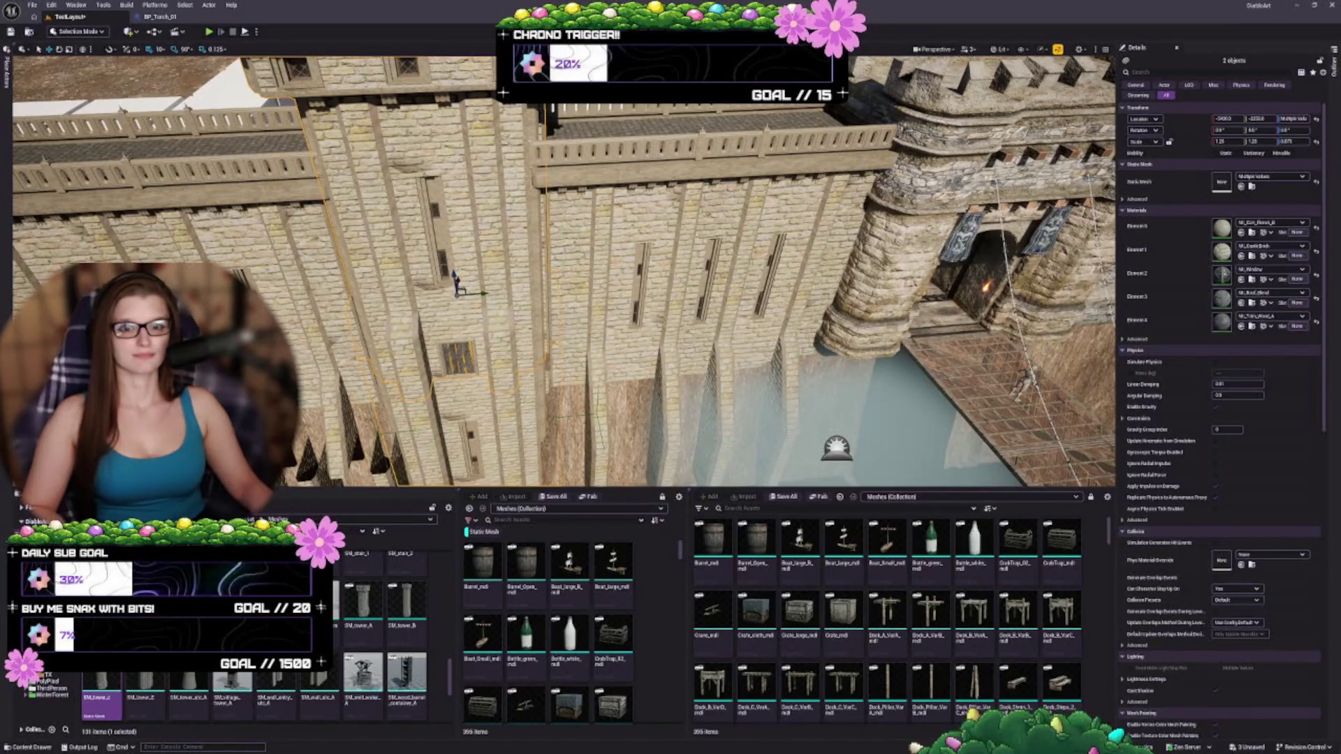
pyautogui.hotkey('ctrl', 'z')
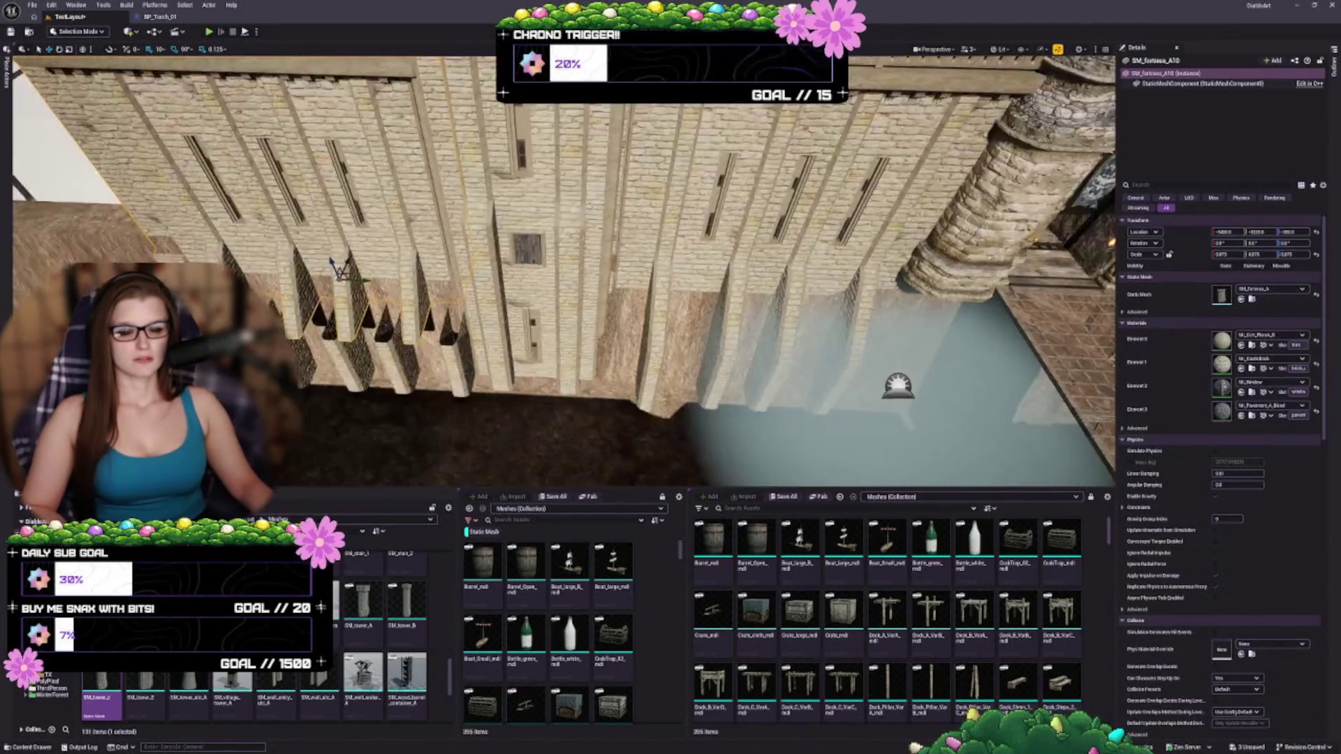
pyautogui.press('f')
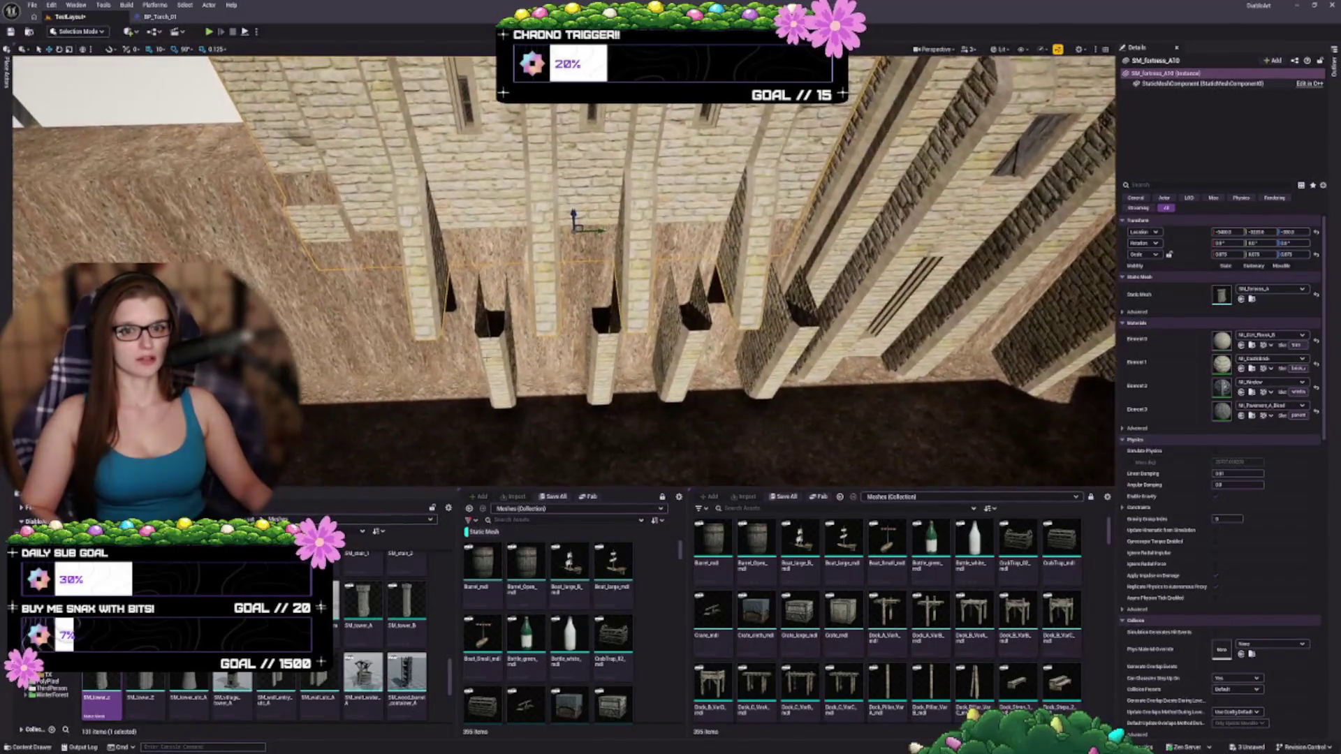
pyautogui.click(614, 398)
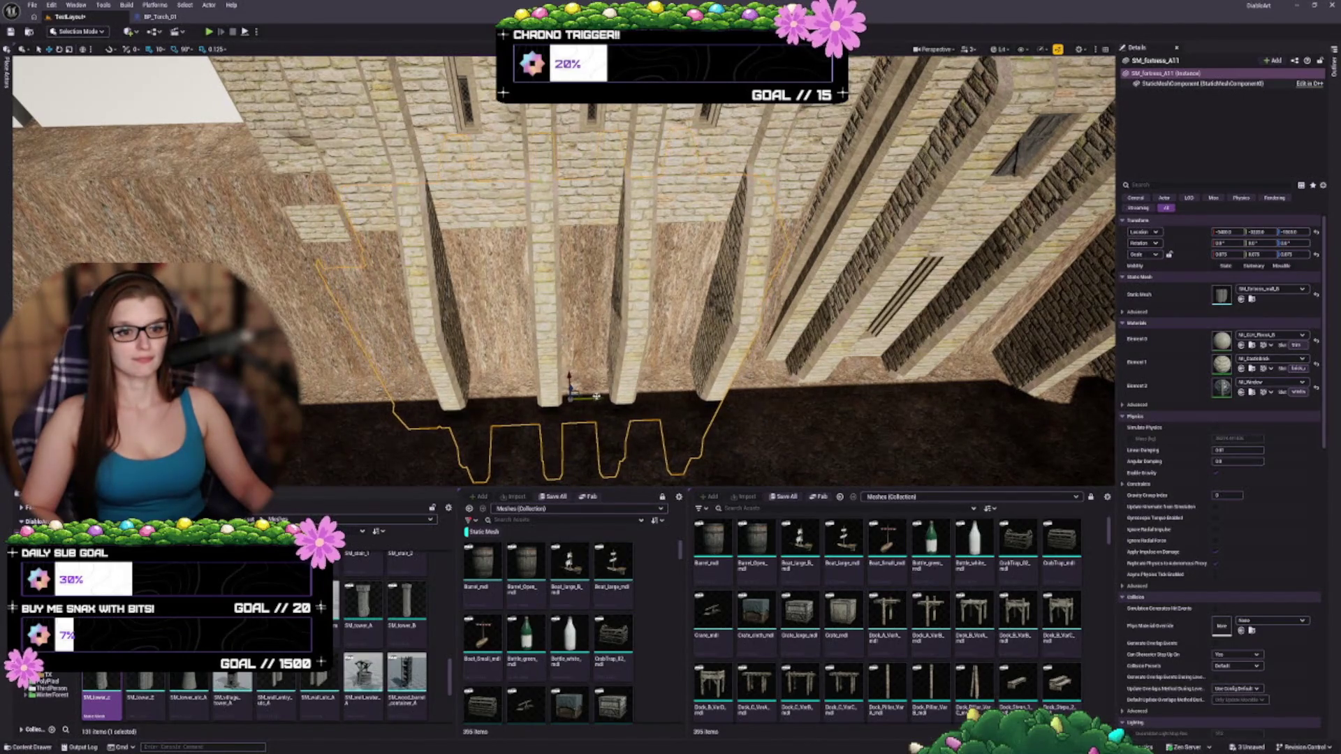
pyautogui.keyDown('ctrl'); pyautogui.click(541, 255); pyautogui.keyUp('ctrl')
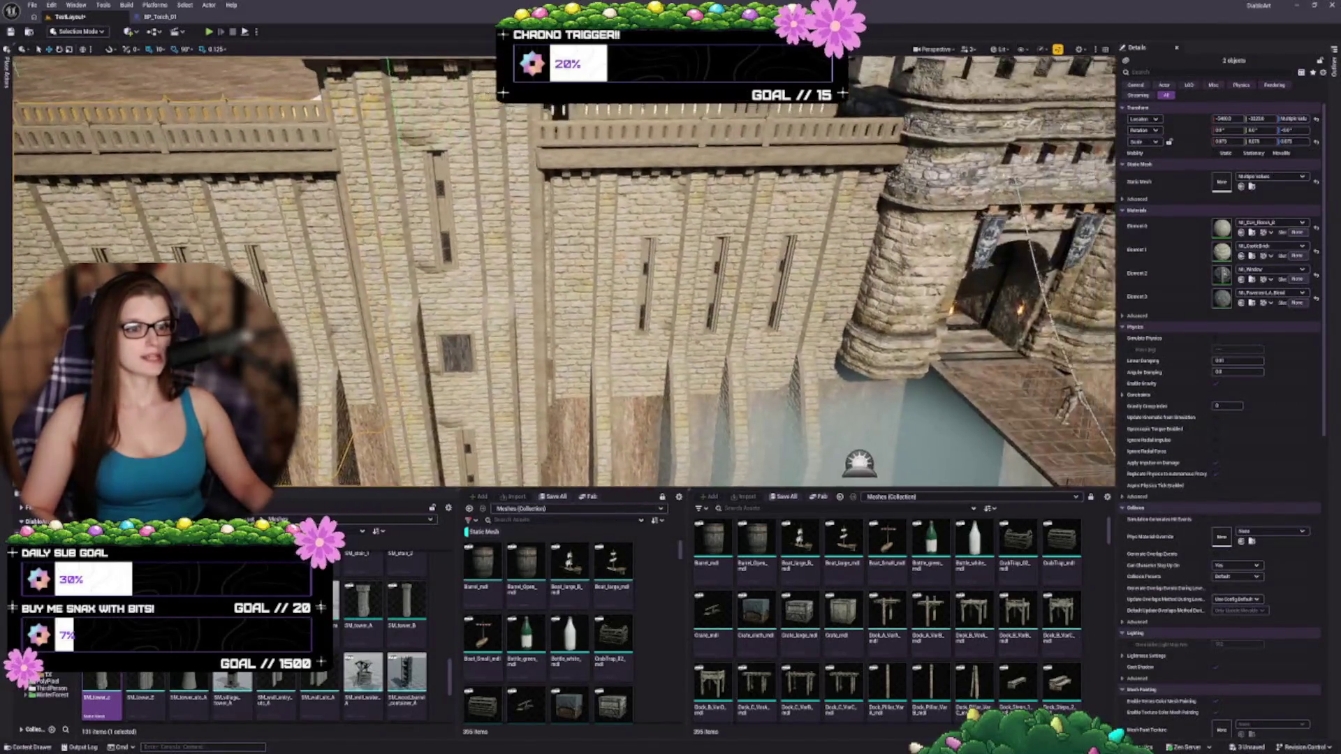
# - Shift the five selected wall and buttress pieces slightly right along X
pyautogui.keyDown('ctrl'); pyautogui.click(140, 140); pyautogui.keyUp('ctrl')
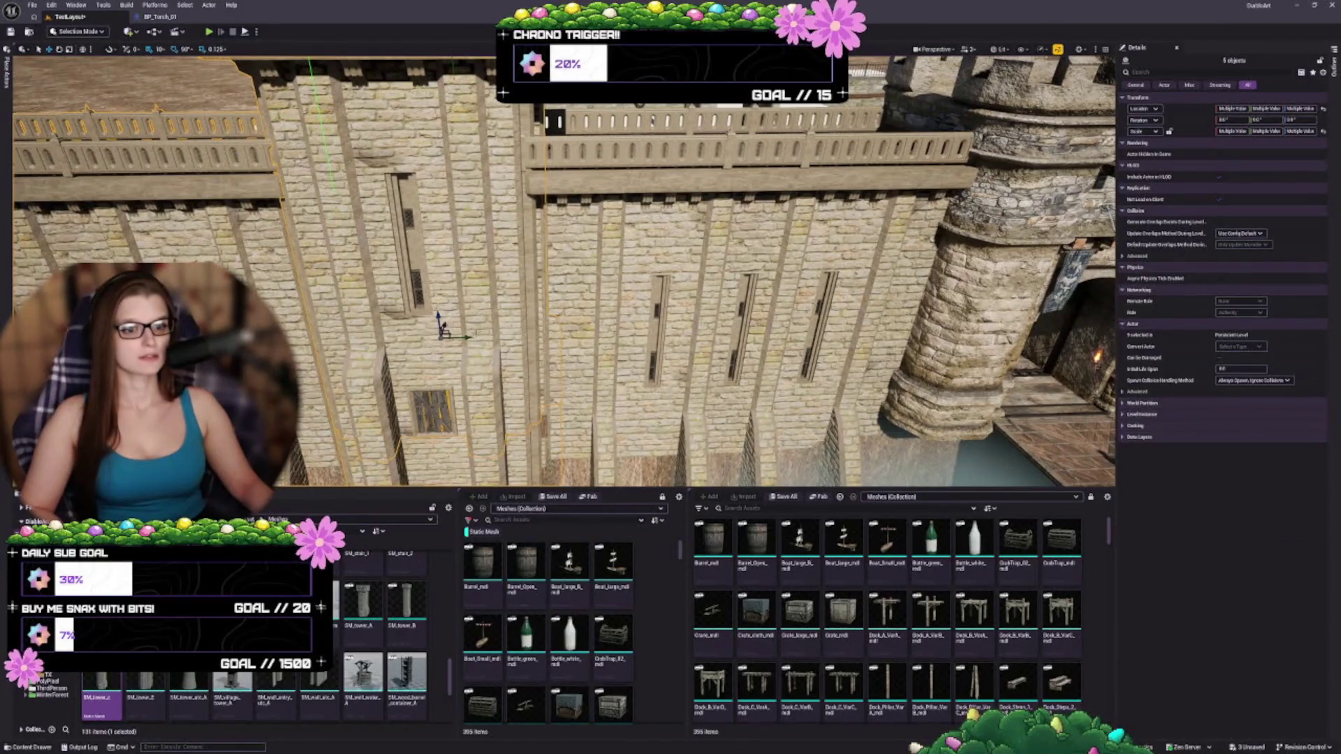
pyautogui.moveTo(468, 336); pyautogui.dragTo(475, 337)
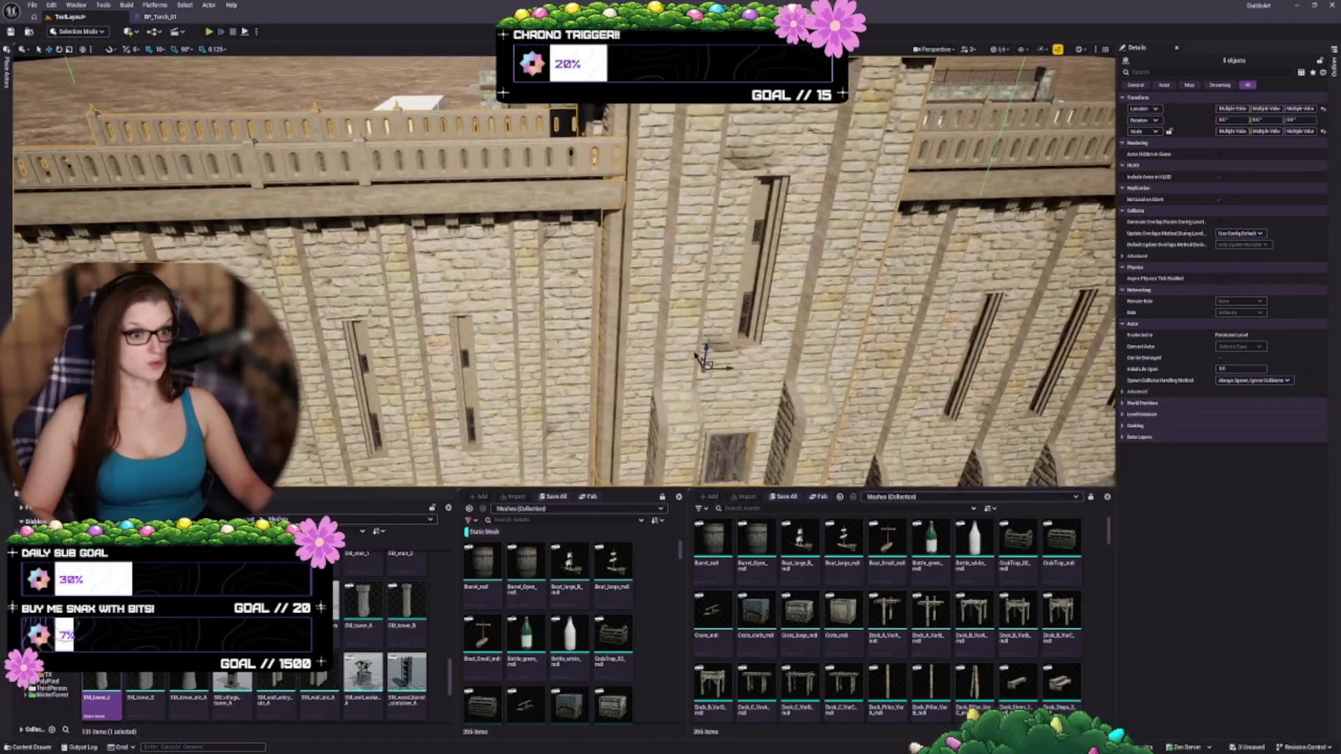
pyautogui.click(419, 314)
pyautogui.press('f')
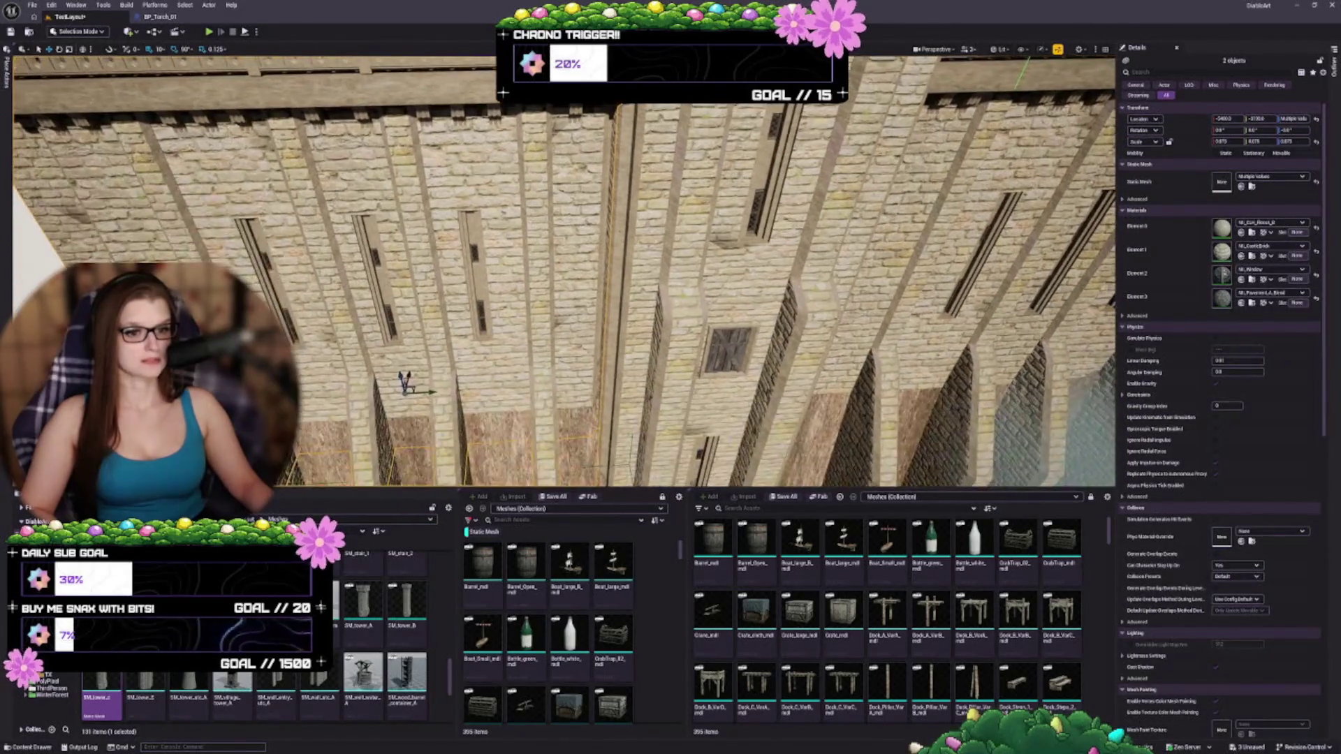
pyautogui.scroll(1, 427, 393)
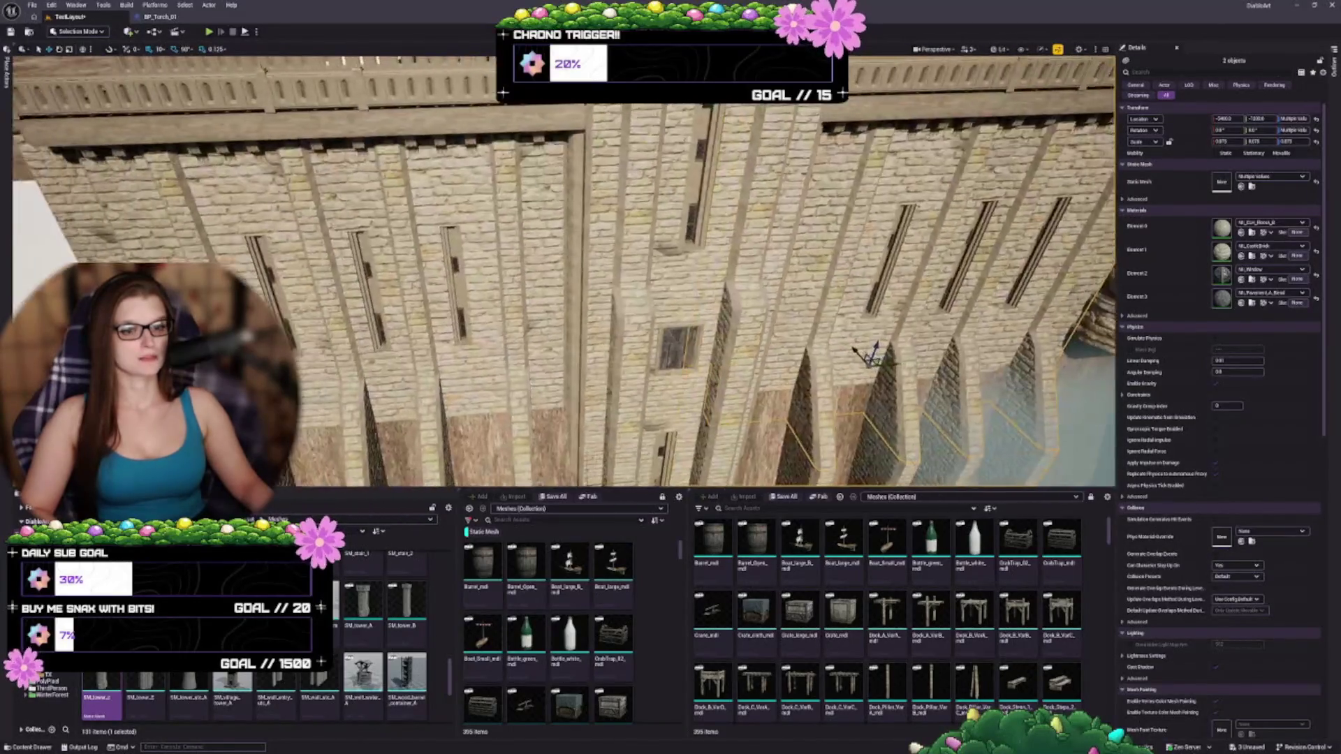
# - Check the shifted wall pieces and walkway railing are aligned, then deselect
pyautogui.press('f')
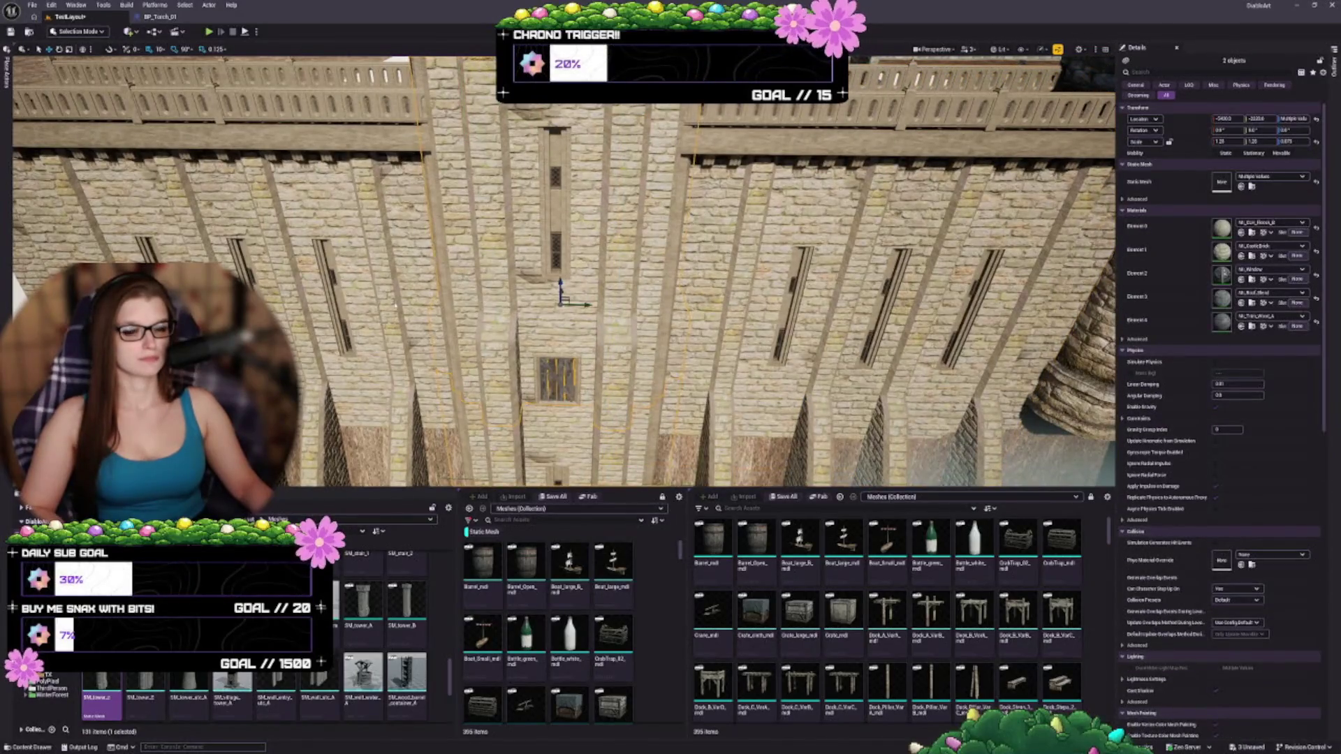
pyautogui.keyDown('ctrl'); pyautogui.click(210, 112); pyautogui.keyUp('ctrl')
pyautogui.press('f')
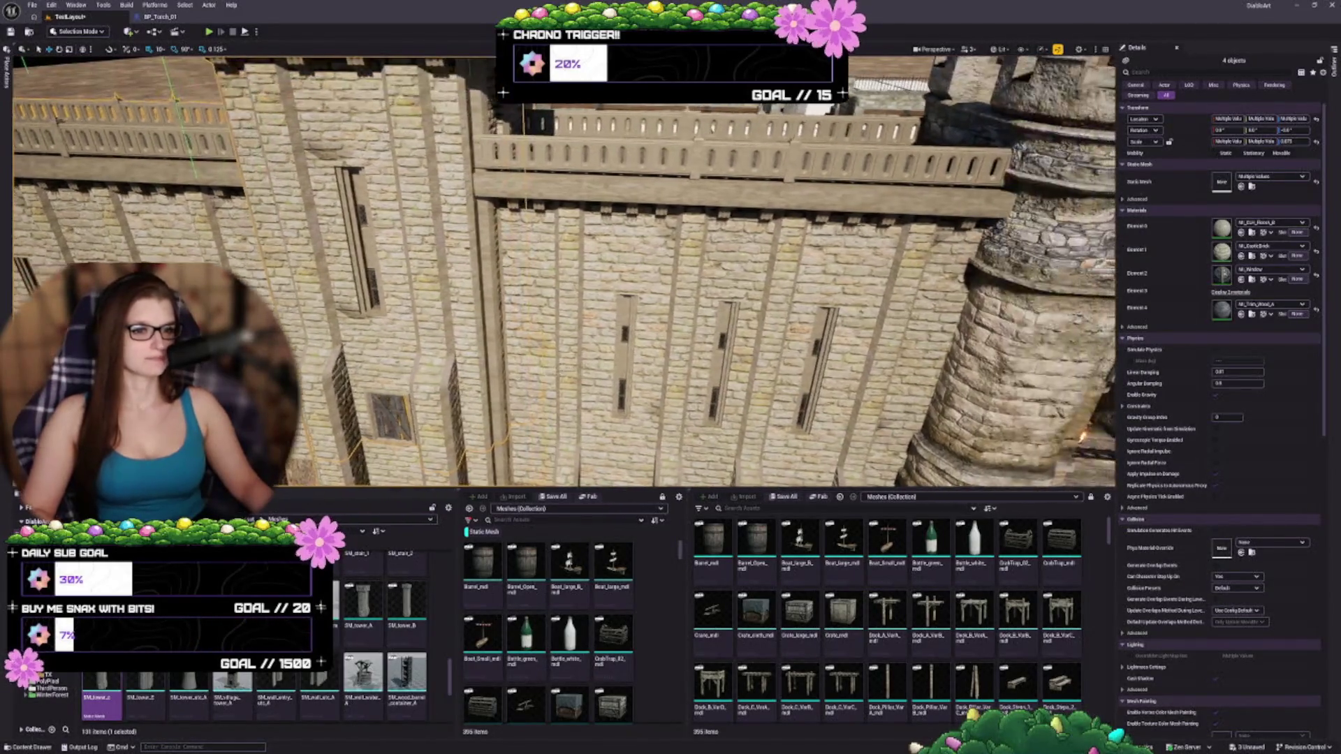
pyautogui.press('Escape')
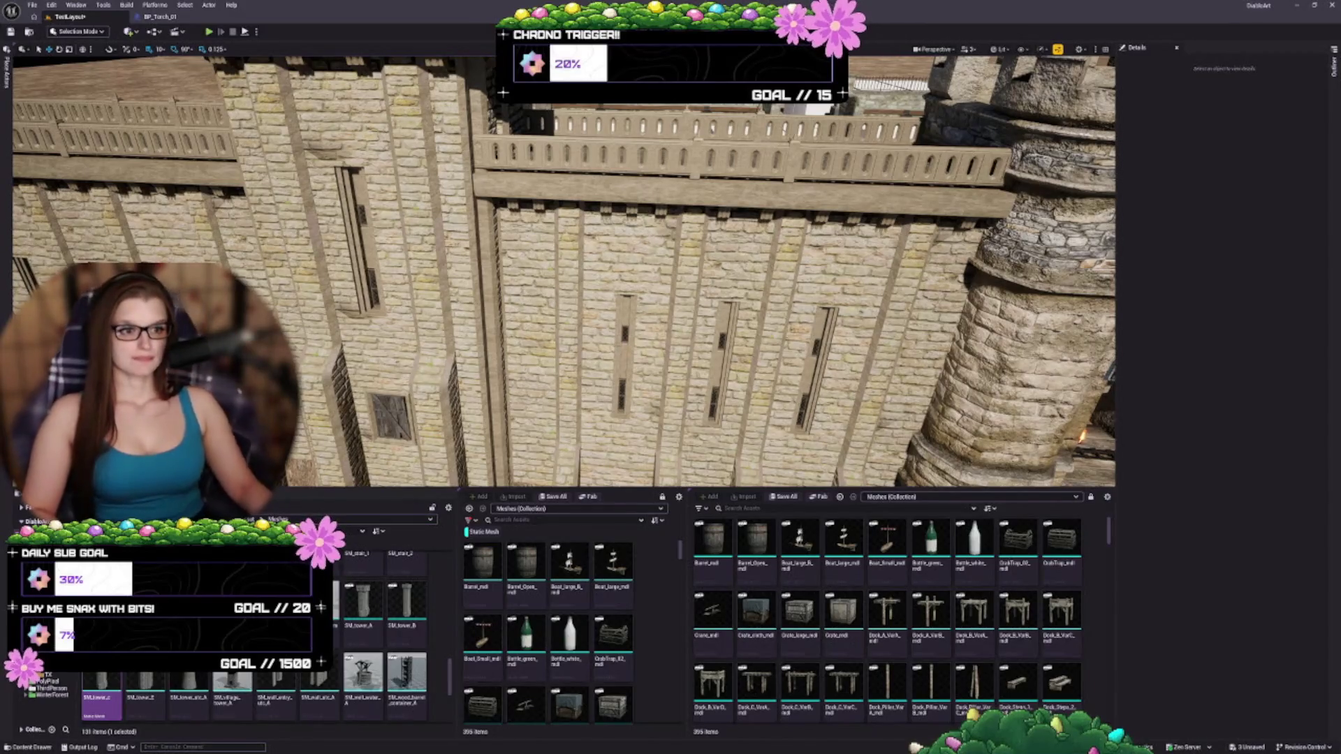
pyautogui.scroll(-5, 559, 272)
# - Pull back to view the whole castle wall with nothing selected
pyautogui.press('w')
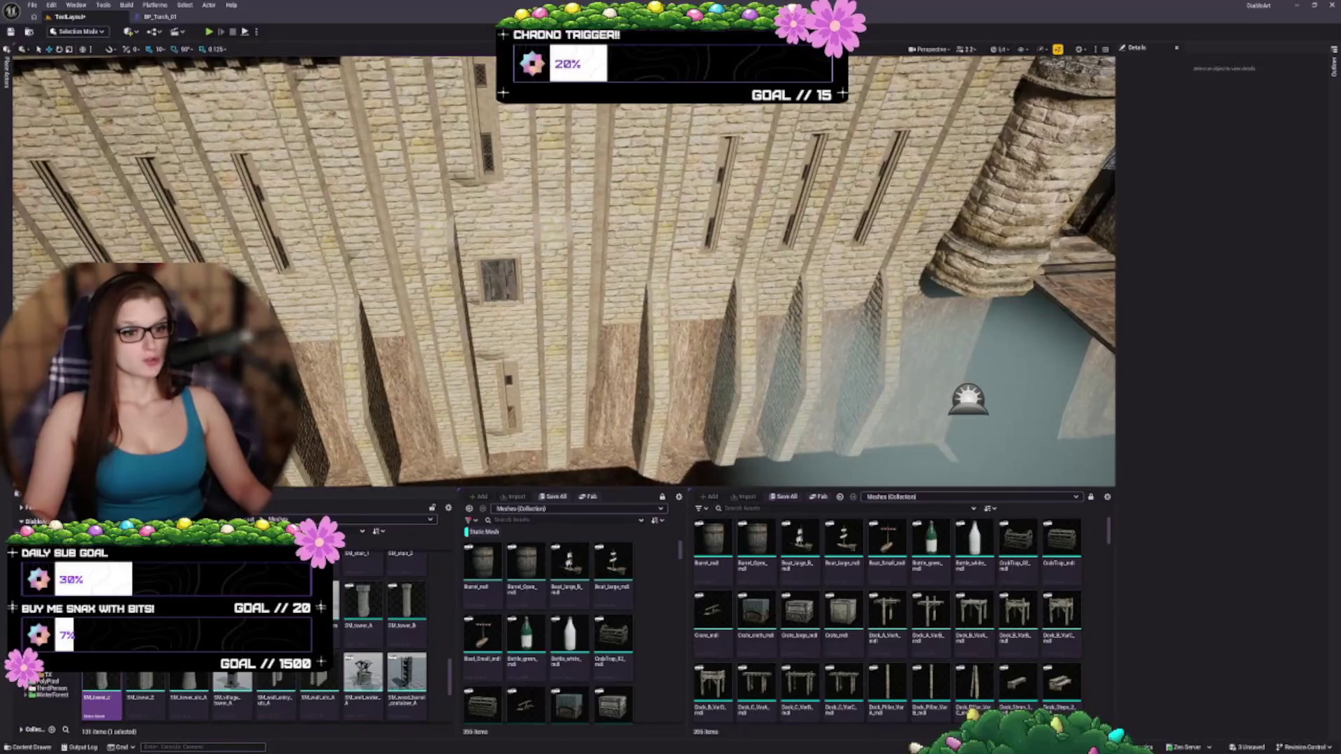
pyautogui.click(531, 315)
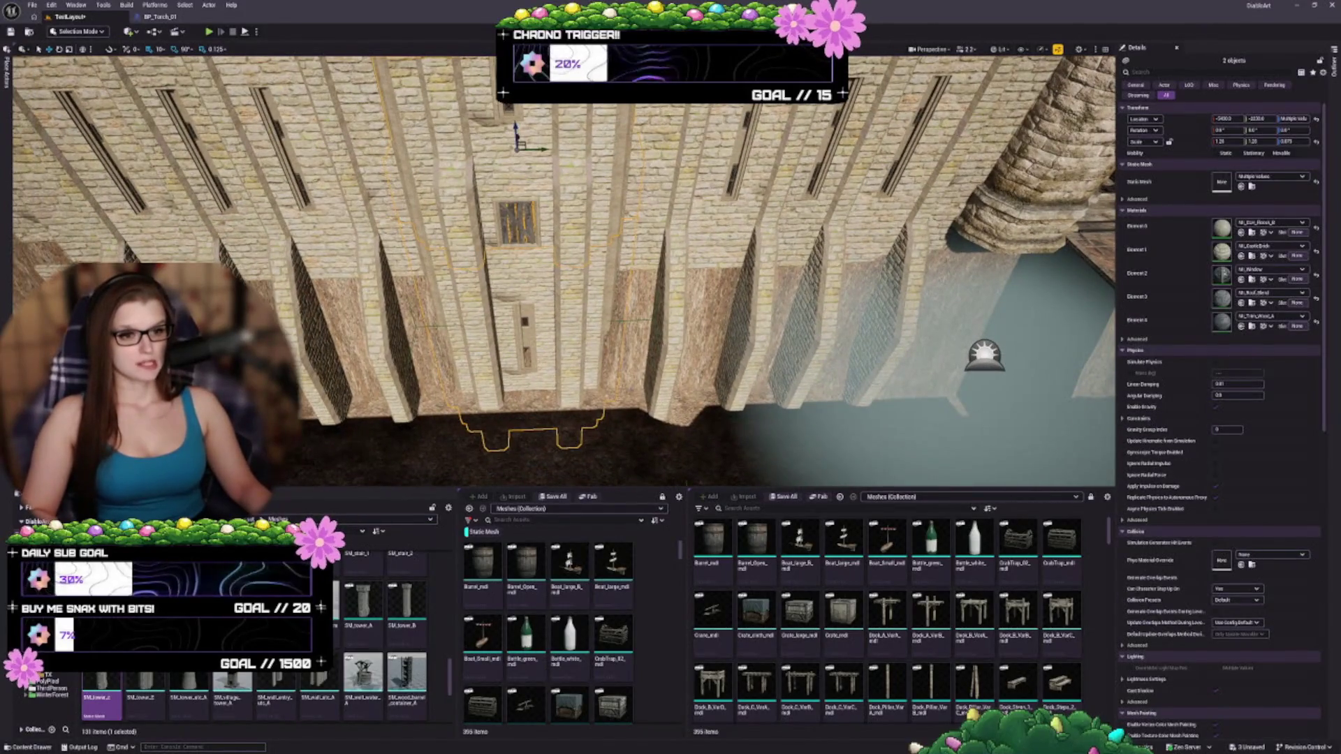
pyautogui.press('s')
pyautogui.press('Escape')
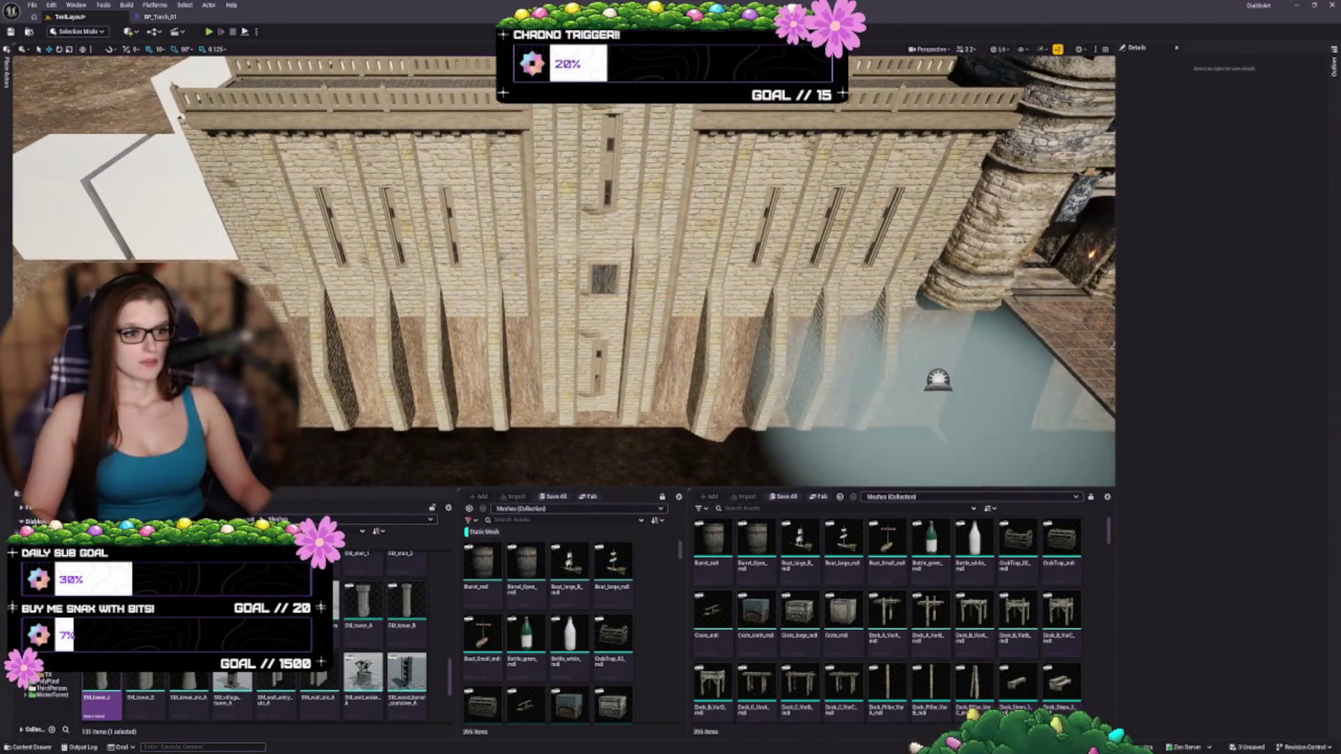
pyautogui.press('s')
# - Slide the central tower left along the wall, then zoom out over the castle
pyautogui.click(531, 315)
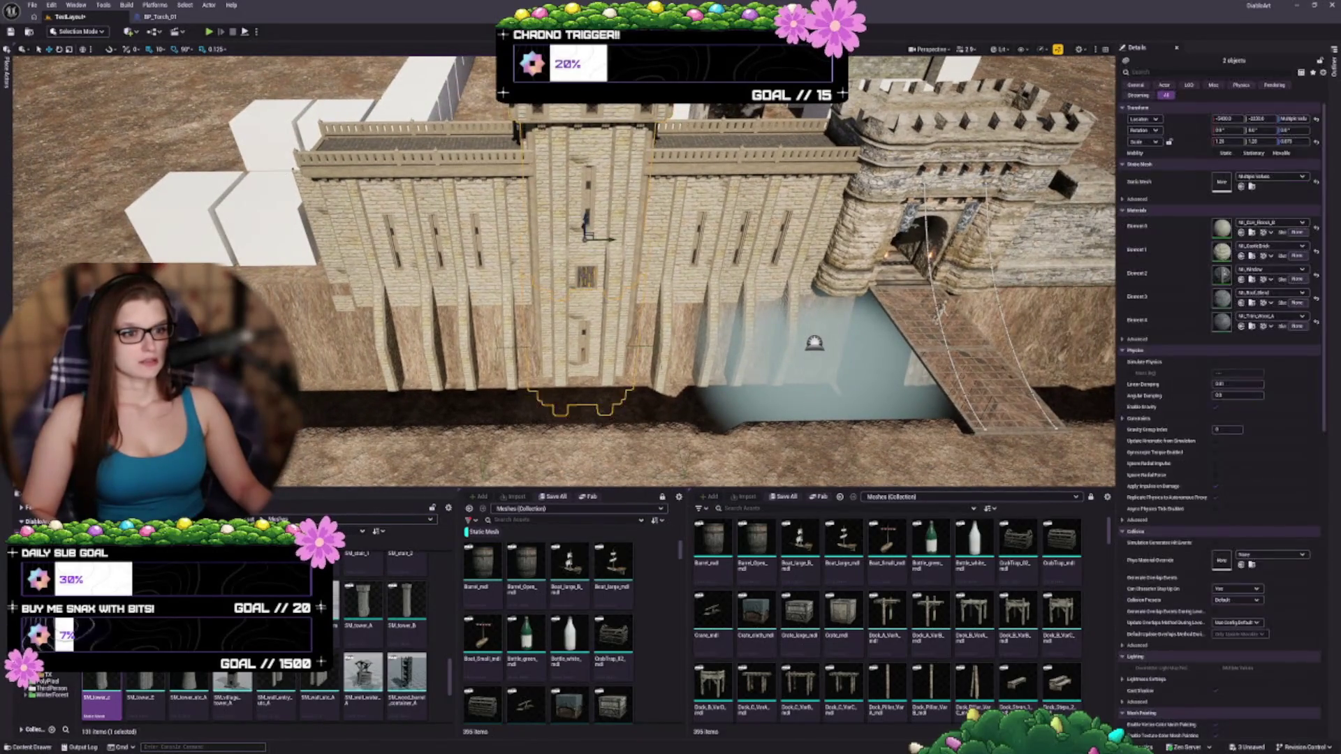
pyautogui.press('f')
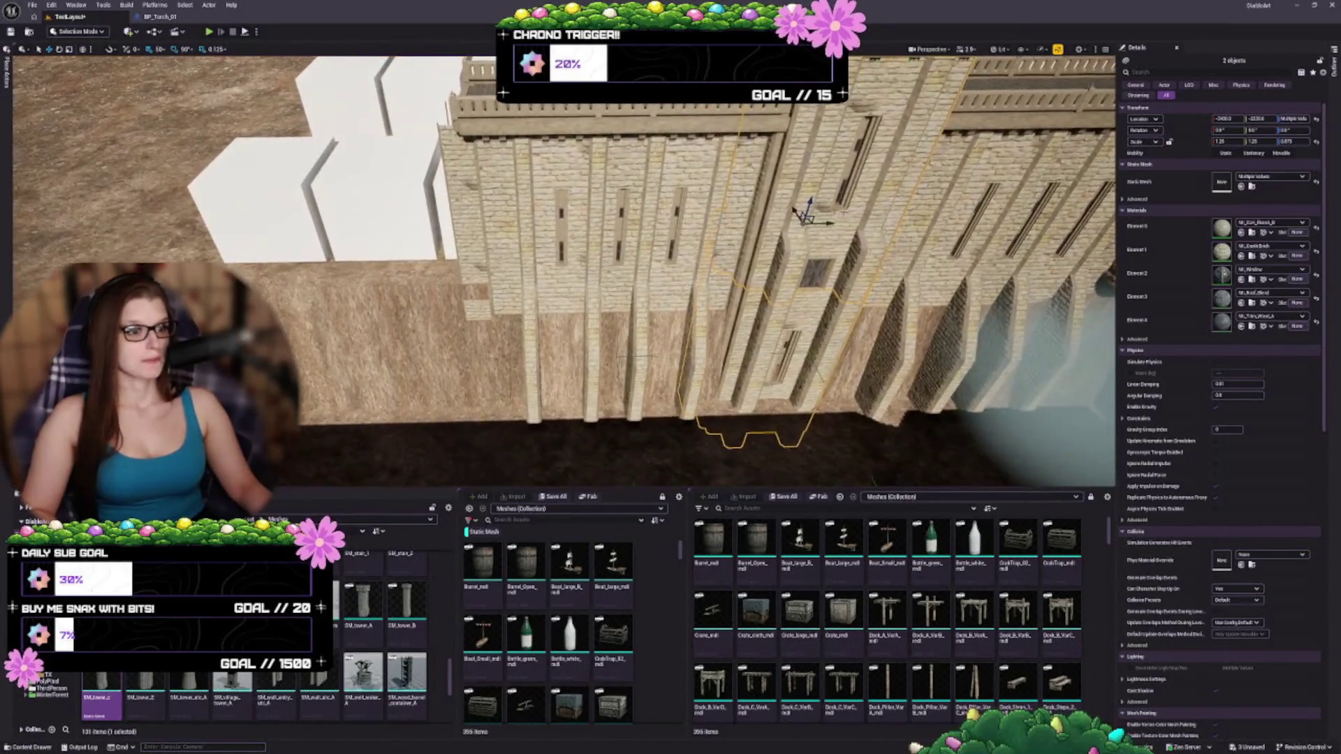
pyautogui.moveTo(819, 225)
pyautogui.mouseDown()
pyautogui.moveTo(457, 223)
pyautogui.moveTo(444, 238)
pyautogui.moveTo(489, 189)
pyautogui.moveTo(419, 174)
pyautogui.moveTo(440, 240)
pyautogui.moveTo(423, 248)
pyautogui.moveTo(461, 287)
pyautogui.mouseUp()
pyautogui.press('Escape')
pyautogui.scroll(-5, 558, 280)
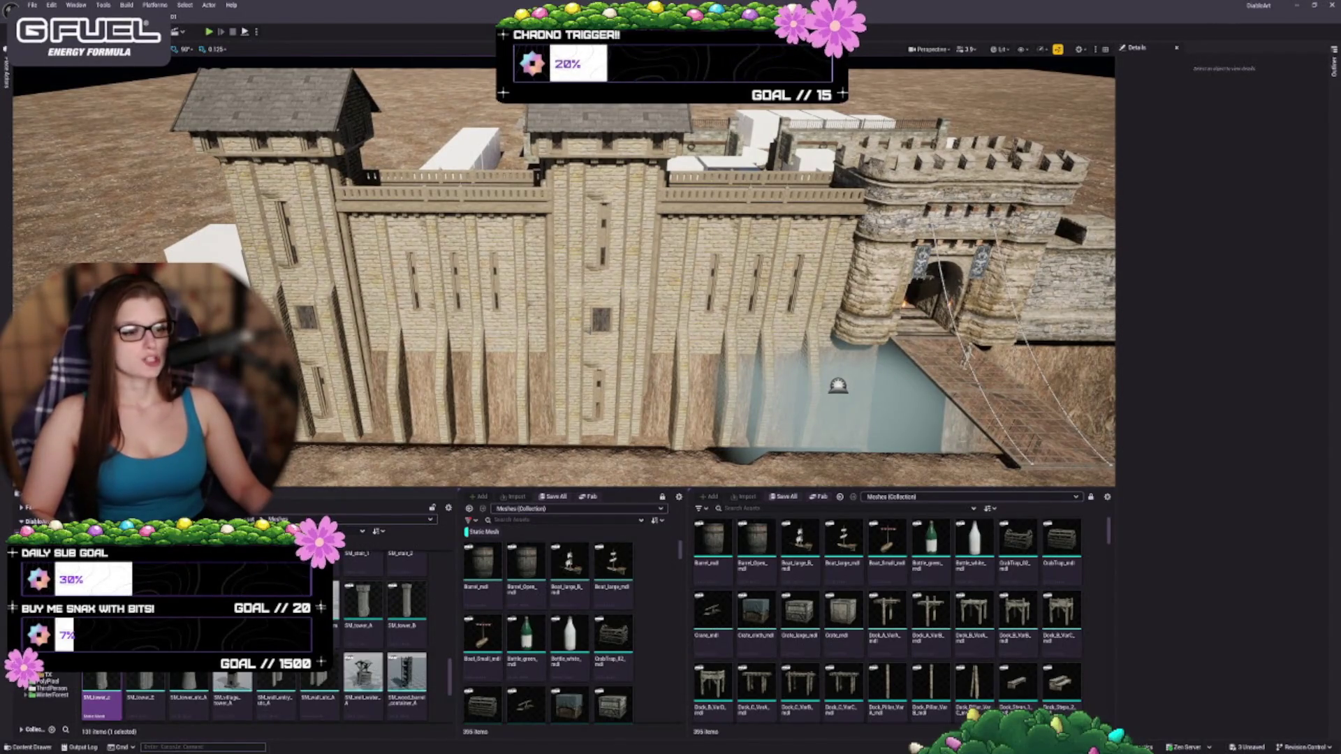
pyautogui.moveTo(558, 279); pyautogui.dragTo(806, 208)
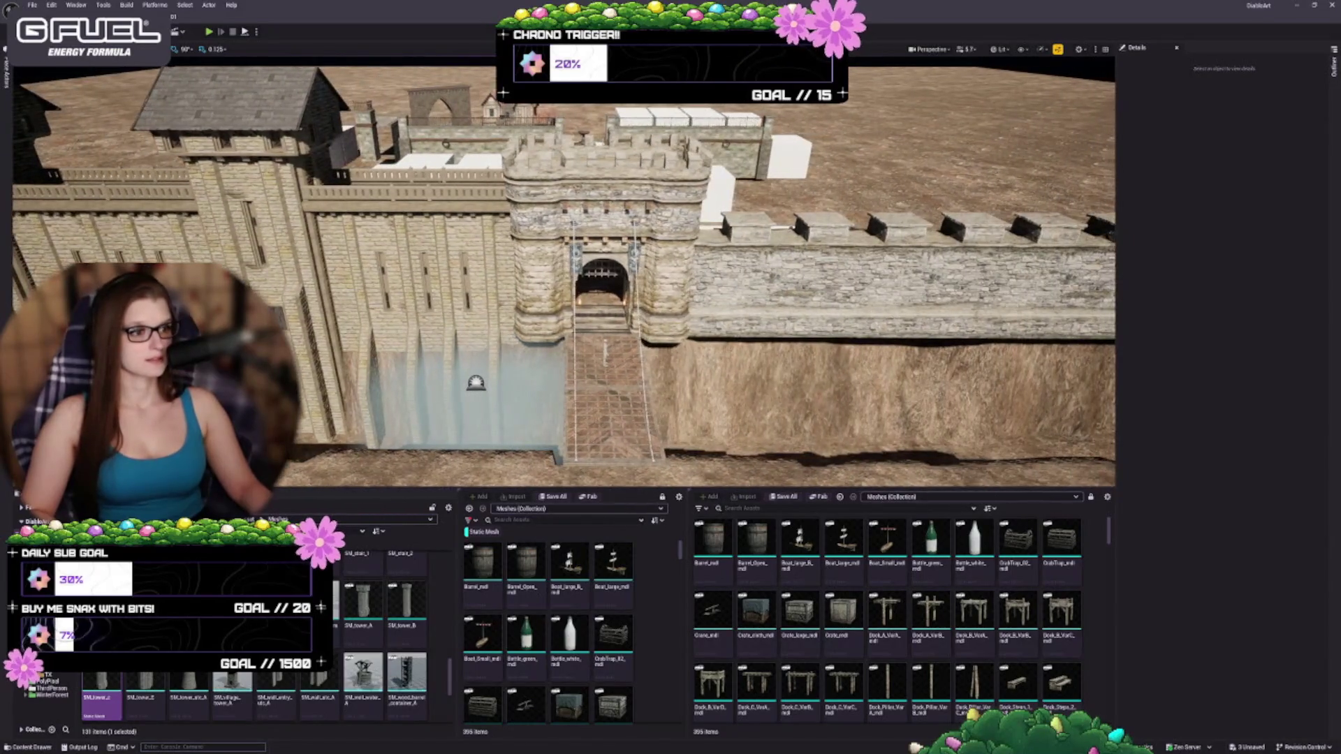
# - Delete the SM_Gate5 wall section right of the gatehouse
pyautogui.click(824, 279)
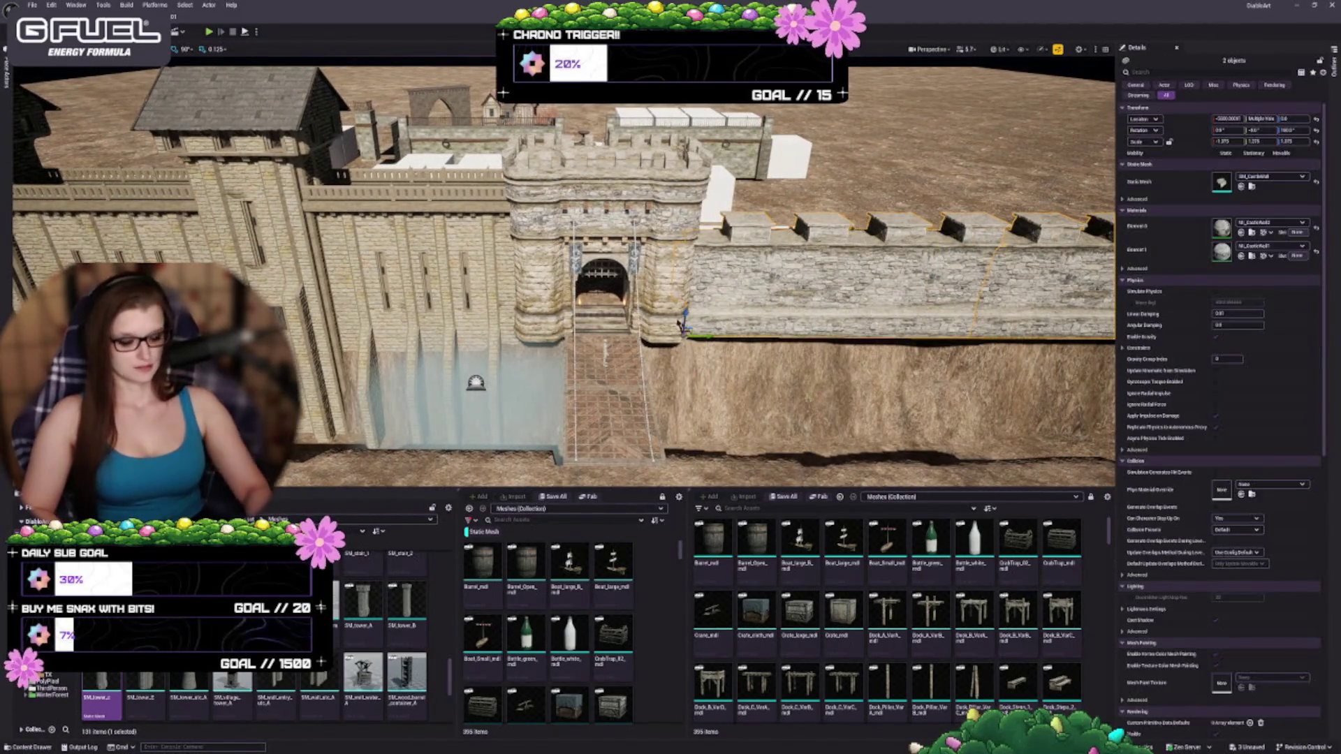
pyautogui.press('Delete')
pyautogui.moveTo(614, 314); pyautogui.dragTo(647, 324)
# - Select the left wall, railing and tower pieces and frame them in view
pyautogui.click(647, 324)
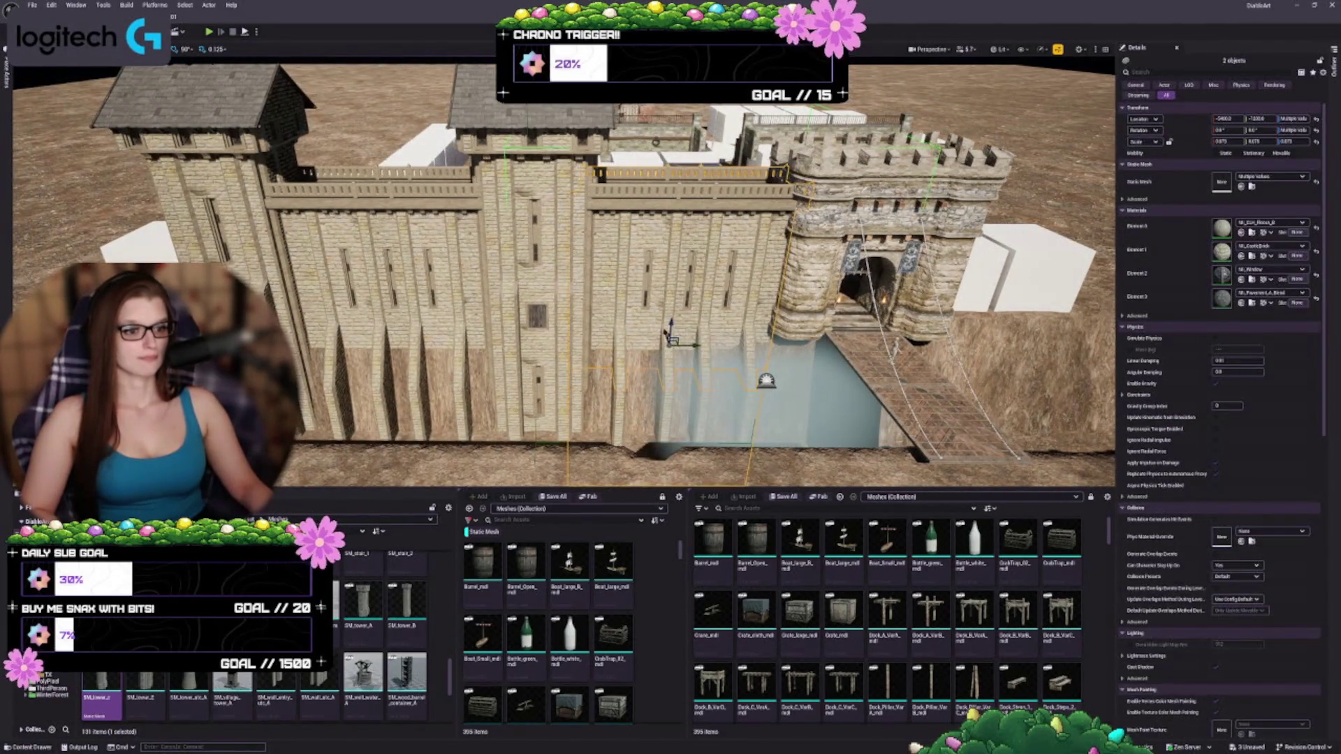
pyautogui.keyDown('ctrl'); pyautogui.click(548, 291); pyautogui.keyUp('ctrl')
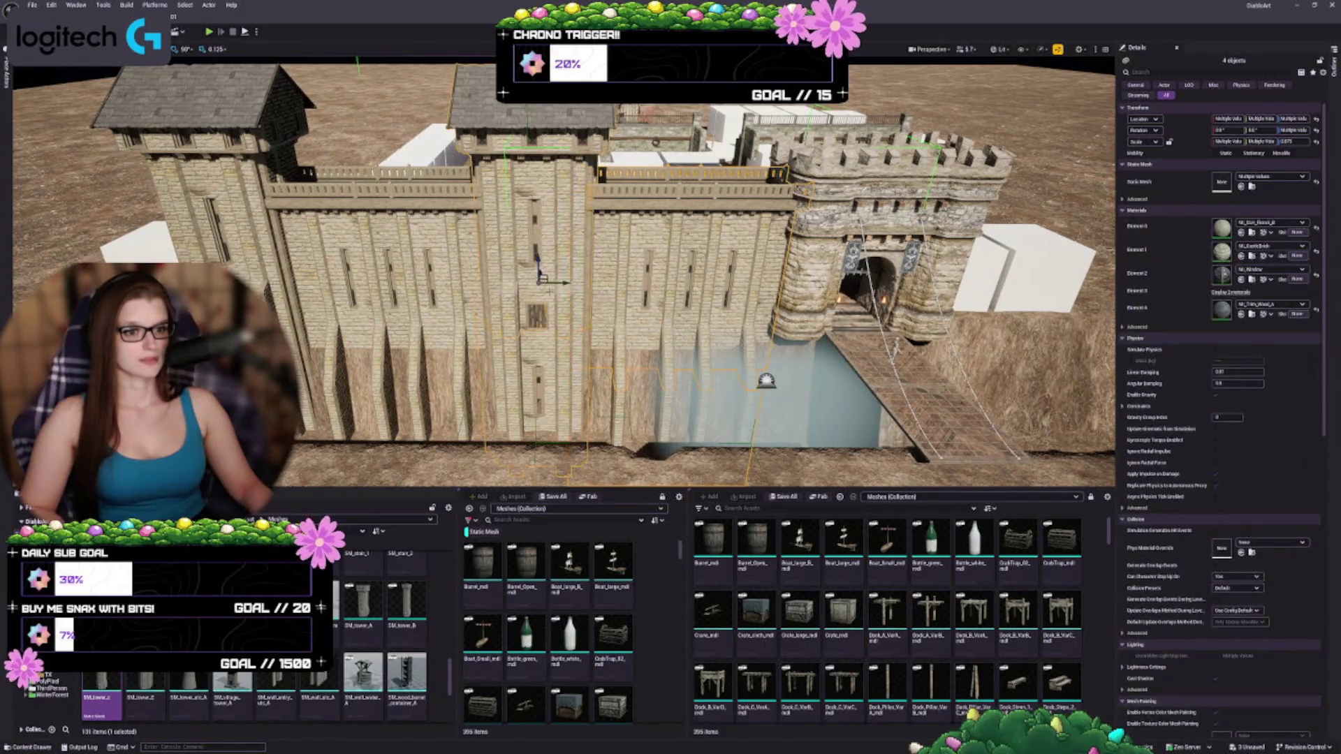
pyautogui.keyDown('ctrl'); pyautogui.click(395, 335); pyautogui.keyUp('ctrl')
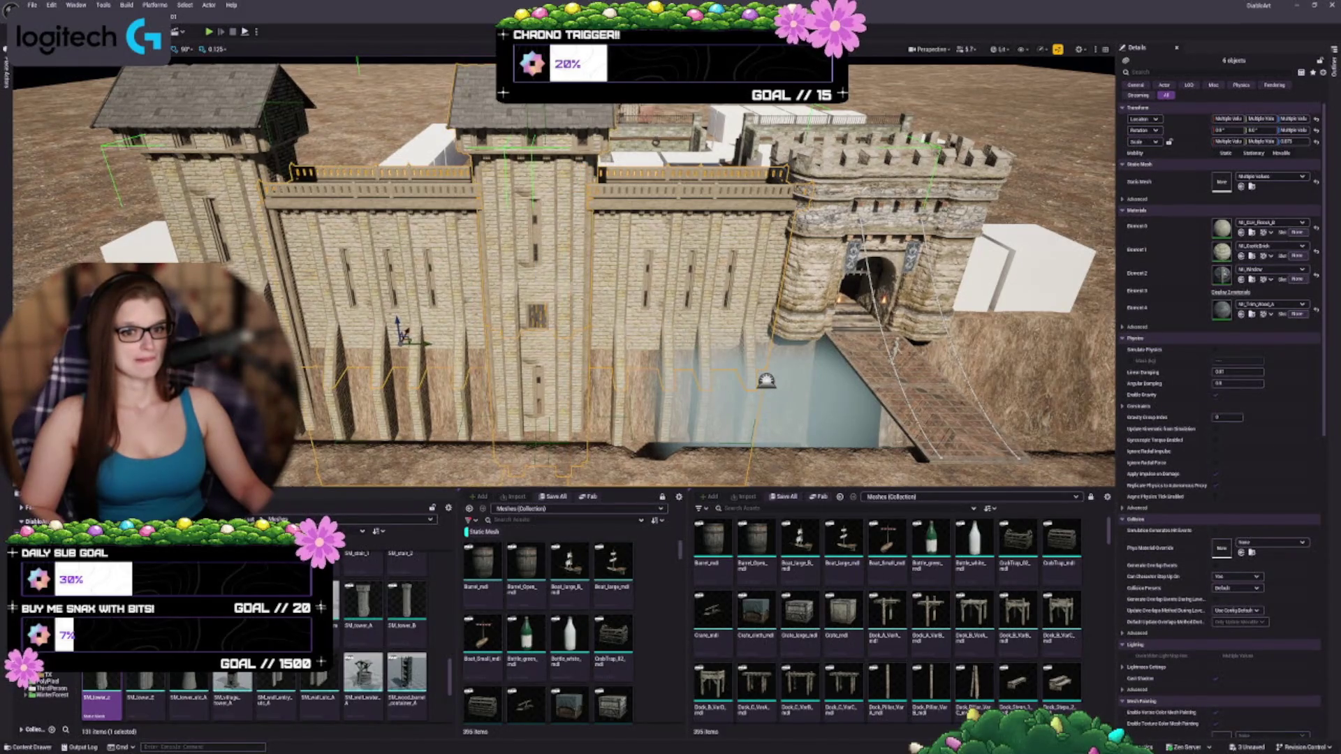
pyautogui.keyDown('ctrl'); pyautogui.click(251, 257); pyautogui.keyUp('ctrl')
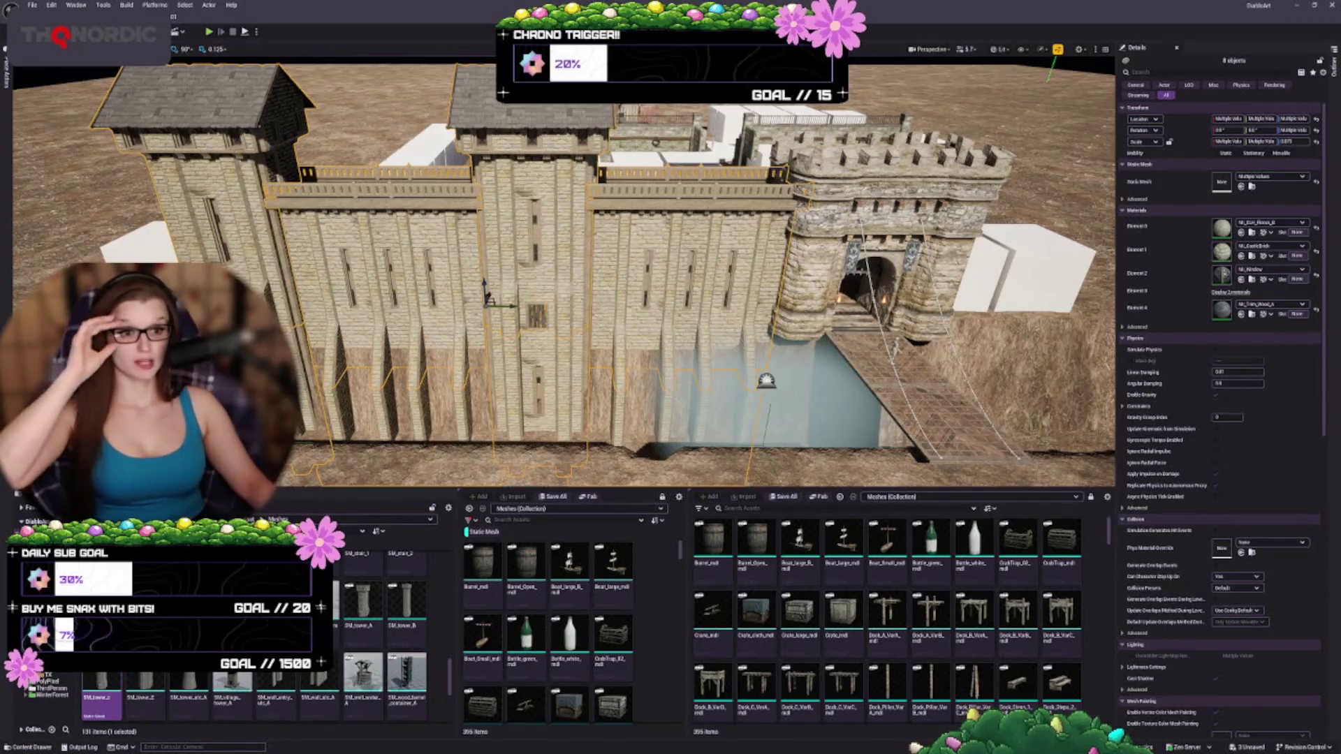
pyautogui.scroll(3, 564, 272)
pyautogui.press('f')
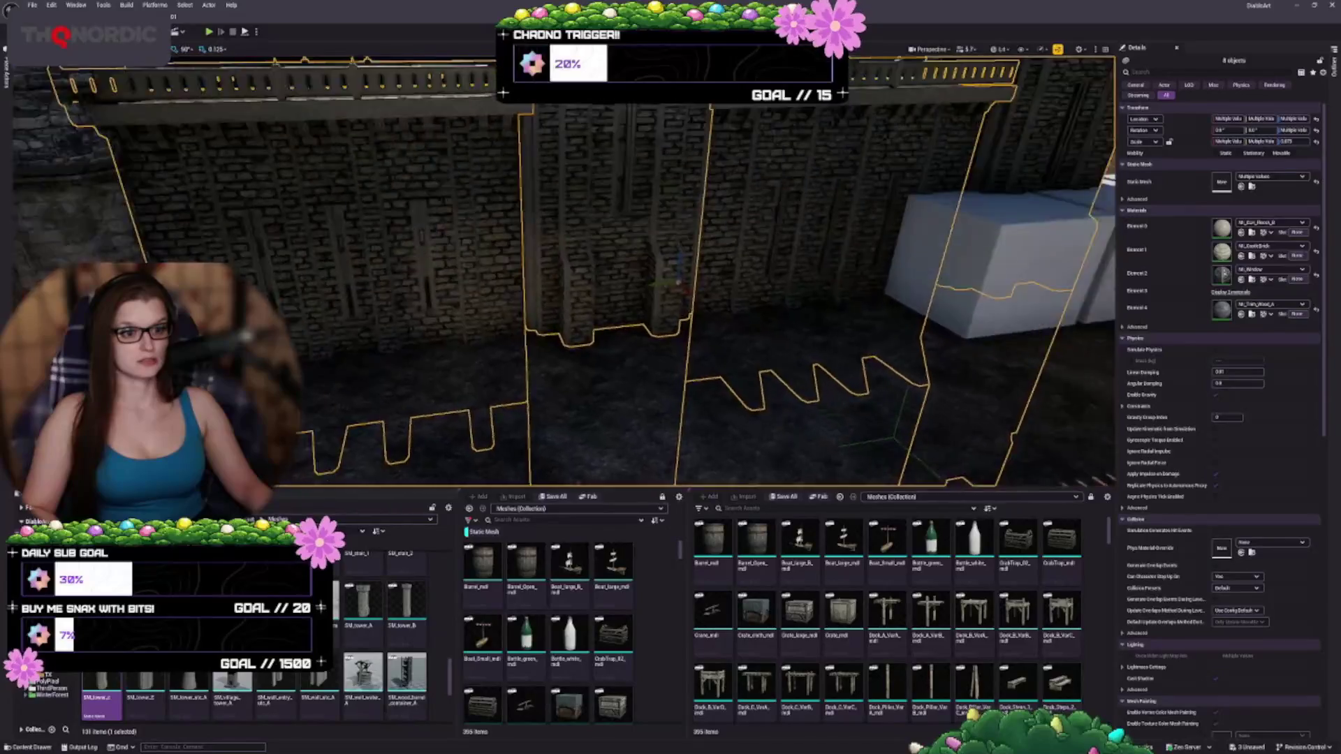
pyautogui.scroll(-2, 609, 283)
pyautogui.moveTo(633, 336)
pyautogui.mouseDown()
pyautogui.moveTo(639, 391)
pyautogui.moveTo(688, 347)
pyautogui.mouseUp()
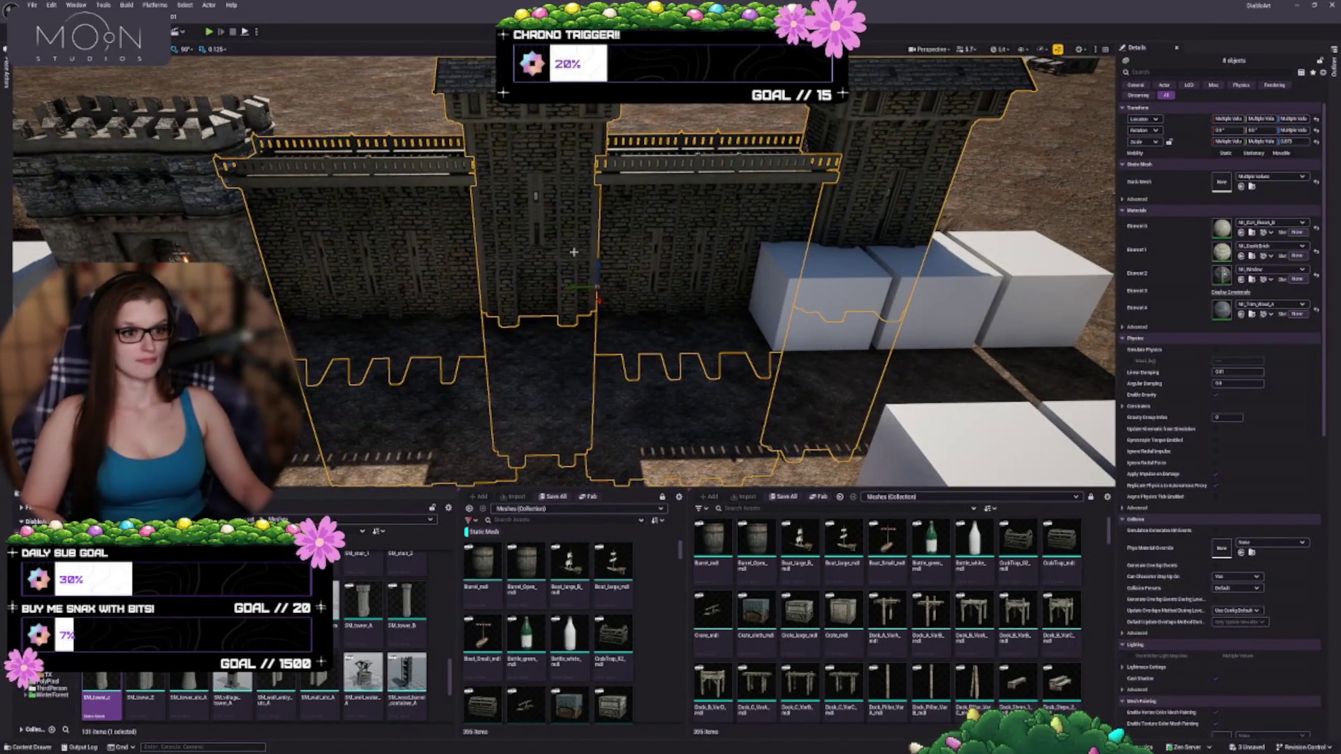
pyautogui.moveTo(578, 338)
pyautogui.mouseDown()
pyautogui.moveTo(604, 356)
pyautogui.moveTo(620, 334)
pyautogui.mouseUp()
pyautogui.click(590, 391)
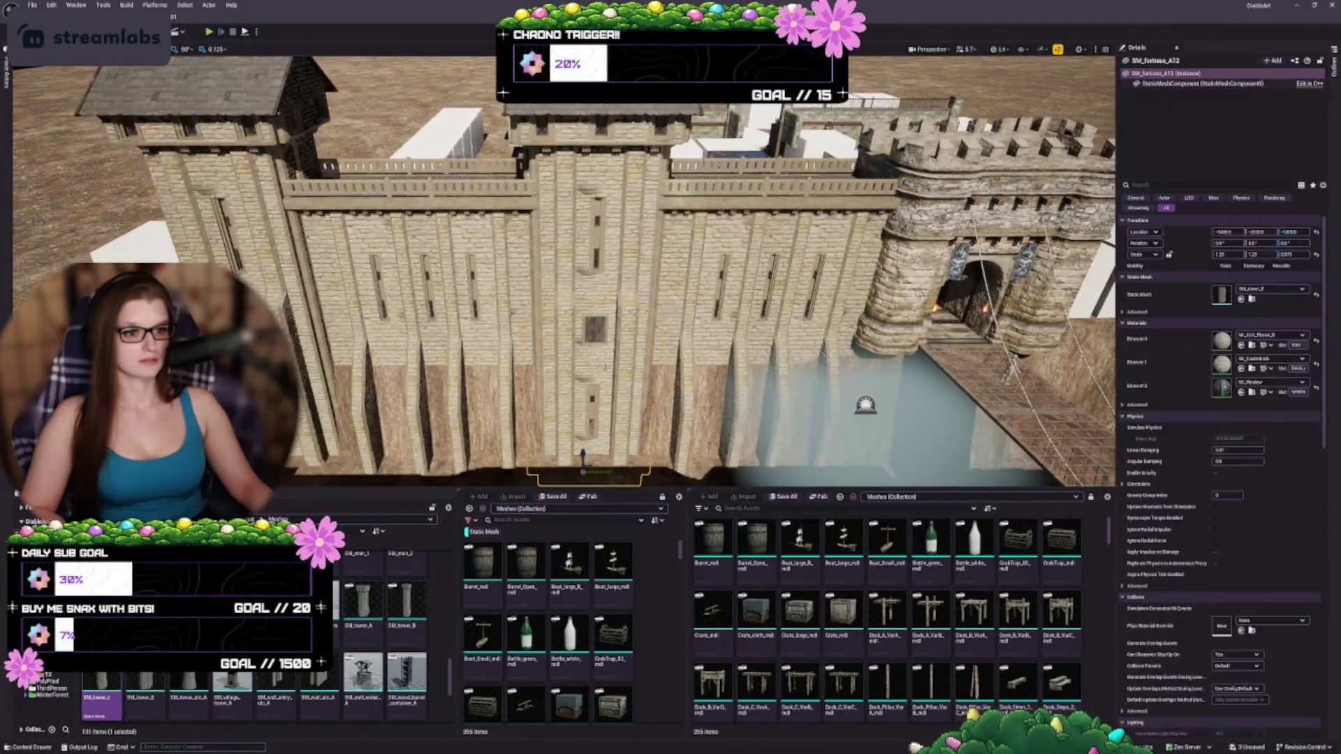
# - Mirror the selected towers and window piece with Transform > Mirror X Axis
pyautogui.keyDown('ctrl'); pyautogui.click(595, 329); pyautogui.keyUp('ctrl')
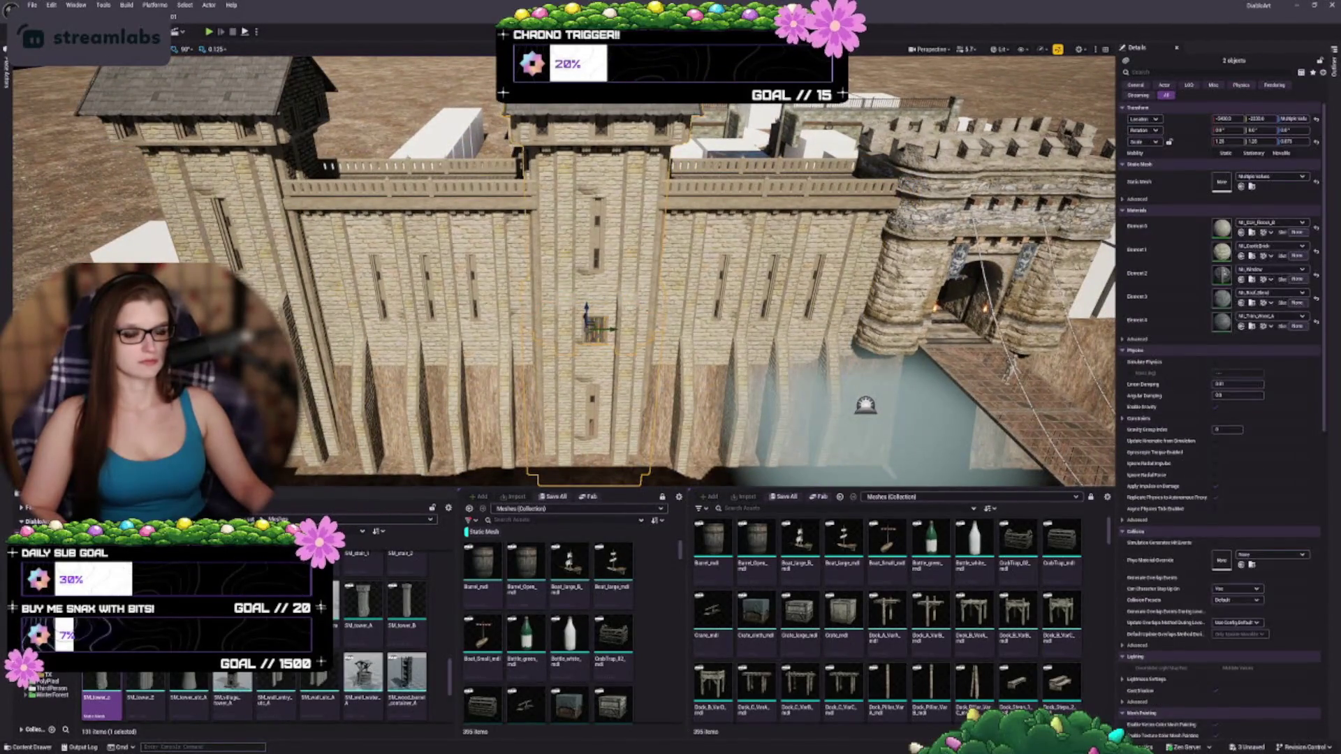
pyautogui.keyDown('ctrl'); pyautogui.click(279, 294); pyautogui.keyUp('ctrl')
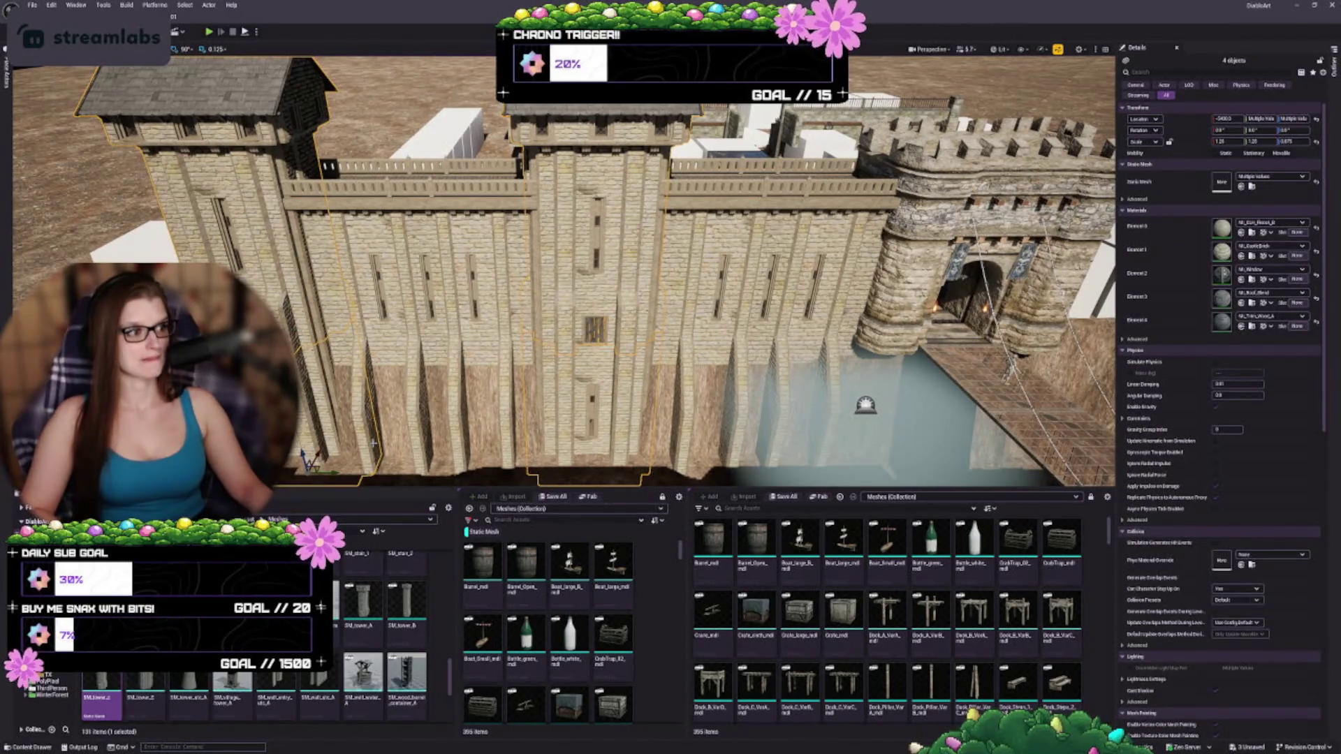
pyautogui.rightClick(287, 331)
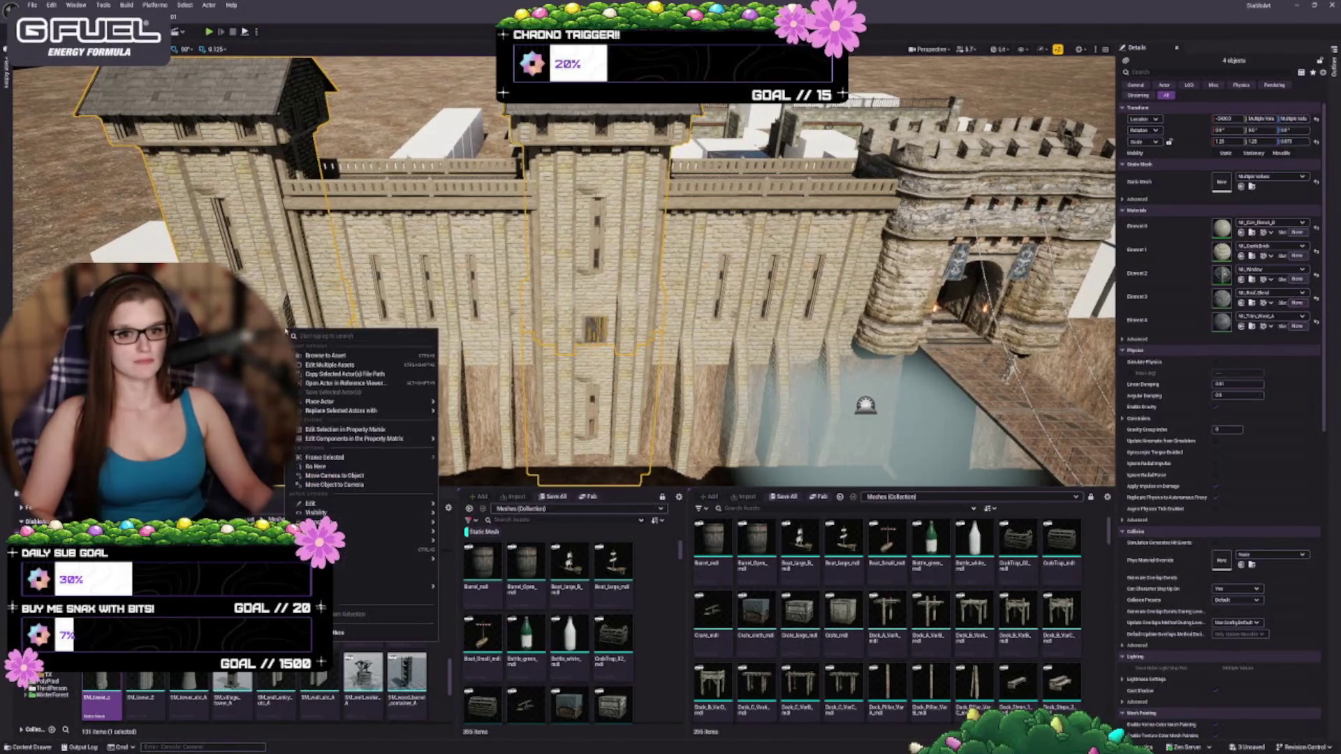
pyautogui.moveTo(368, 525)
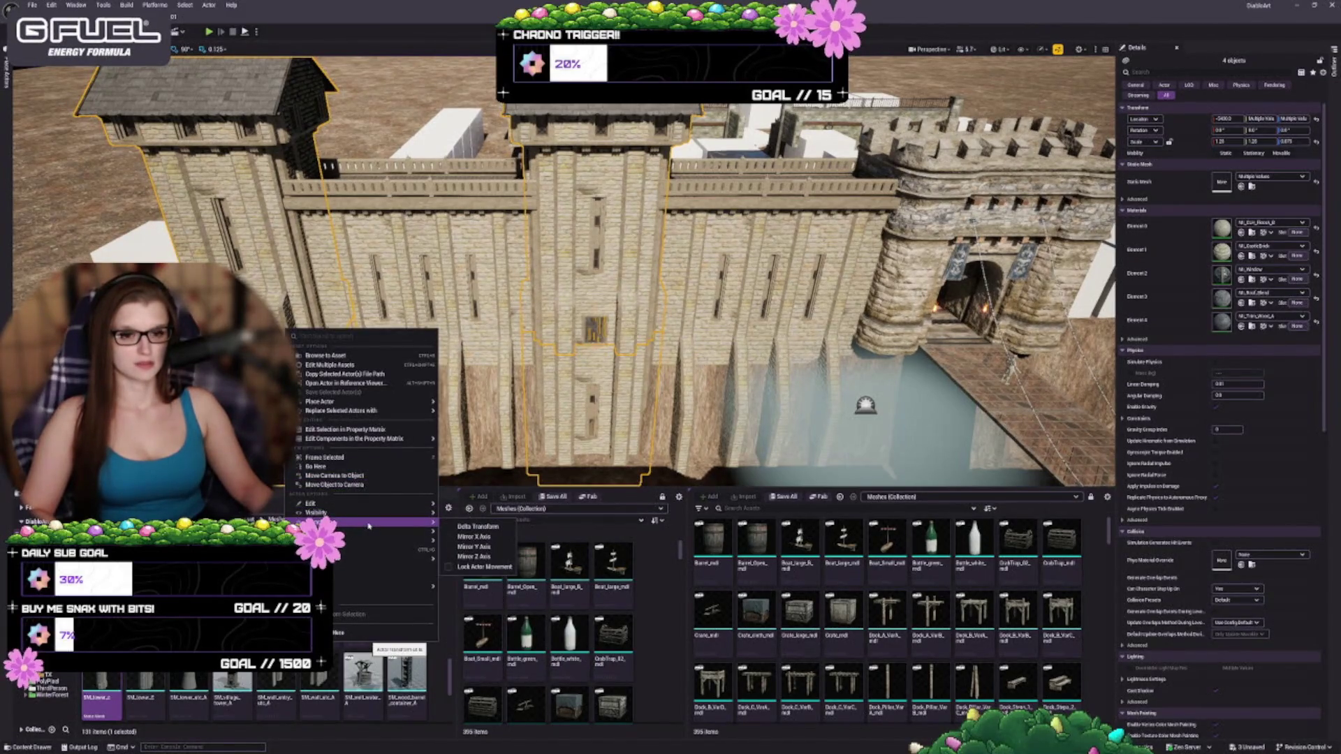
pyautogui.click(482, 536)
# - Orbit over the mirrored wall and add the section right of the middle tower to the selection
pyautogui.moveTo(558, 280); pyautogui.dragTo(538, 335)
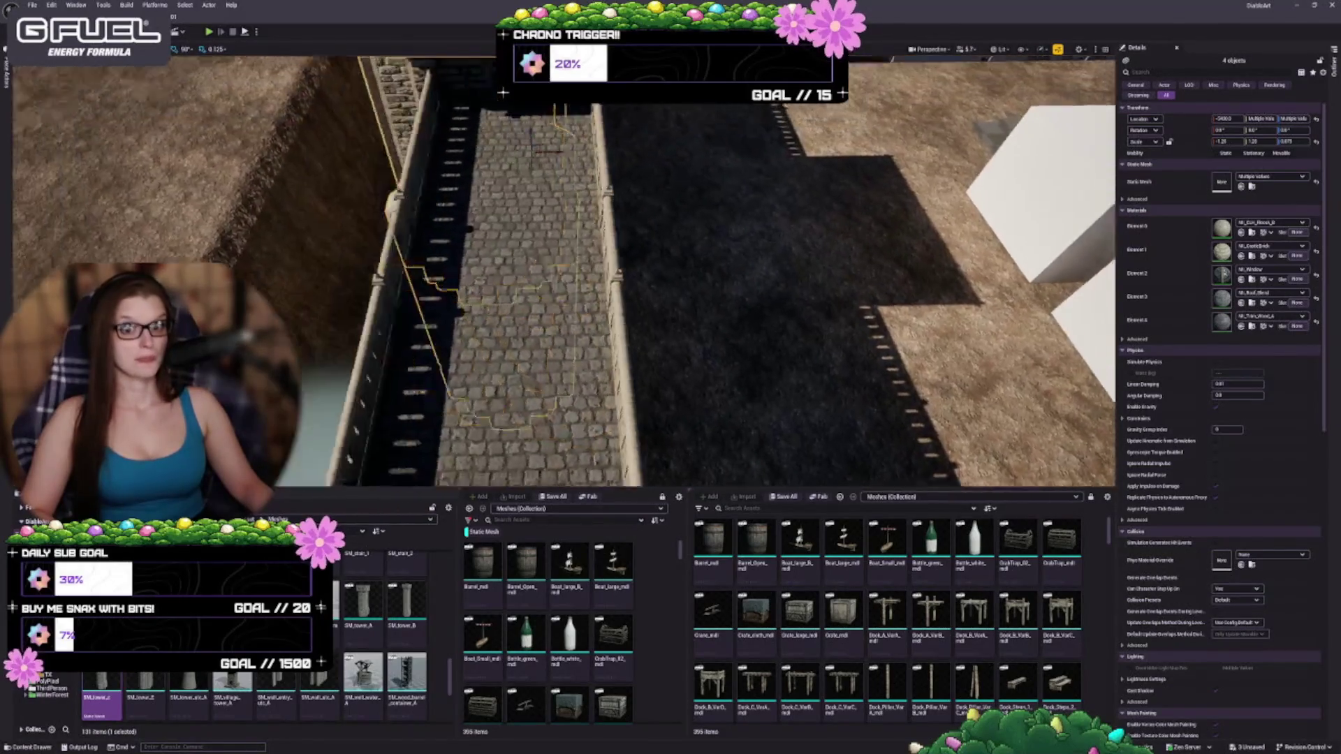
pyautogui.scroll(-3, 661, 349)
pyautogui.scroll(-4, 657, 342)
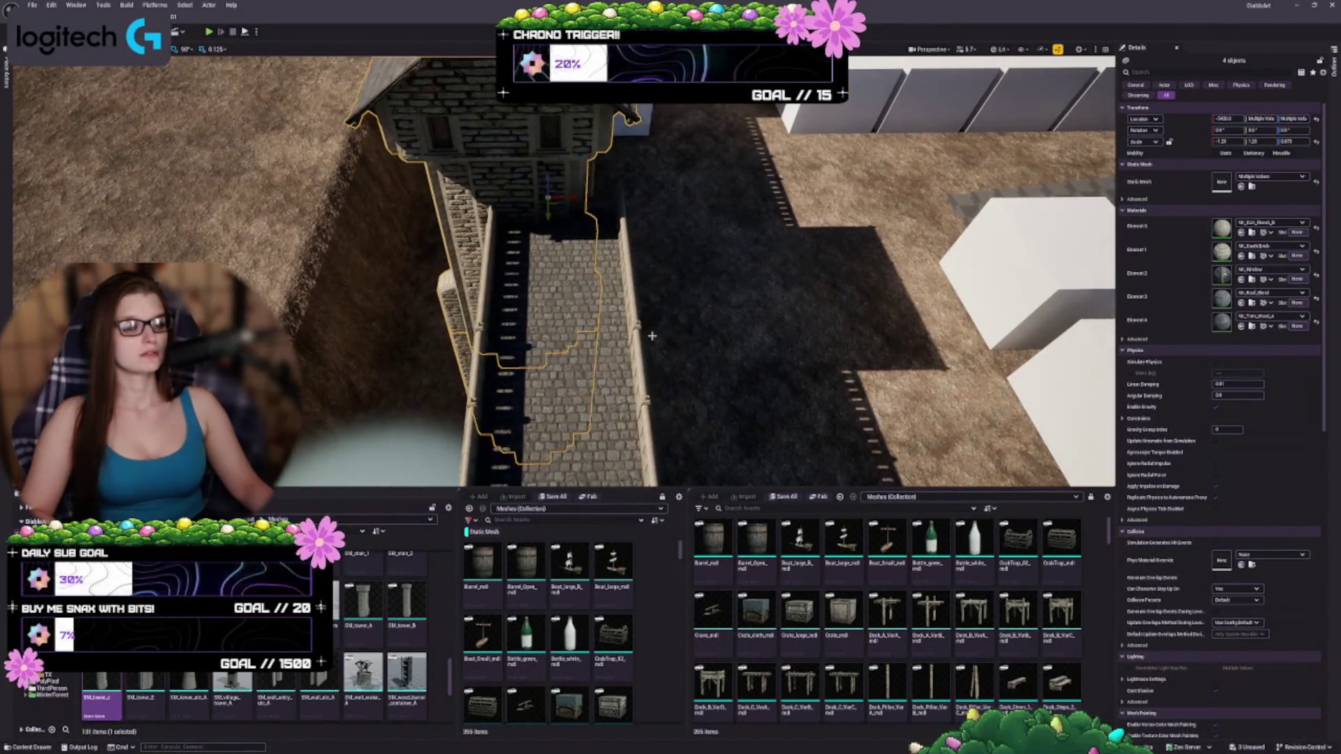
pyautogui.moveTo(651, 336); pyautogui.dragTo(618, 338)
pyautogui.scroll(6, 591, 196)
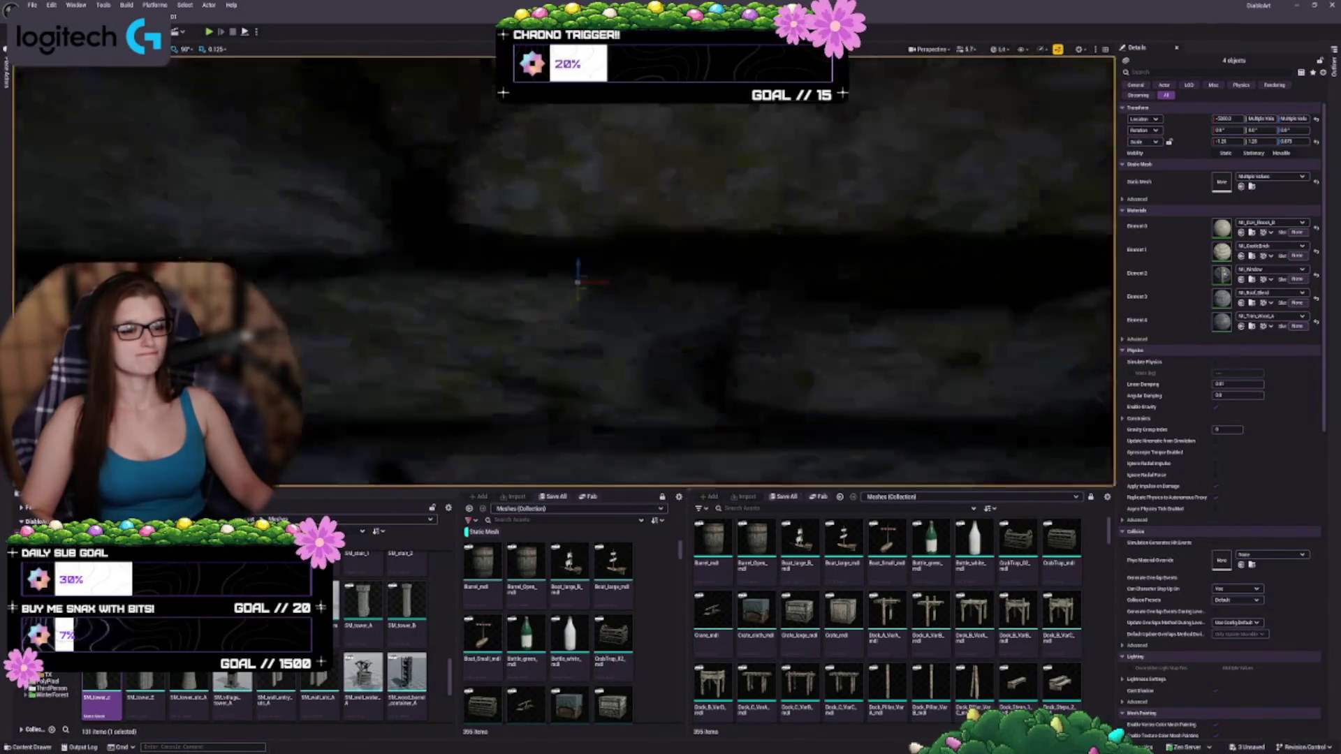
pyautogui.scroll(-2, 671, 276)
pyautogui.moveTo(671, 276)
pyautogui.mouseDown()
pyautogui.moveTo(615, 255)
pyautogui.moveTo(600, 230)
pyautogui.moveTo(615, 231)
pyautogui.moveTo(614, 209)
pyautogui.mouseUp()
pyautogui.keyDown('ctrl'); pyautogui.click(669, 362); pyautogui.keyUp('ctrl')
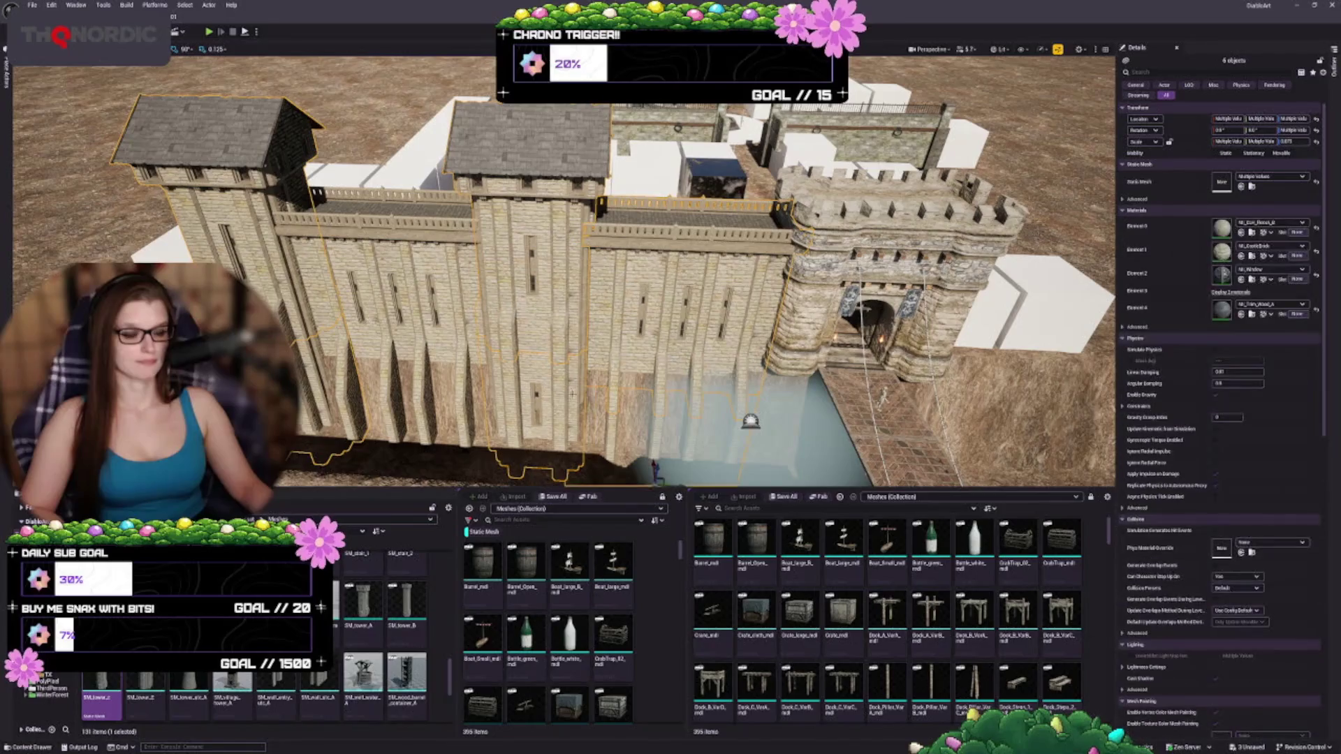
# - Alt-drag a copy of the selected left wall pieces to the right of the gatehouse
pyautogui.keyDown('ctrl'); pyautogui.click(466, 400); pyautogui.keyUp('ctrl')
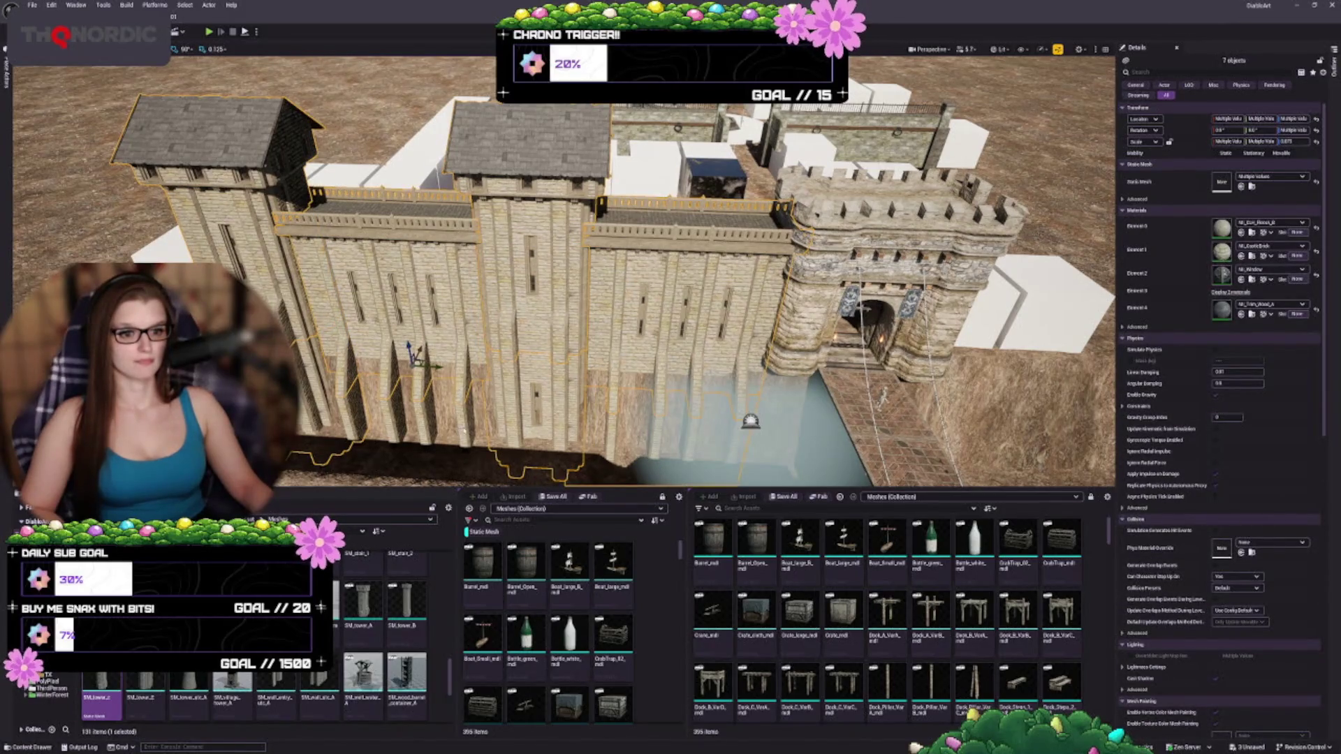
pyautogui.moveTo(495, 384)
pyautogui.mouseDown()
pyautogui.moveTo(468, 370)
pyautogui.moveTo(537, 385)
pyautogui.mouseUp()
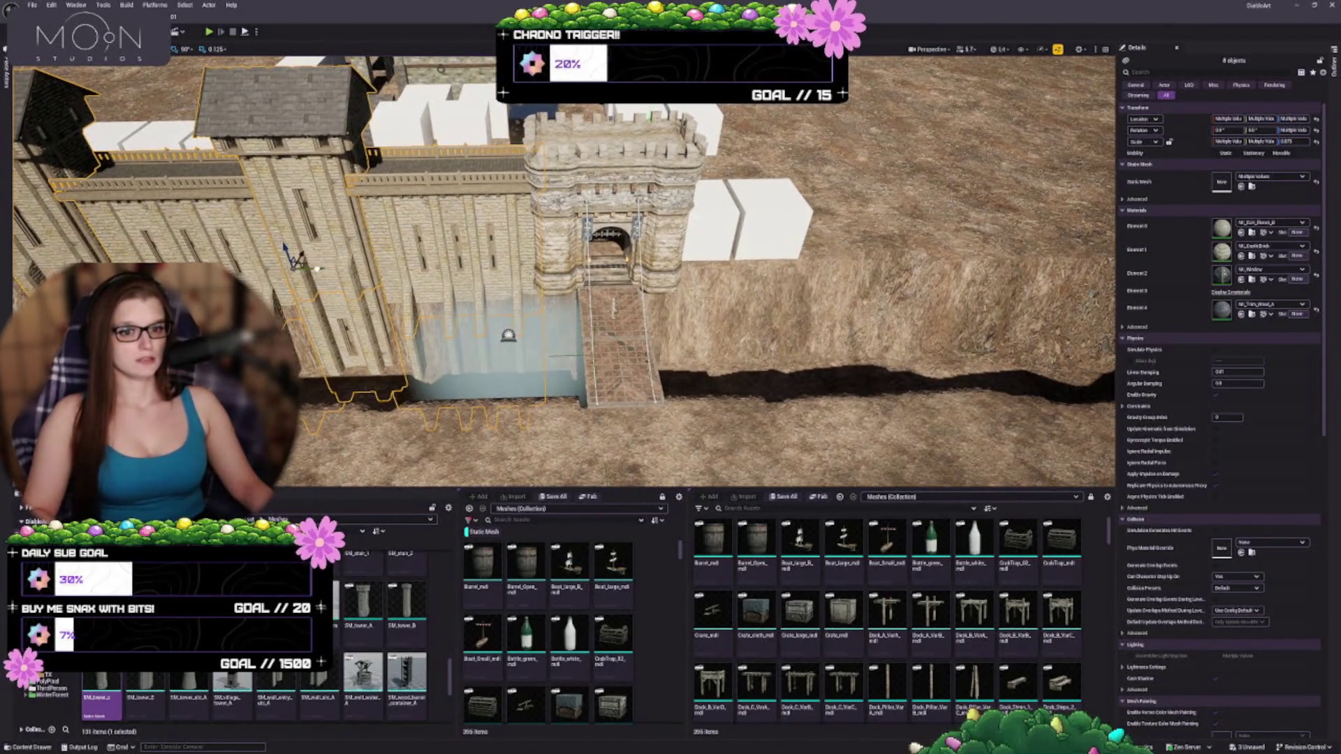
pyautogui.moveTo(318, 268)
pyautogui.mouseDown()
pyautogui.moveTo(919, 306)
pyautogui.moveTo(859, 312)
pyautogui.mouseUp()
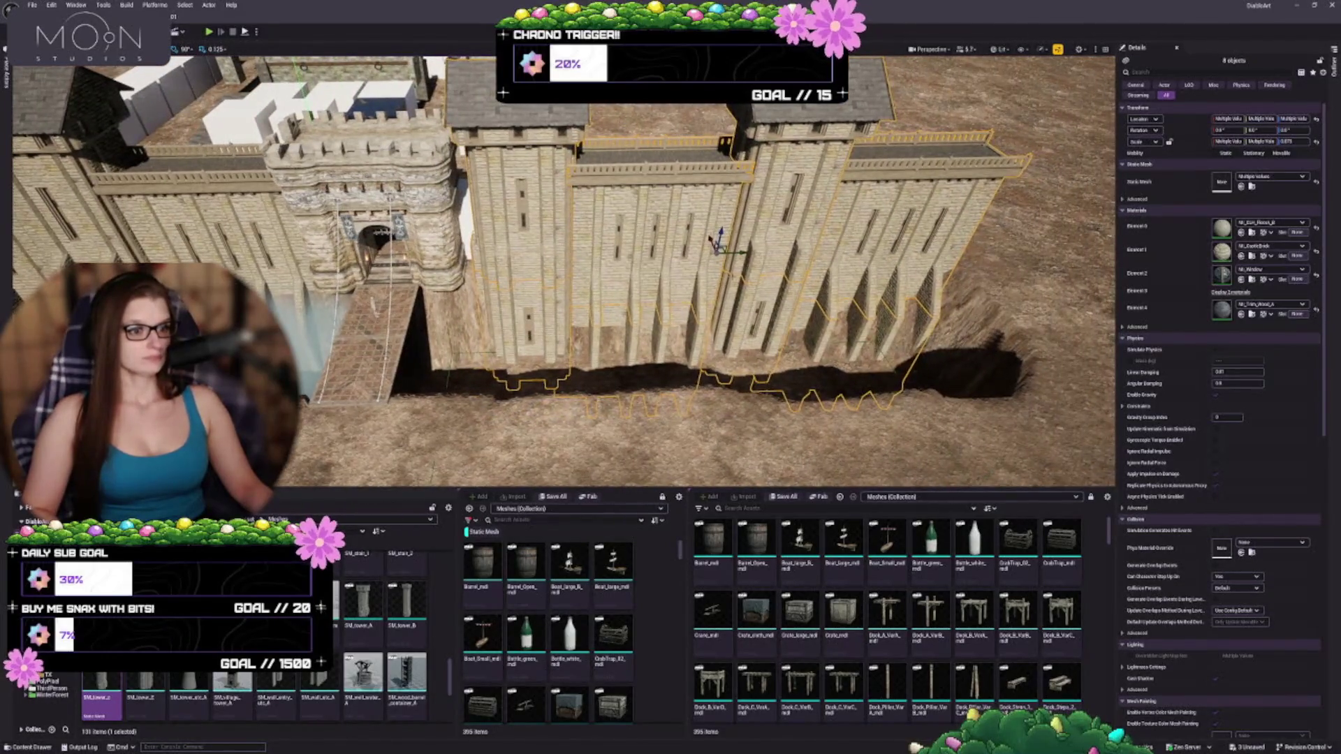
# - Mirror the copied wall pieces along the X axis
pyautogui.rightClick(672, 264)
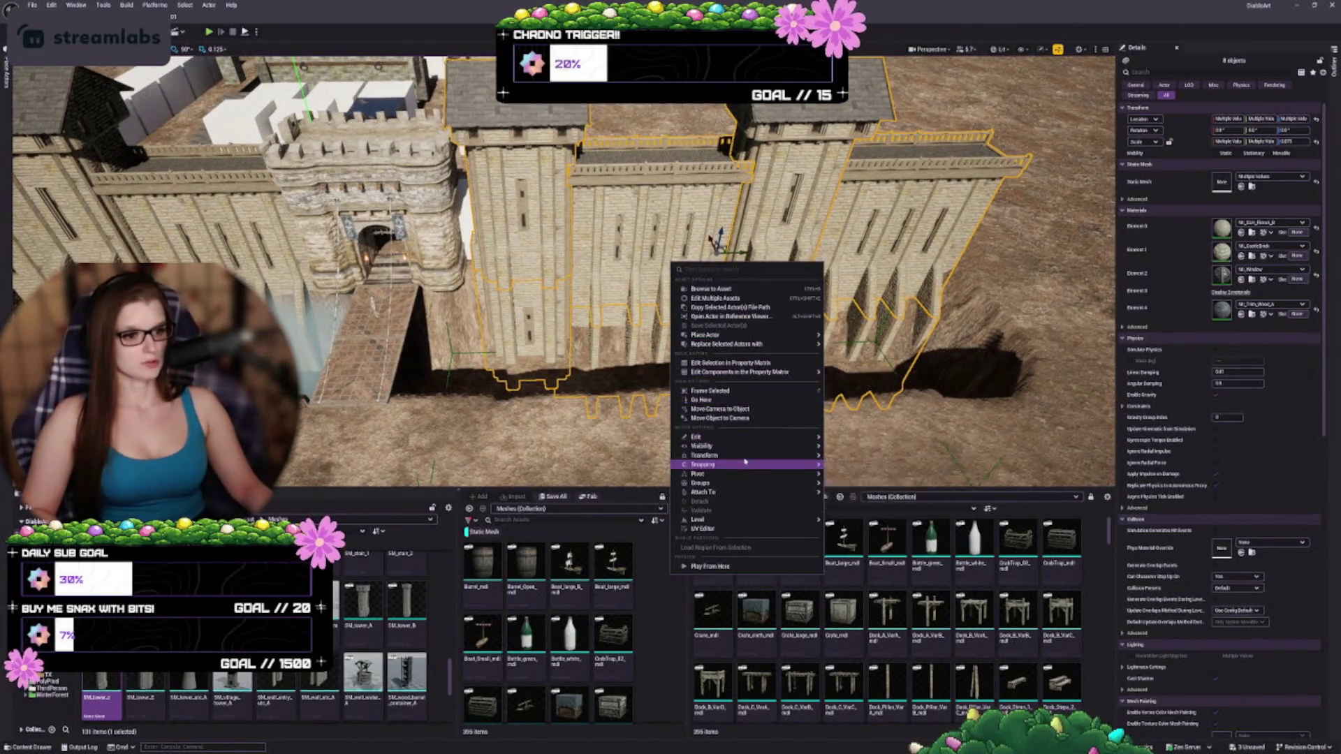
pyautogui.moveTo(754, 454)
pyautogui.click(853, 481)
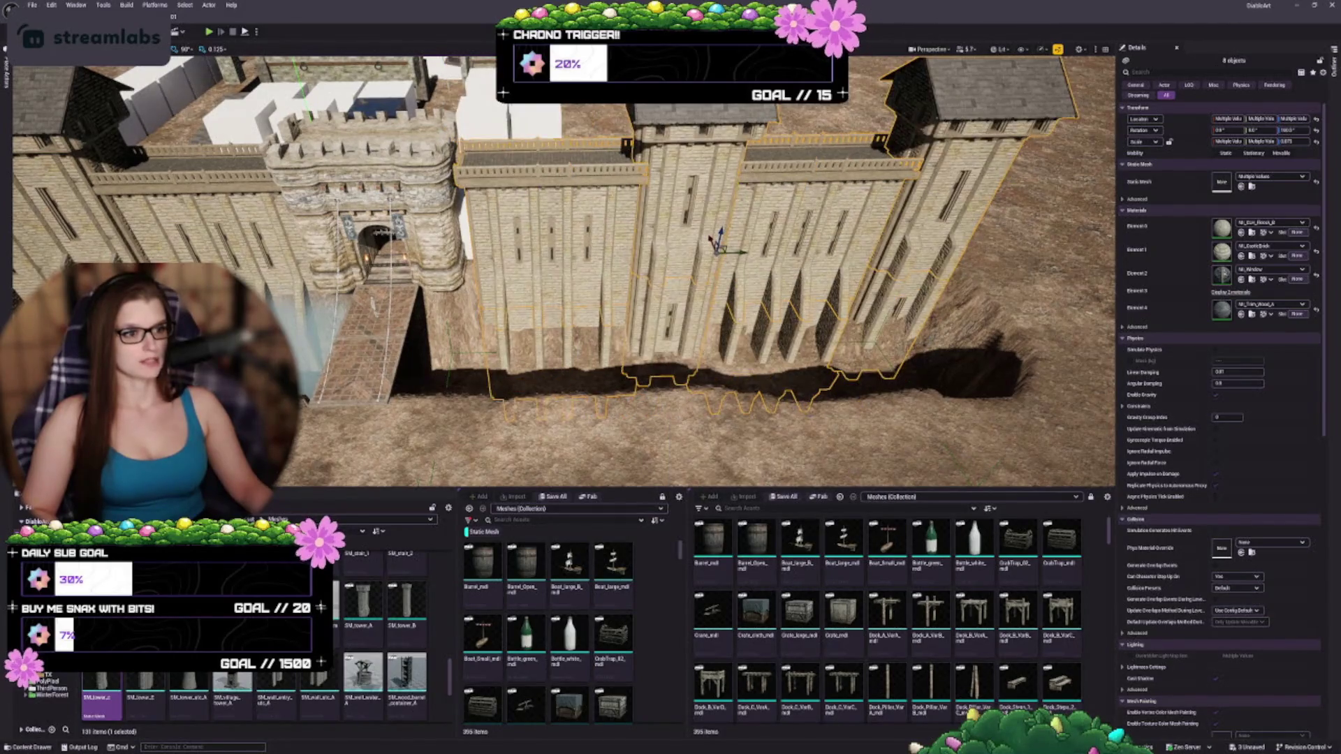
pyautogui.moveTo(719, 293)
pyautogui.mouseDown()
pyautogui.moveTo(720, 255)
pyautogui.moveTo(747, 255)
pyautogui.mouseUp()
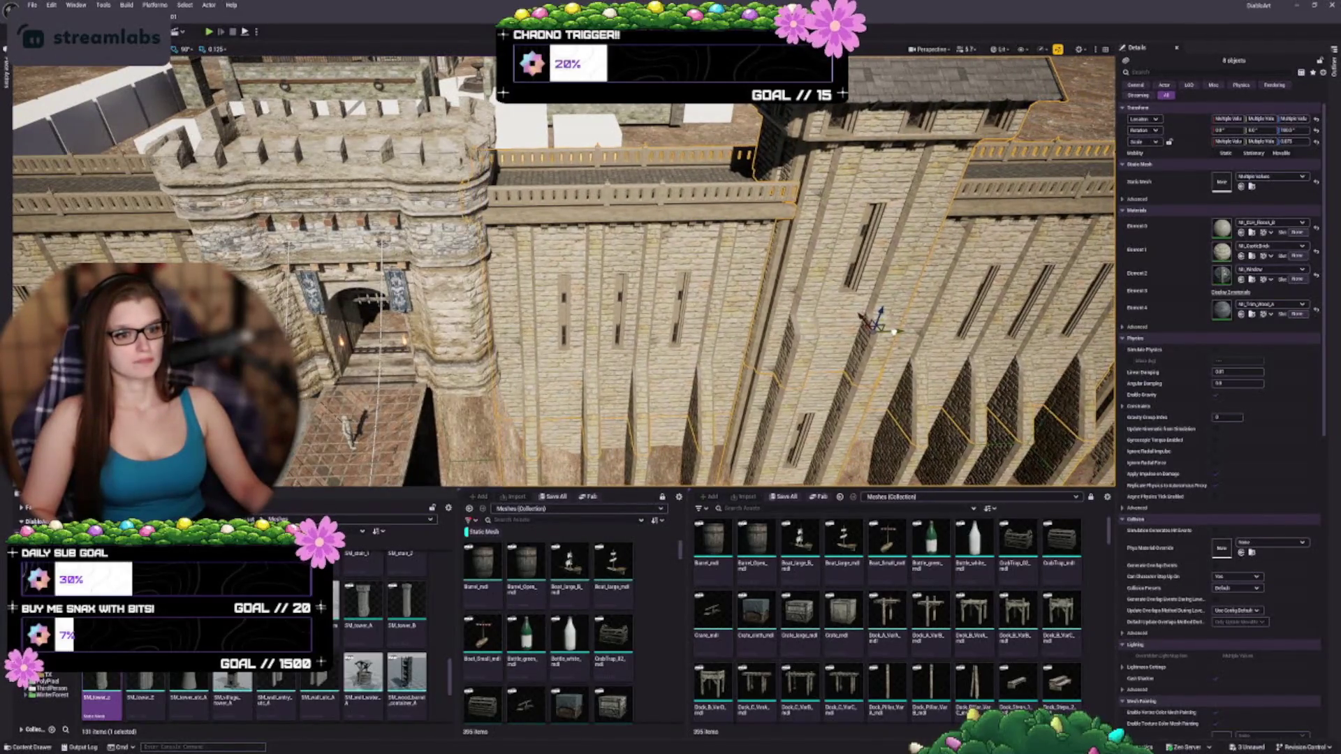
pyautogui.moveTo(748, 255)
pyautogui.mouseDown()
pyautogui.moveTo(701, 255)
pyautogui.moveTo(733, 255)
pyautogui.mouseUp()
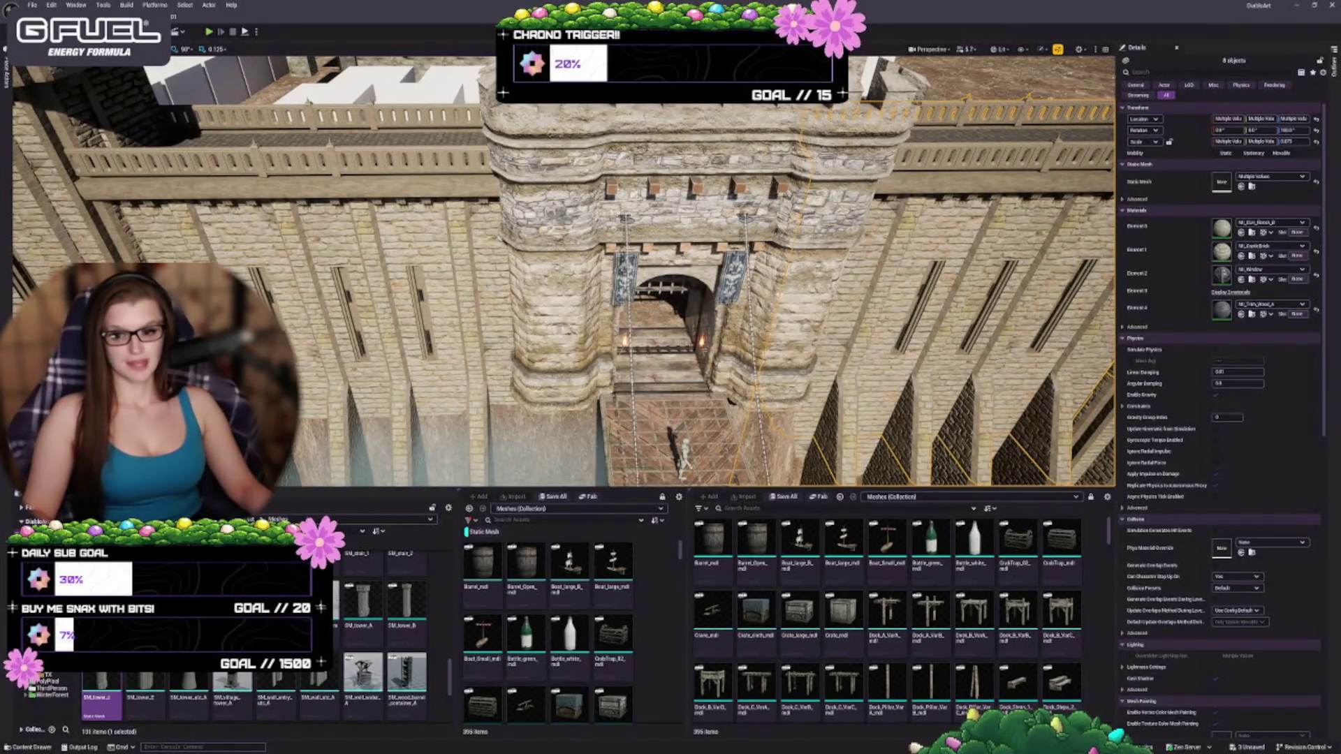
pyautogui.moveTo(734, 255)
pyautogui.mouseDown()
pyautogui.moveTo(775, 255)
pyautogui.moveTo(691, 245)
pyautogui.mouseUp()
# - Close the gap at the gatehouse, deselect, then reselect the right-hand wall sections
pyautogui.hotkey('ctrl', 'z')
pyautogui.hotkey('ctrl', 'z')
pyautogui.hotkey('ctrl', 'z')
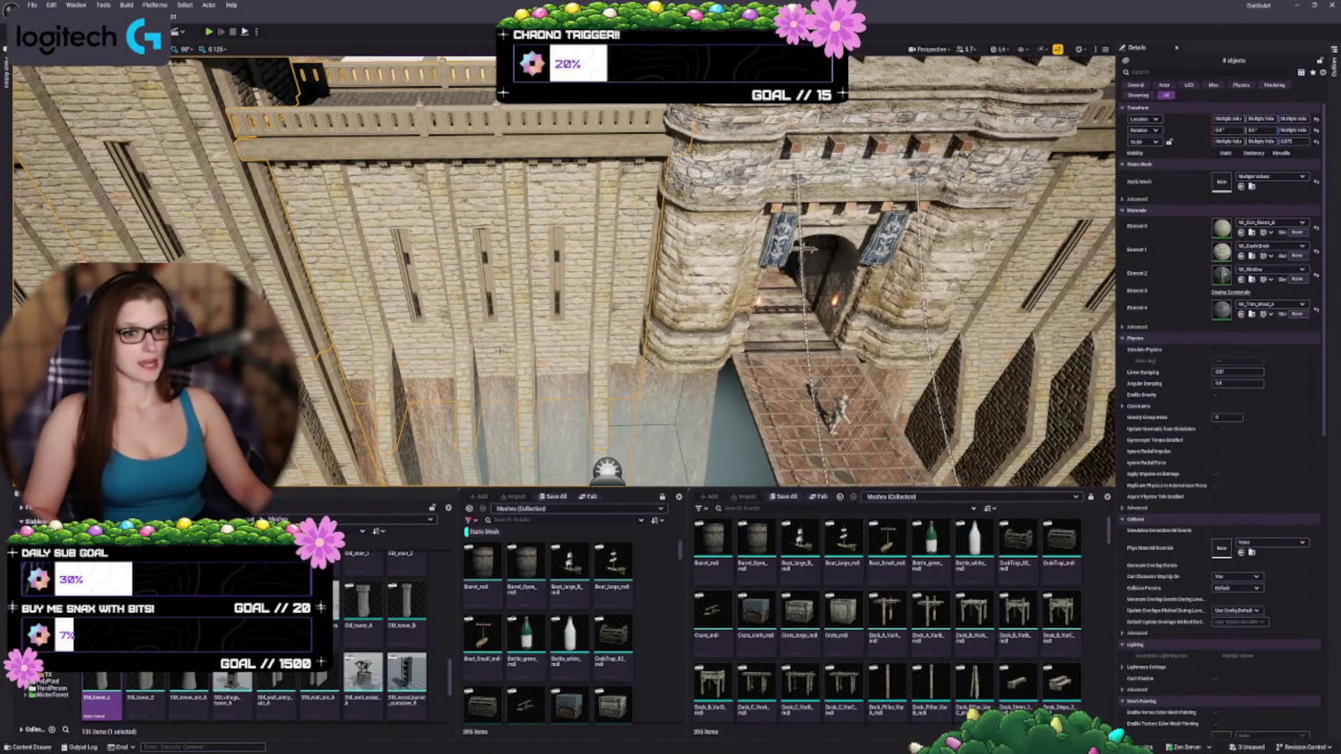
pyautogui.press('Escape')
pyautogui.moveTo(496, 372)
pyautogui.mouseDown()
pyautogui.moveTo(698, 373)
pyautogui.moveTo(657, 372)
pyautogui.mouseUp()
pyautogui.scroll(4, 559, 280)
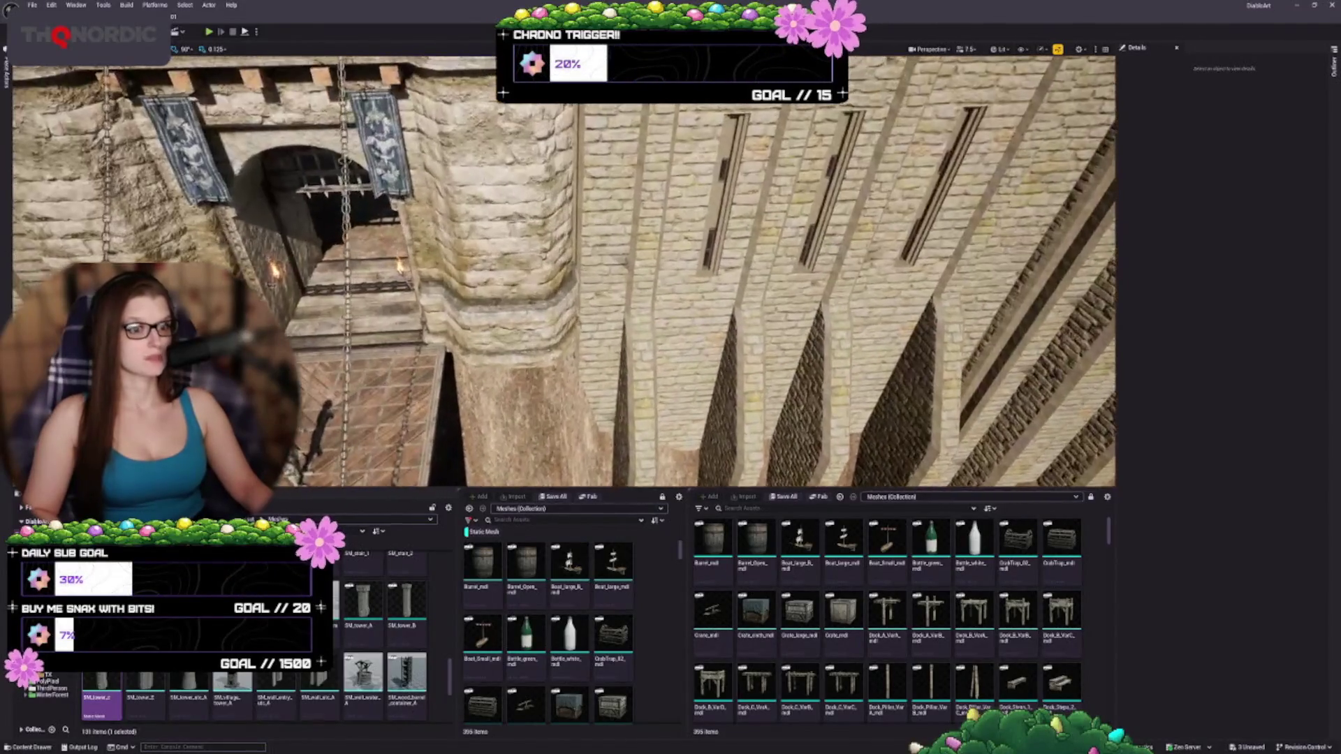
pyautogui.click(839, 314)
# - Reselect the eight wall pieces, frame them, and fly in close to the wall's front
pyautogui.scroll(-2, 563, 271)
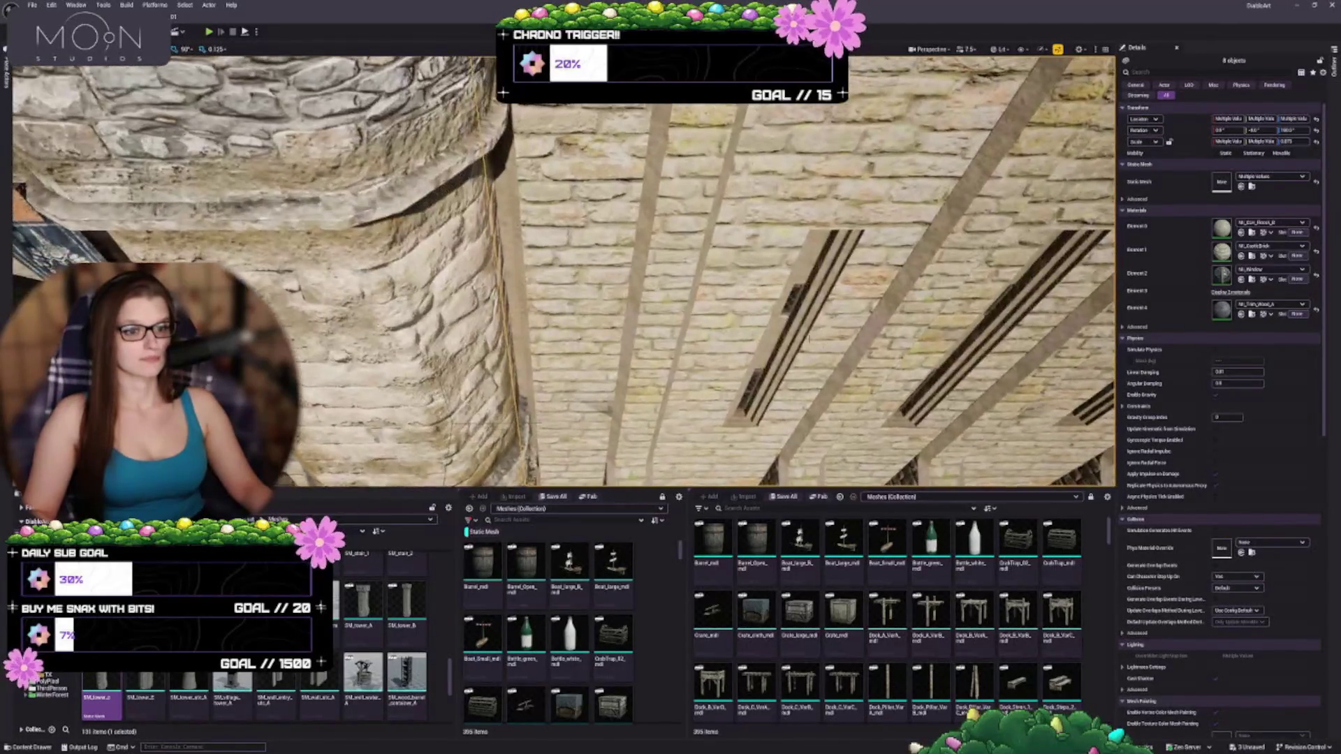
pyautogui.press('Escape')
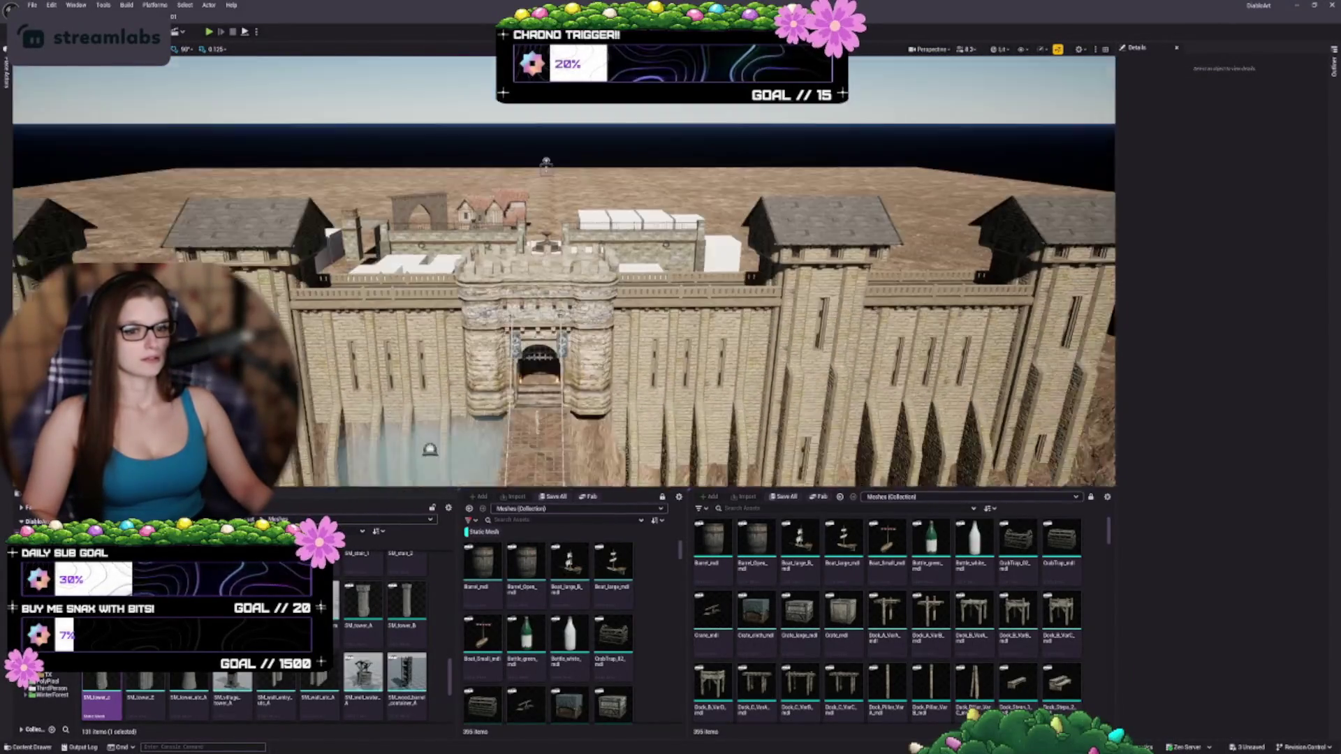
pyautogui.press('w')
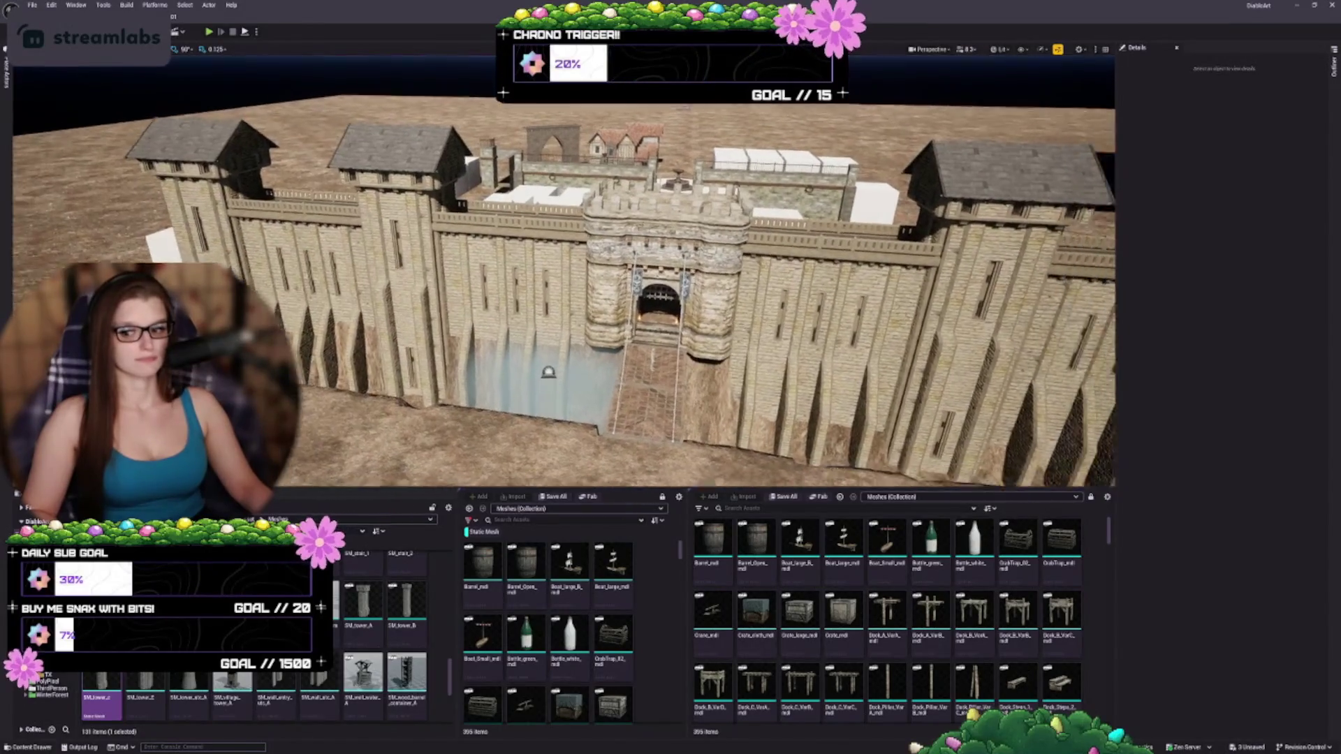
pyautogui.press('w')
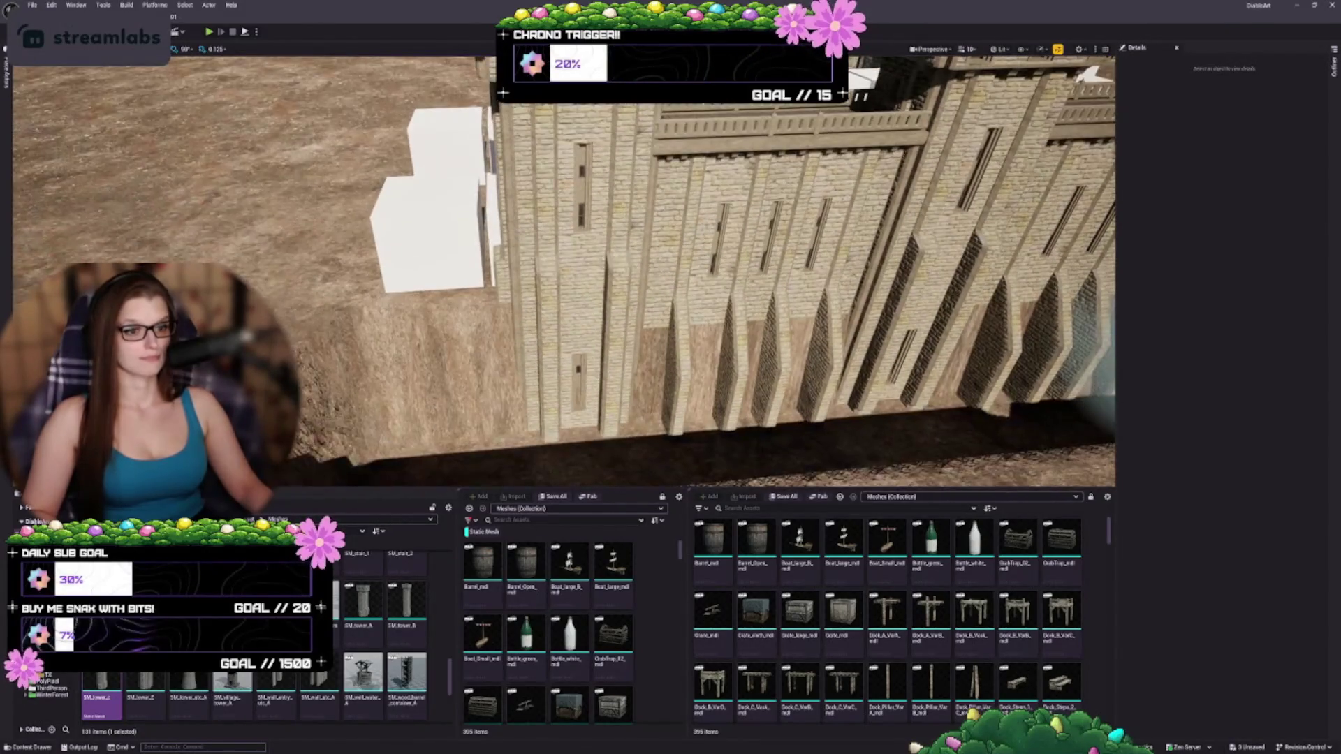
pyautogui.hotkey('ctrl', 'z')
pyautogui.press('f')
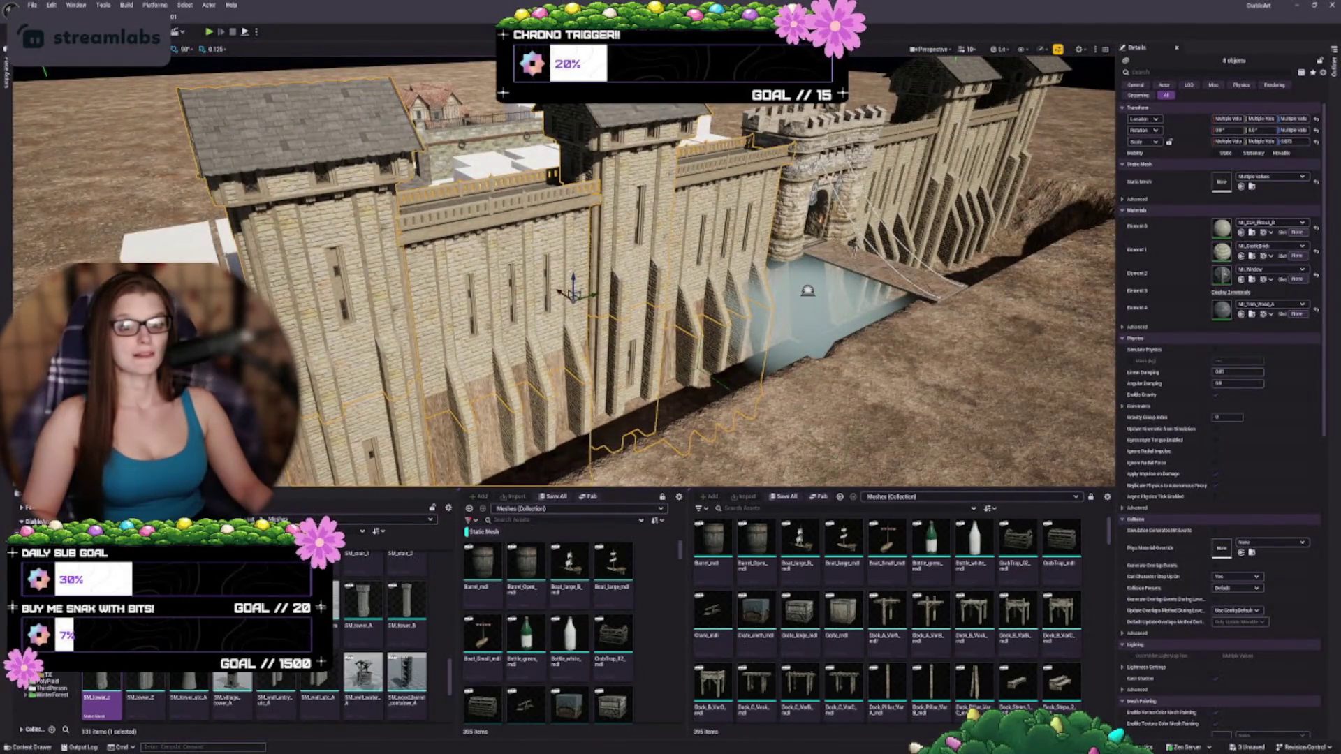
pyautogui.press('w')
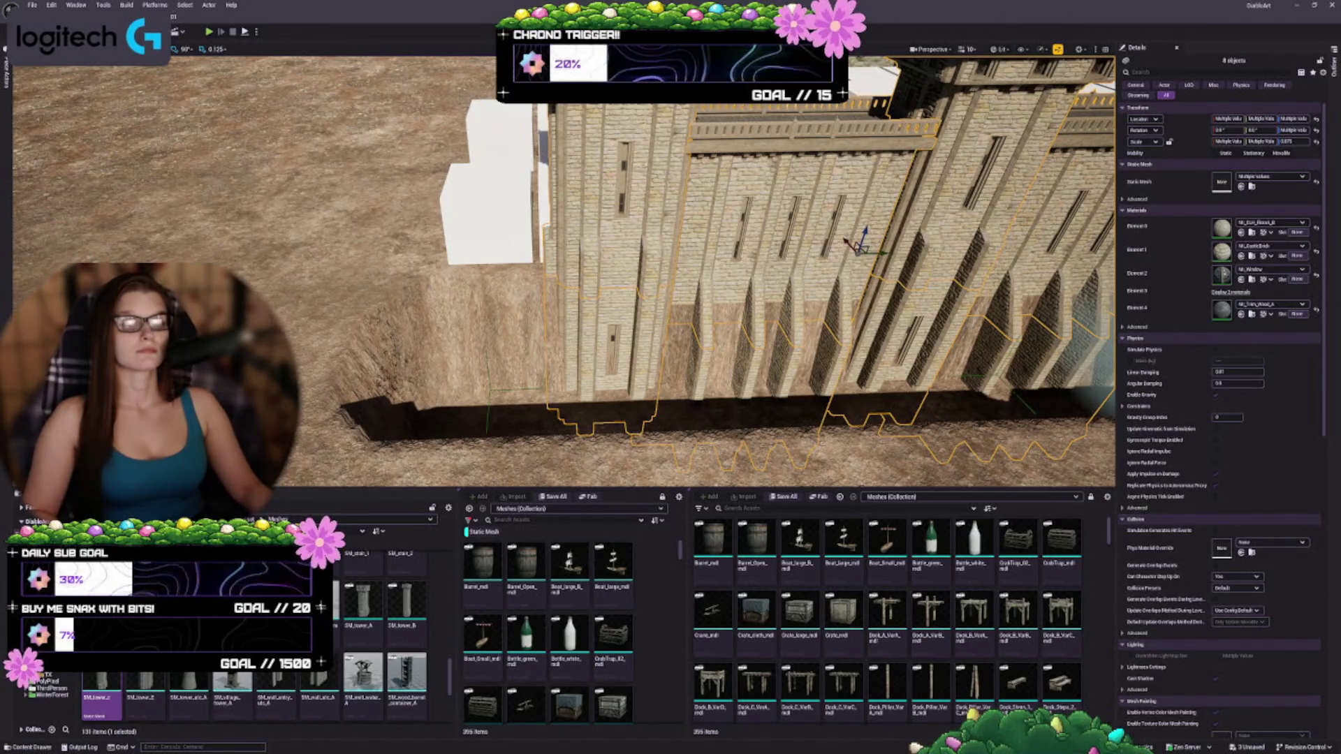
pyautogui.moveTo(558, 279)
pyautogui.mouseDown()
pyautogui.moveTo(559, 252)
pyautogui.moveTo(517, 196)
pyautogui.mouseUp()
pyautogui.press('f')
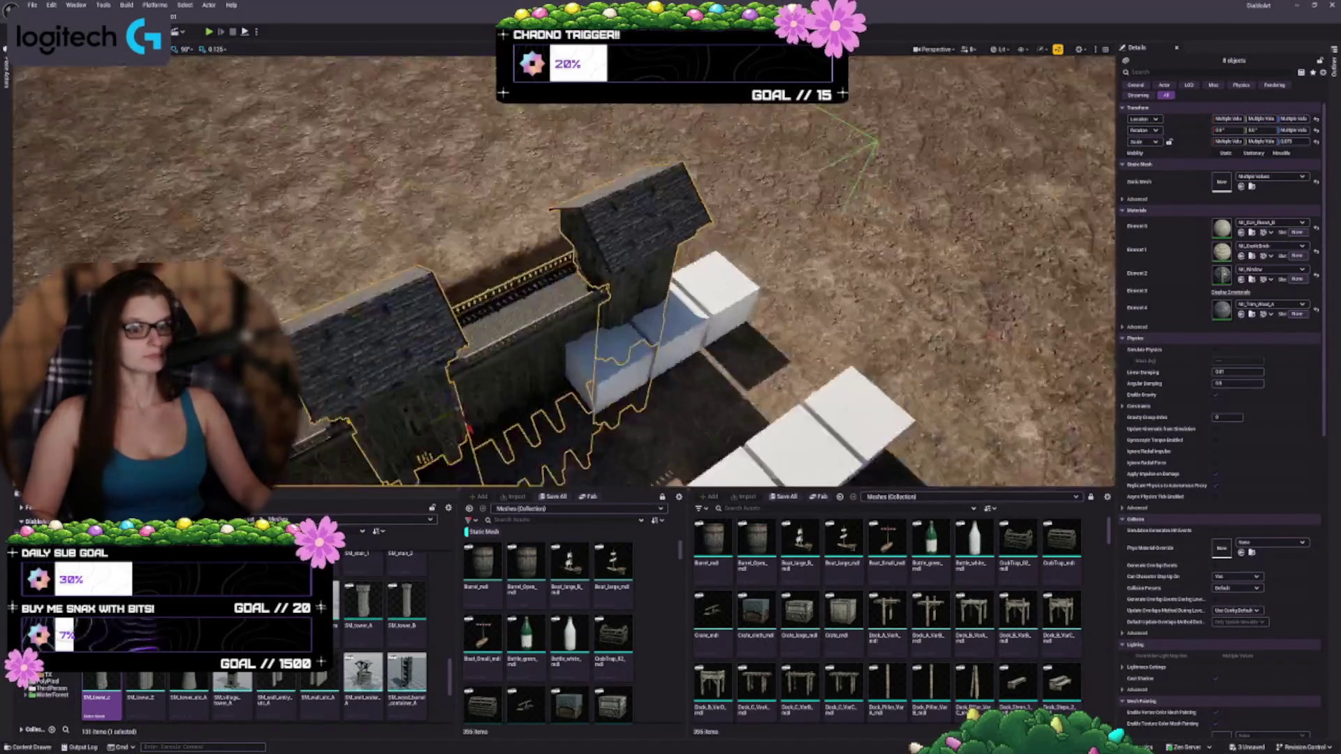
pyautogui.moveTo(559, 279); pyautogui.dragTo(488, 248)
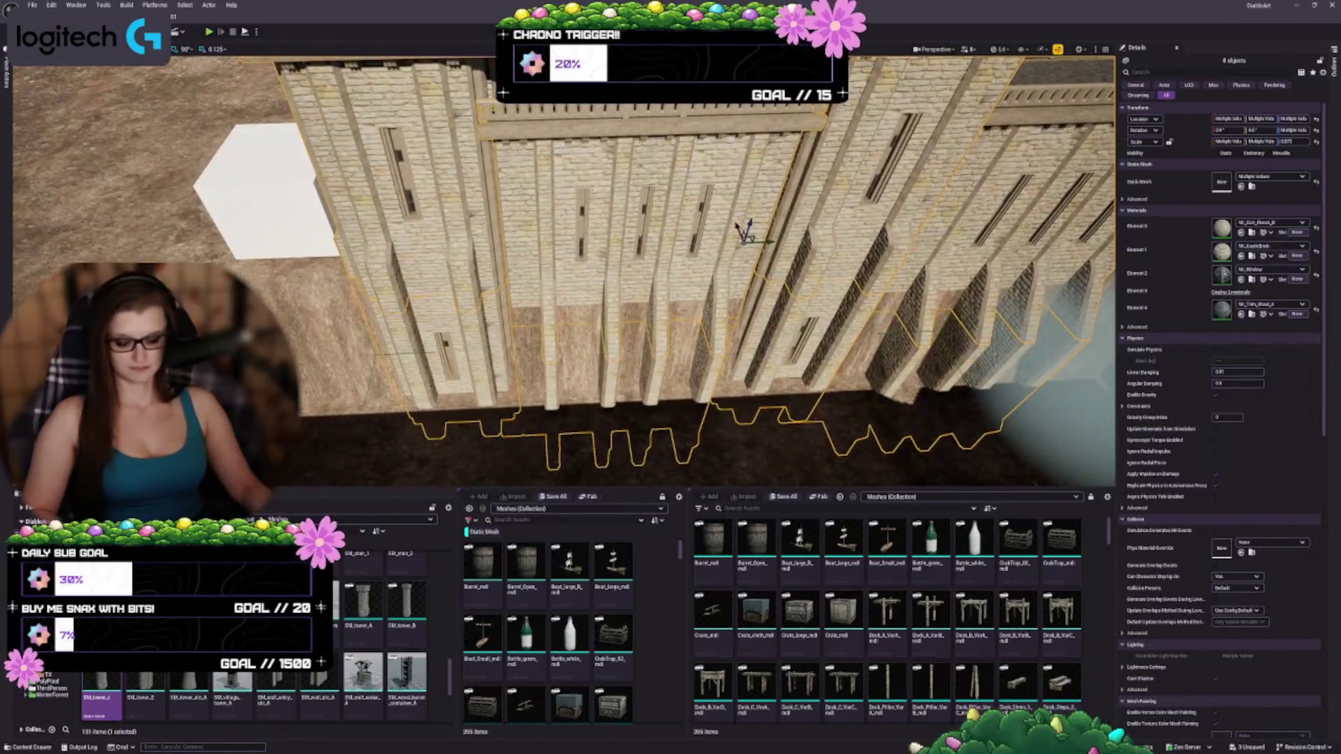
# - Select wall segment SM_fortress_A11 plus a neighbour and slide both left along the wall
pyautogui.keyDown('ctrl'); pyautogui.click(613, 376); pyautogui.keyUp('ctrl')
pyautogui.keyDown('ctrl'); pyautogui.click(782, 203); pyautogui.keyUp('ctrl')
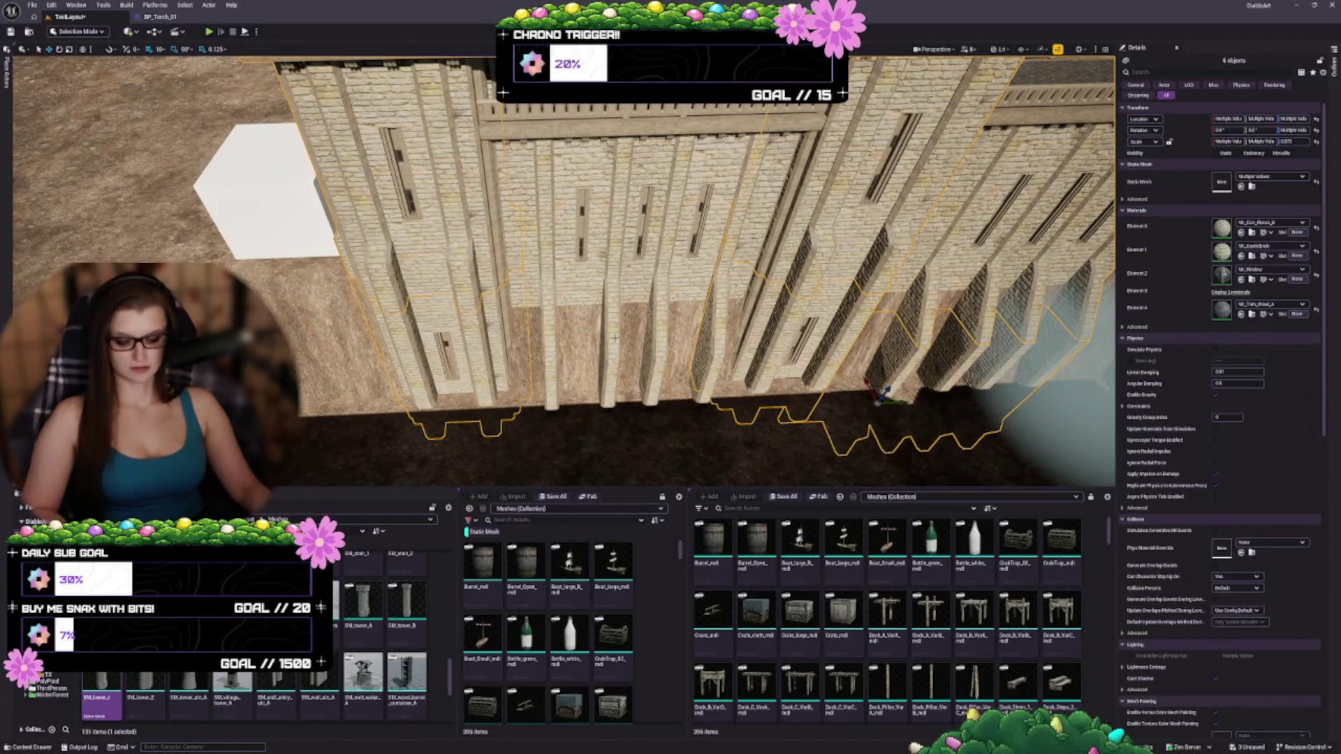
pyautogui.click(614, 285)
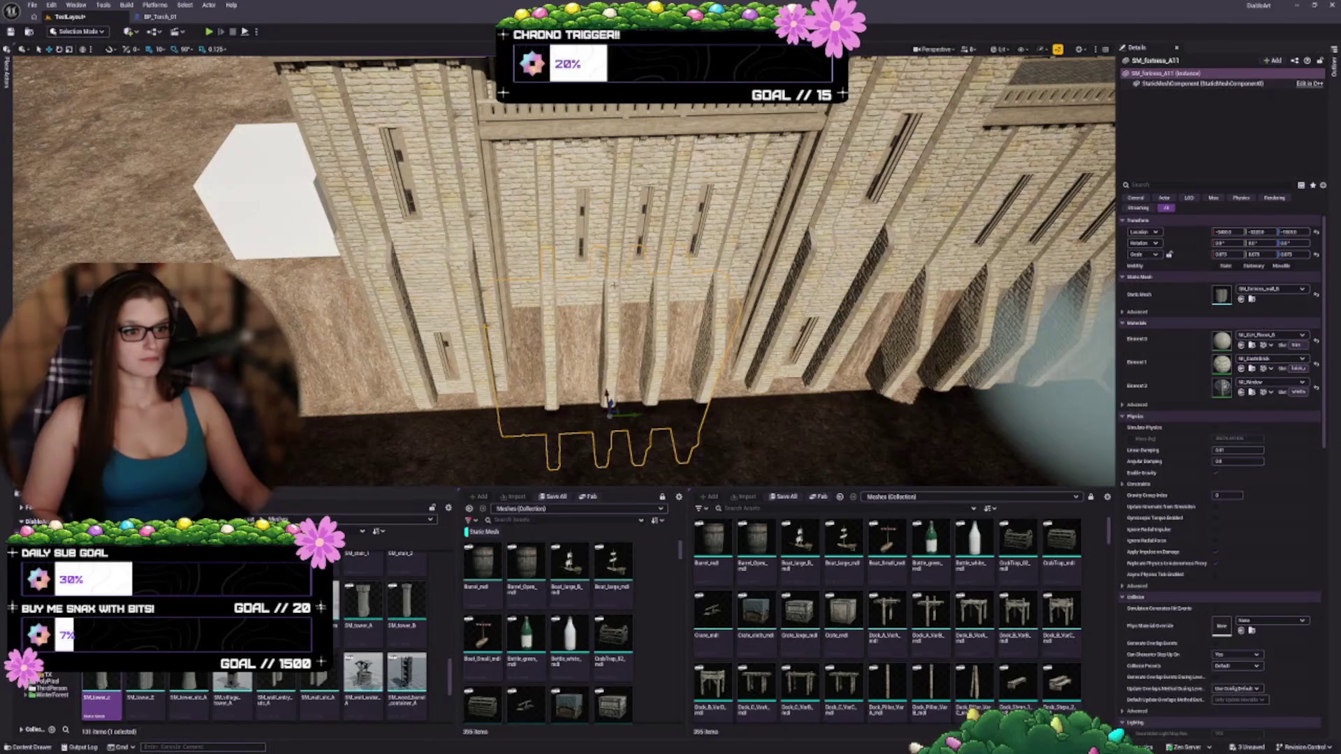
pyautogui.keyDown('ctrl'); pyautogui.click(612, 257); pyautogui.keyUp('ctrl')
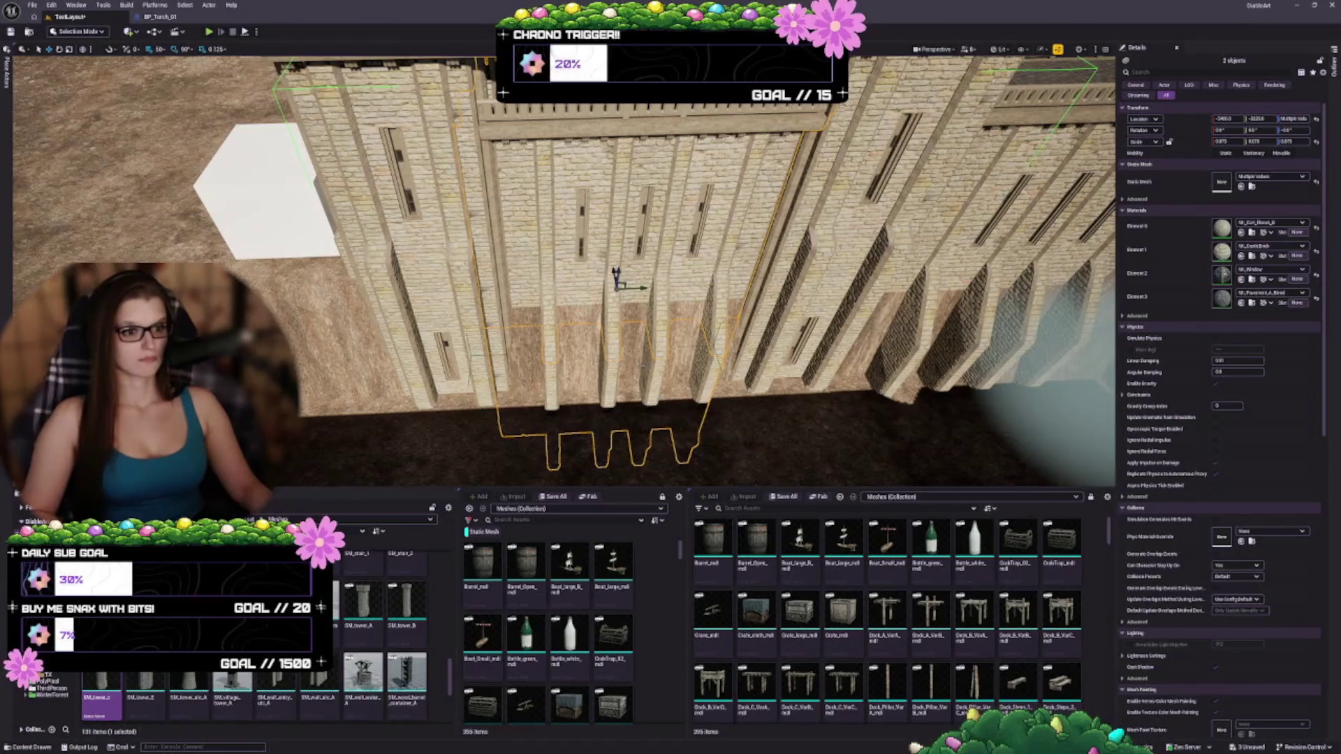
pyautogui.moveTo(645, 288)
pyautogui.mouseDown()
pyautogui.moveTo(272, 302)
pyautogui.moveTo(447, 280)
pyautogui.mouseUp()
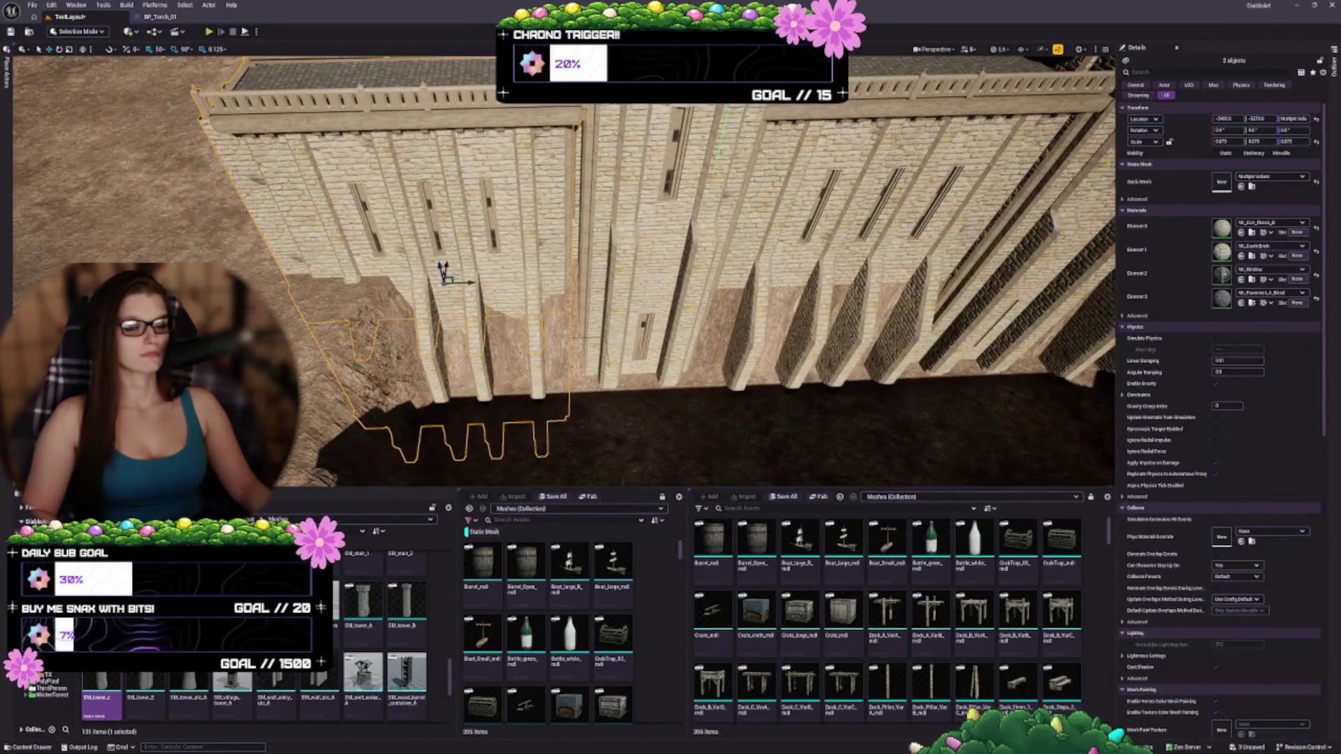
pyautogui.moveTo(473, 283); pyautogui.dragTo(479, 284)
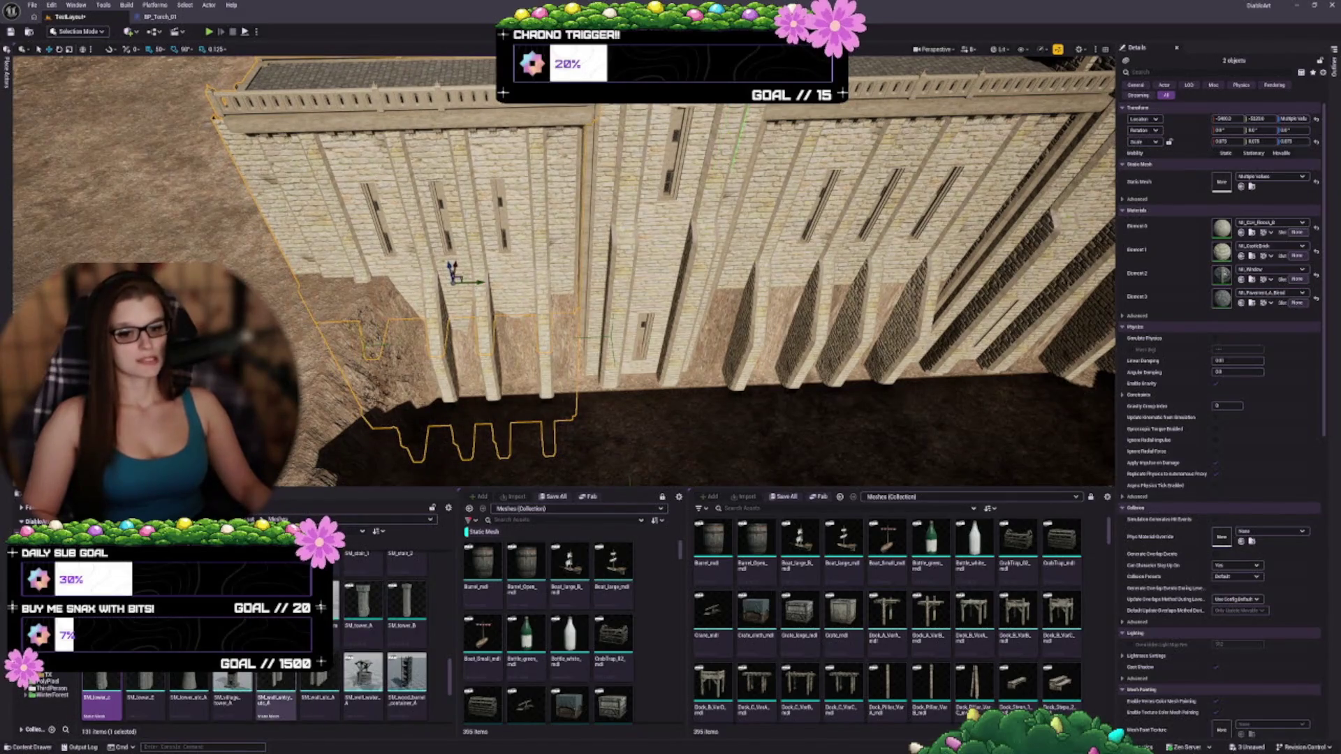
pyautogui.scroll(-5, 308, 691)
pyautogui.scroll(4, 307, 692)
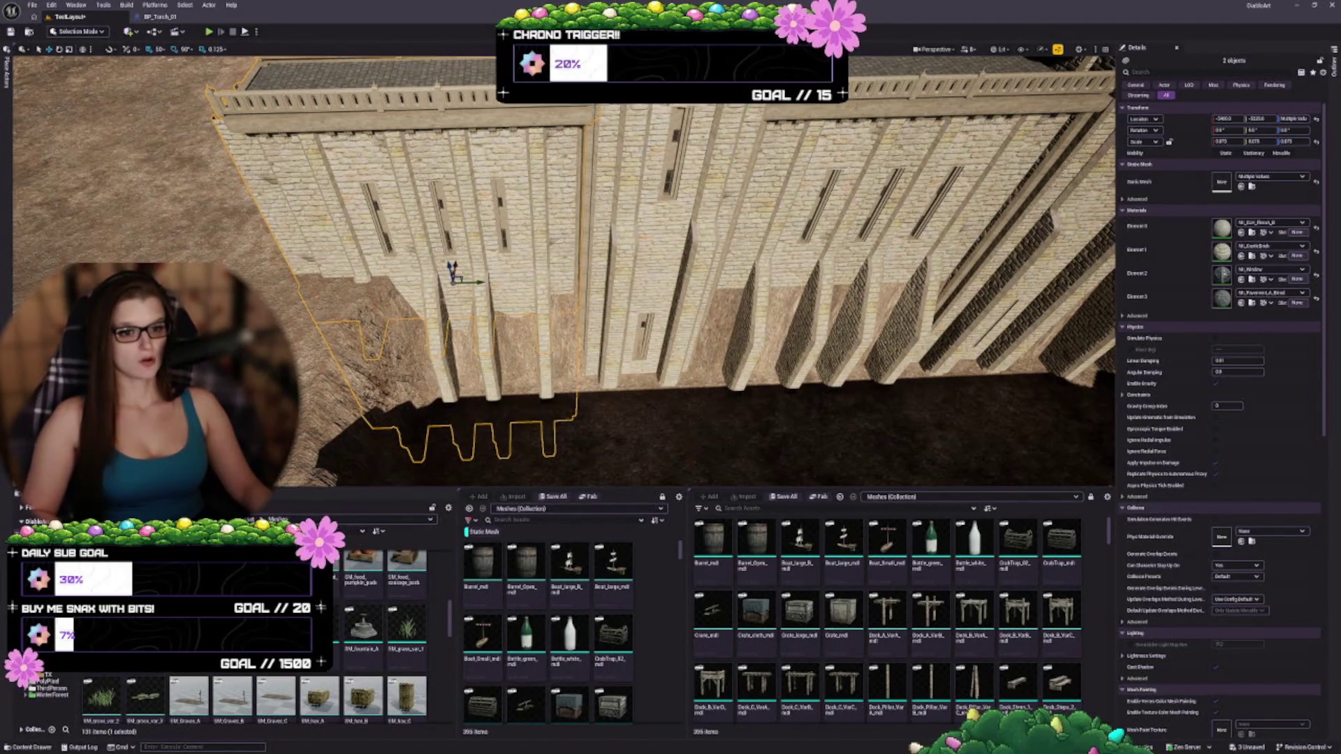
# - Swap the SM_fortress_A25 piece's mesh, then select the neighbouring SM_fortress_A24 piece near the pillars
pyautogui.click(453, 269)
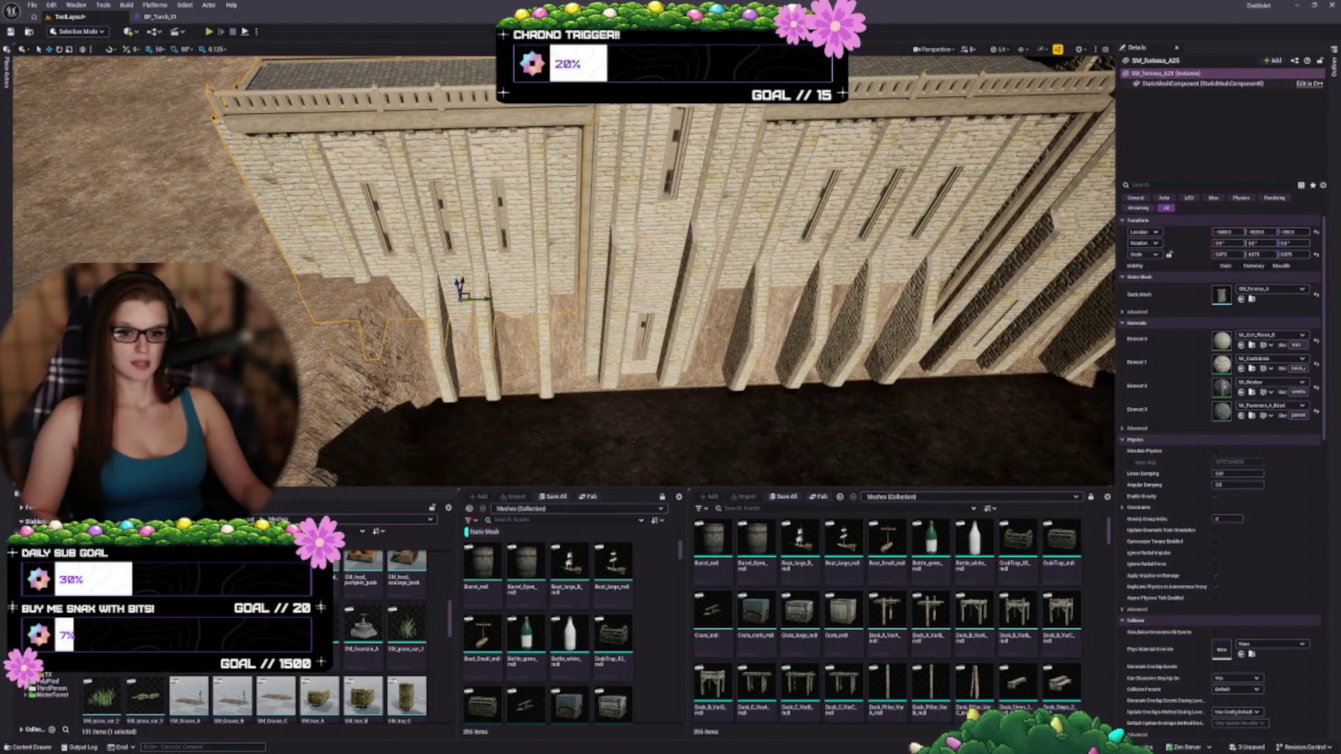
pyautogui.click(1242, 299)
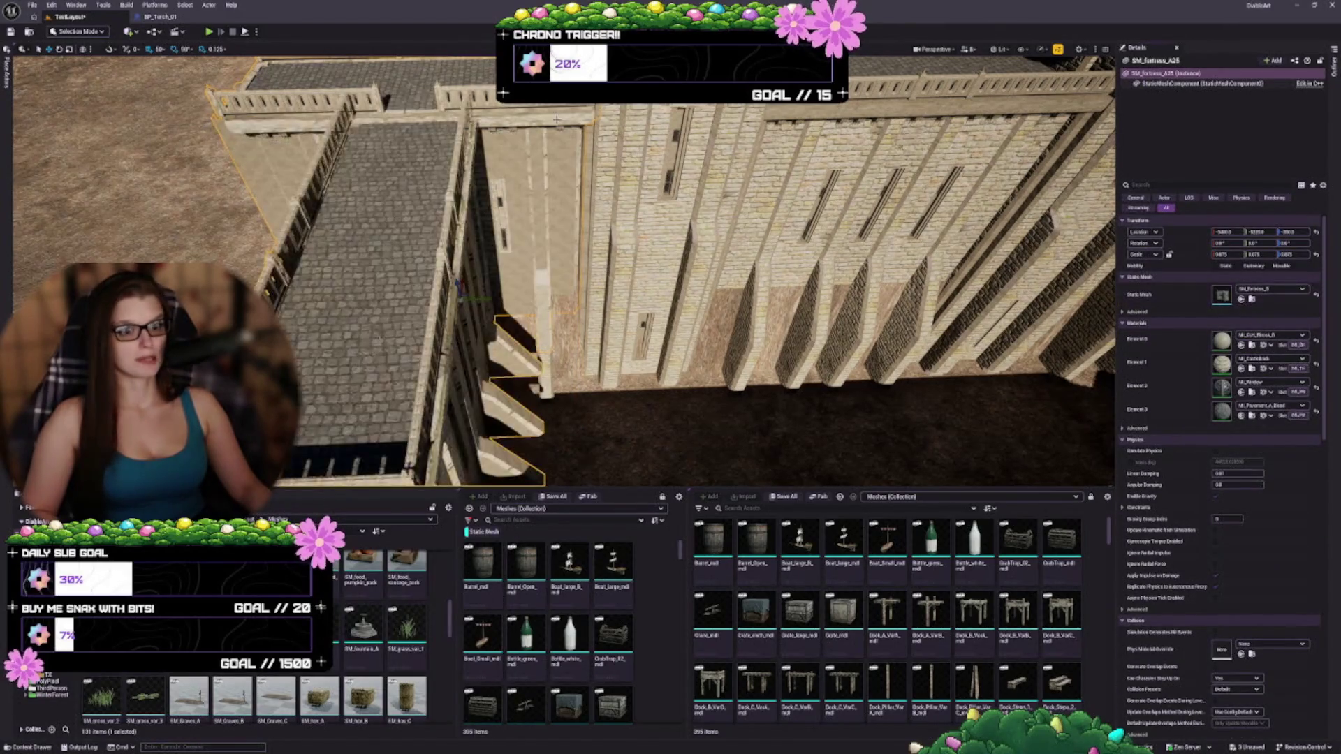
pyautogui.moveTo(564, 272)
pyautogui.mouseDown()
pyautogui.moveTo(531, 280)
pyautogui.moveTo(558, 266)
pyautogui.moveTo(551, 276)
pyautogui.moveTo(570, 279)
pyautogui.mouseUp()
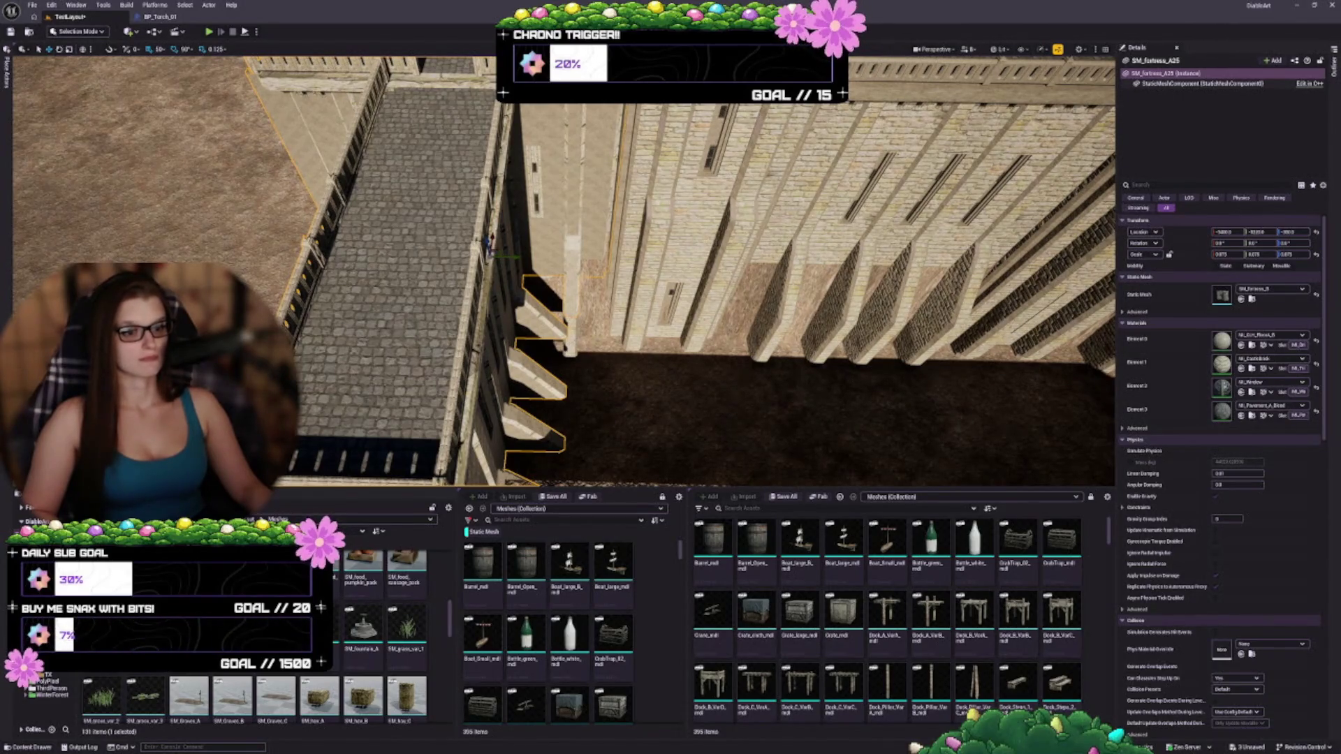
pyautogui.click(489, 314)
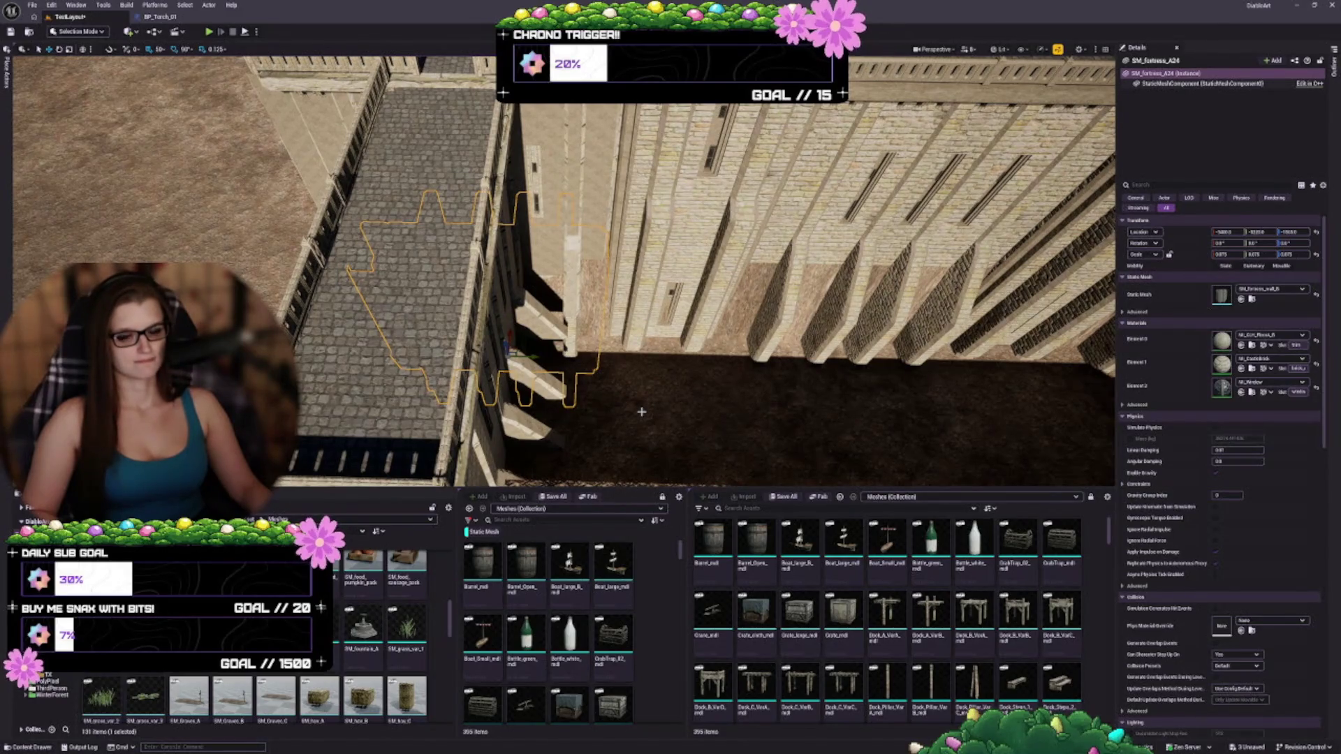
pyautogui.moveTo(690, 358)
pyautogui.mouseDown()
pyautogui.moveTo(715, 361)
pyautogui.moveTo(660, 386)
pyautogui.moveTo(537, 387)
pyautogui.mouseUp()
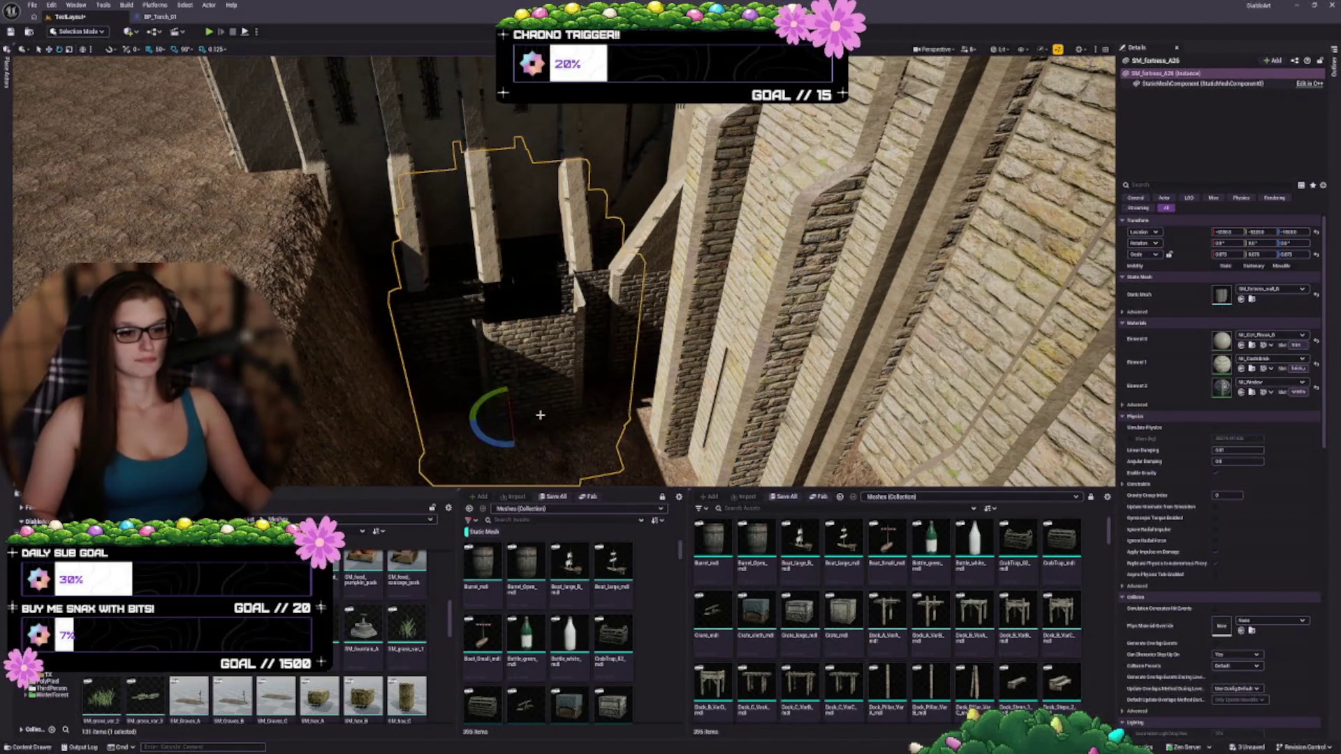
pyautogui.moveTo(493, 440); pyautogui.dragTo(436, 447)
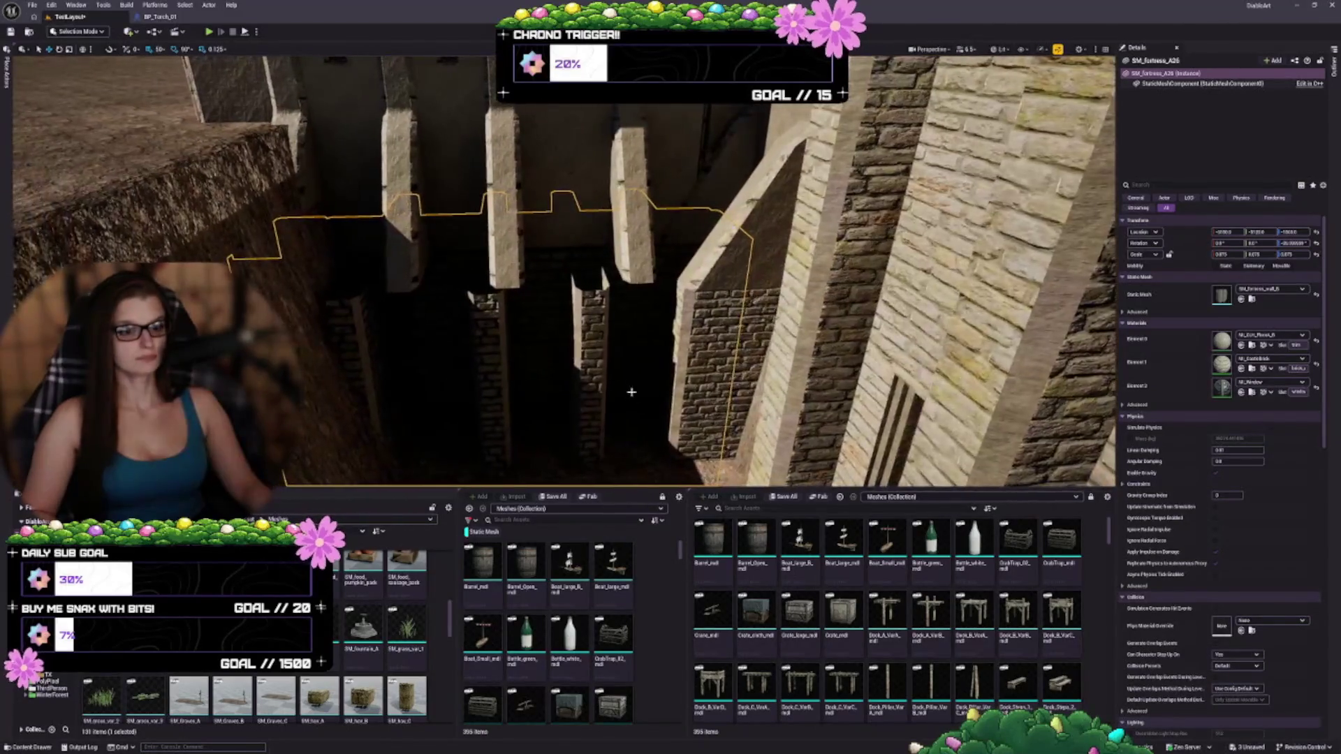
pyautogui.moveTo(565, 439)
pyautogui.mouseDown()
pyautogui.moveTo(573, 464)
pyautogui.moveTo(548, 463)
pyautogui.mouseUp()
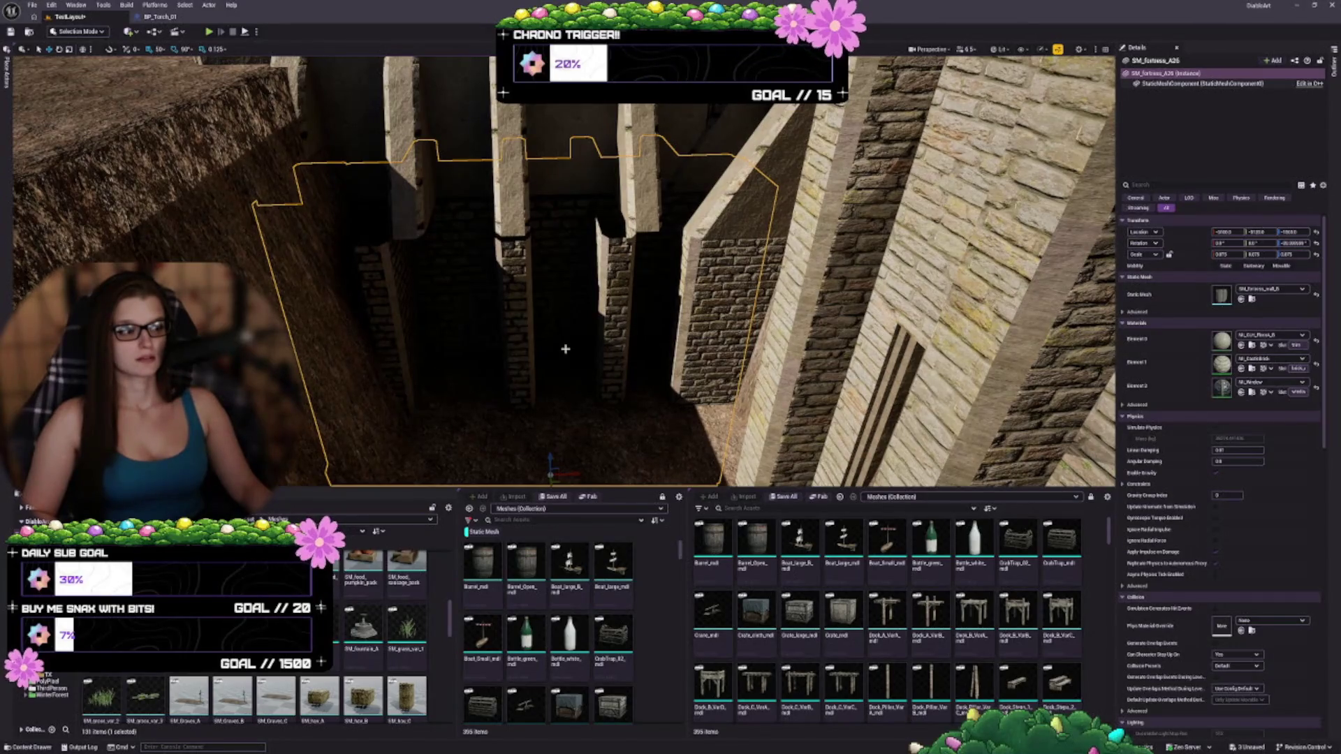
pyautogui.moveTo(550, 326); pyautogui.dragTo(550, 326)
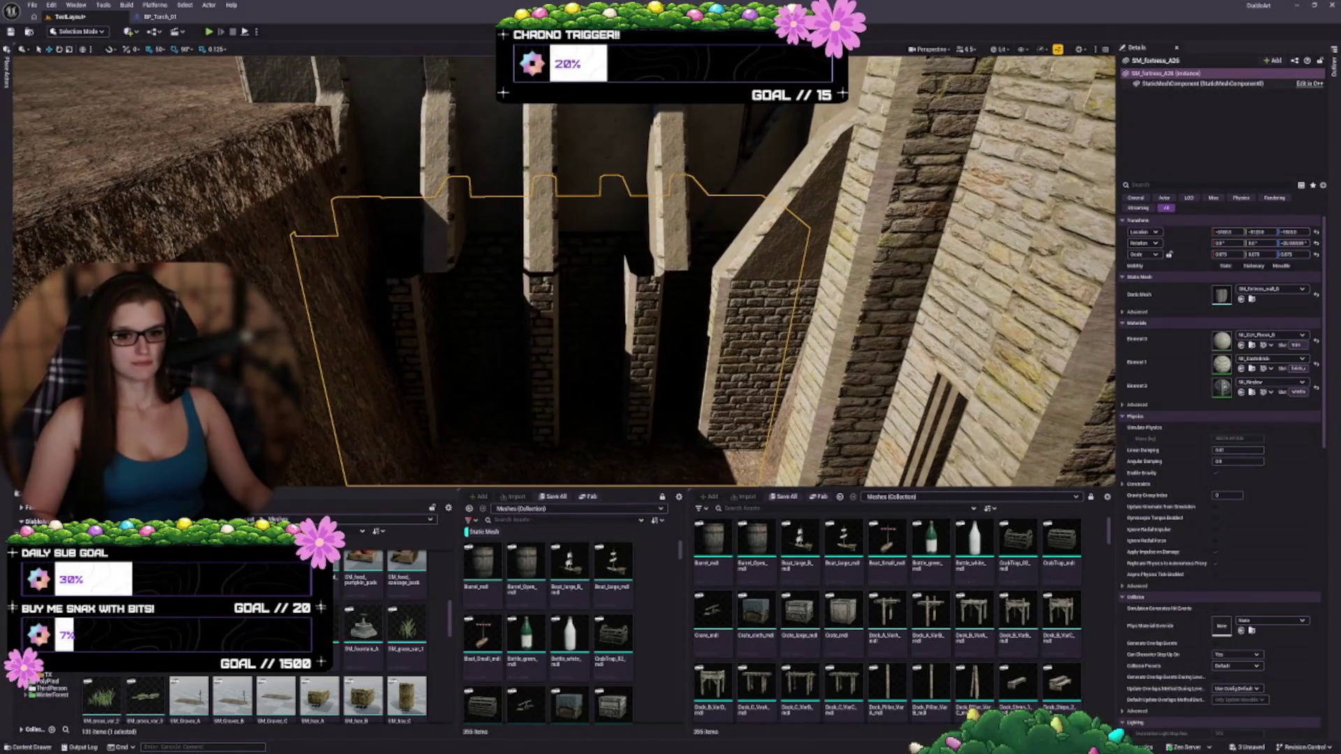
# - Try SM_fortress_wall_A and the arched entry variant, then undo those and the earlier wall moves
pyautogui.click(1241, 299)
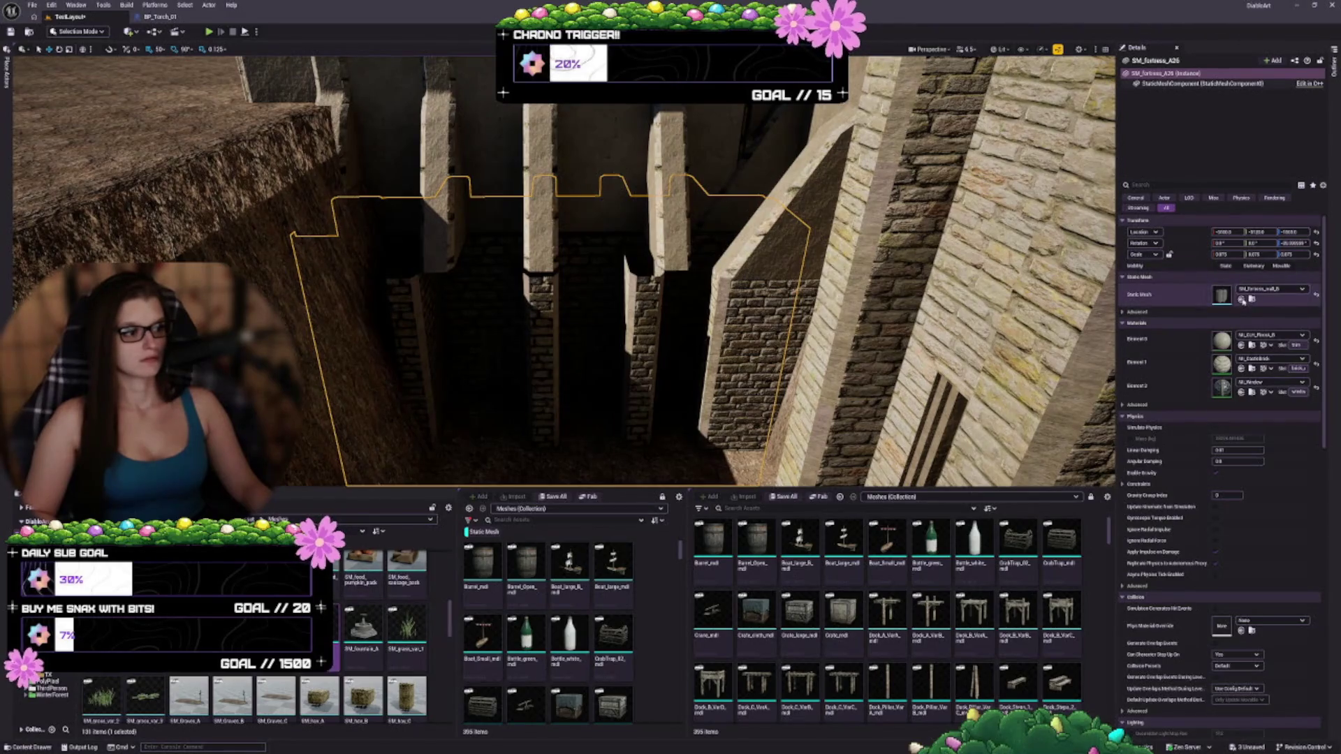
pyautogui.click(1241, 299)
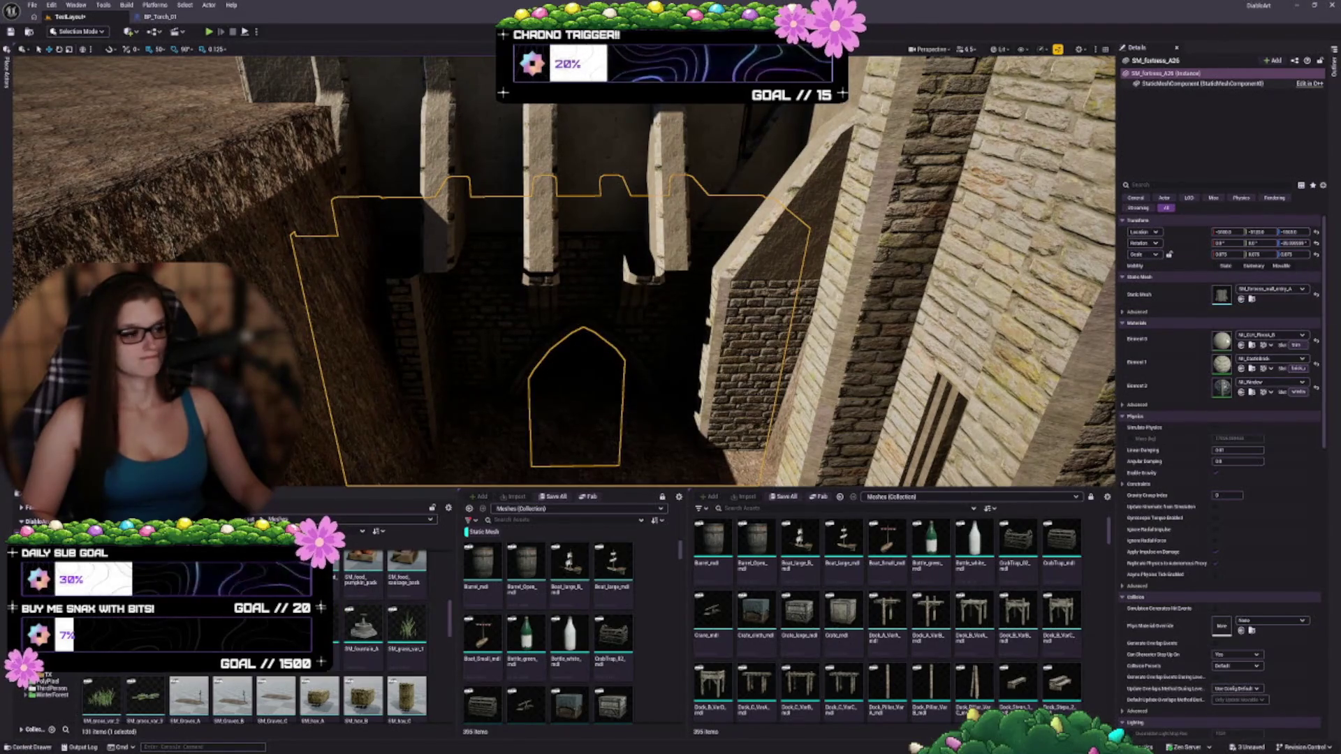
pyautogui.hotkey('ctrl', 'z')
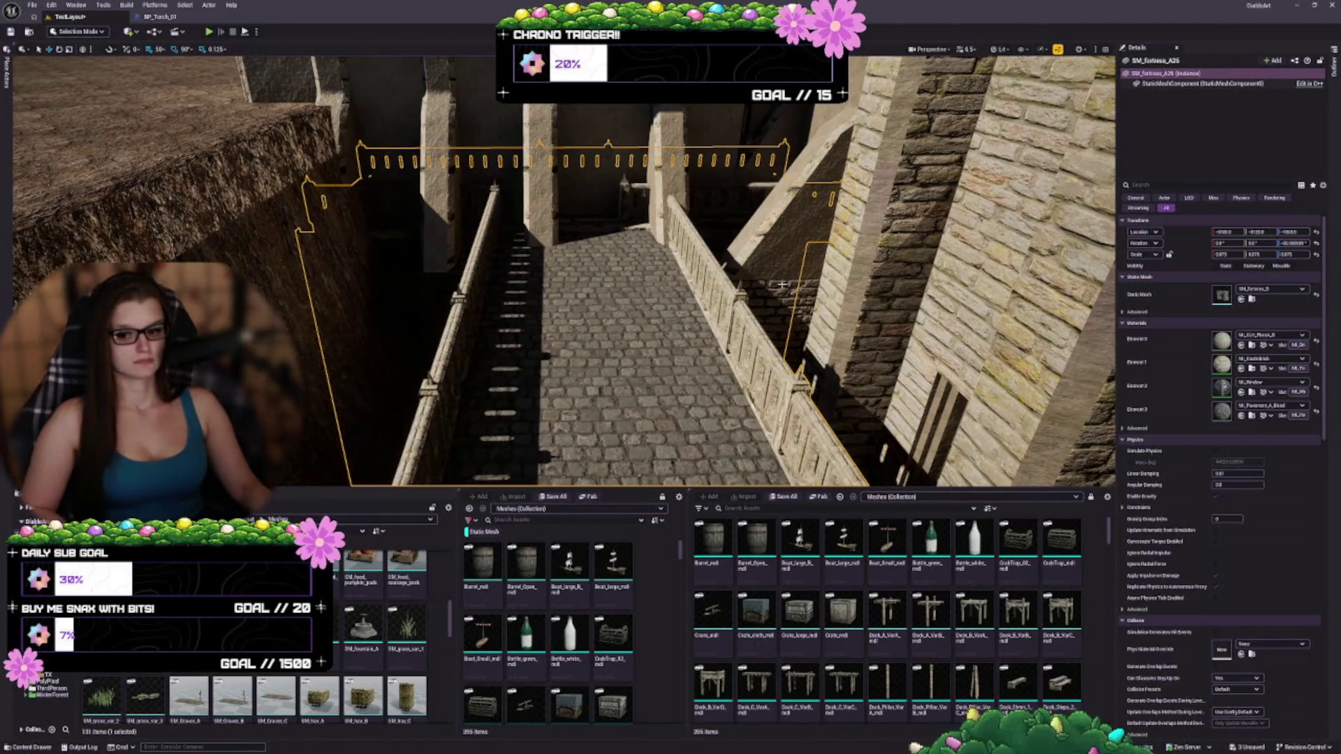
pyautogui.hotkey('ctrl', 'z')
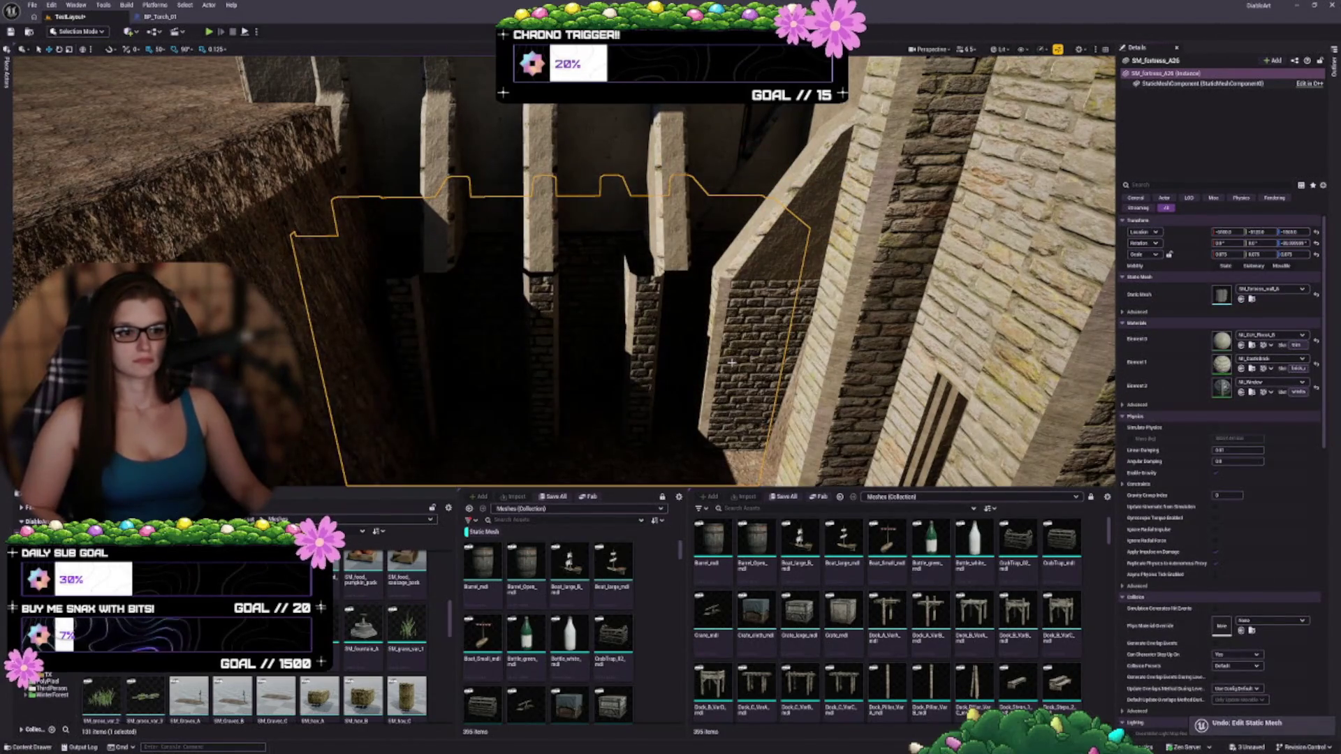
pyautogui.moveTo(731, 362); pyautogui.dragTo(697, 353)
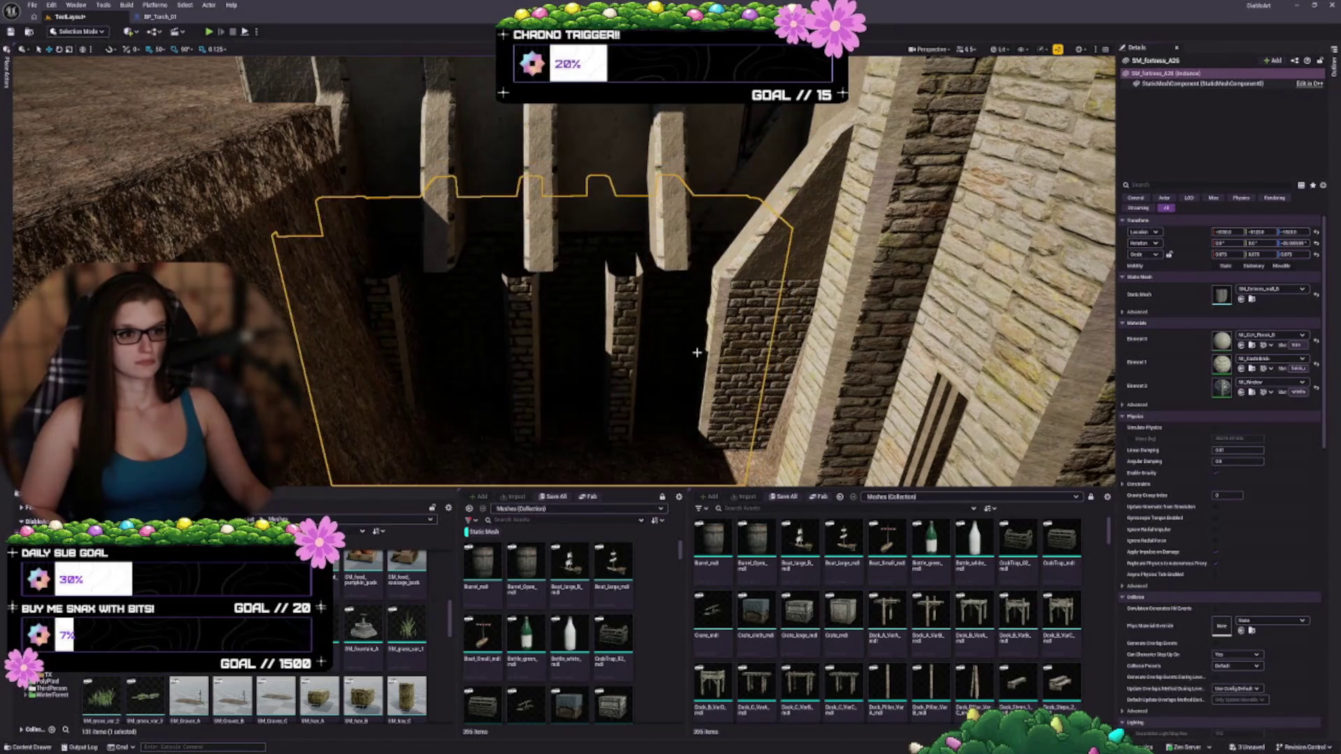
pyautogui.hotkey('ctrl', 'z')
pyautogui.hotkey('ctrl', 'z')
pyautogui.hotkey('ctrl', 'z')
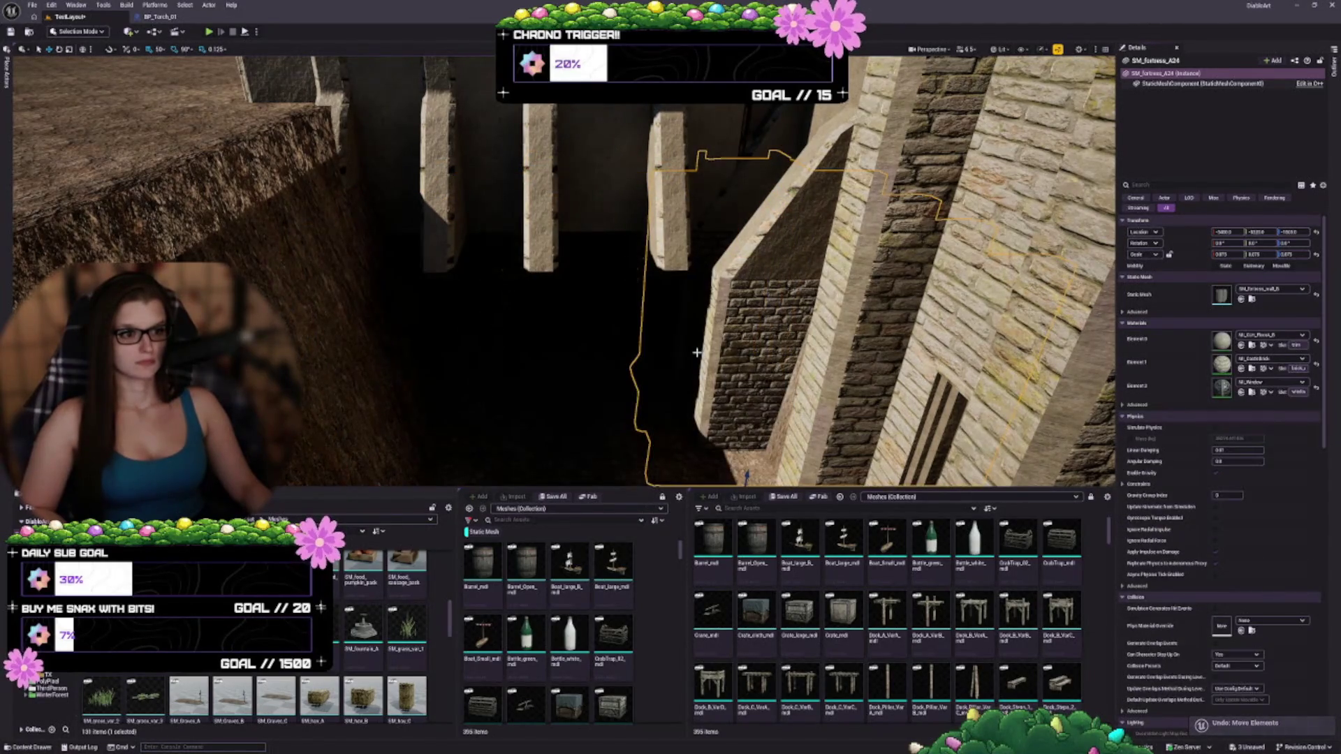
pyautogui.moveTo(751, 376)
pyautogui.mouseDown()
pyautogui.moveTo(742, 396)
pyautogui.moveTo(701, 401)
pyautogui.mouseUp()
pyautogui.hotkey('ctrl', 'z')
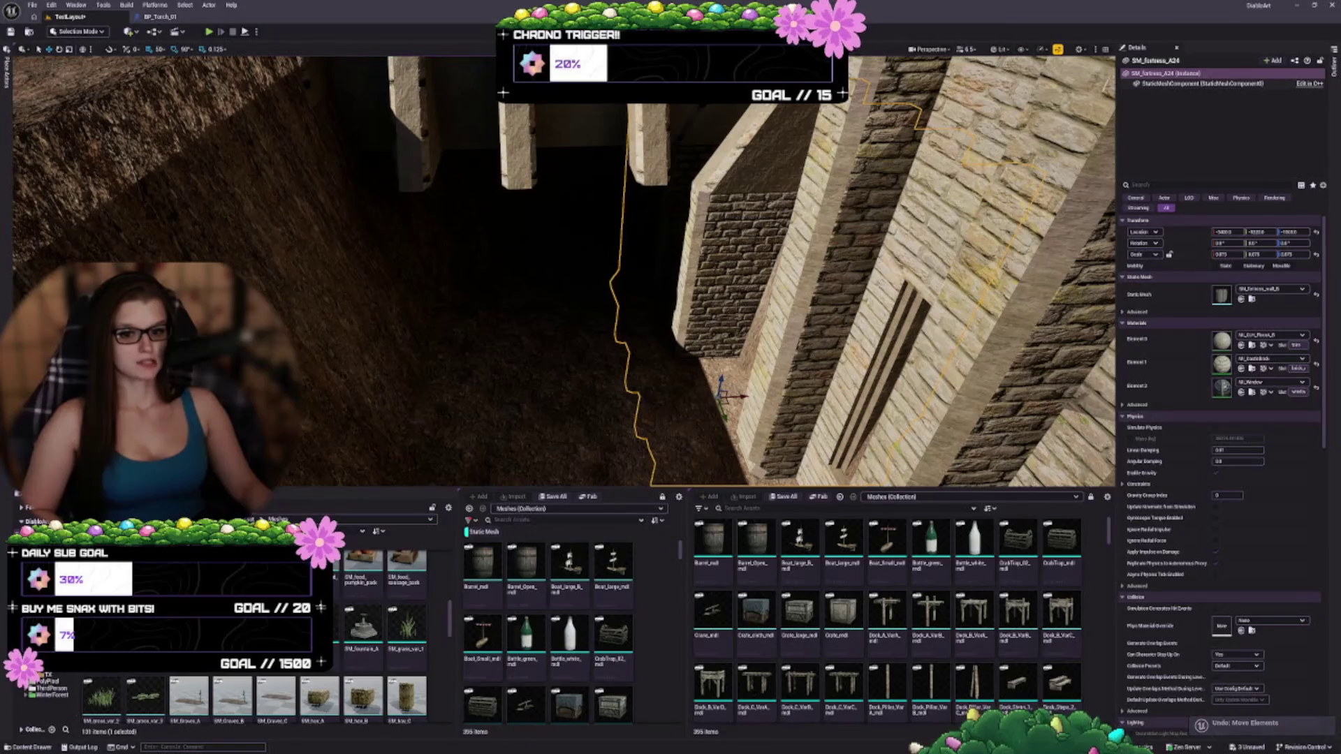
# - Assign the larger fortress wall mesh to SM_fortress_A24 and mirror it on the Z axis
pyautogui.click(1241, 299)
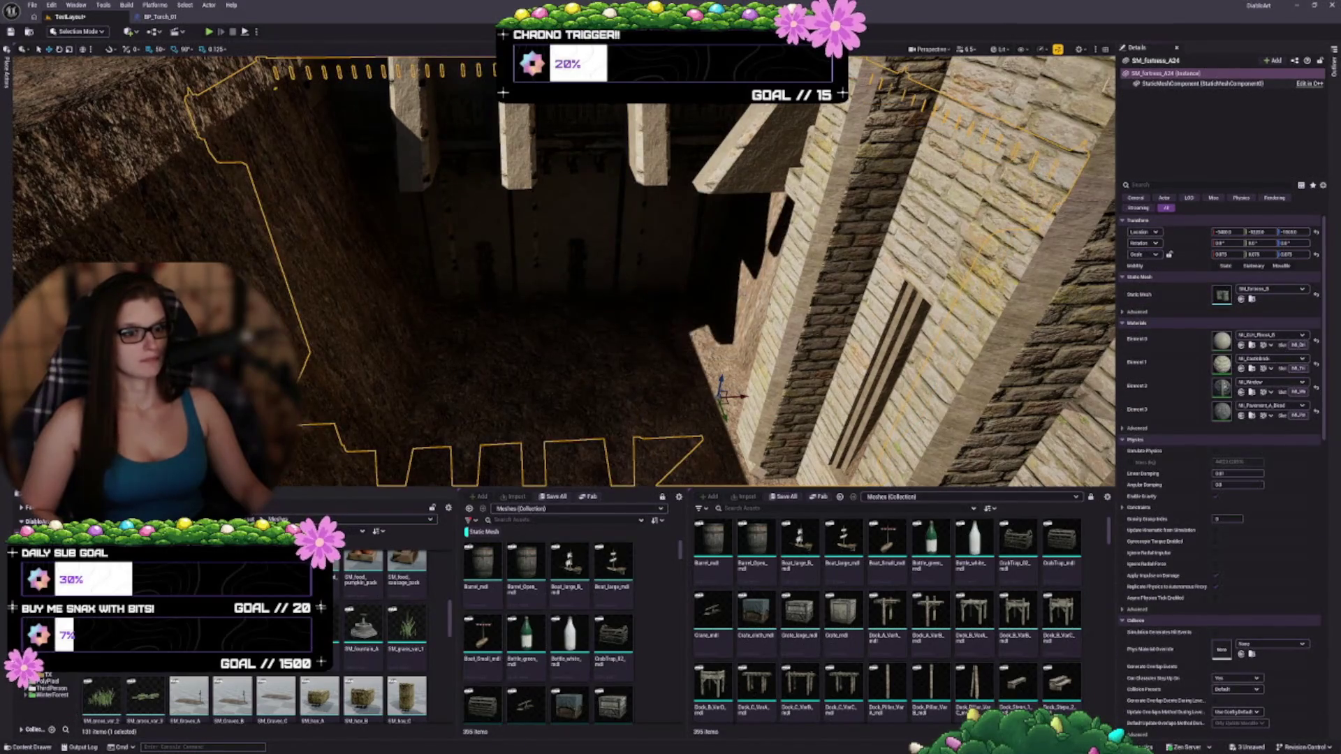
pyautogui.rightClick(608, 227)
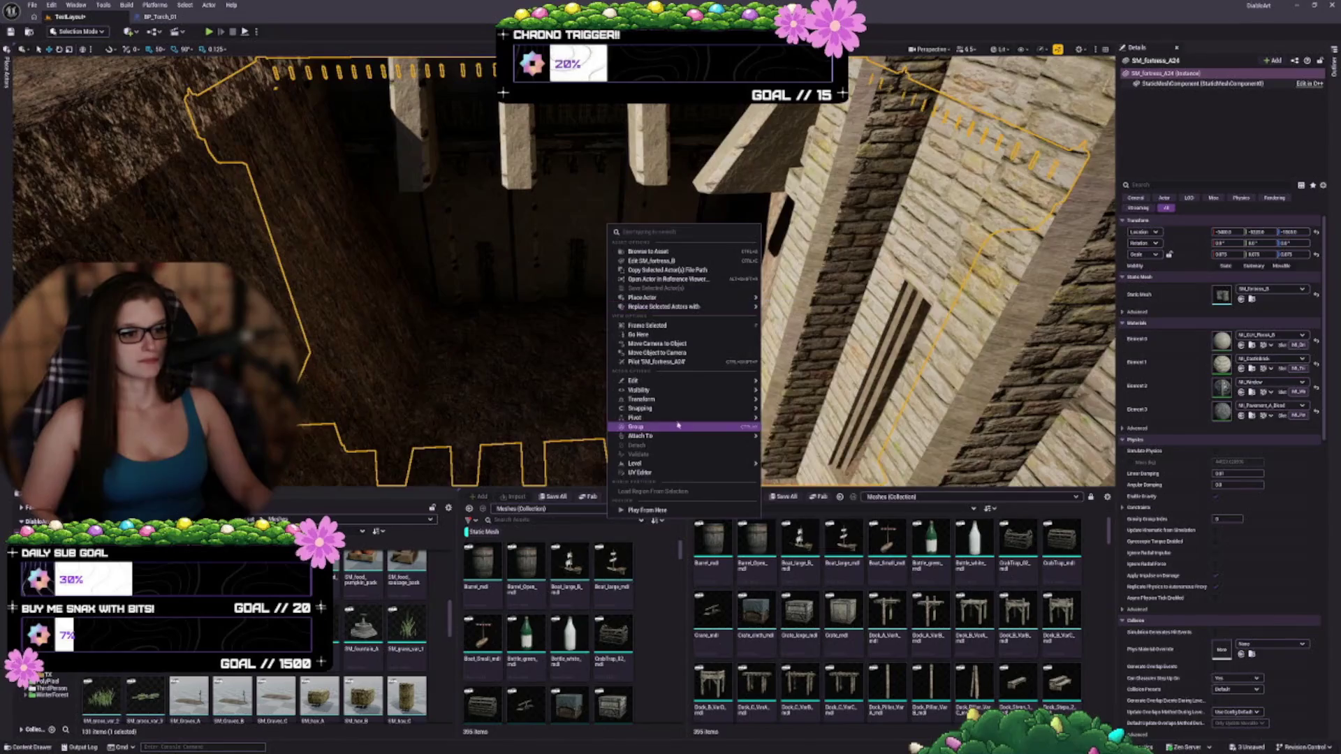
pyautogui.moveTo(698, 399)
pyautogui.click(792, 433)
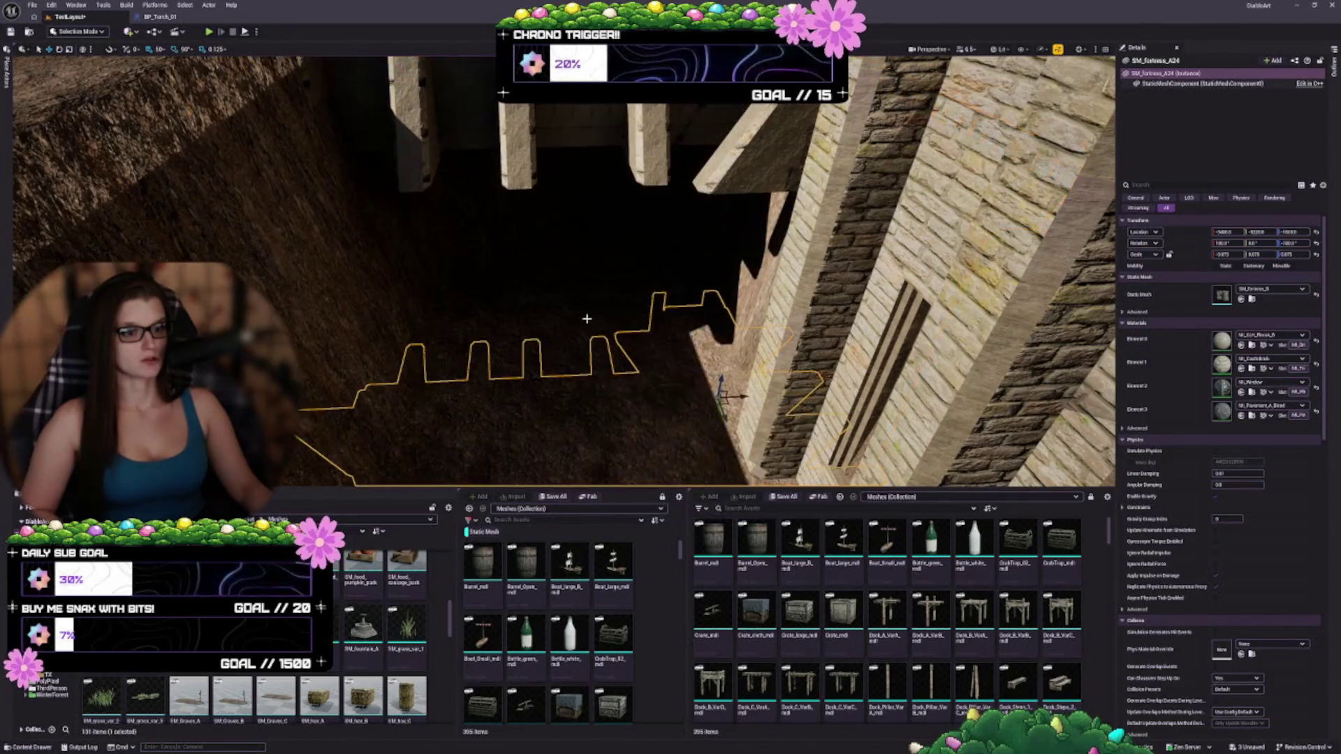
pyautogui.moveTo(696, 377)
pyautogui.mouseDown()
pyautogui.moveTo(689, 209)
pyautogui.moveTo(695, 252)
pyautogui.mouseUp()
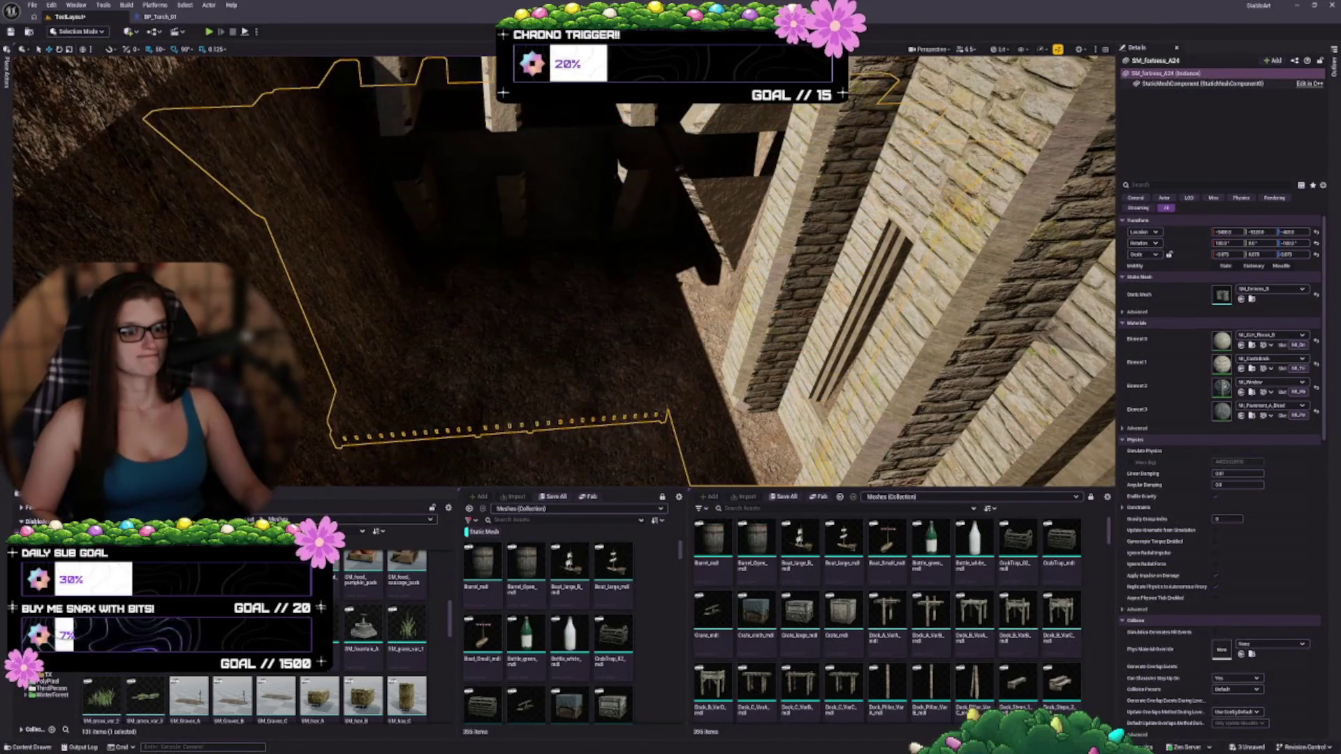
pyautogui.moveTo(572, 210); pyautogui.dragTo(572, 149)
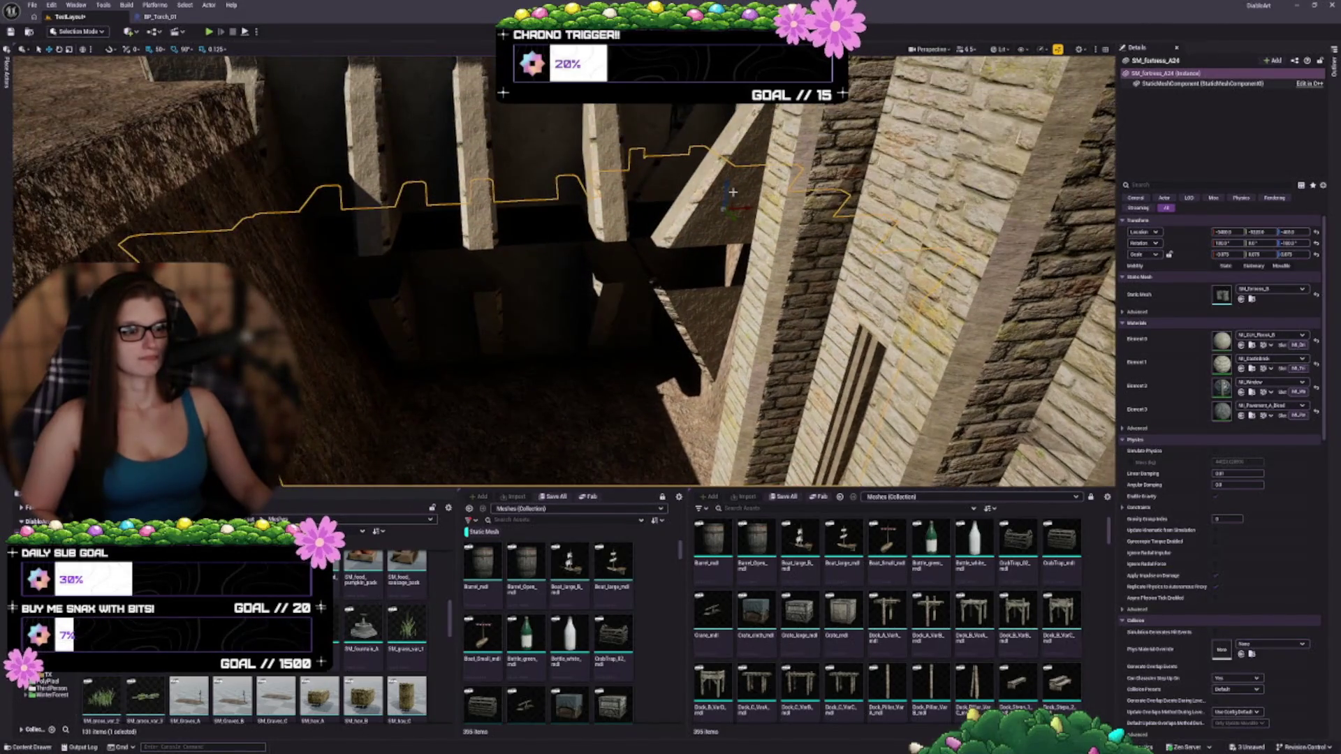
pyautogui.moveTo(728, 185)
pyautogui.mouseDown()
pyautogui.moveTo(716, 143)
pyautogui.moveTo(769, 150)
pyautogui.moveTo(835, 134)
pyautogui.moveTo(815, 121)
pyautogui.mouseUp()
pyautogui.moveTo(792, 245)
pyautogui.mouseDown()
pyautogui.moveTo(615, 279)
pyautogui.moveTo(481, 254)
pyautogui.moveTo(696, 292)
pyautogui.mouseUp()
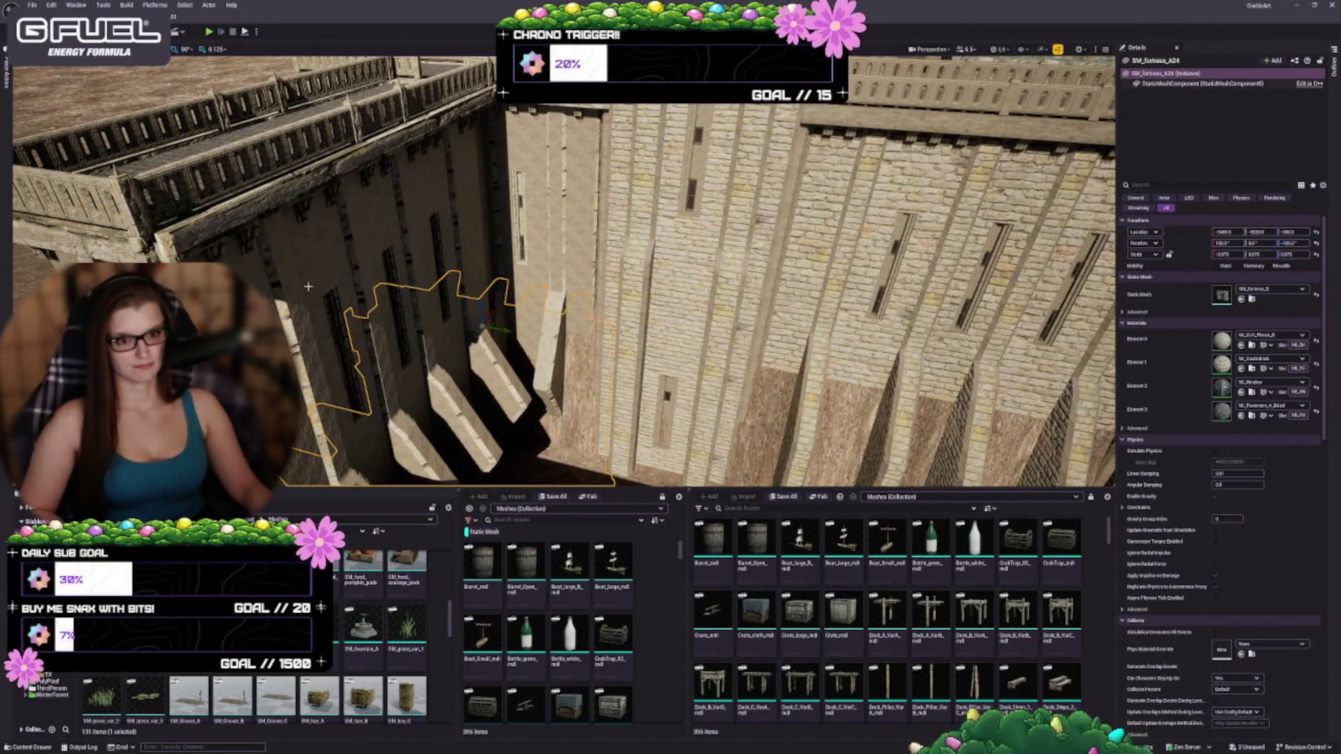
# - Select the stepped fortress wall and lower ledge meshes, with the MedCastle Textures folder open
pyautogui.keyDown('ctrl'); pyautogui.click(325, 240); pyautogui.keyUp('ctrl')
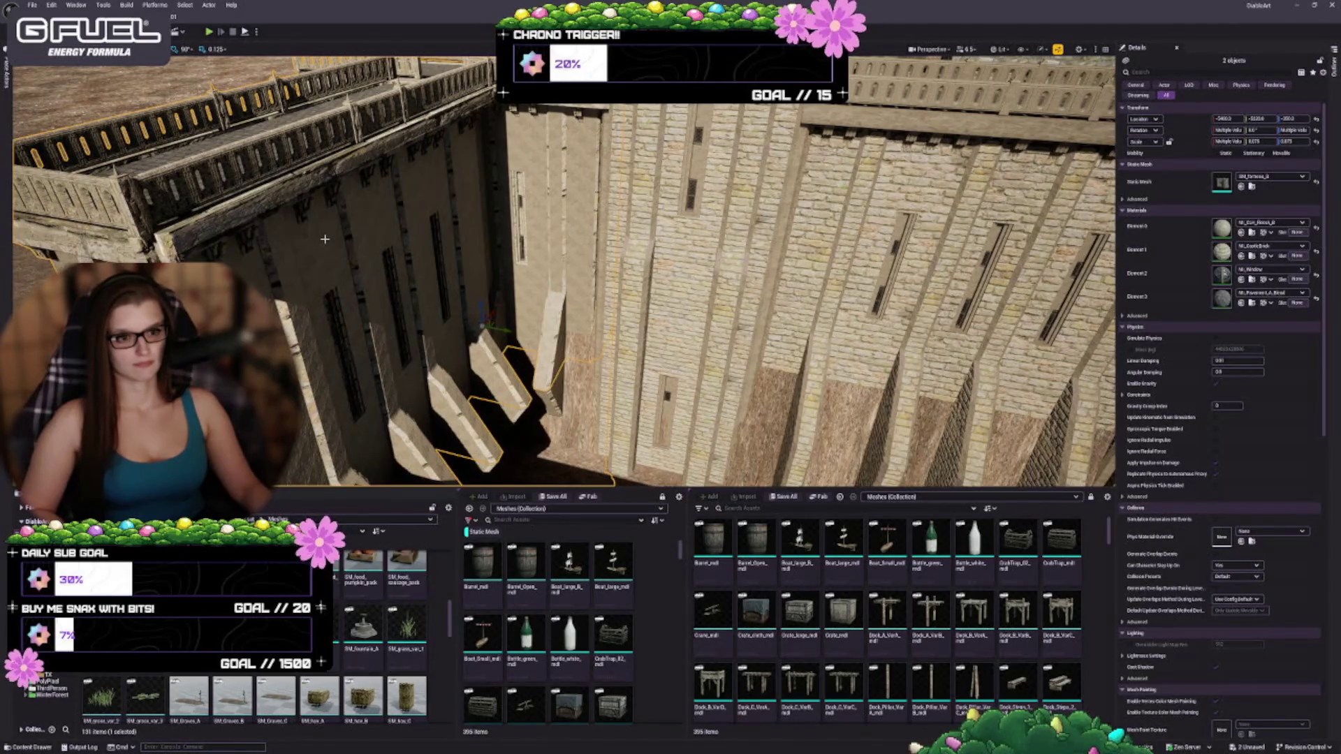
pyautogui.click(42, 687)
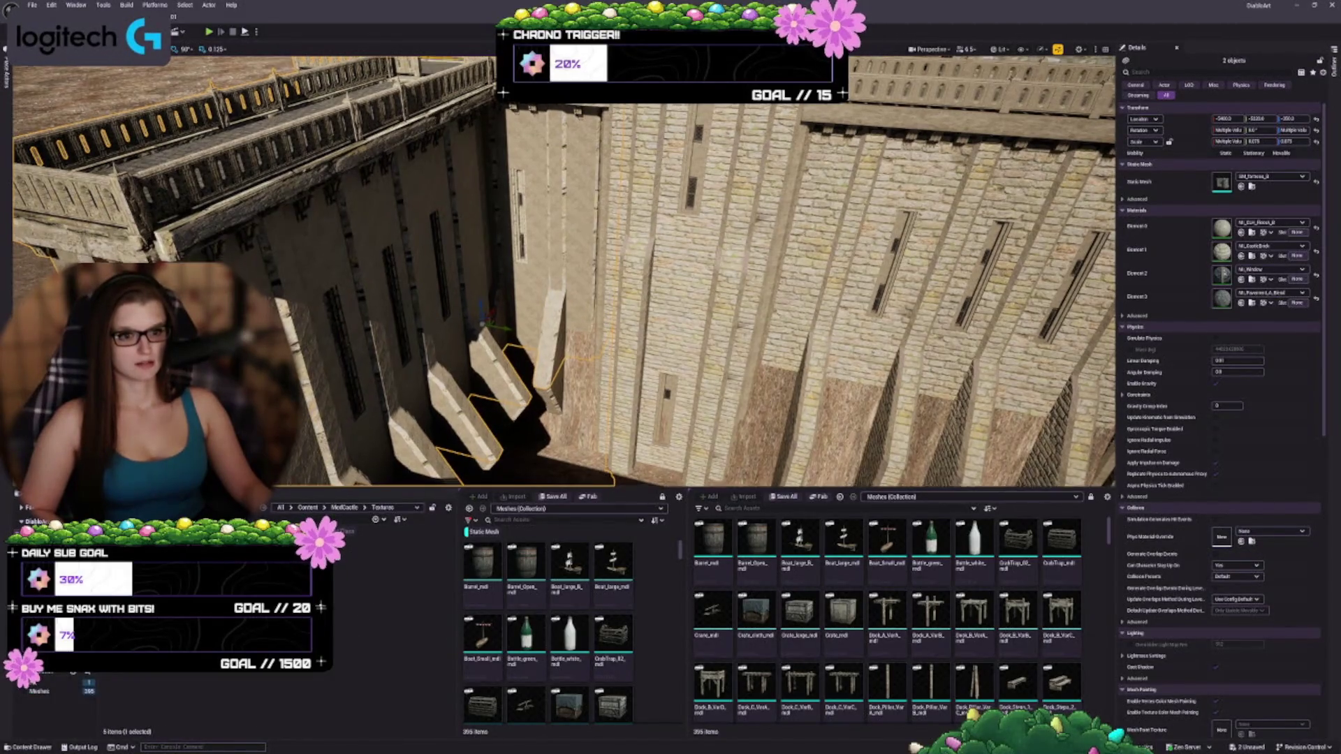
pyautogui.moveTo(559, 279); pyautogui.dragTo(531, 279)
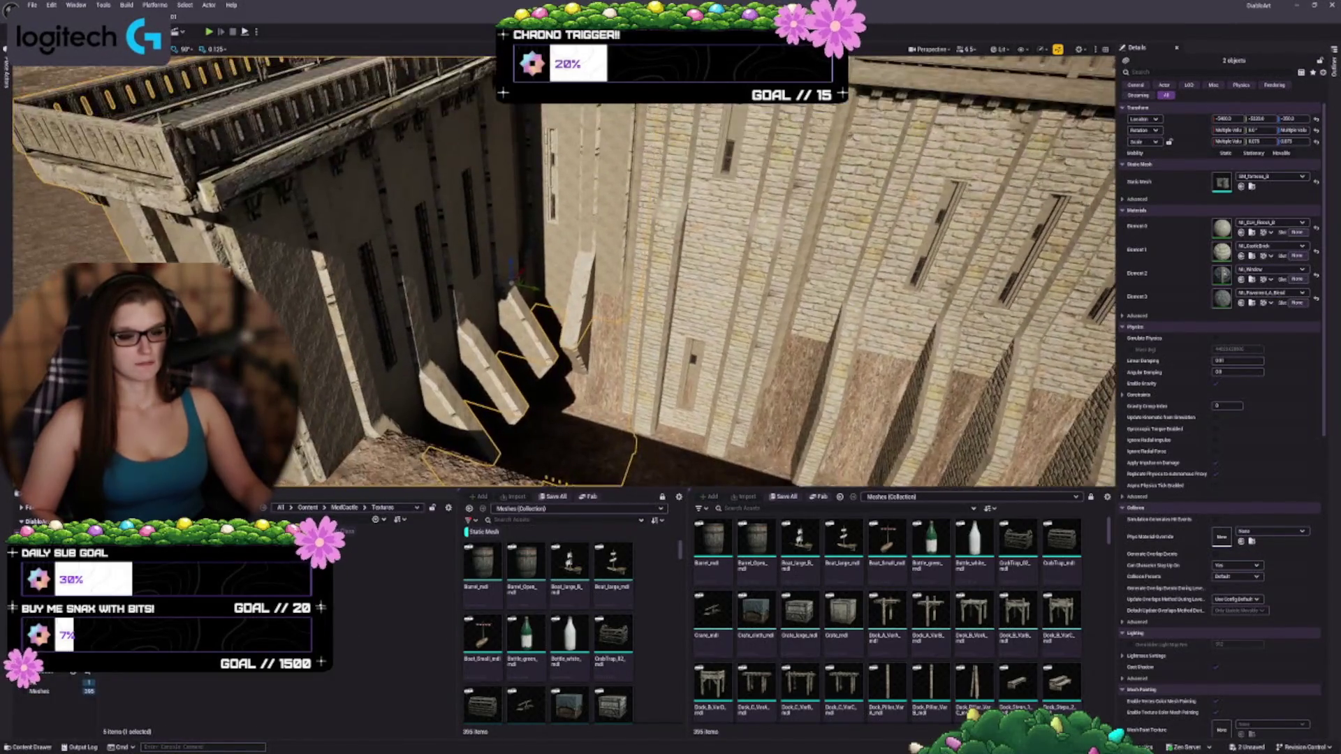
pyautogui.click(713, 213)
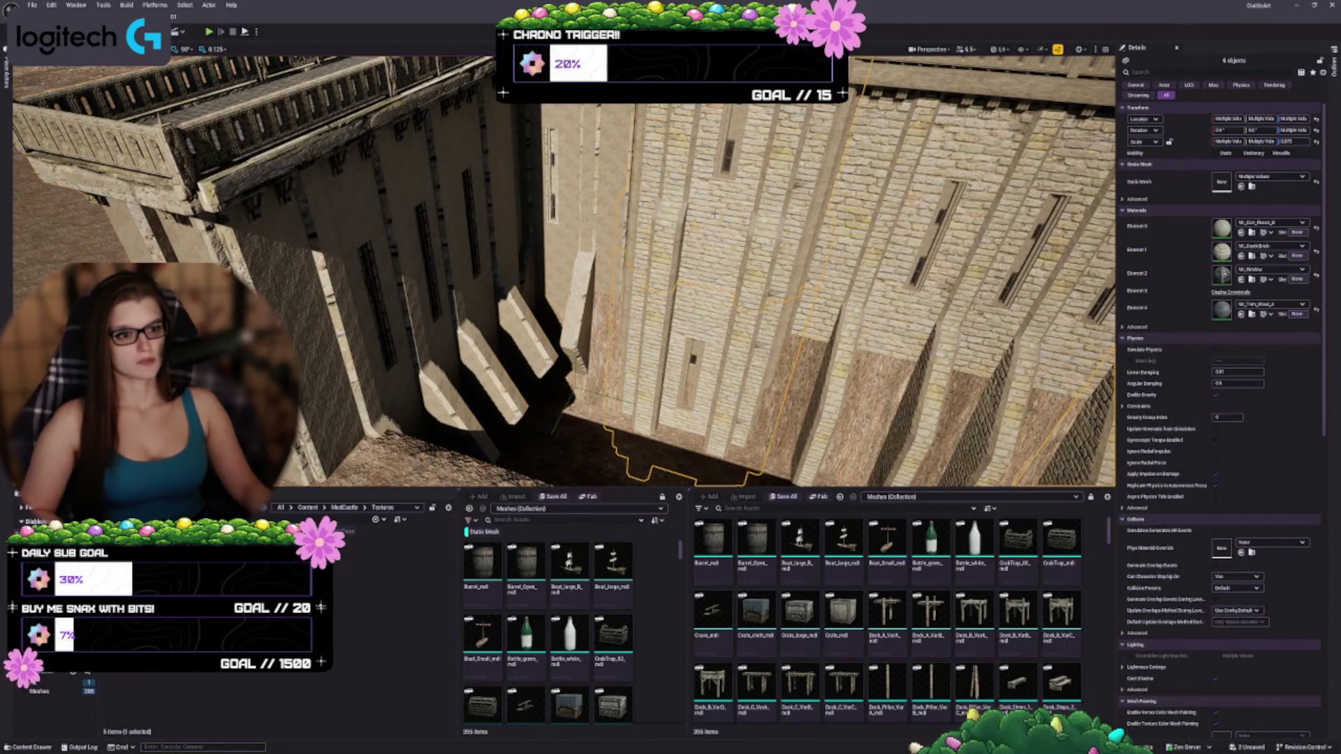
pyautogui.click(1251, 232)
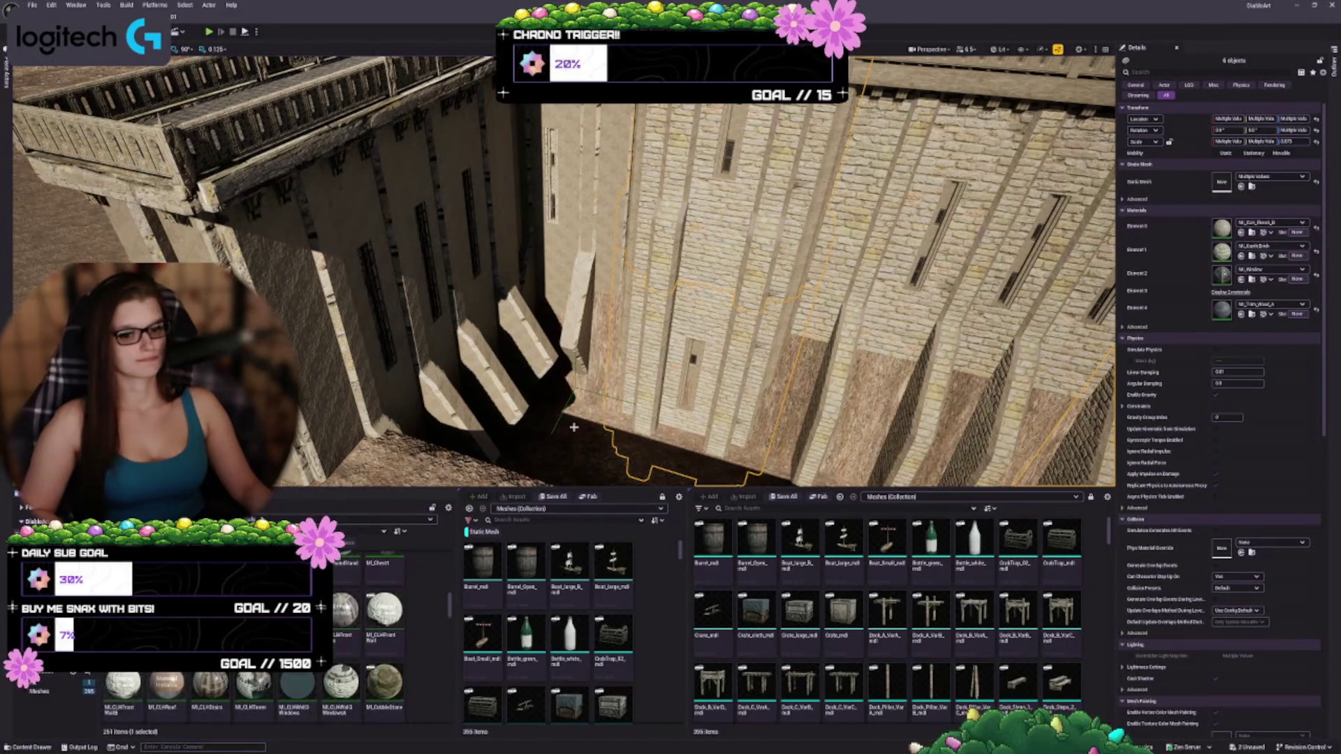
pyautogui.click(283, 255)
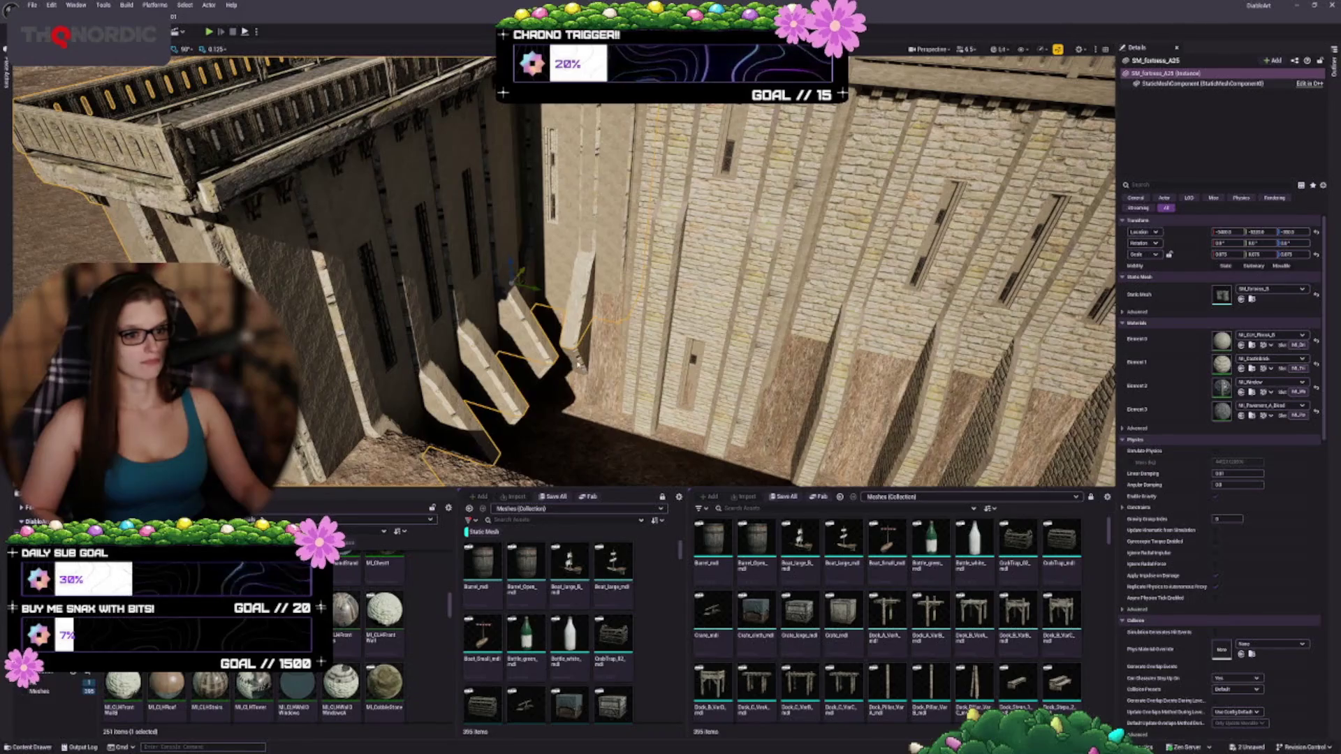
pyautogui.keyDown('ctrl'); pyautogui.click(531, 454); pyautogui.keyUp('ctrl')
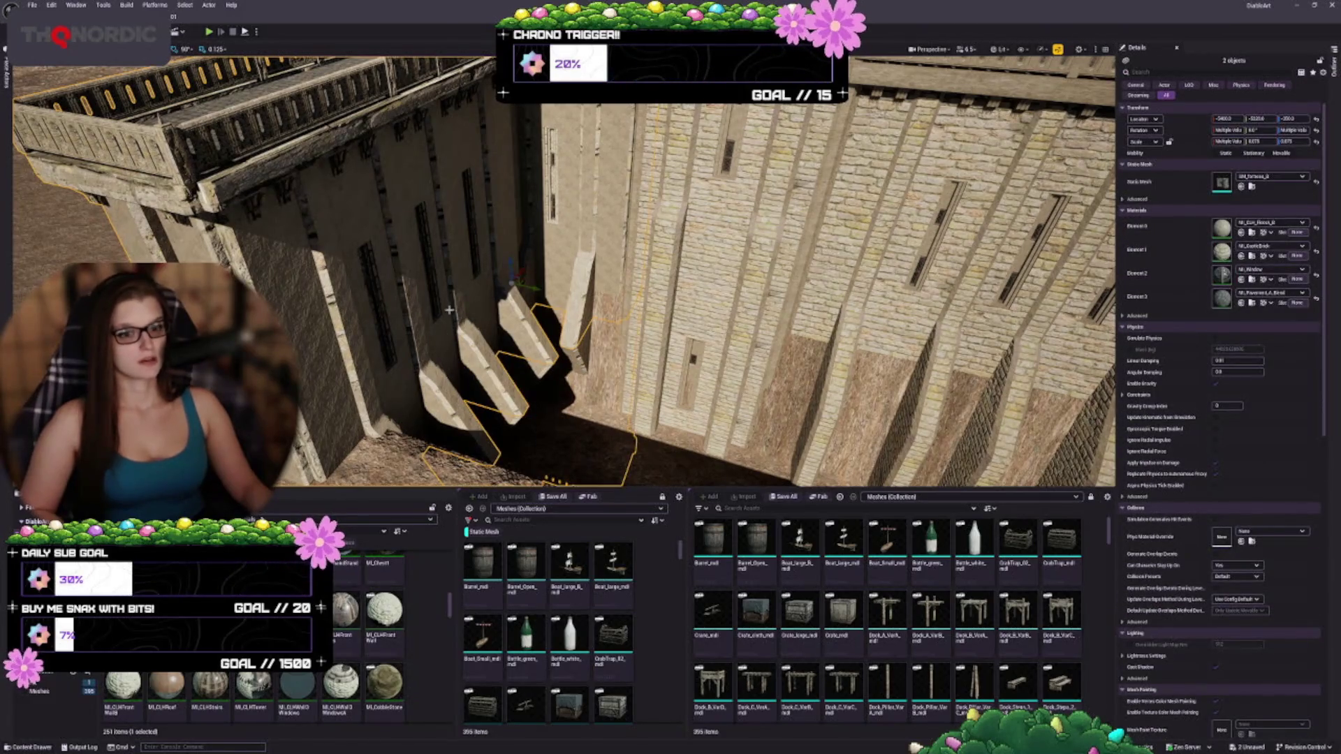
pyautogui.moveTo(531, 279)
pyautogui.mouseDown()
pyautogui.moveTo(516, 349)
pyautogui.moveTo(521, 237)
pyautogui.mouseUp()
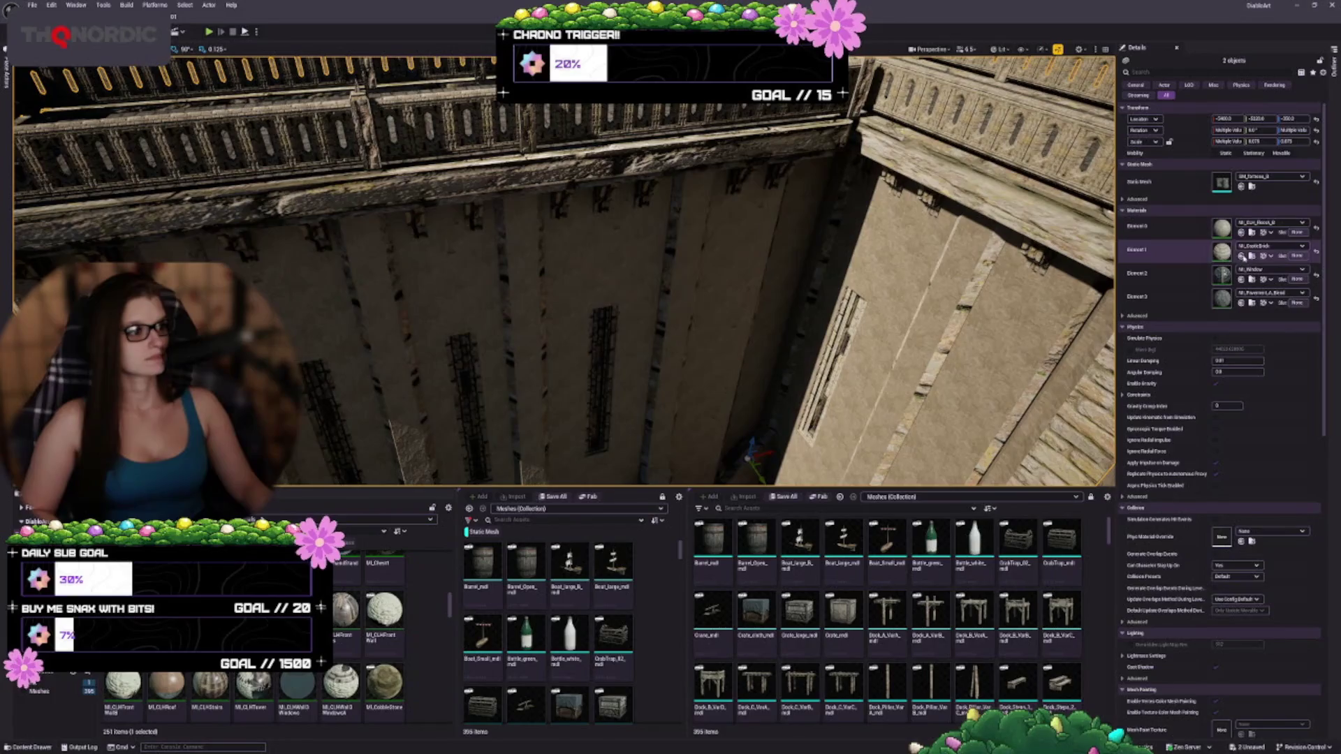
# - Apply MI_CastleBrick to material Element 0 and replace Element 1's material on both meshes
pyautogui.click(1241, 257)
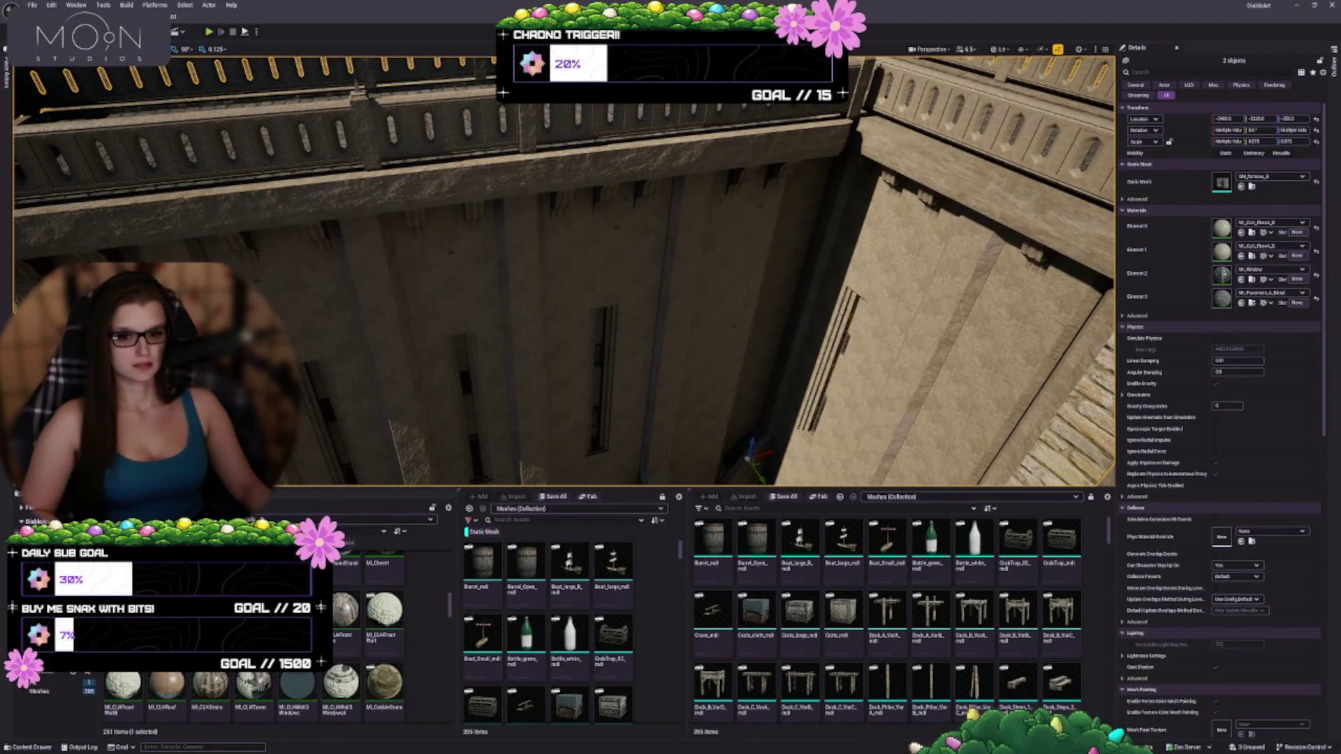
pyautogui.scroll(5, 305, 675)
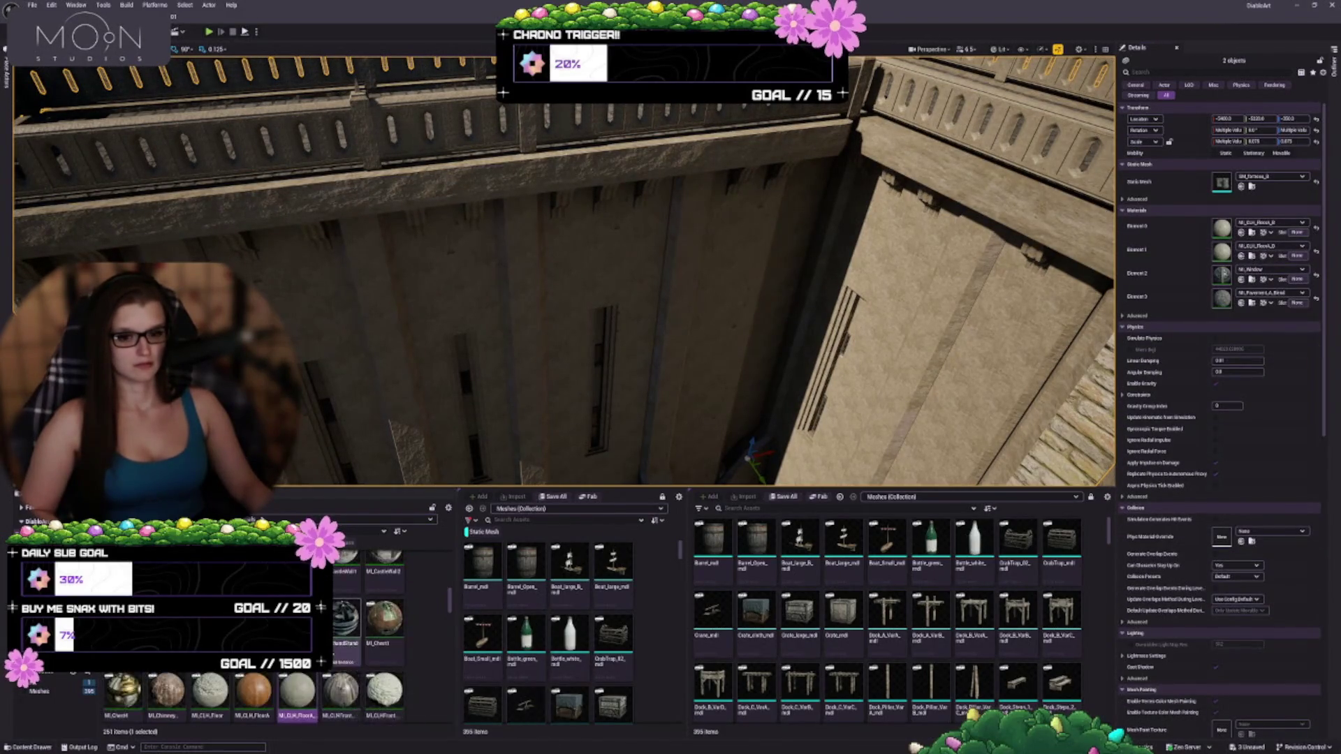
pyautogui.scroll(2, 304, 670)
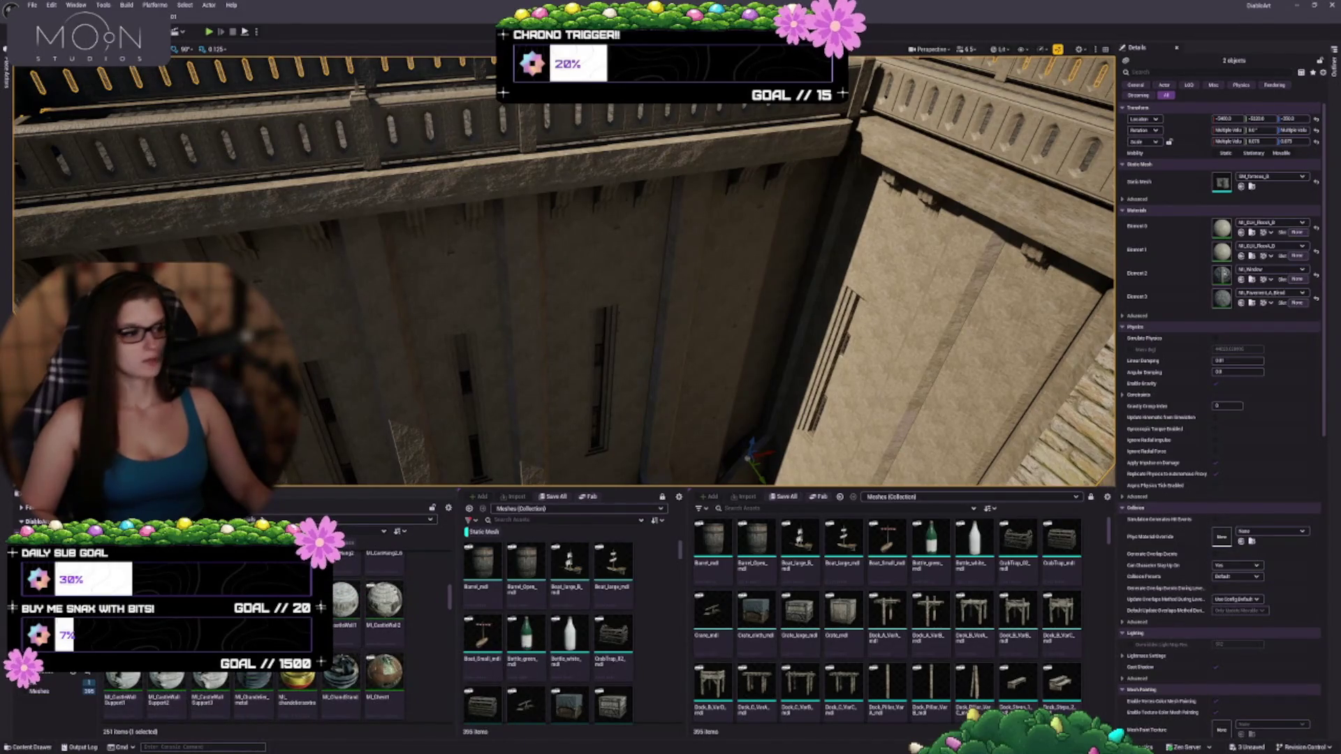
pyautogui.click(1241, 232)
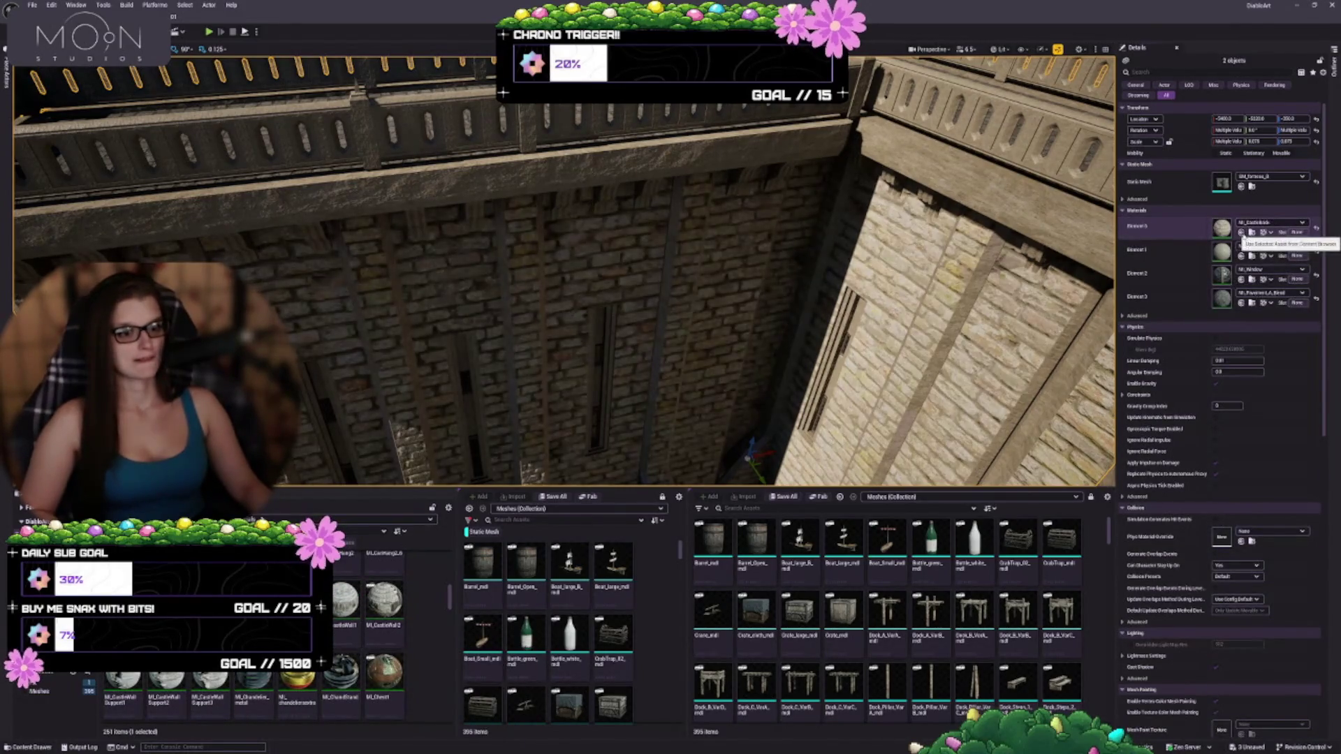
pyautogui.press('f')
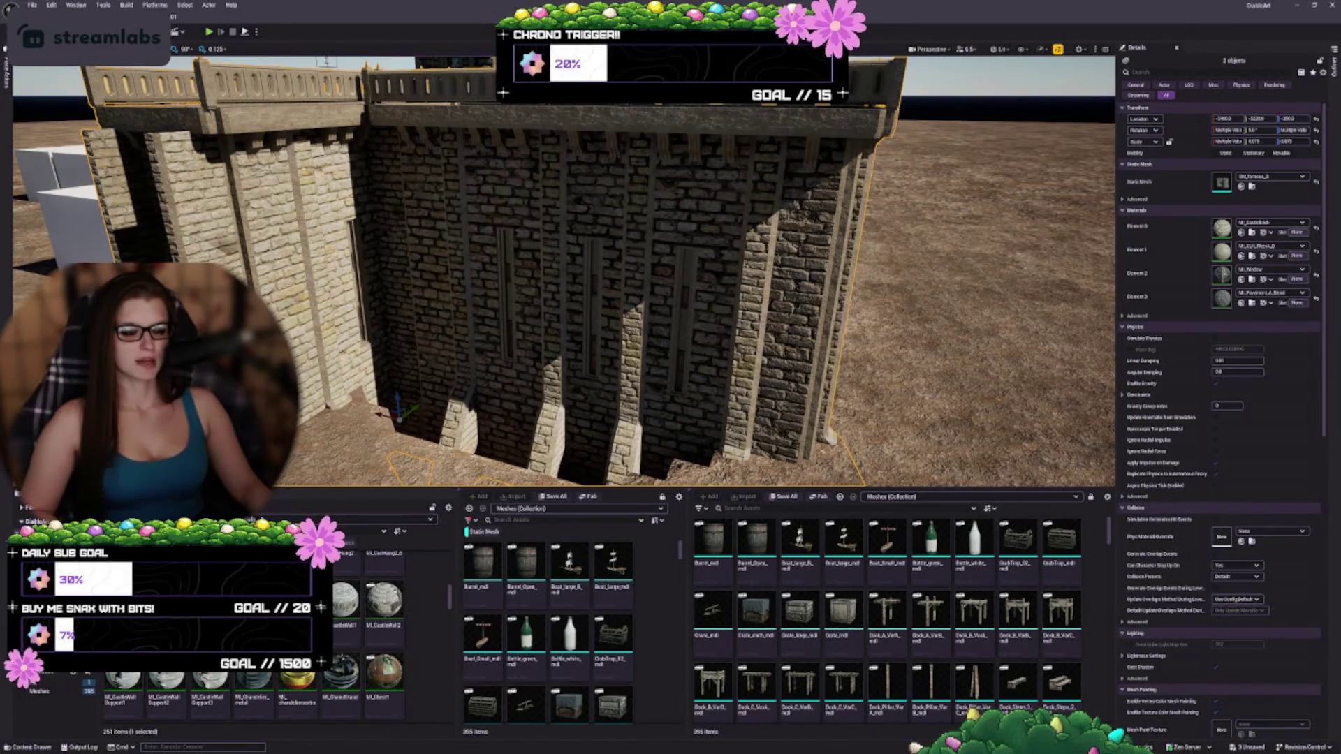
# - Inspect the light stone face of SM_fortress_A25, restore the two-mesh selection, then deselect
pyautogui.click(594, 293)
pyautogui.moveTo(641, 209); pyautogui.dragTo(488, 213)
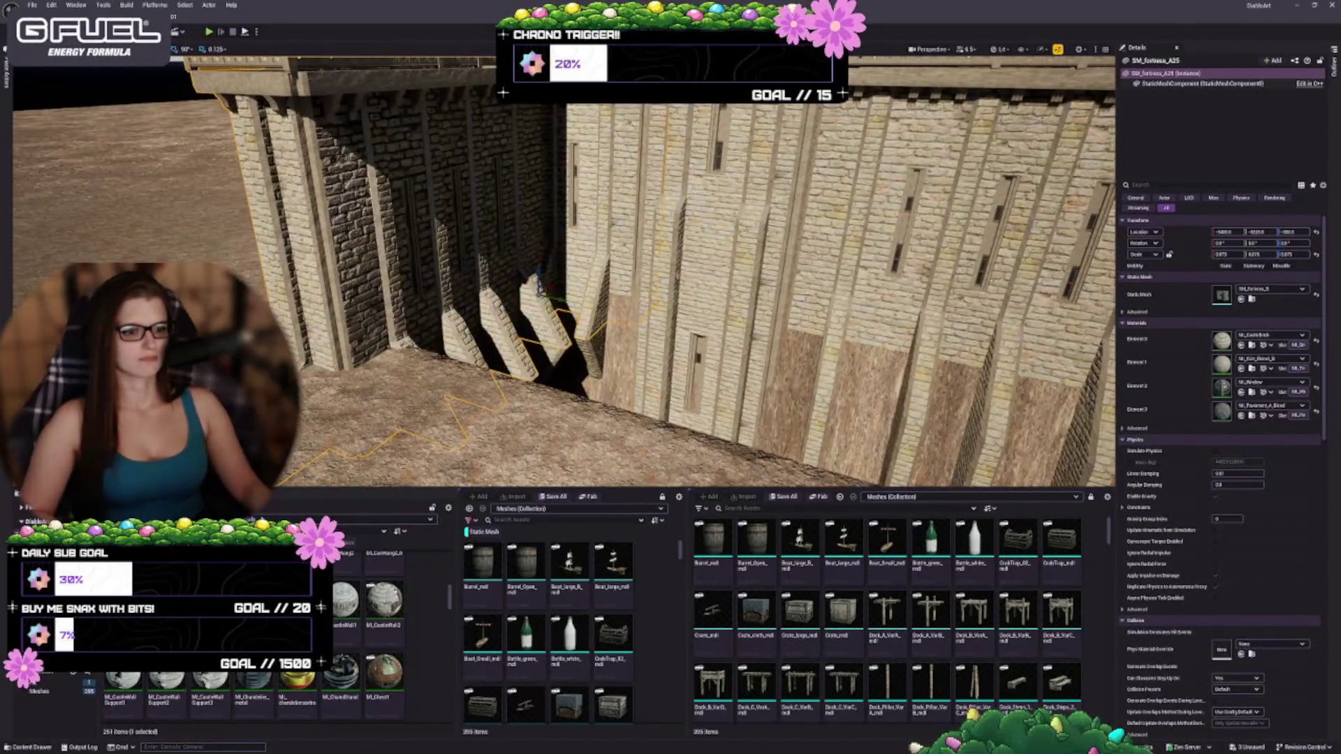
pyautogui.hotkey('ctrl', 'z')
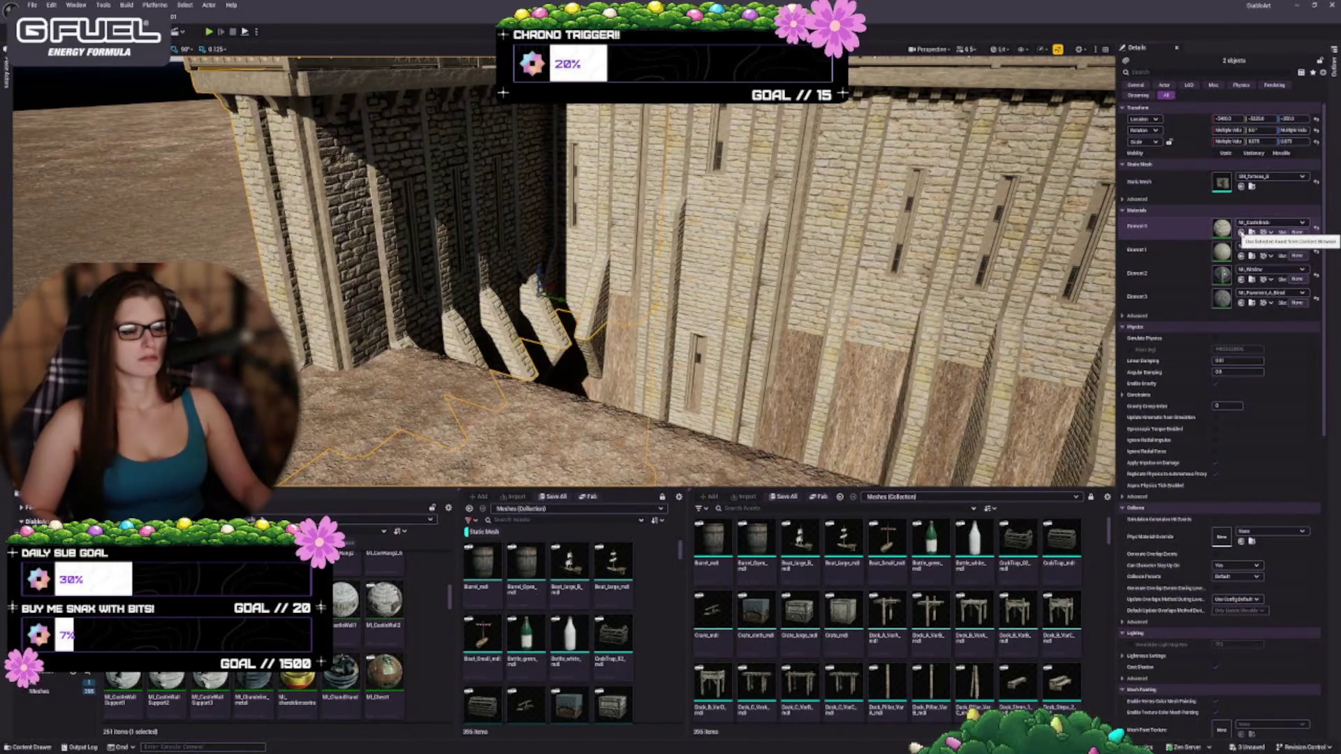
pyautogui.press('f')
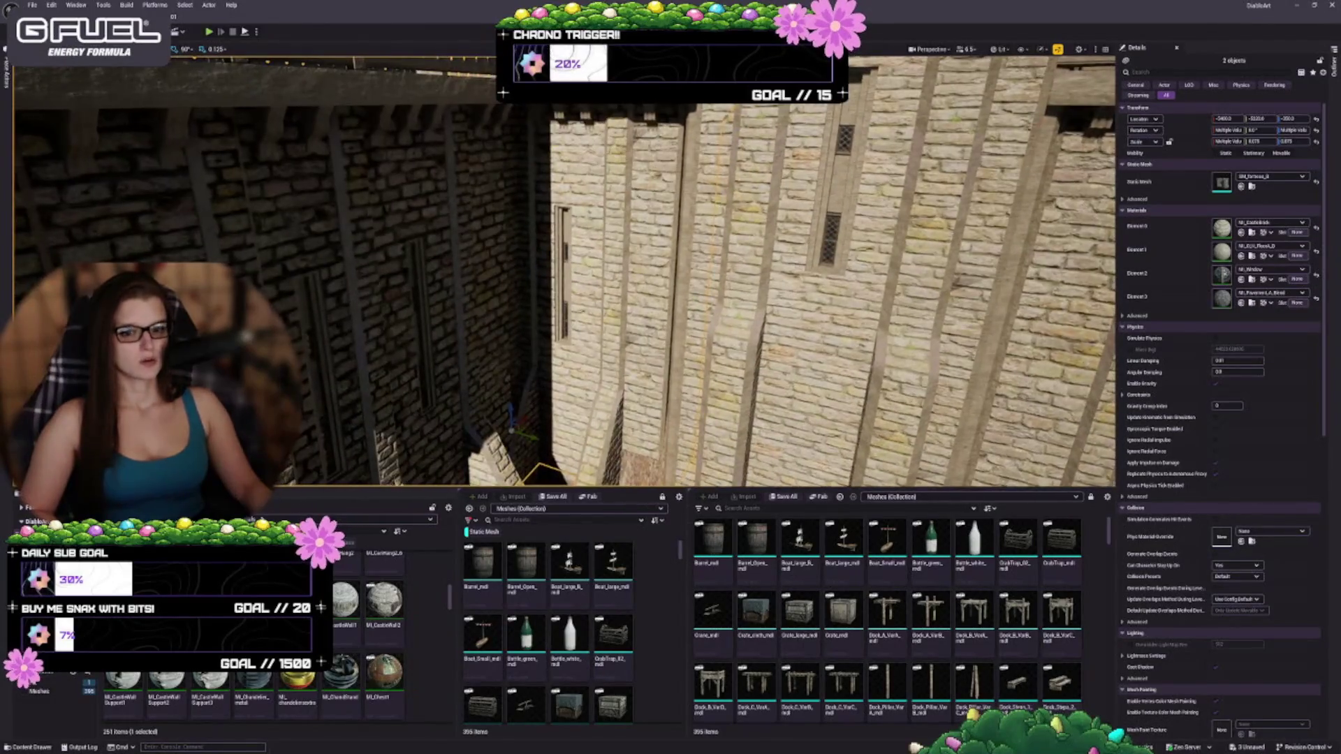
pyautogui.press('Escape')
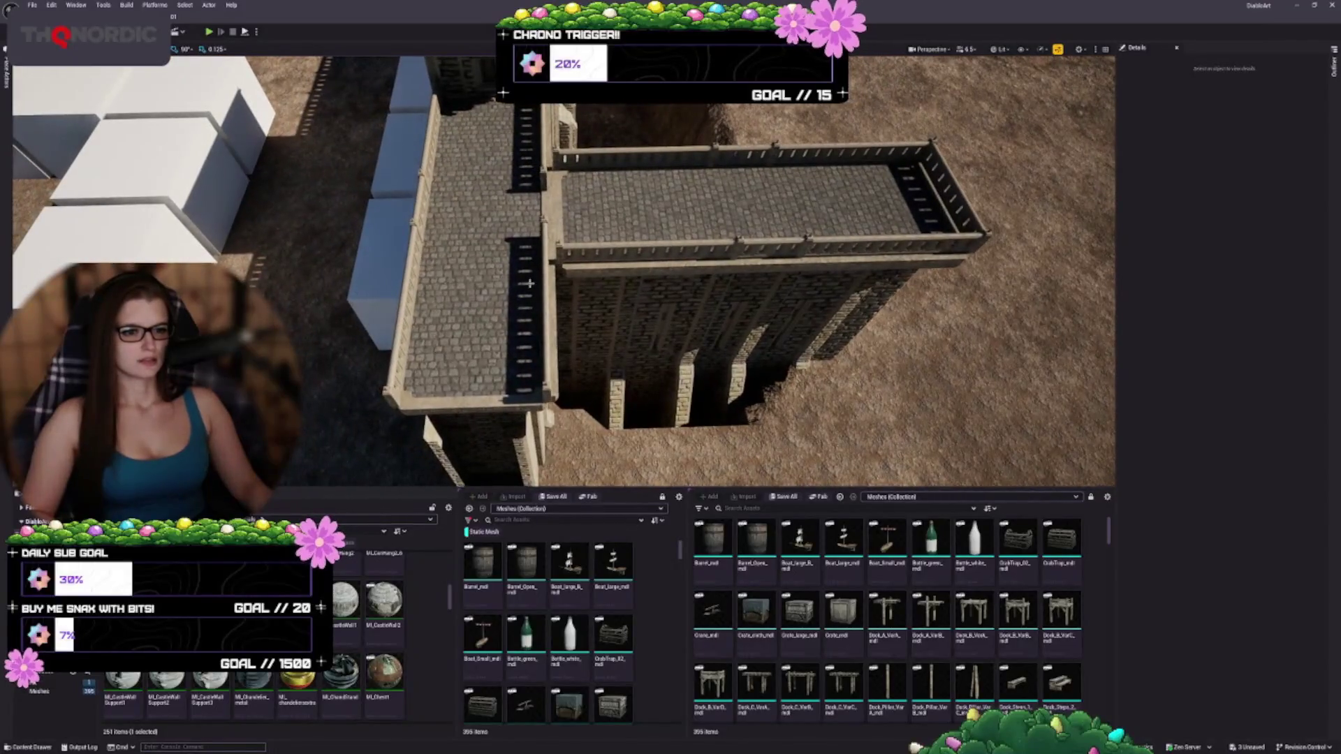
# - Rotate the two selected brick wall meshes, SM_fortress_A25 and its neighbour, into a new orientation
pyautogui.click(529, 283)
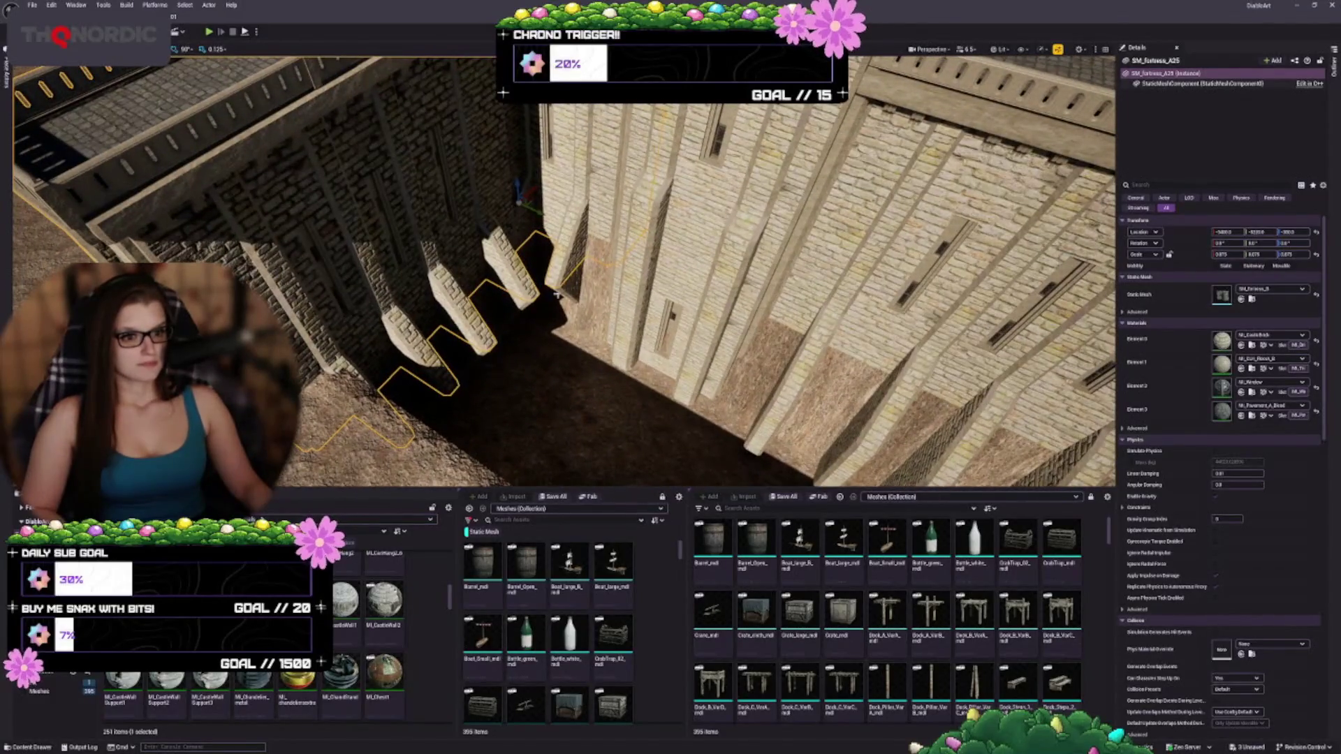
pyautogui.keyDown('ctrl'); pyautogui.click(570, 289); pyautogui.keyUp('ctrl')
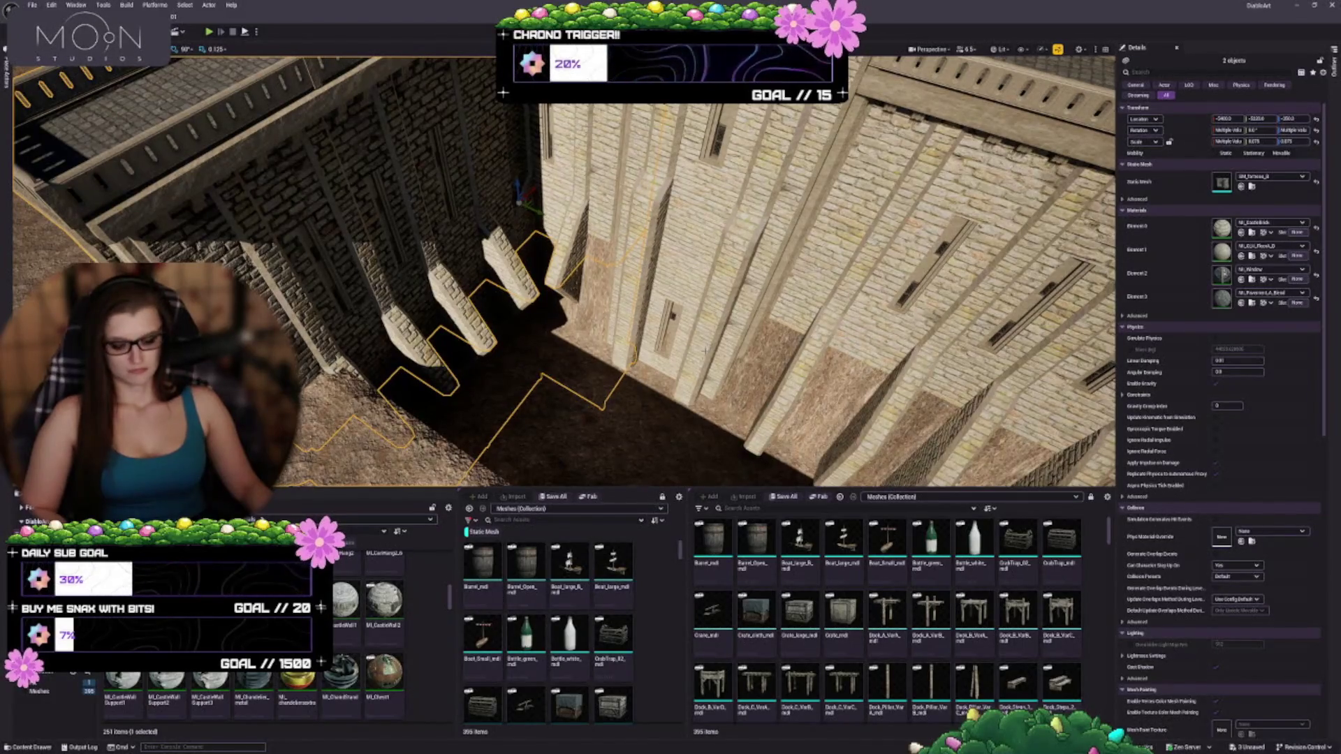
pyautogui.scroll(-5, 618, 360)
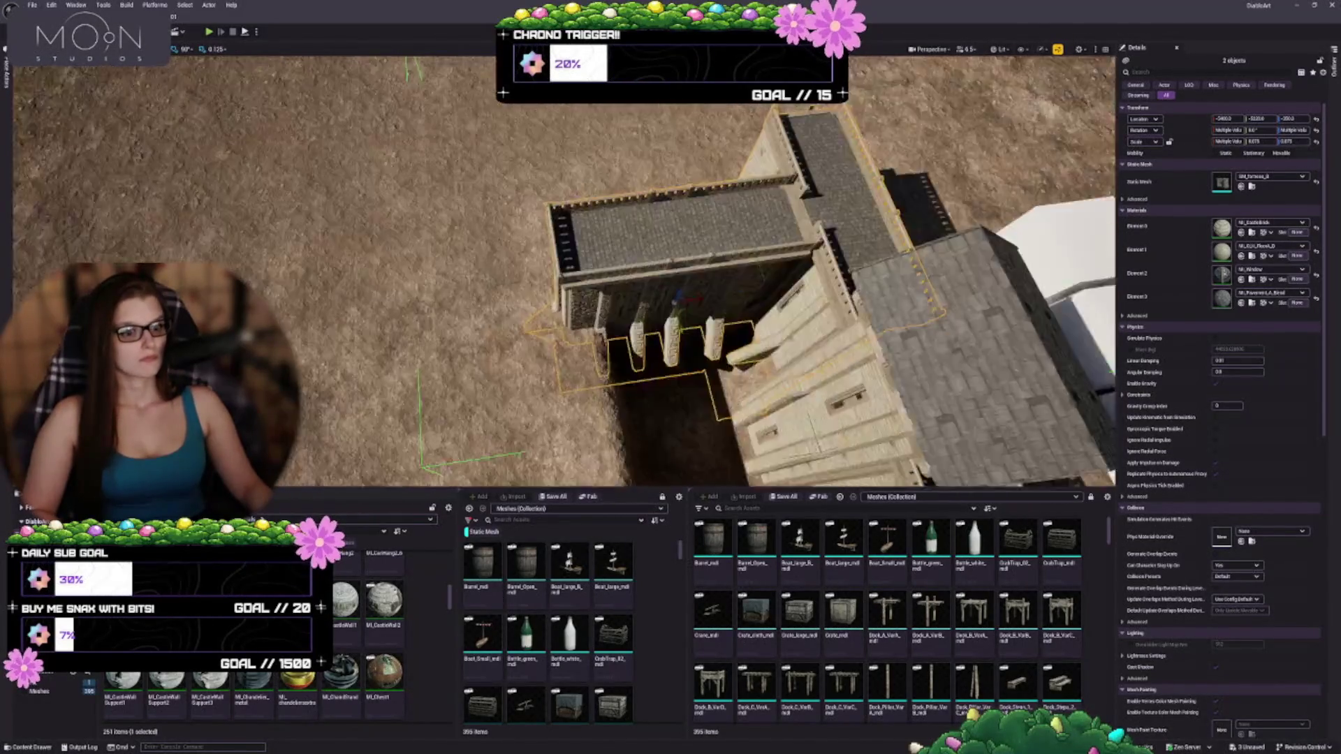
pyautogui.scroll(-5, 699, 321)
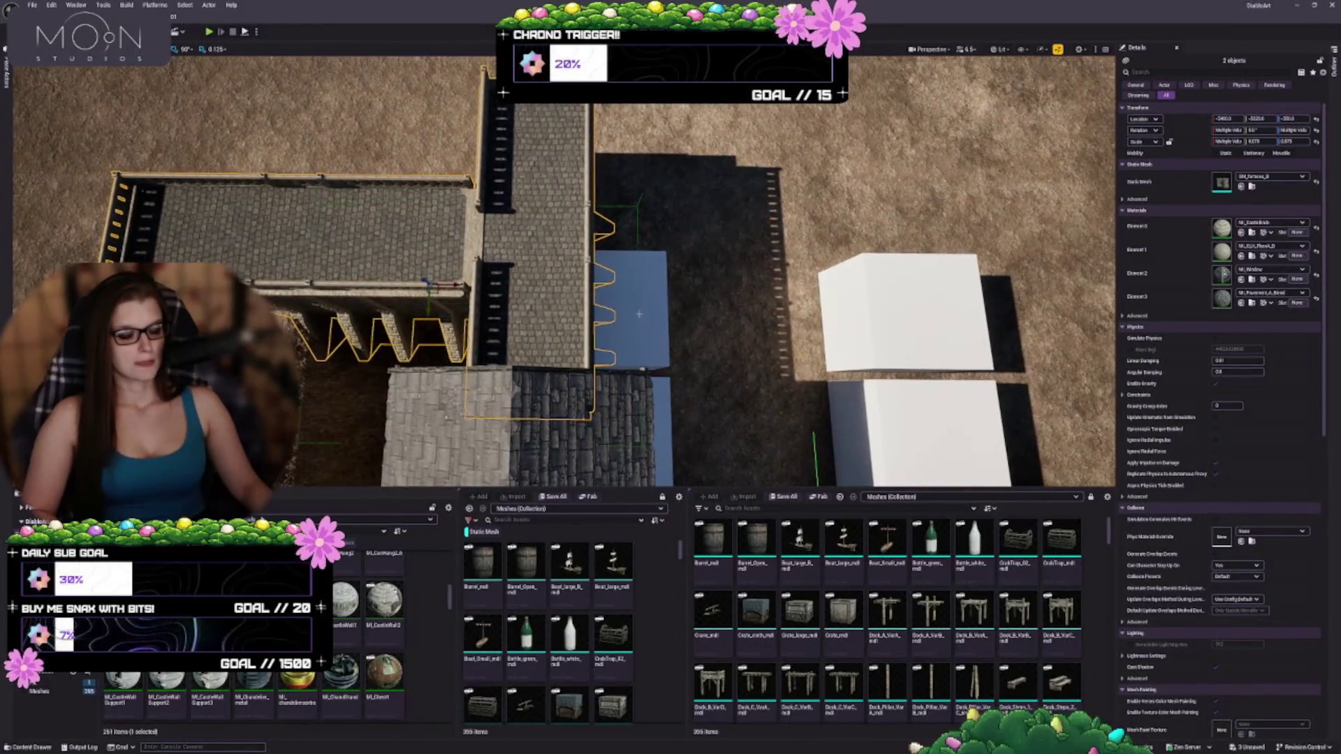
pyautogui.press('w')
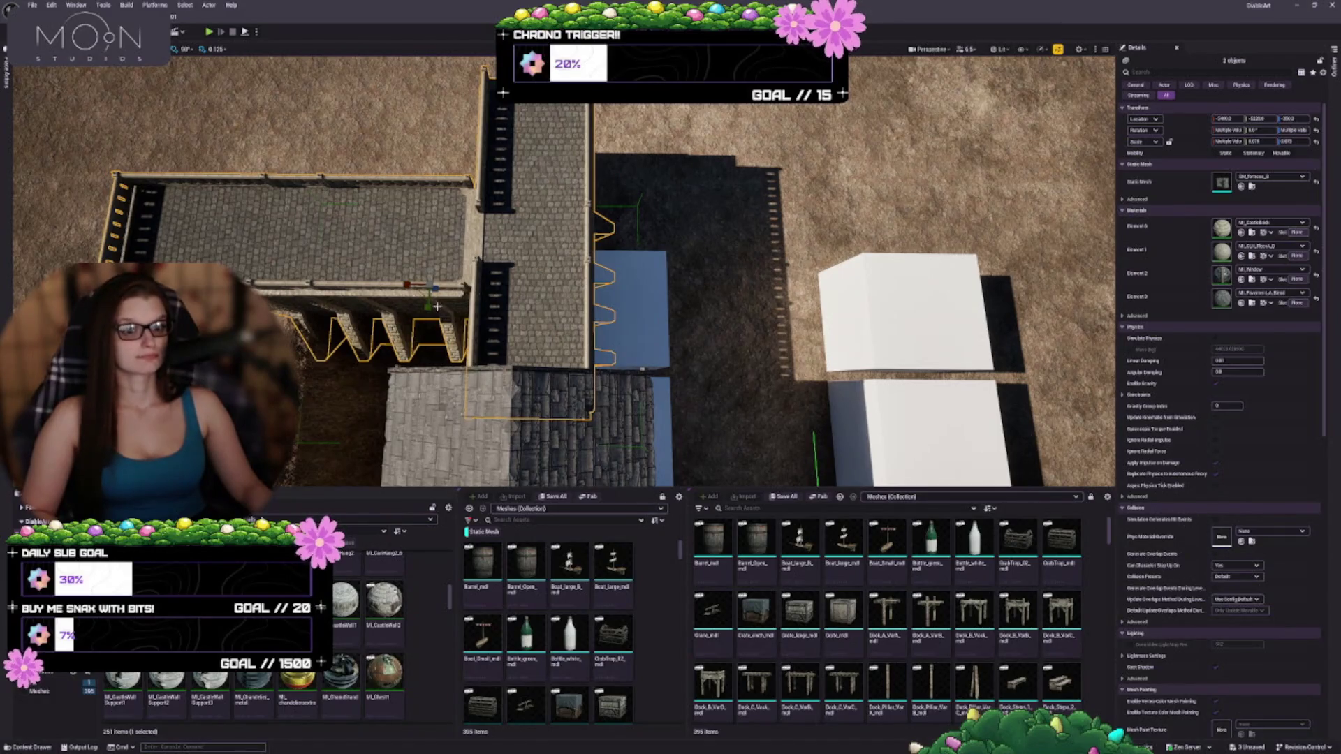
pyautogui.press('e')
pyautogui.moveTo(454, 310)
pyautogui.mouseDown()
pyautogui.moveTo(394, 286)
pyautogui.moveTo(433, 301)
pyautogui.moveTo(419, 307)
pyautogui.moveTo(489, 308)
pyautogui.moveTo(489, 280)
pyautogui.moveTo(461, 251)
pyautogui.moveTo(468, 294)
pyautogui.mouseUp()
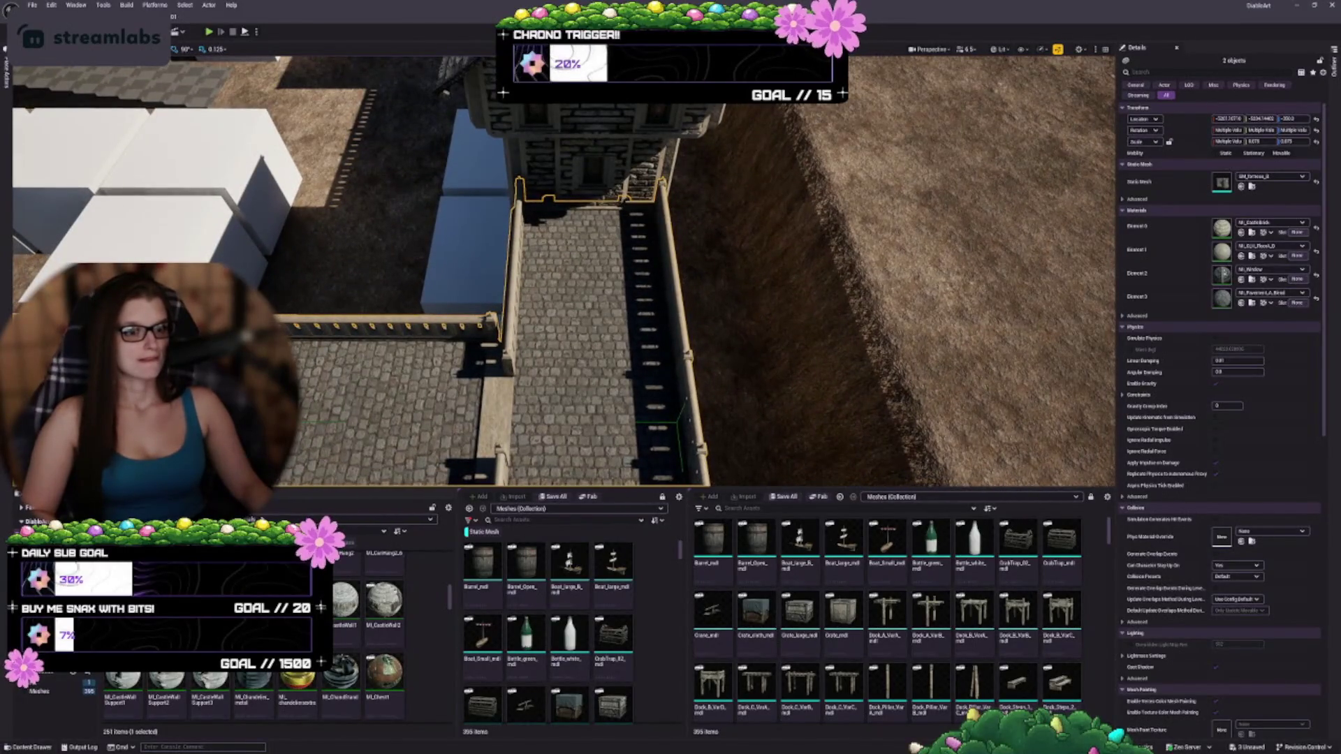
# - Survey the rotated wall beside the tower and moat pit, then clear the selection
pyautogui.moveTo(395, 489); pyautogui.dragTo(395, 462)
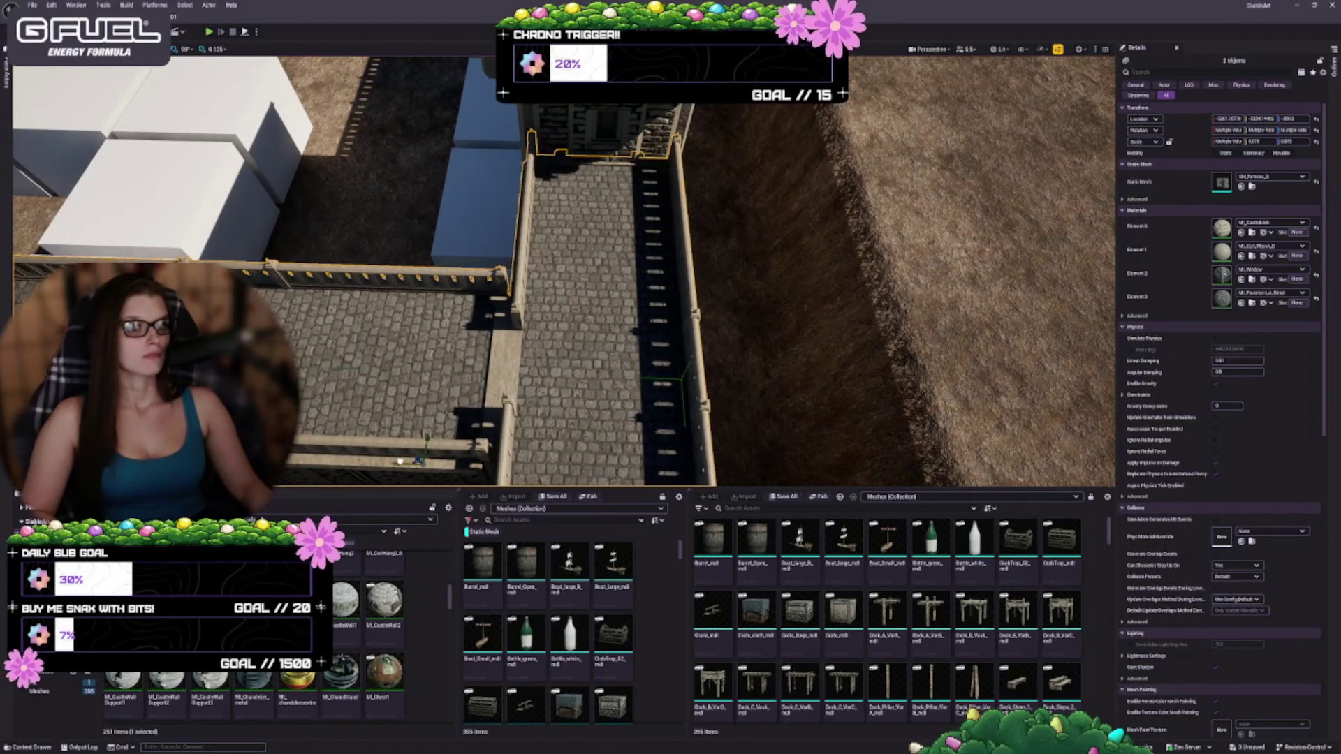
pyautogui.moveTo(559, 279); pyautogui.dragTo(538, 227)
pyautogui.moveTo(645, 434)
pyautogui.mouseDown()
pyautogui.moveTo(637, 421)
pyautogui.moveTo(643, 444)
pyautogui.moveTo(631, 444)
pyautogui.moveTo(796, 384)
pyautogui.mouseUp()
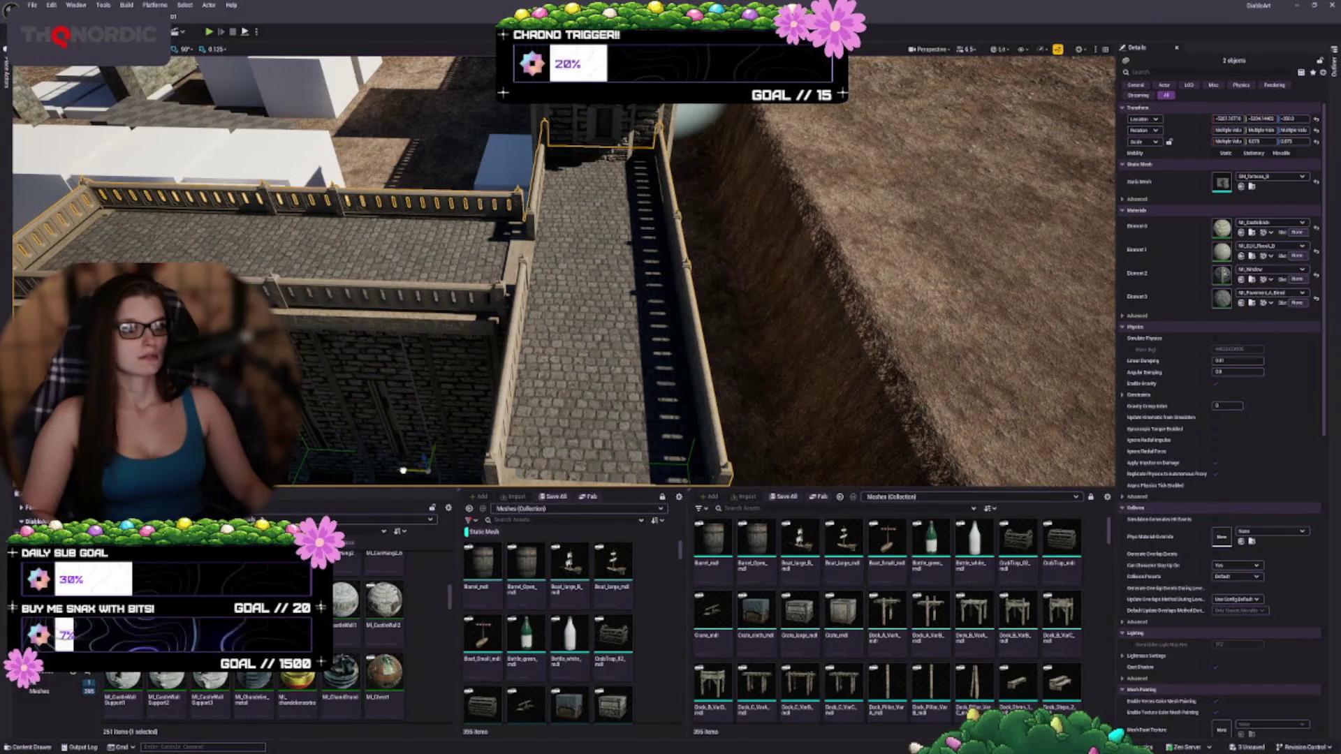
pyautogui.moveTo(796, 384); pyautogui.dragTo(800, 384)
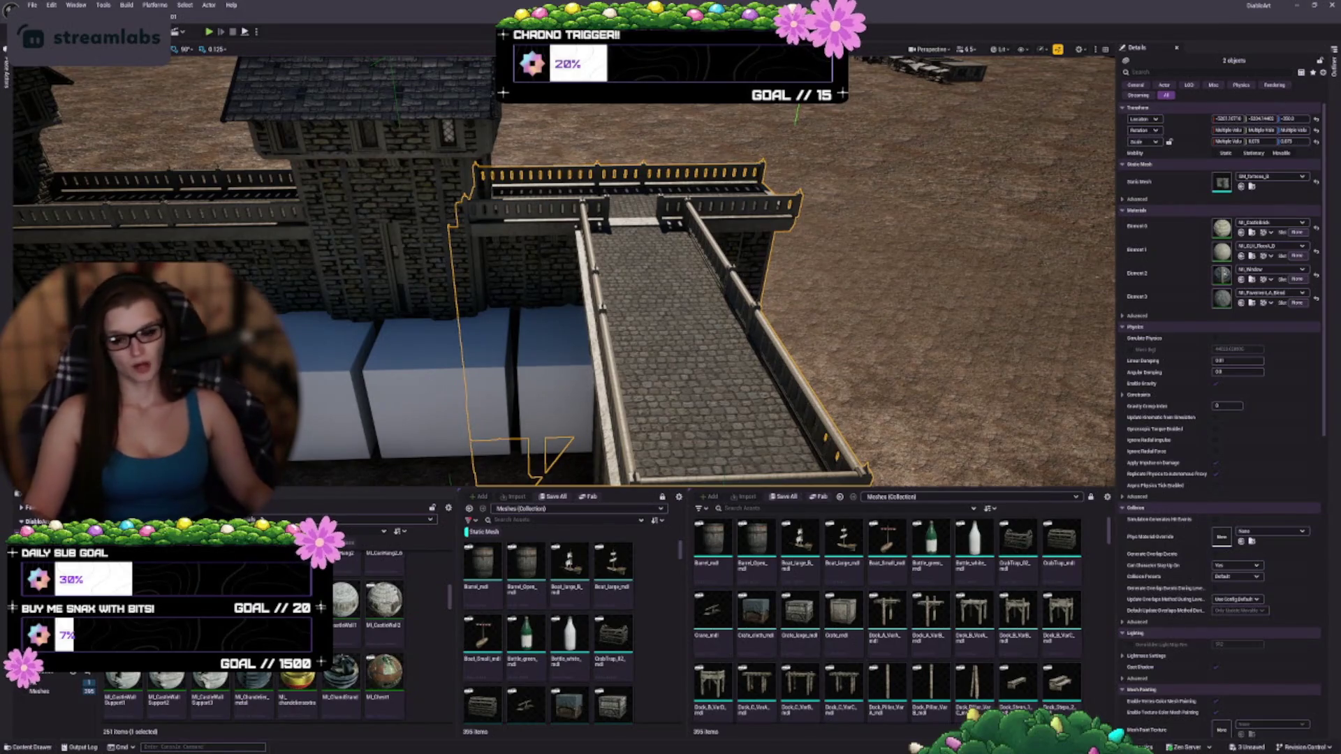
pyautogui.moveTo(764, 396); pyautogui.dragTo(827, 308)
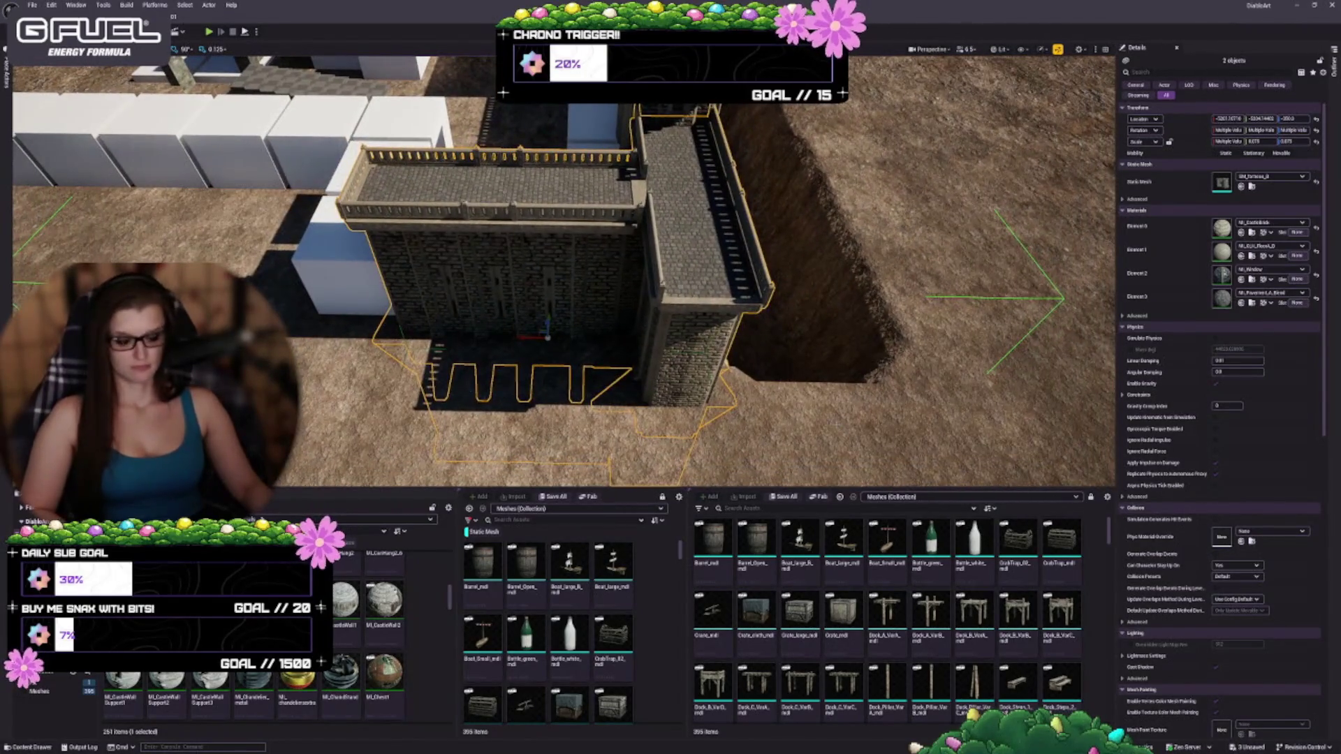
pyautogui.press('Escape')
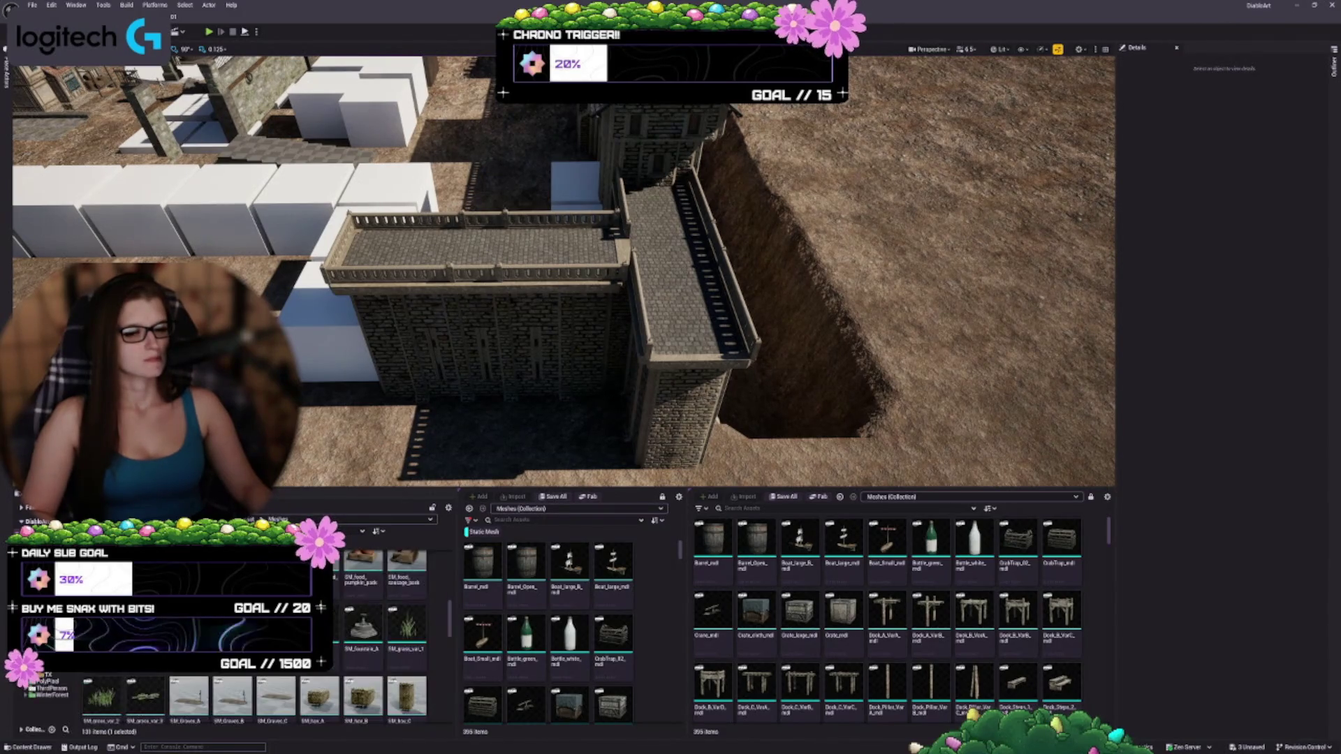
# - Fly around the town between the white blocks and the fortress wall
pyautogui.press('s')
pyautogui.press('d')
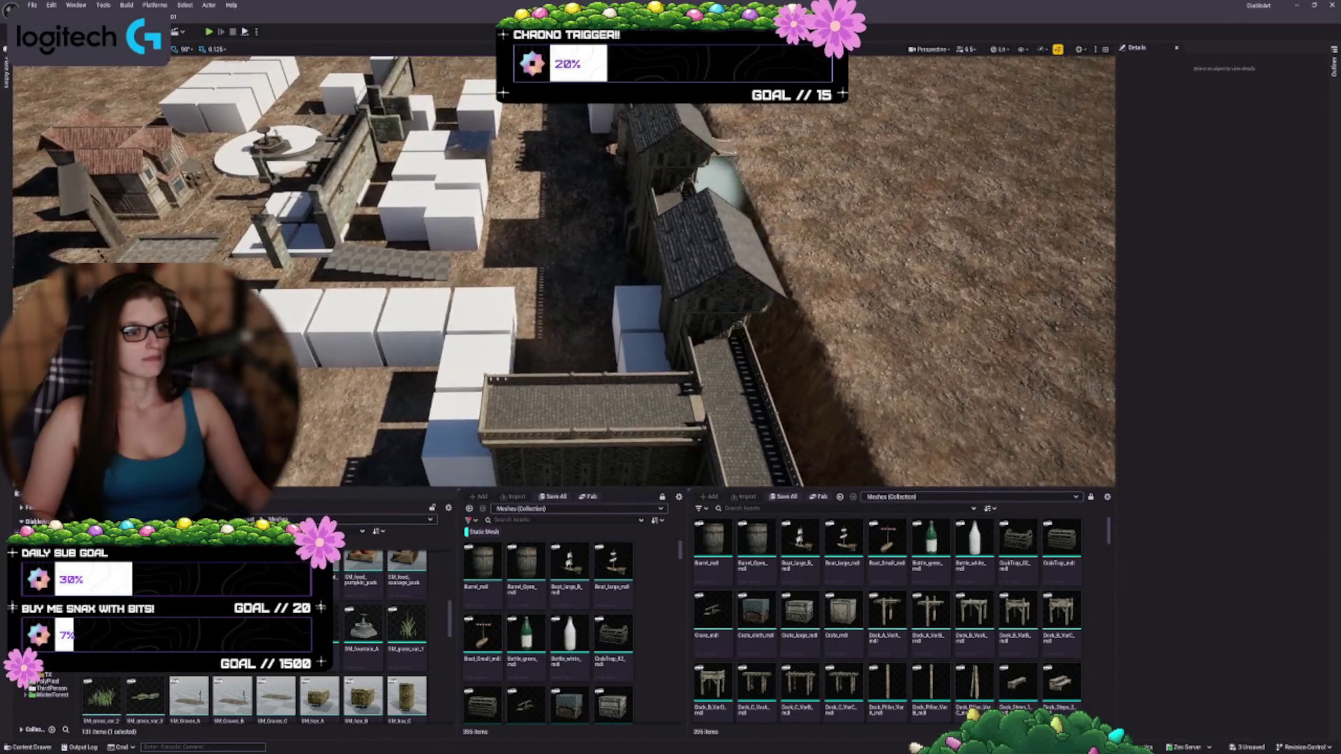
pyautogui.press('w')
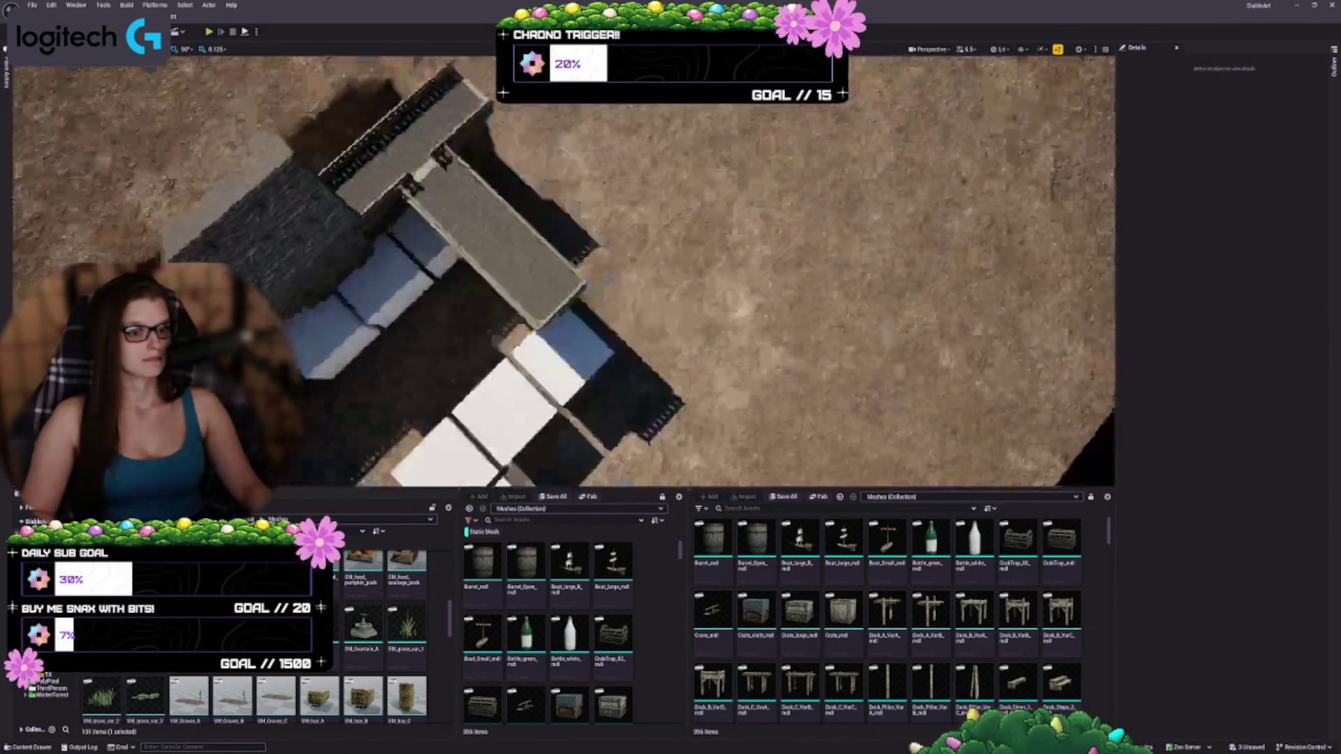
pyautogui.press('s')
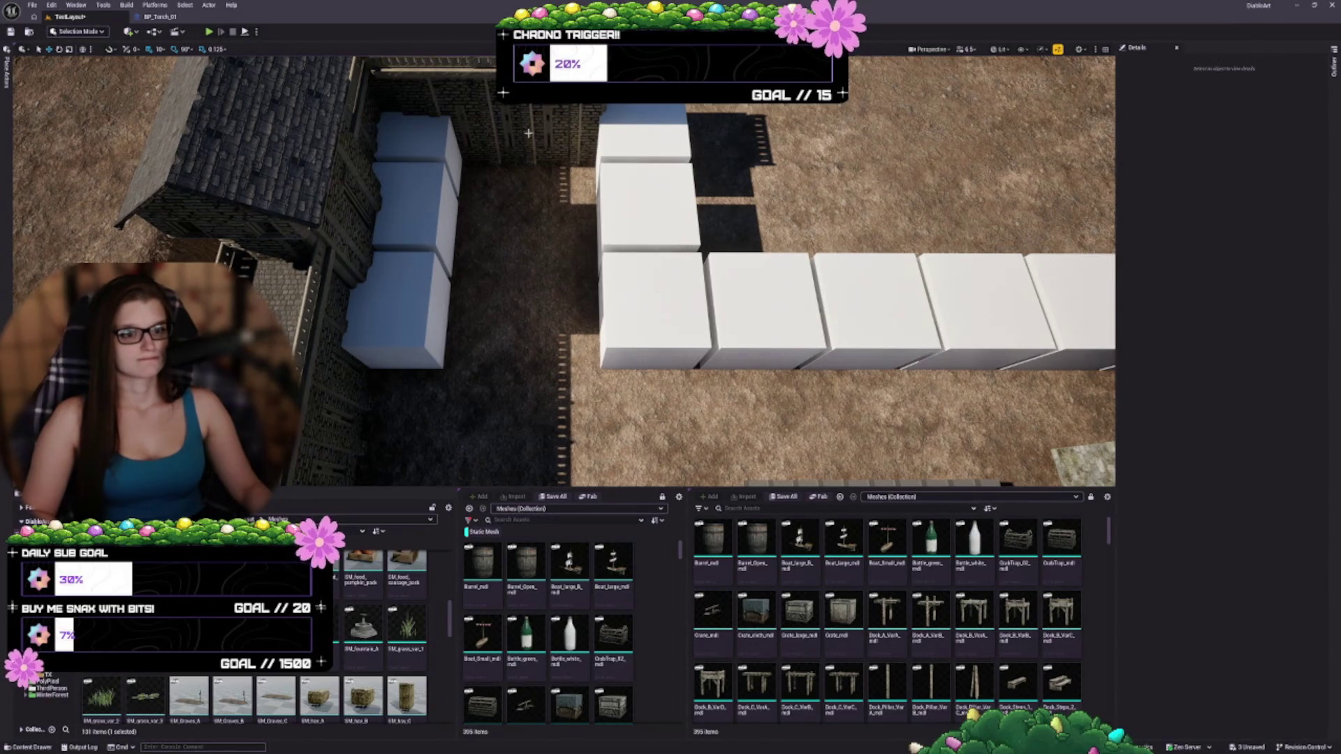
# - Select the two wall meshes, look down over the courtyard, and widen the reference screenshot panel
pyautogui.click(540, 179)
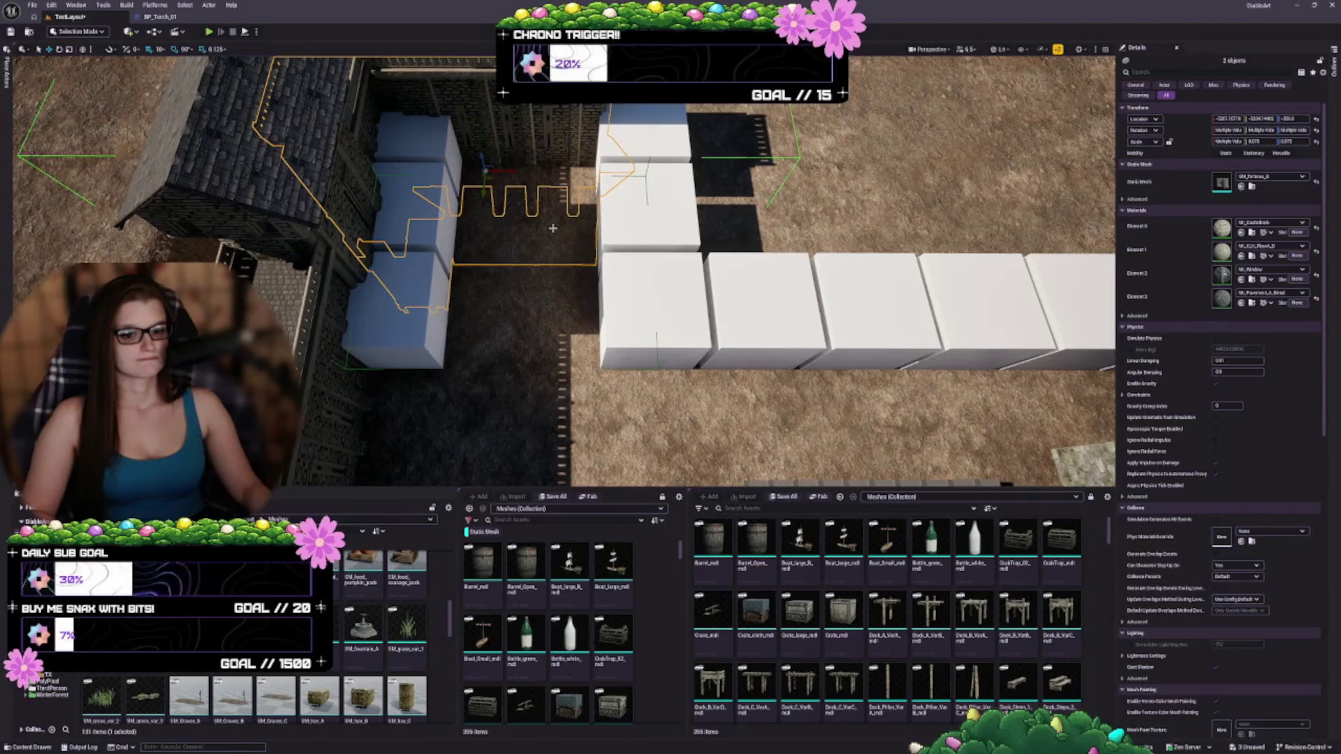
pyautogui.press('s')
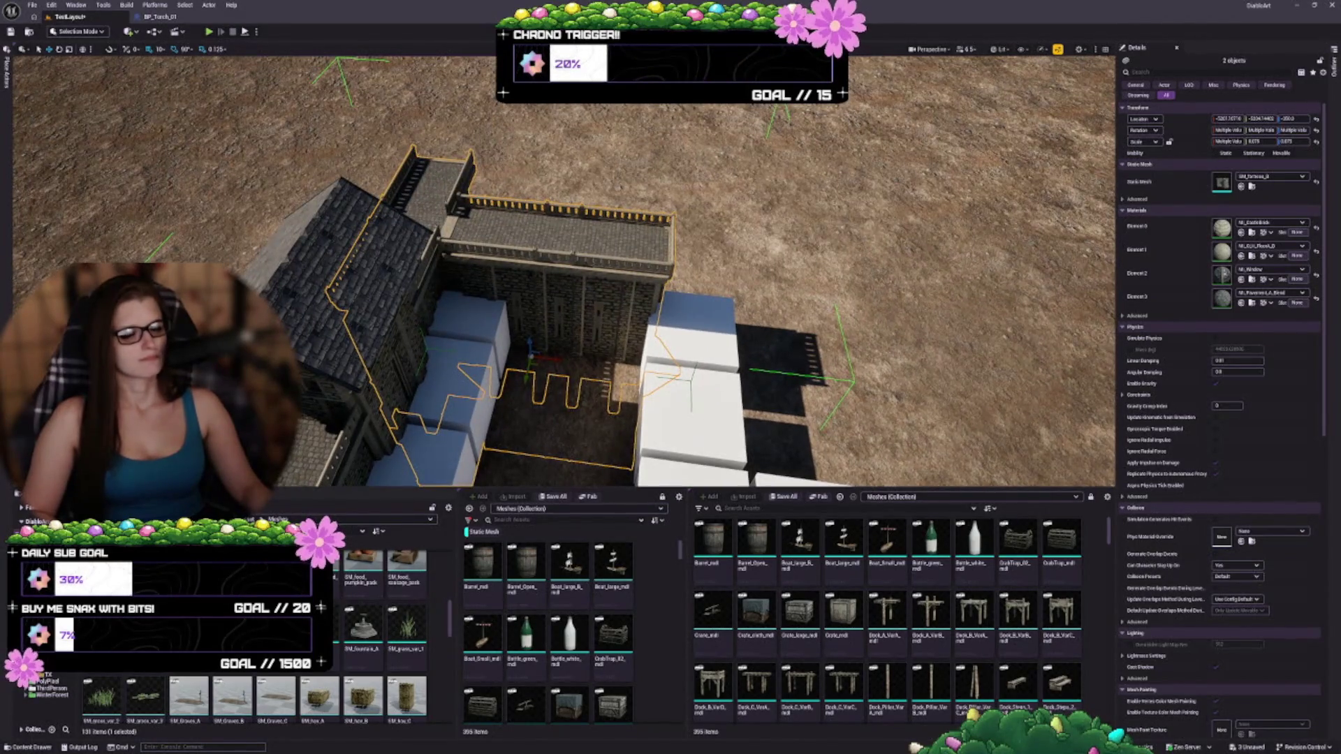
pyautogui.scroll(-2, 255, 635)
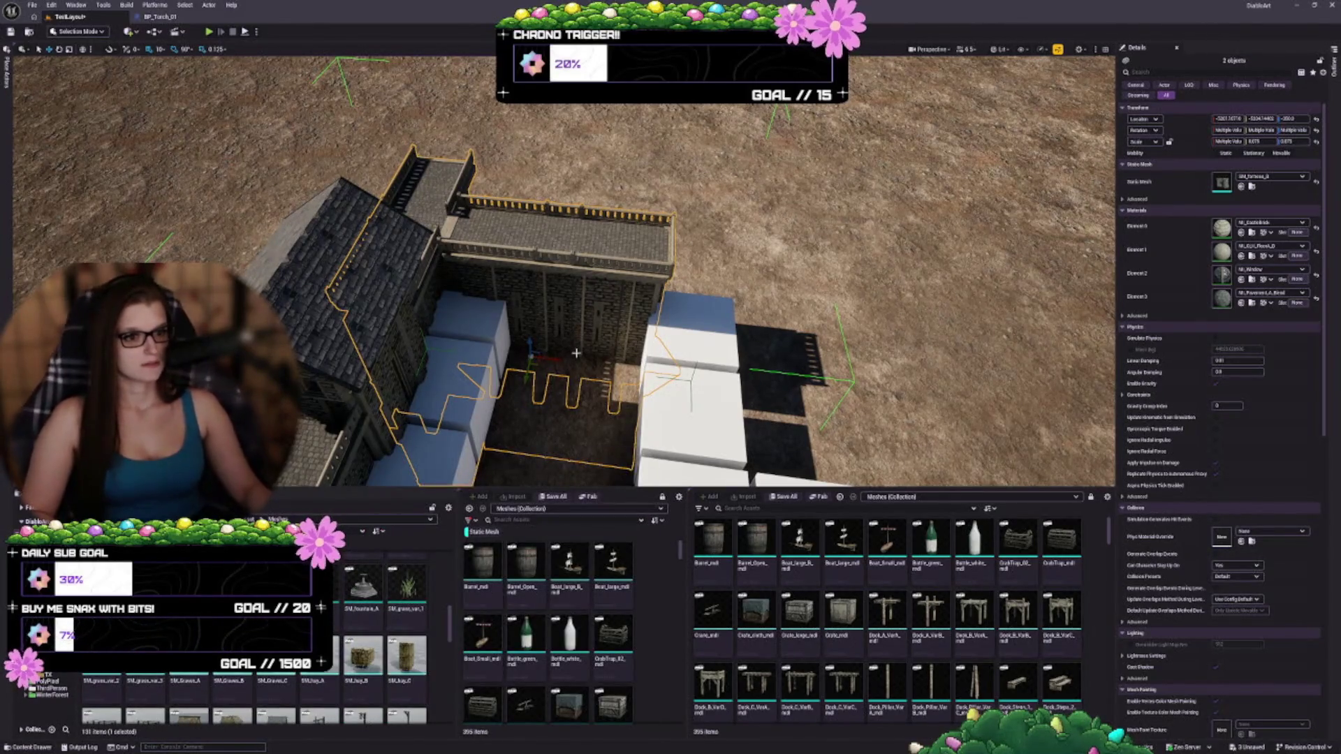
pyautogui.moveTo(692, 383); pyautogui.dragTo(576, 119)
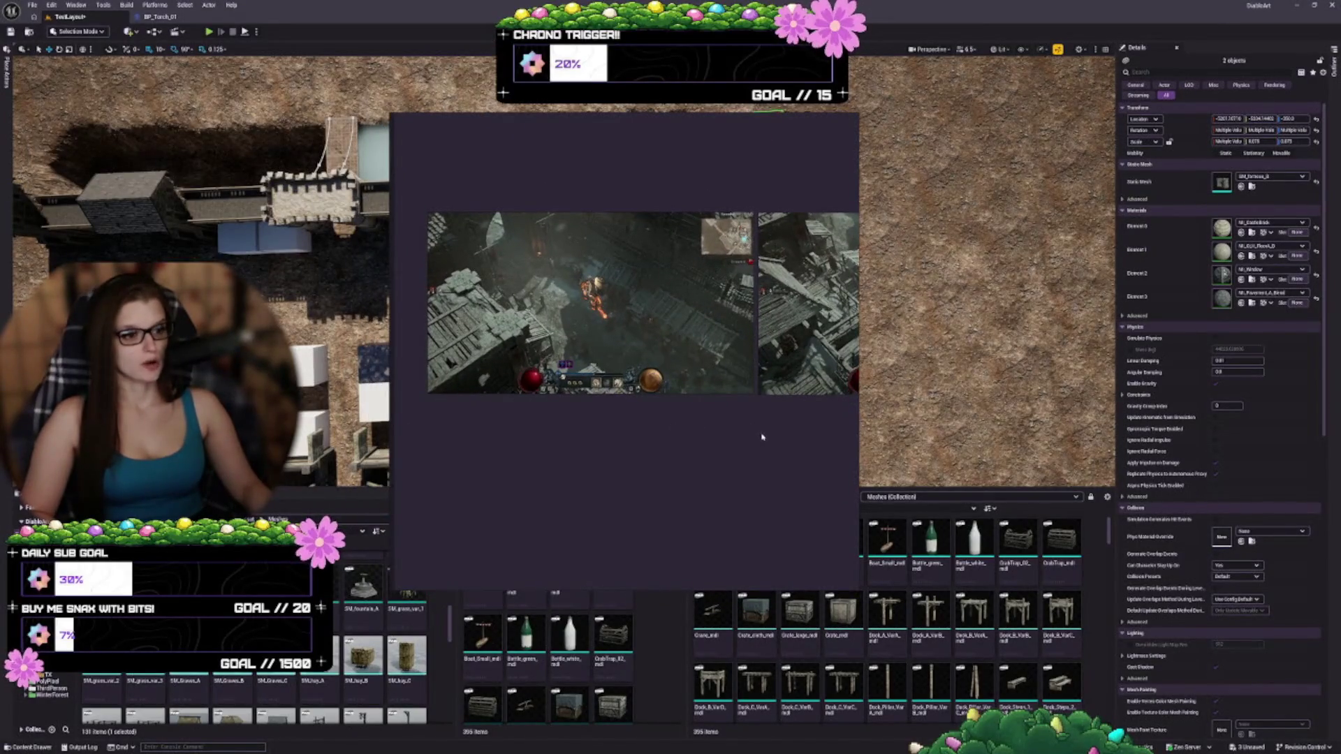
pyautogui.moveTo(858, 431); pyautogui.dragTo(1056, 415)
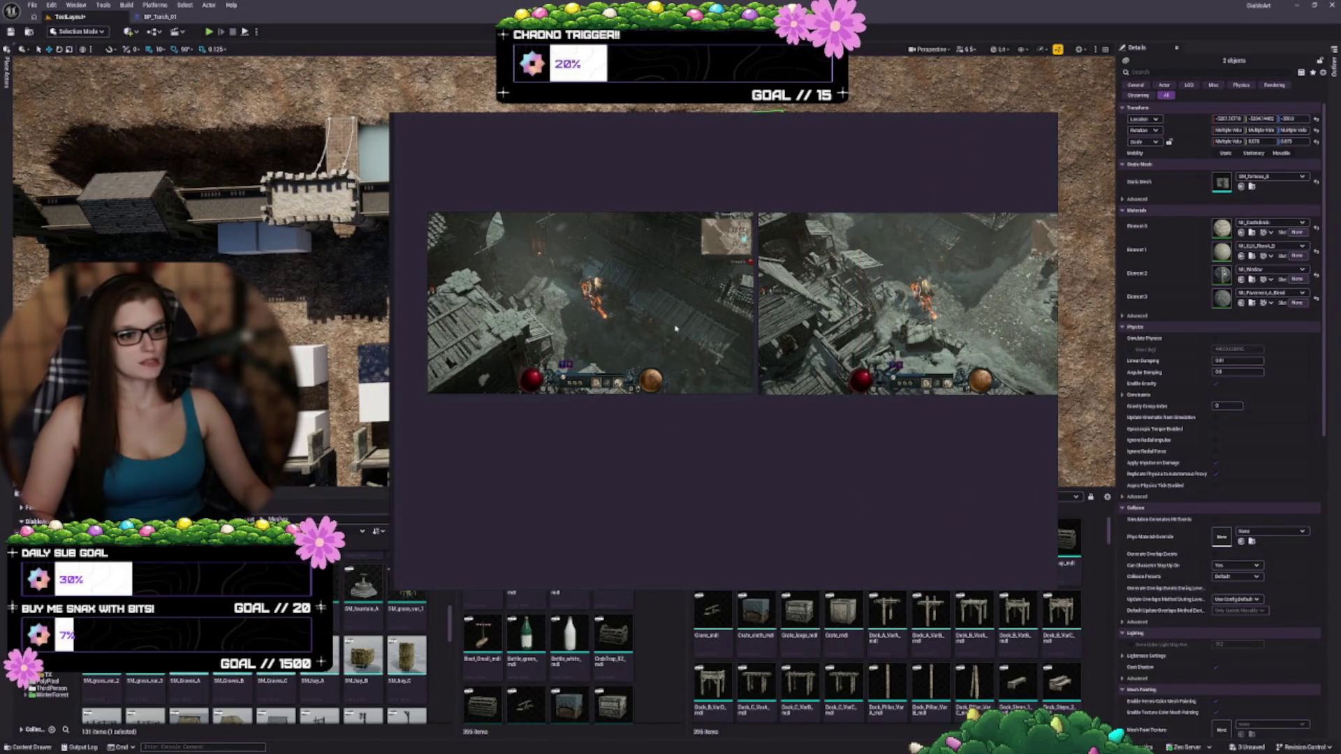
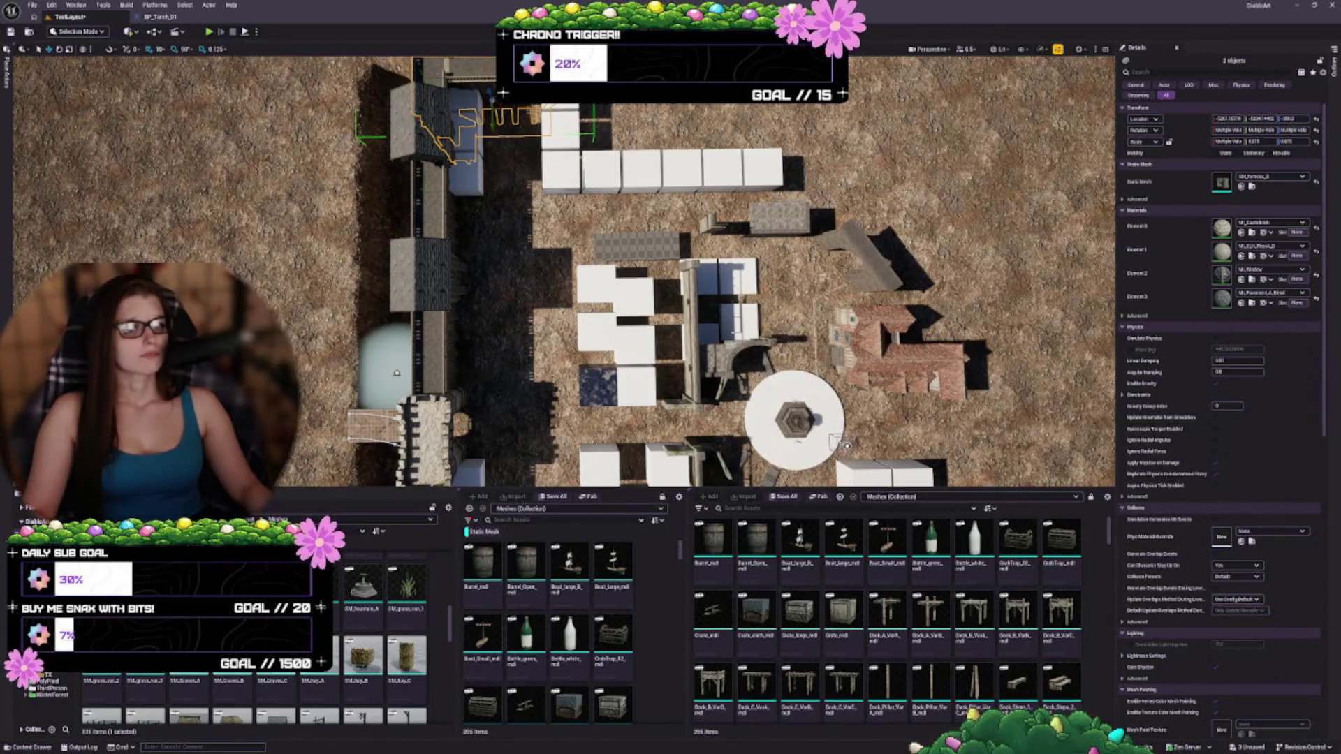
# - Select the four white cubes in the row and shift them a grid step right along X
pyautogui.click(559, 120)
pyautogui.keyDown('ctrl'); pyautogui.click(562, 171); pyautogui.keyUp('ctrl')
pyautogui.keyDown('ctrl'); pyautogui.click(601, 171); pyautogui.keyUp('ctrl')
pyautogui.keyDown('ctrl'); pyautogui.click(641, 171); pyautogui.keyUp('ctrl')
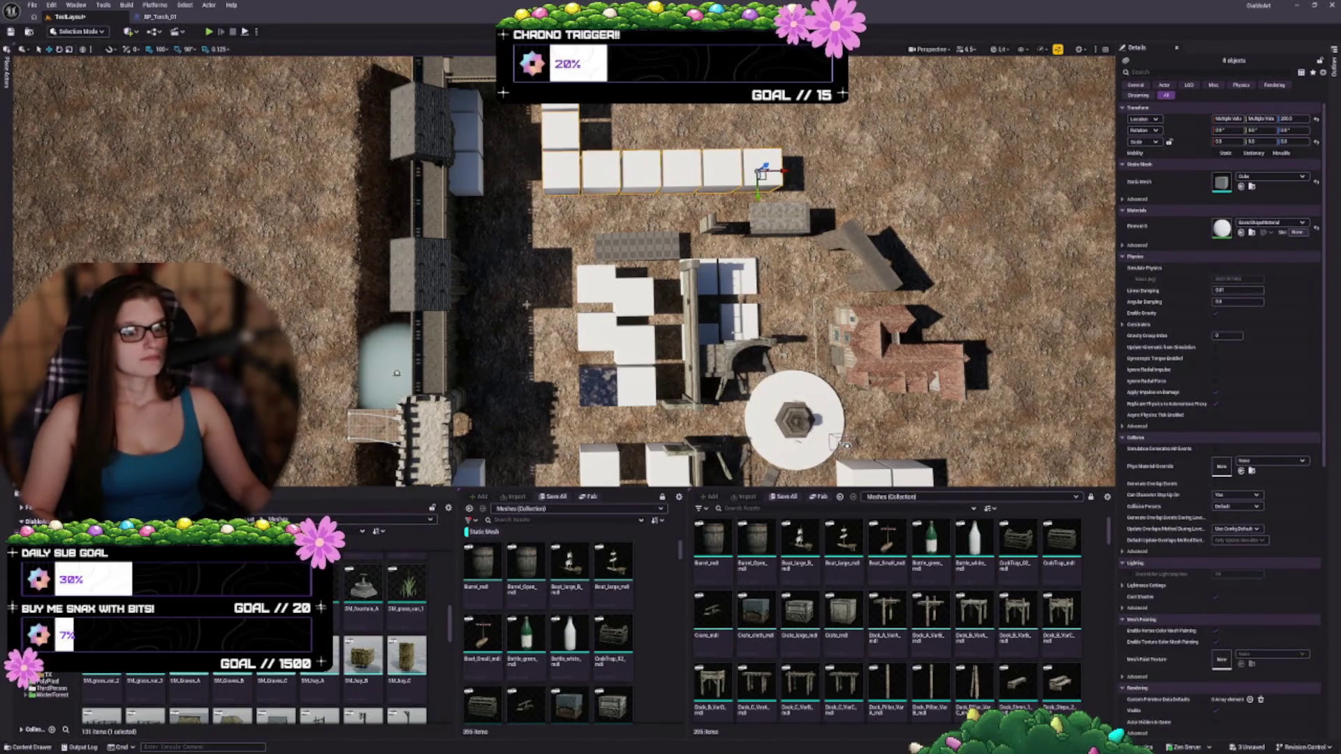
pyautogui.moveTo(669, 340)
pyautogui.mouseDown()
pyautogui.moveTo(562, 314)
pyautogui.moveTo(518, 238)
pyautogui.mouseUp()
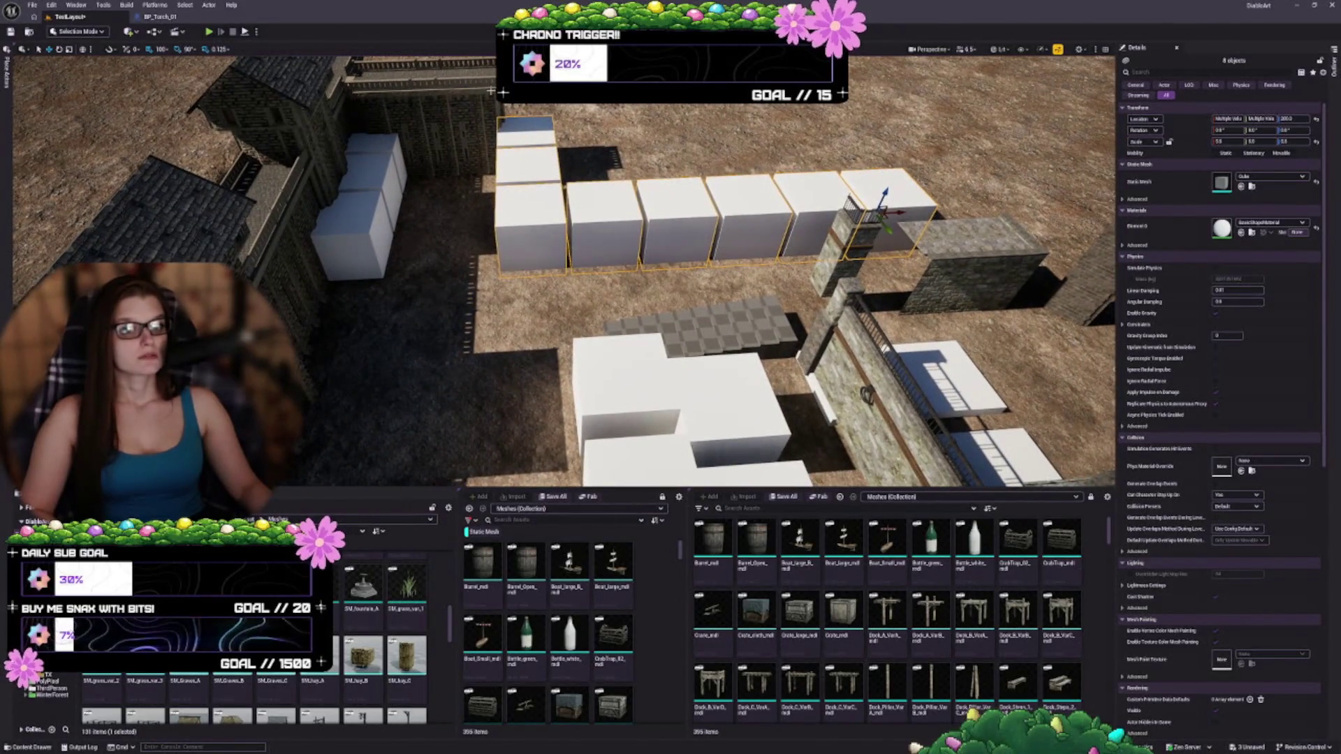
pyautogui.moveTo(904, 203); pyautogui.dragTo(1023, 187)
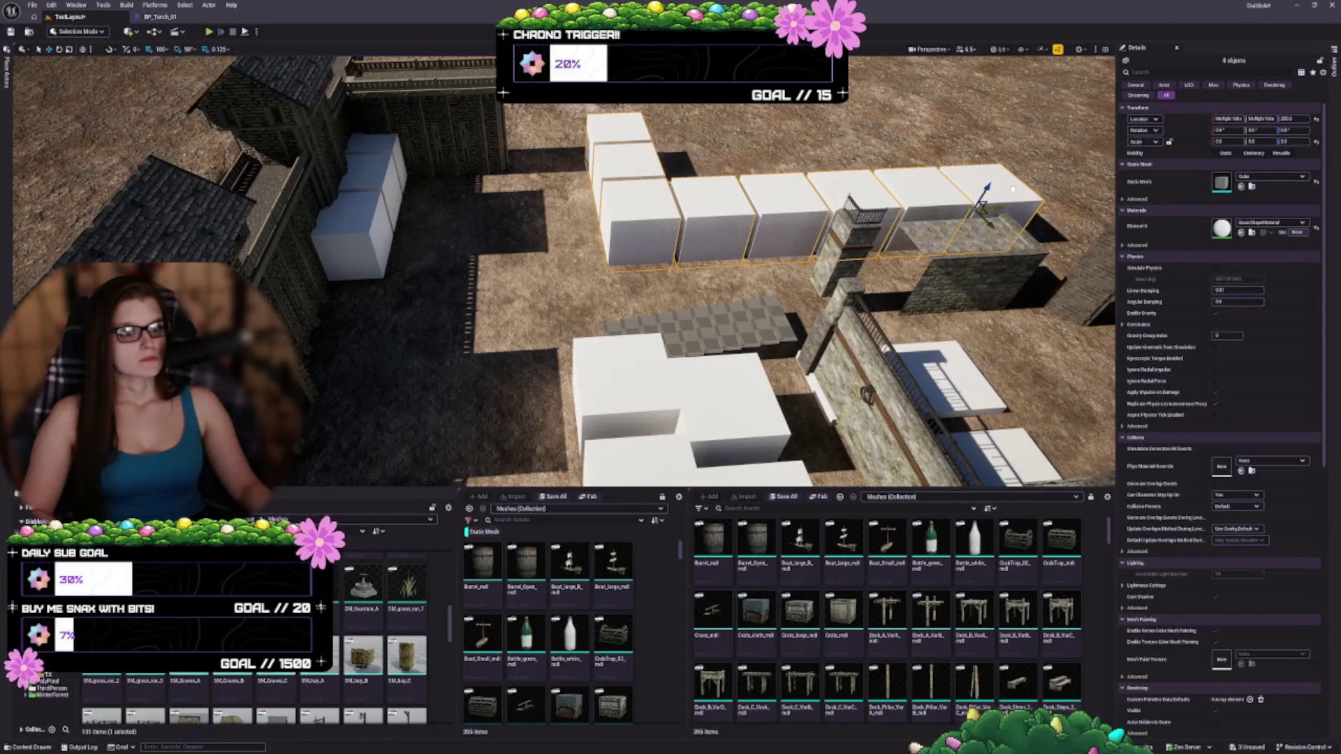
pyautogui.moveTo(1026, 187); pyautogui.dragTo(1018, 187)
pyautogui.press('w')
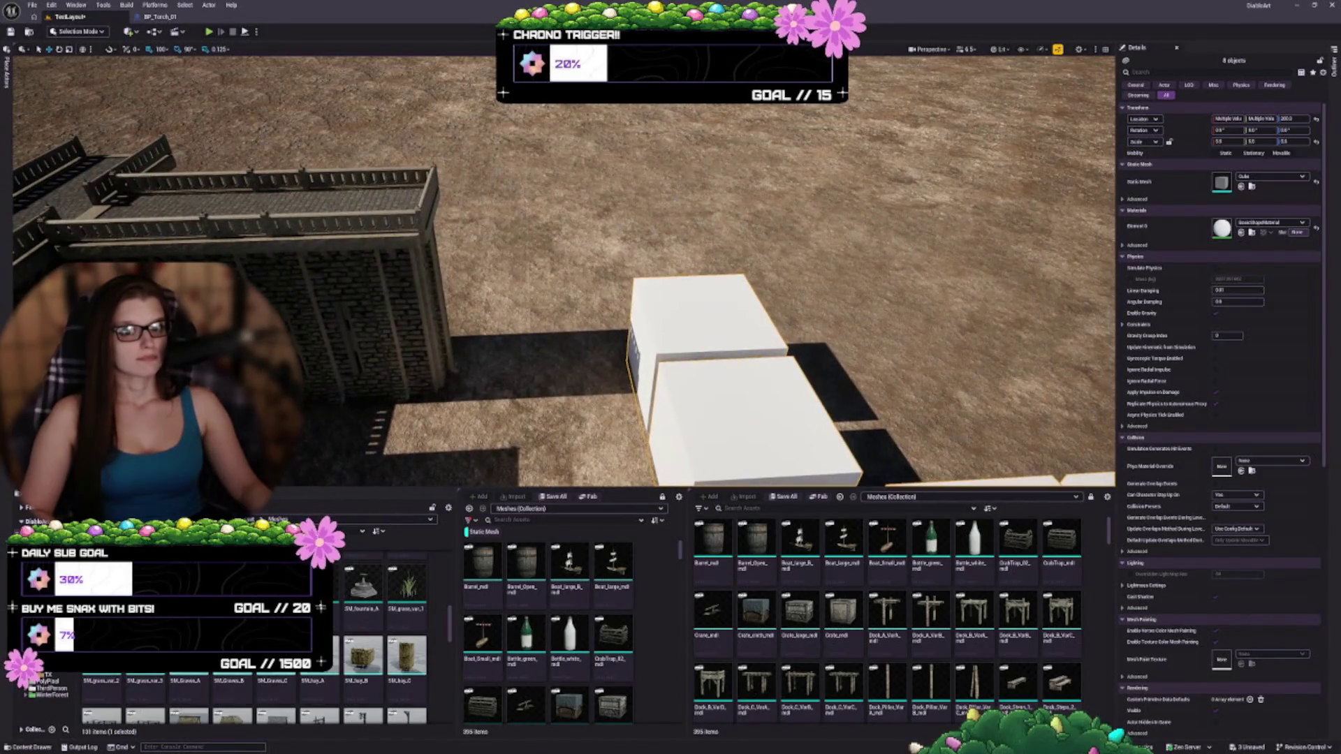
pyautogui.hotkey('ctrl', 'z')
pyautogui.scroll(3, 433, 357)
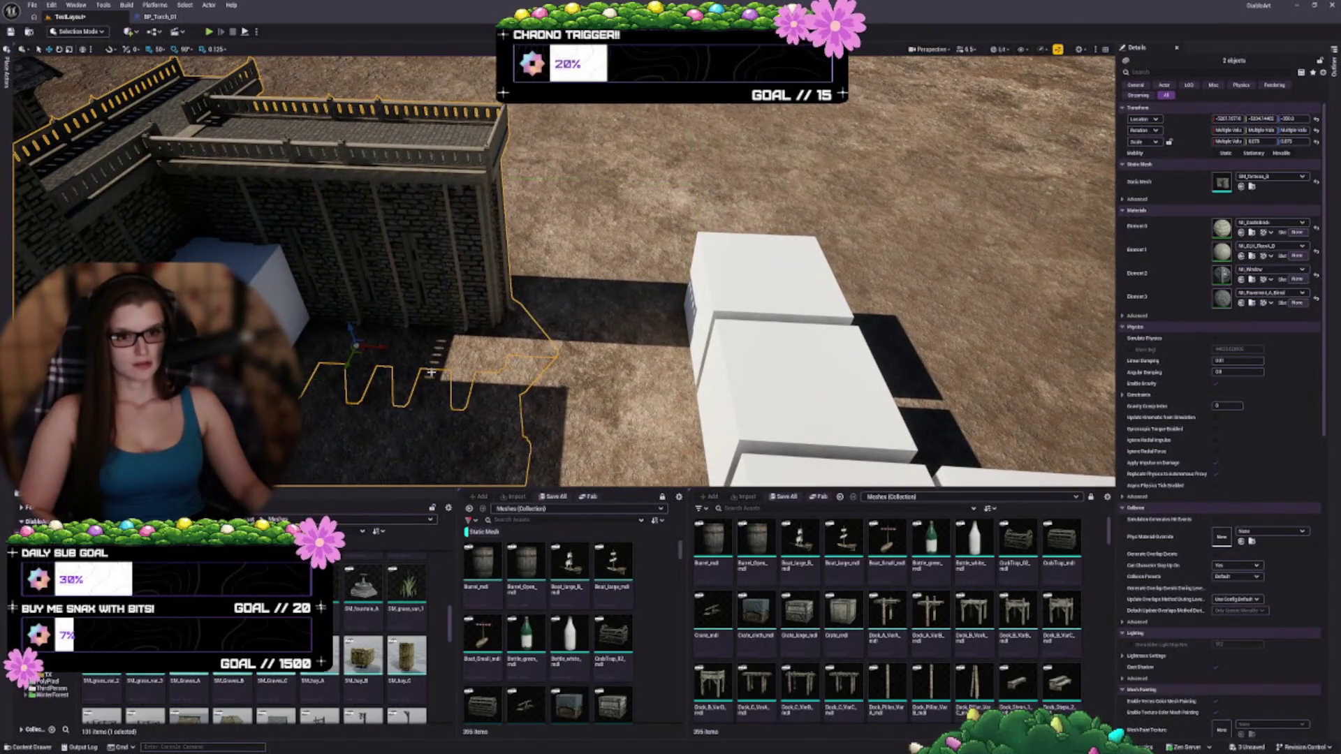
# - Move the fortress wall toward the white blocks, swap in a wall-entry mesh, and rotate it 90°
pyautogui.moveTo(455, 332)
pyautogui.mouseDown()
pyautogui.moveTo(365, 259)
pyautogui.moveTo(316, 369)
pyautogui.mouseUp()
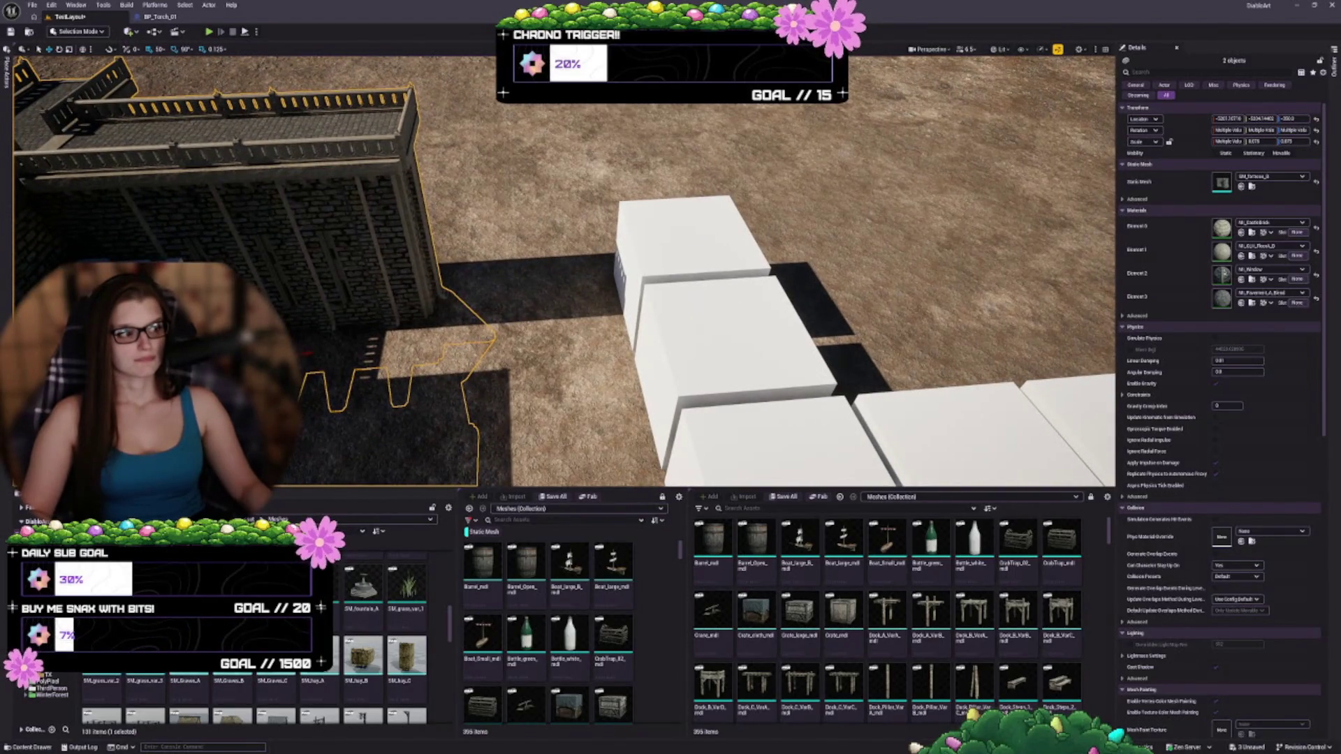
pyautogui.click(346, 261)
pyautogui.moveTo(420, 322); pyautogui.dragTo(484, 341)
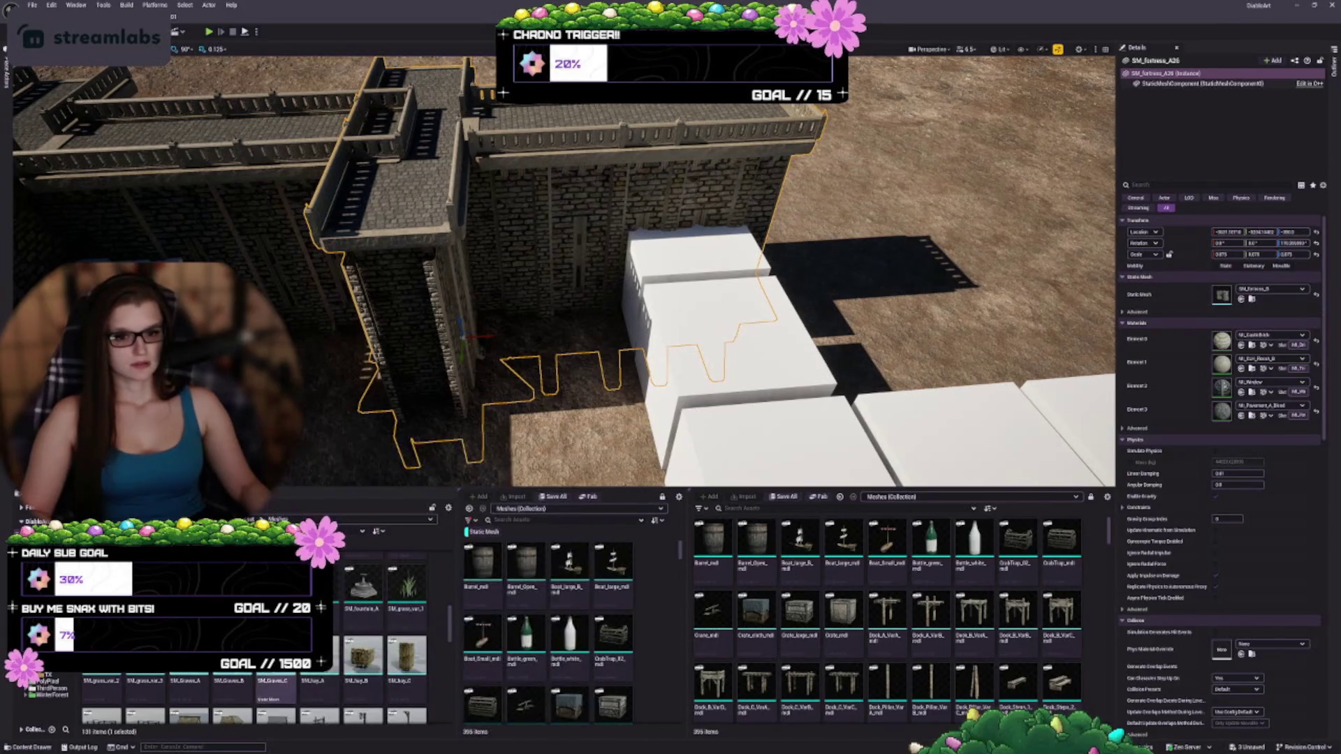
pyautogui.click(1241, 299)
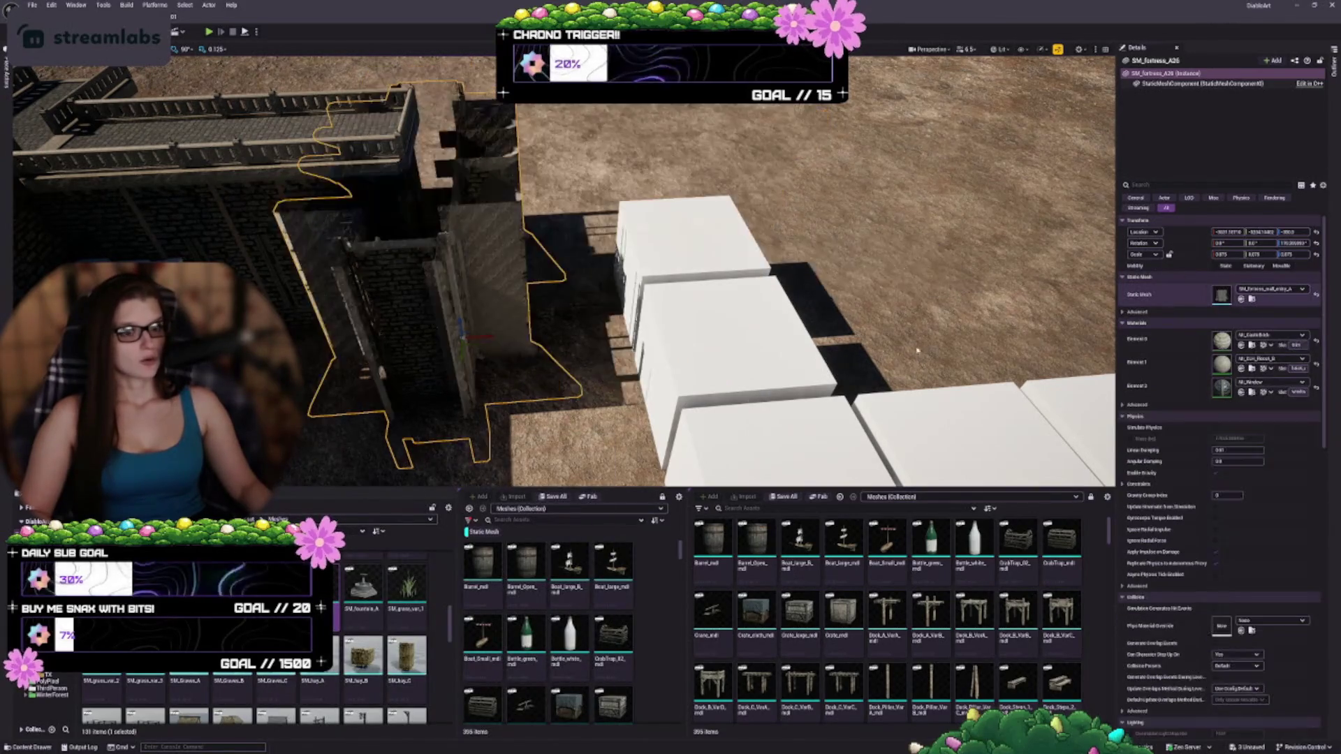
pyautogui.moveTo(501, 336); pyautogui.dragTo(463, 368)
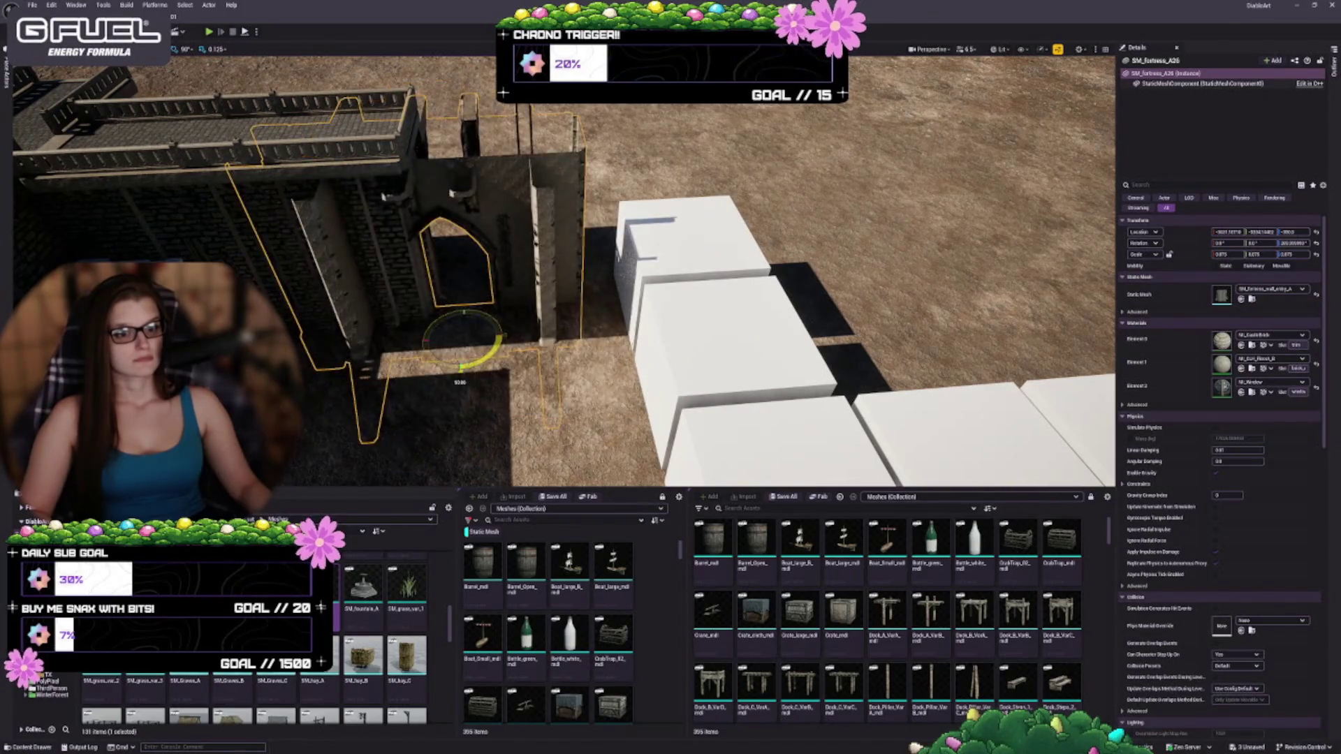
pyautogui.press('f')
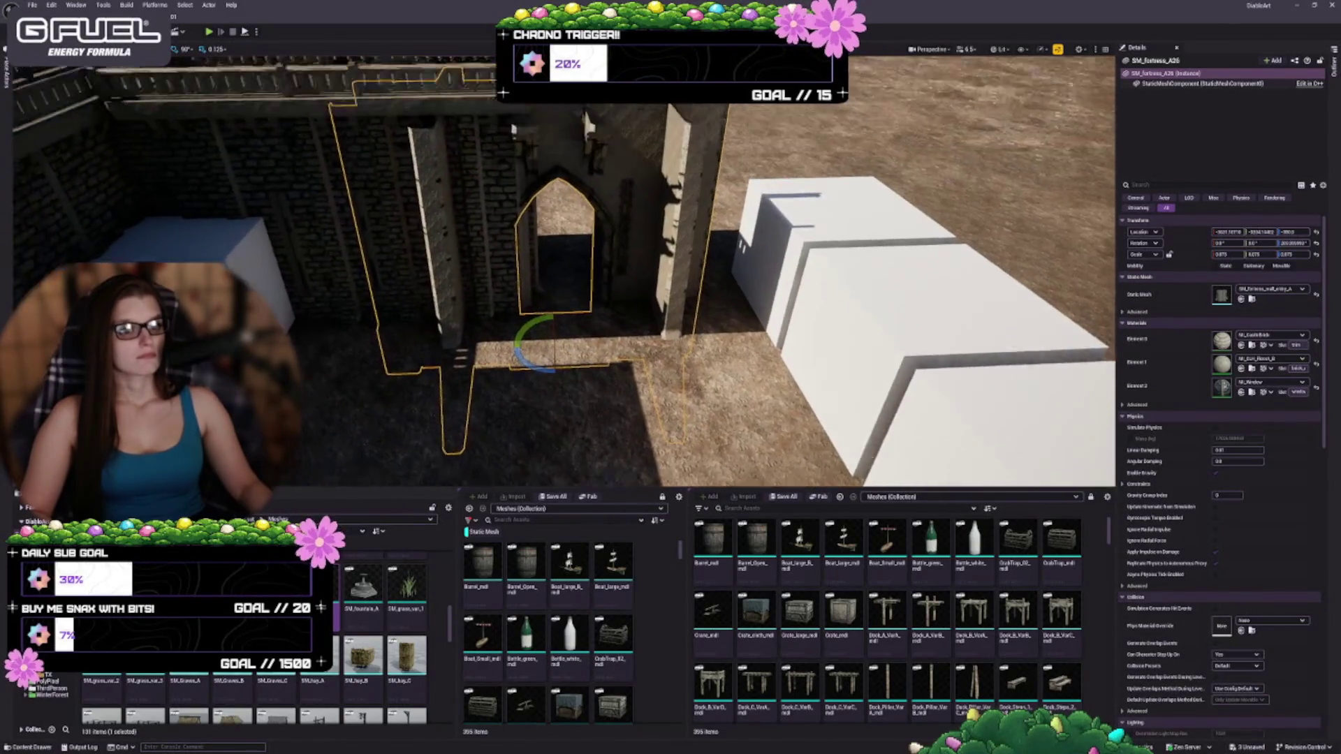
pyautogui.scroll(3, 574, 355)
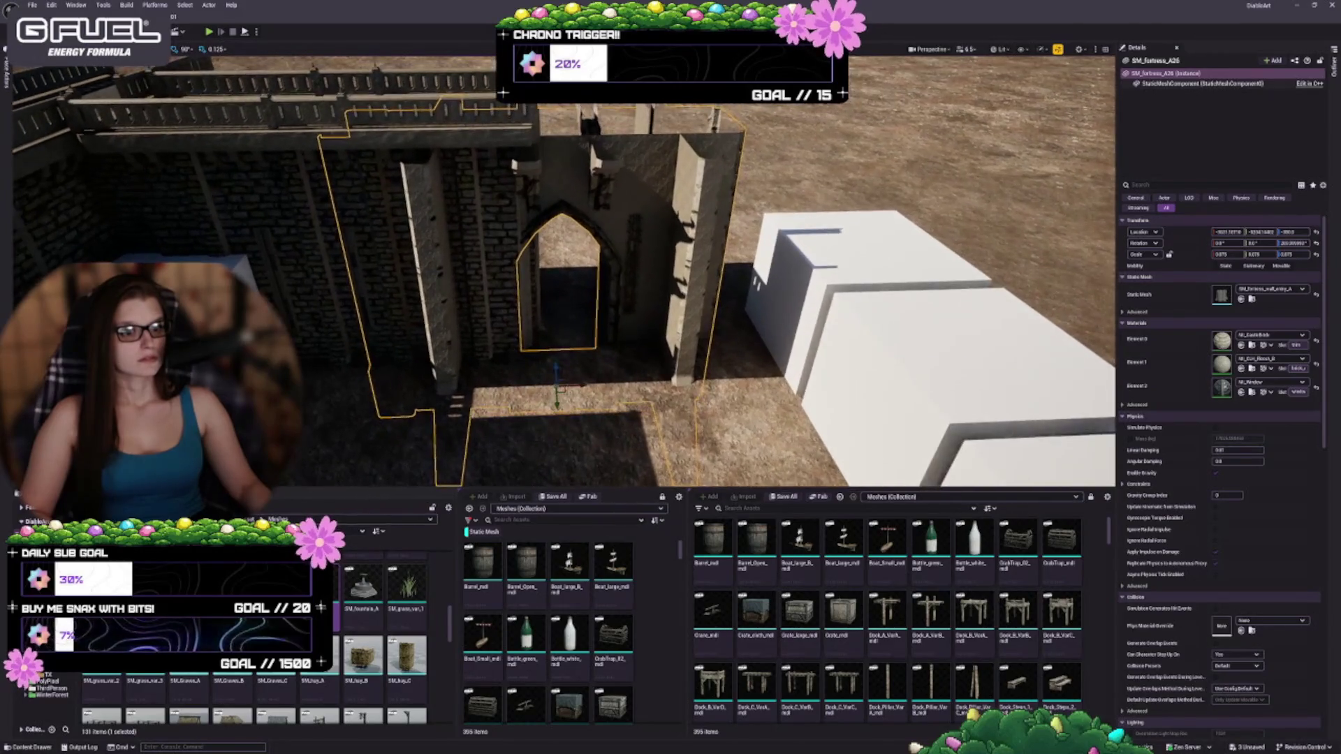
pyautogui.moveTo(613, 379)
pyautogui.mouseDown()
pyautogui.moveTo(657, 381)
pyautogui.moveTo(608, 363)
pyautogui.mouseUp()
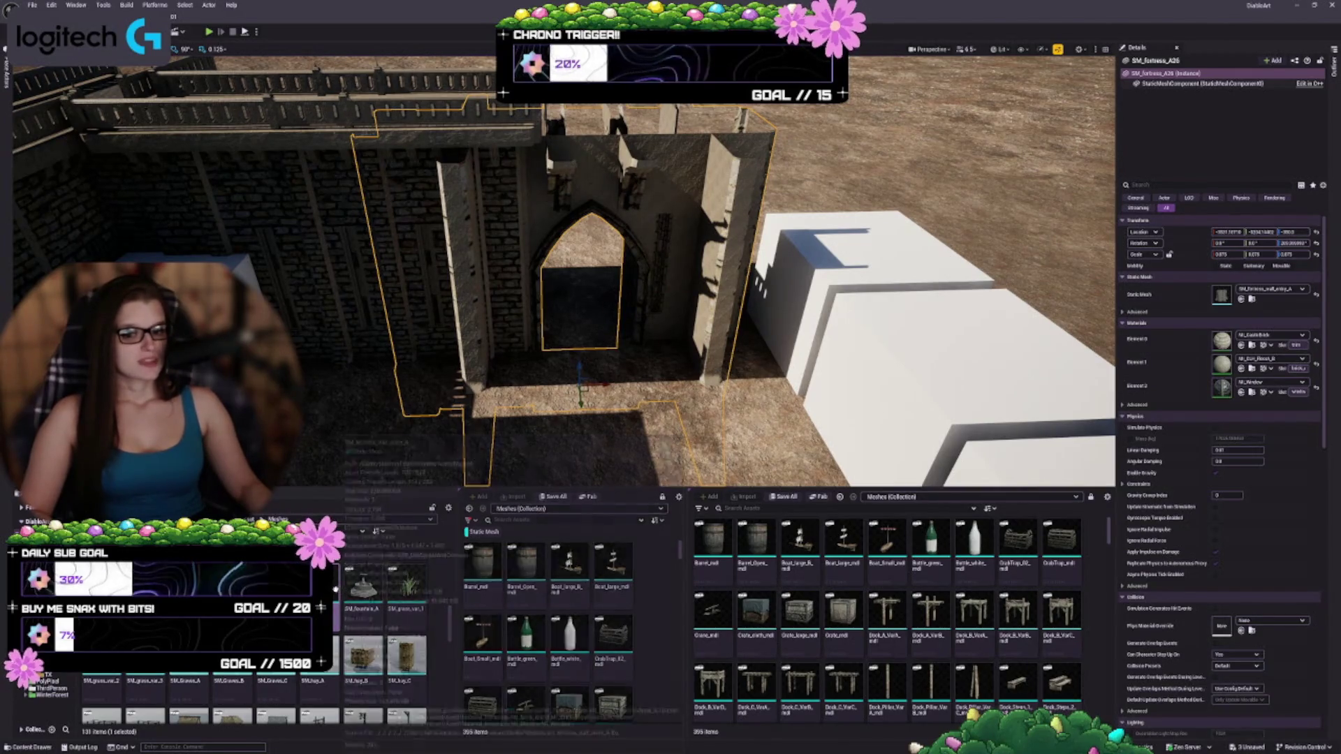
# - Assign SM_wall_entry_A as the wall piece's Static Mesh
pyautogui.scroll(1, 377, 614)
pyautogui.scroll(2, 377, 629)
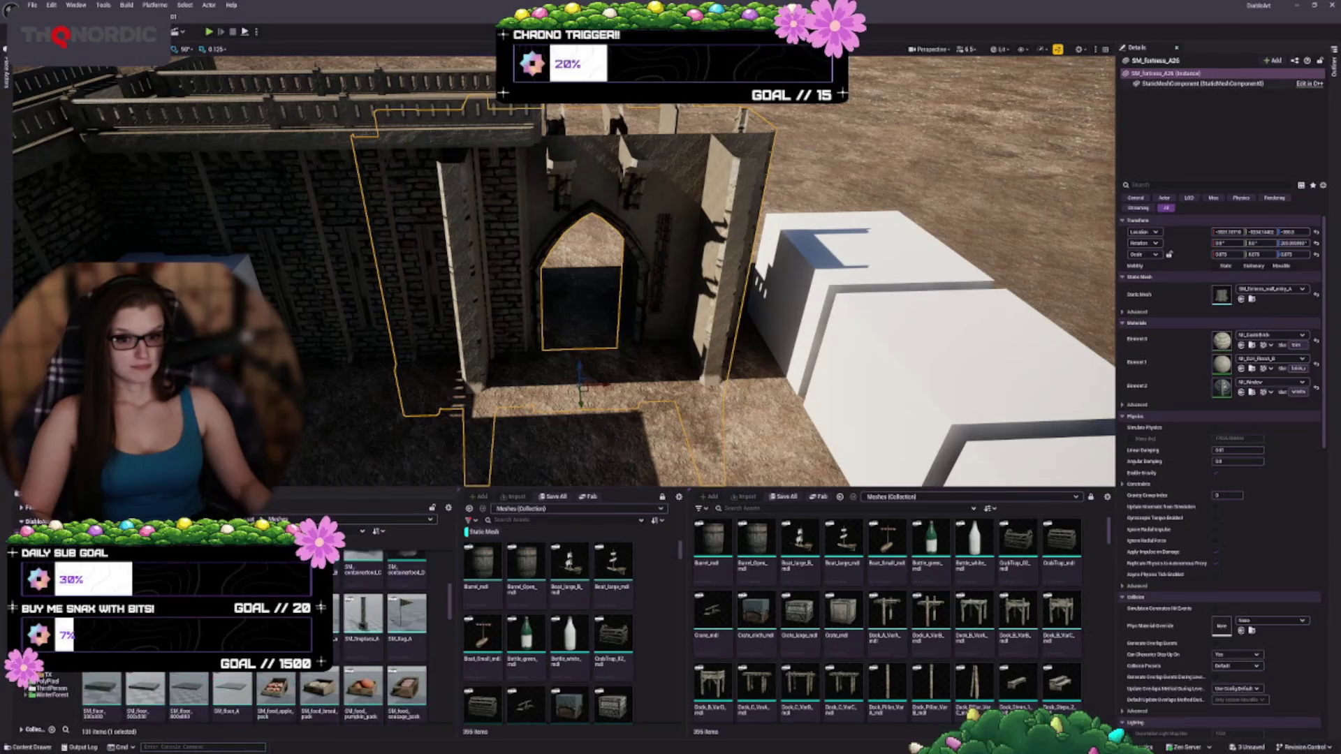
pyautogui.scroll(1, 364, 735)
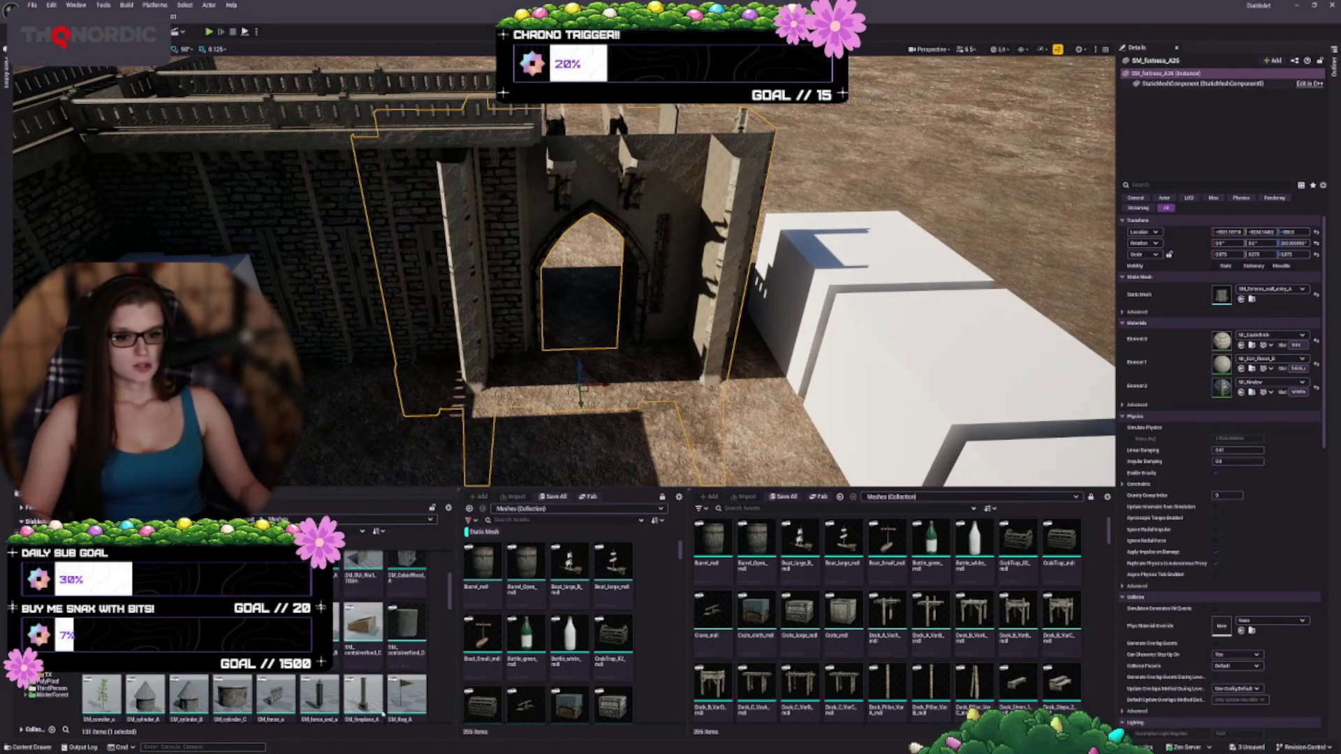
pyautogui.scroll(1, 382, 718)
pyautogui.scroll(1, 395, 688)
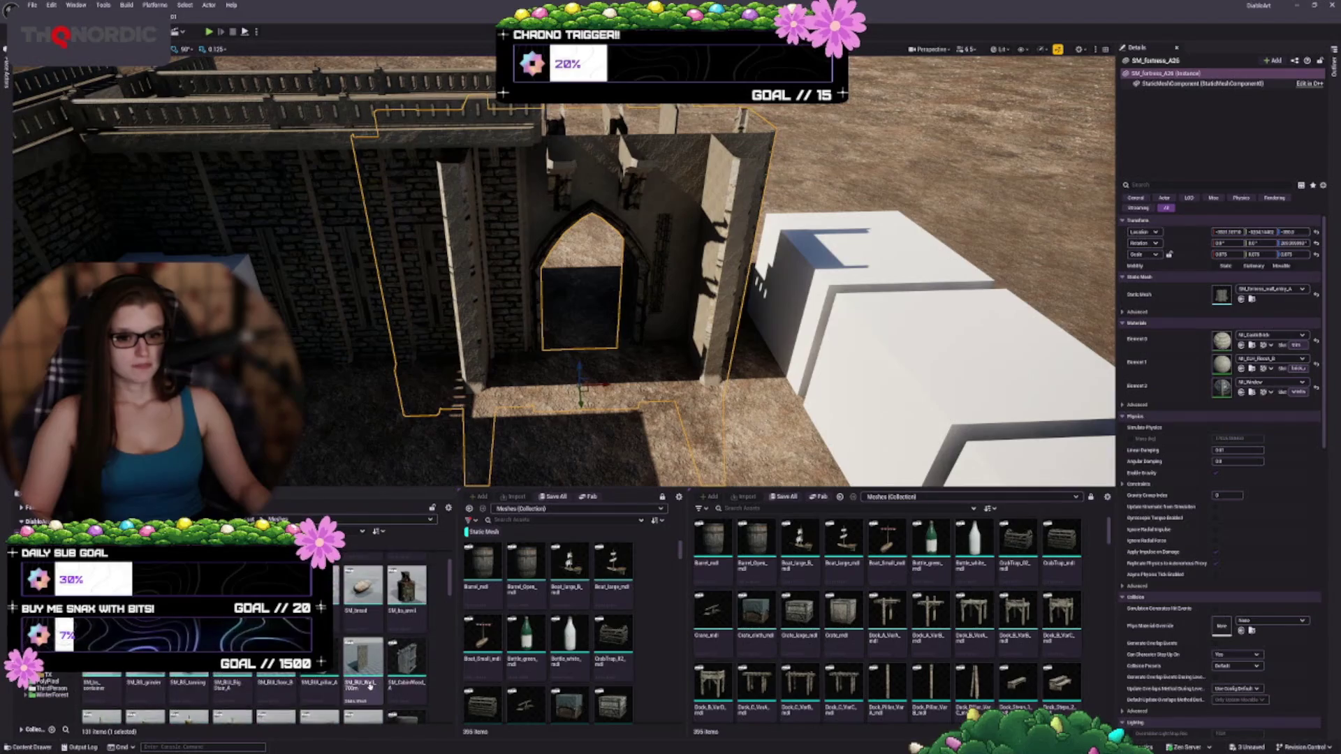
pyautogui.scroll(-5, 397, 692)
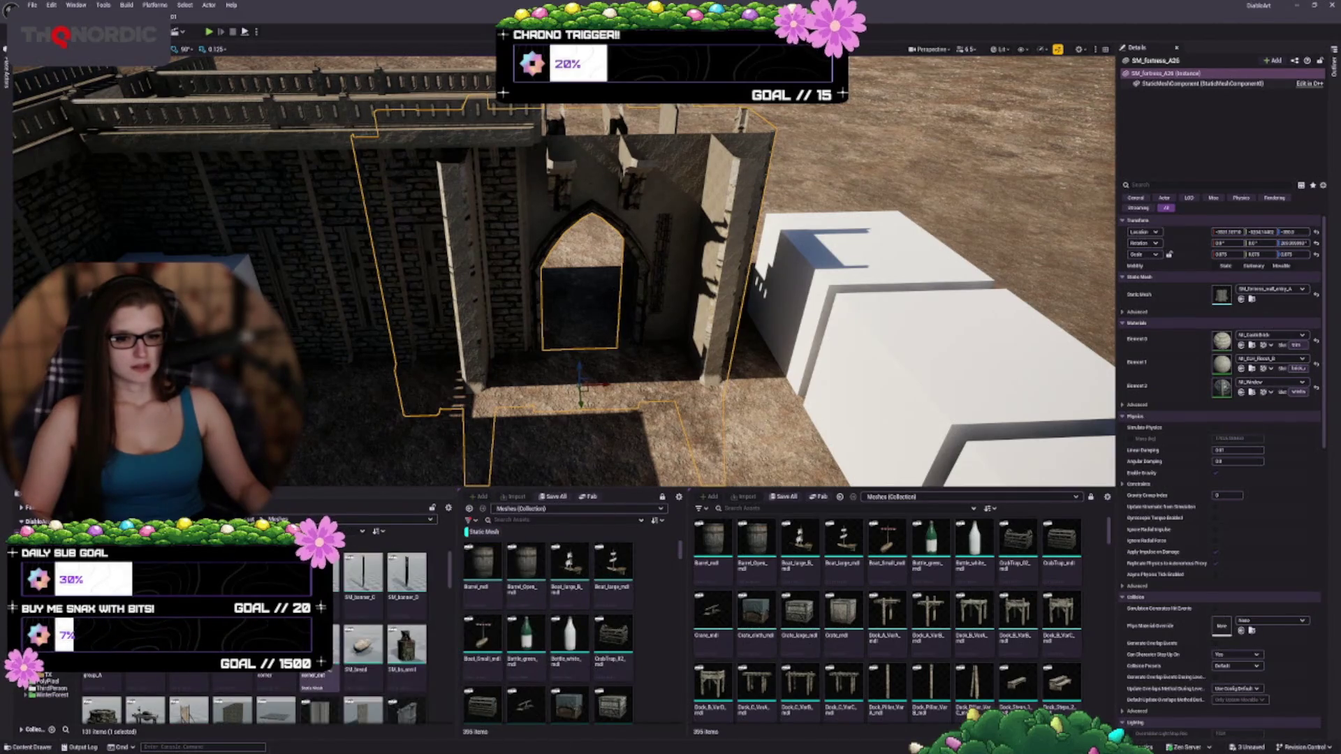
pyautogui.scroll(-5, 384, 649)
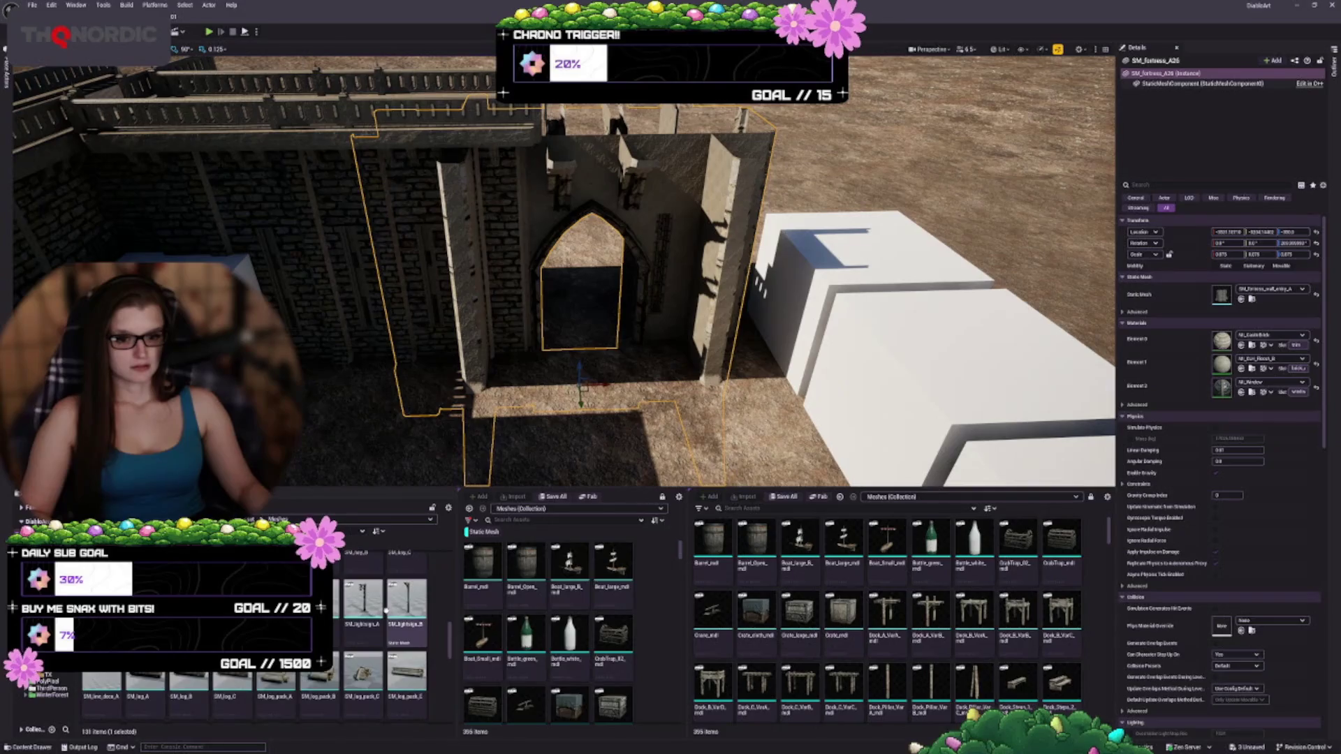
pyautogui.scroll(-5, 391, 653)
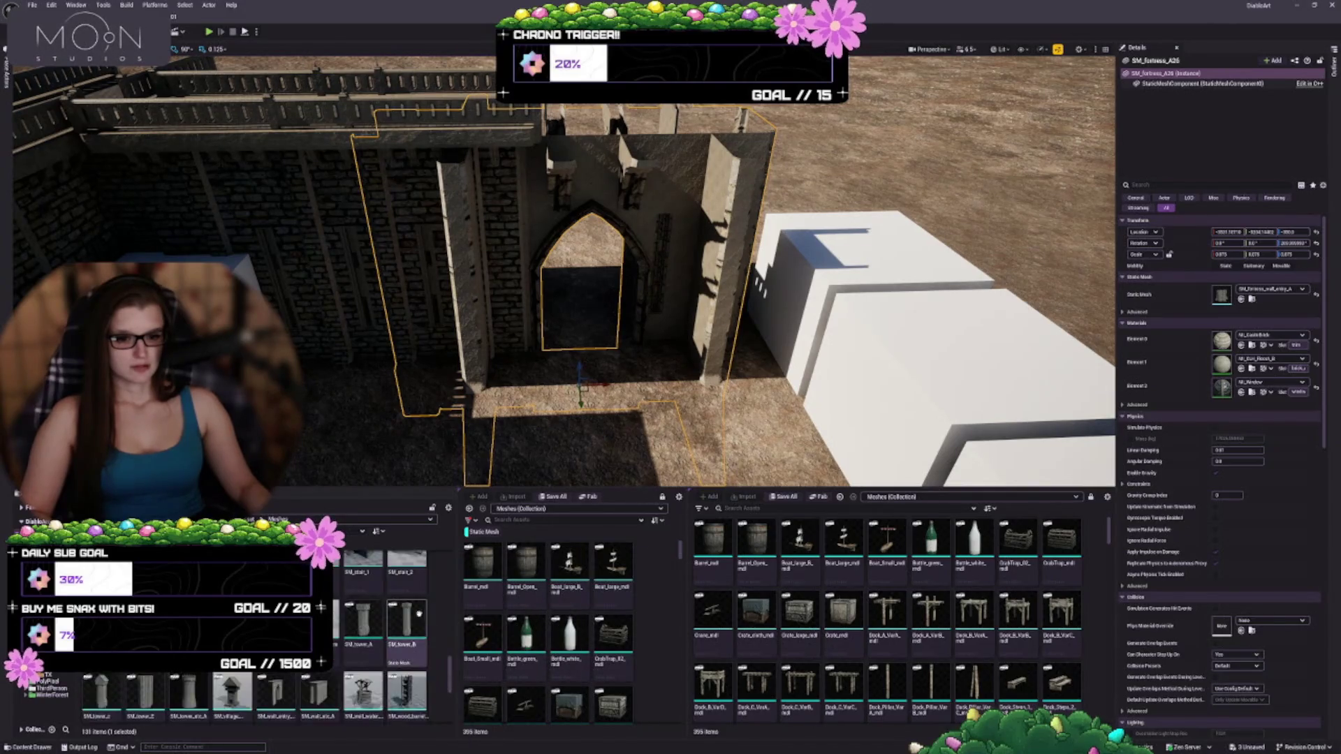
pyautogui.scroll(1, 336, 671)
pyautogui.click(1241, 298)
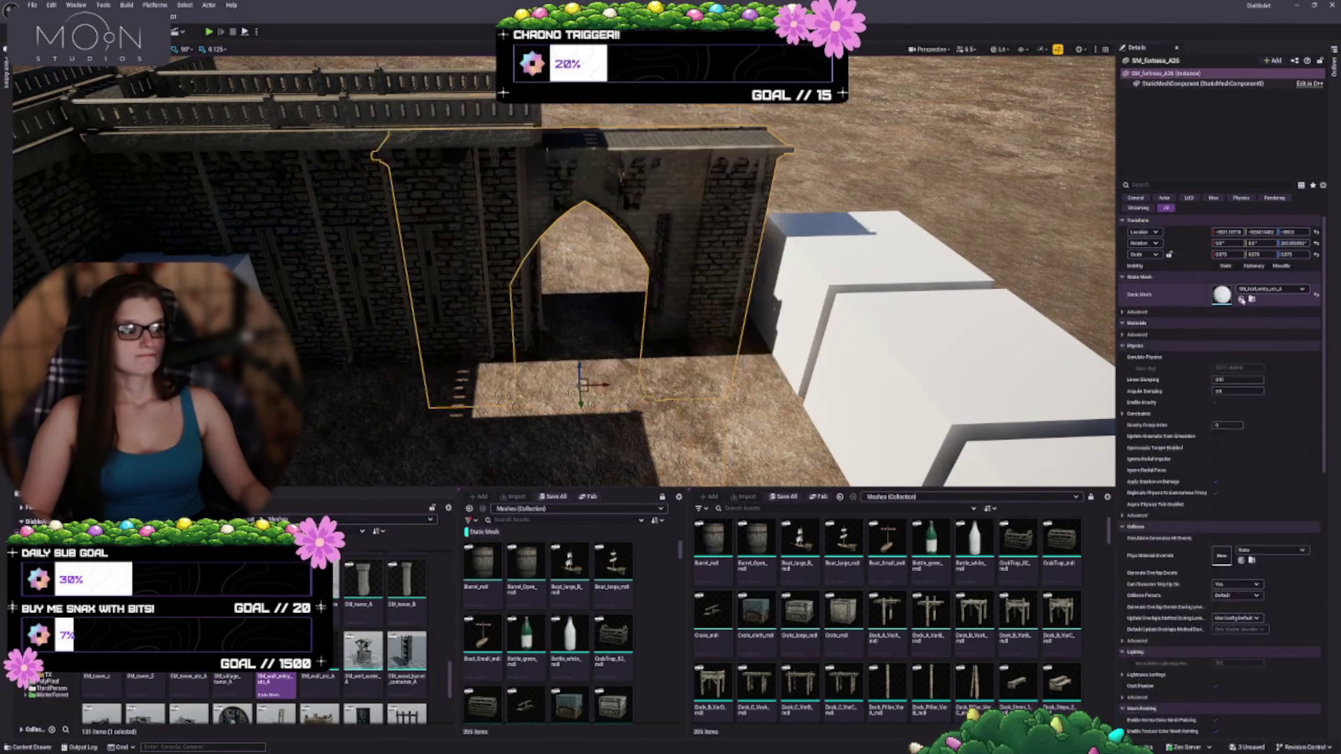
# - Slide and lower the archway so it joins the castle wall run, then deselect it
pyautogui.moveTo(602, 382); pyautogui.dragTo(639, 382)
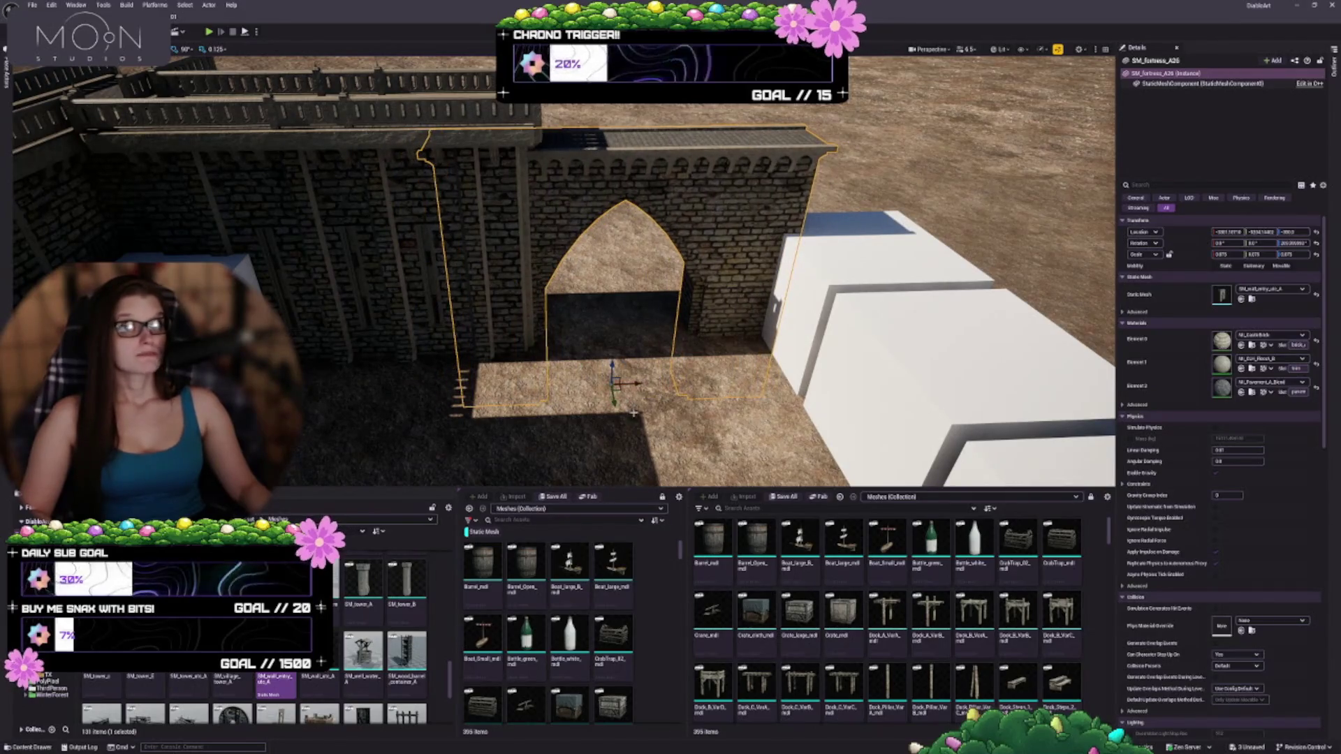
pyautogui.moveTo(702, 300)
pyautogui.mouseDown()
pyautogui.moveTo(783, 286)
pyautogui.moveTo(706, 300)
pyautogui.mouseUp()
pyautogui.moveTo(558, 280)
pyautogui.mouseDown()
pyautogui.moveTo(552, 258)
pyautogui.moveTo(538, 273)
pyautogui.moveTo(545, 244)
pyautogui.mouseUp()
pyautogui.moveTo(678, 349); pyautogui.dragTo(677, 380)
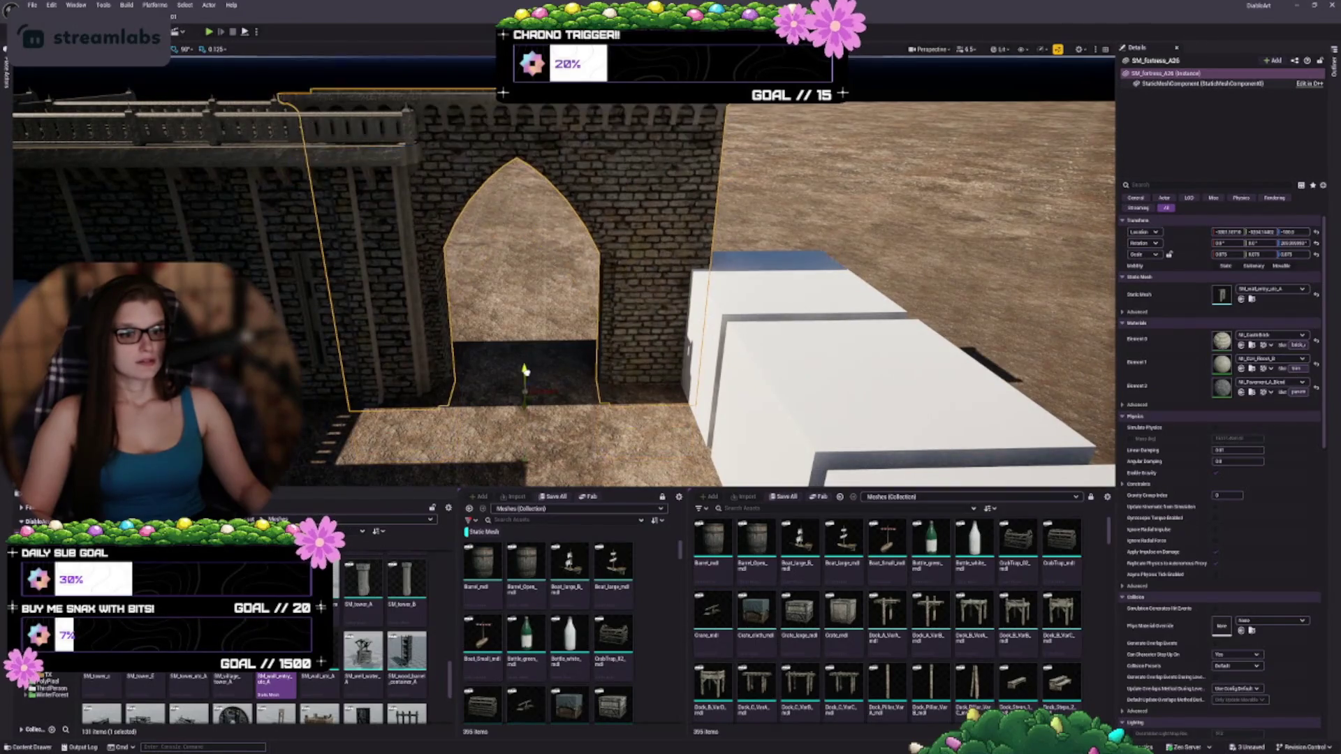
pyautogui.moveTo(525, 368)
pyautogui.mouseDown()
pyautogui.moveTo(512, 426)
pyautogui.moveTo(506, 390)
pyautogui.mouseUp()
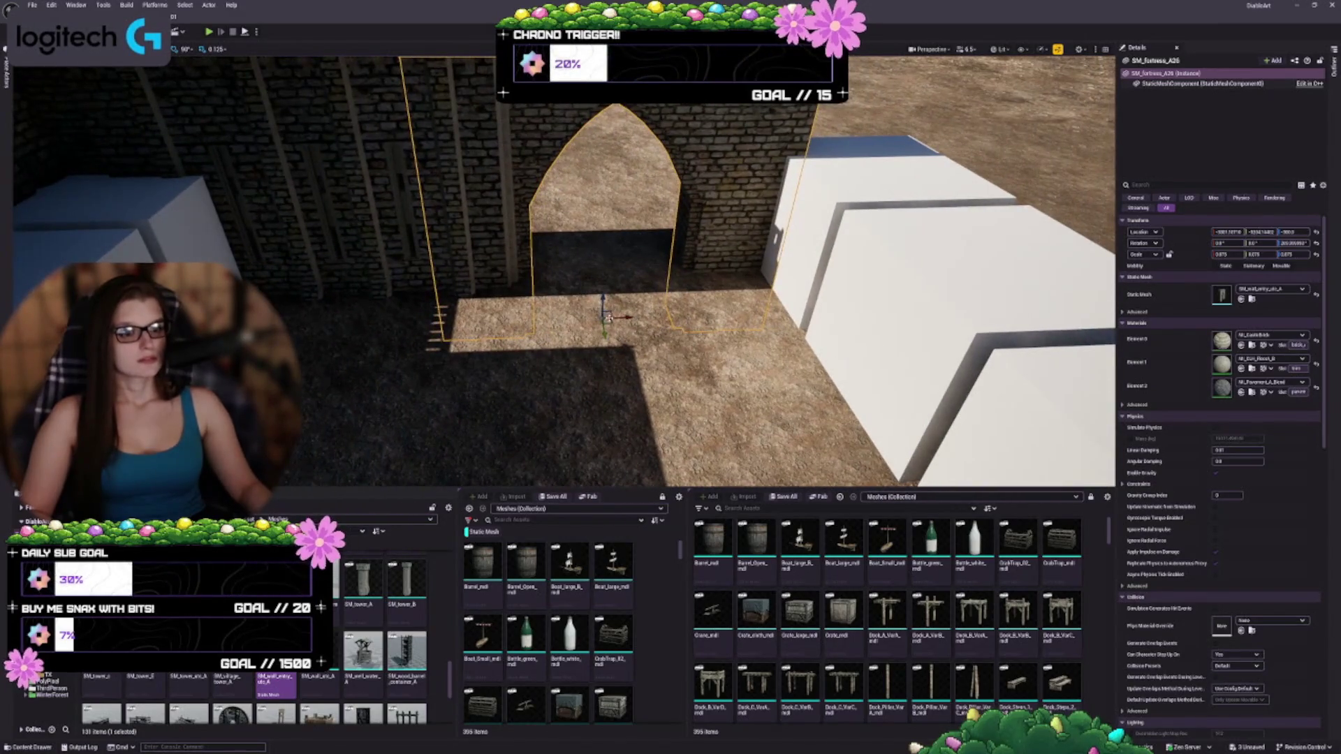
pyautogui.moveTo(632, 316)
pyautogui.mouseDown()
pyautogui.moveTo(569, 302)
pyautogui.moveTo(558, 283)
pyautogui.mouseUp()
pyautogui.press('Escape')
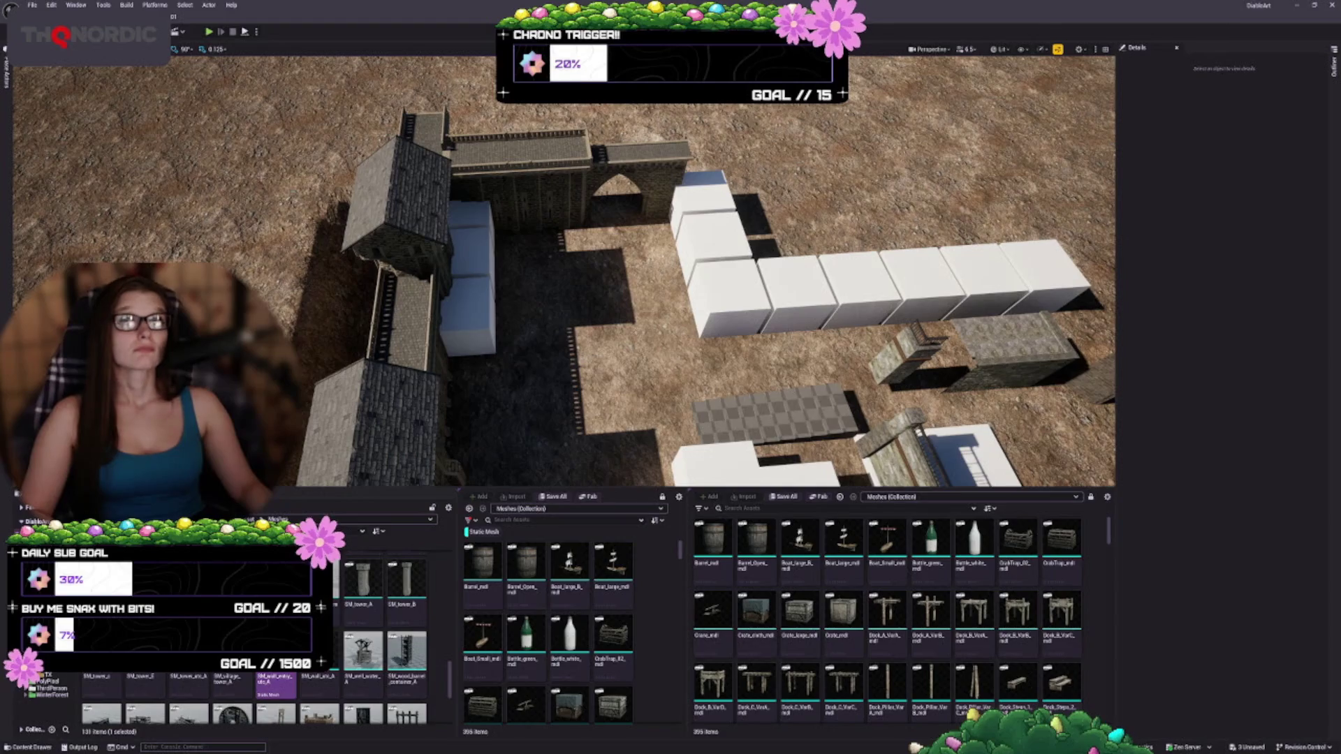
pyautogui.moveTo(608, 323)
pyautogui.mouseDown()
pyautogui.moveTo(608, 302)
pyautogui.moveTo(526, 363)
pyautogui.mouseUp()
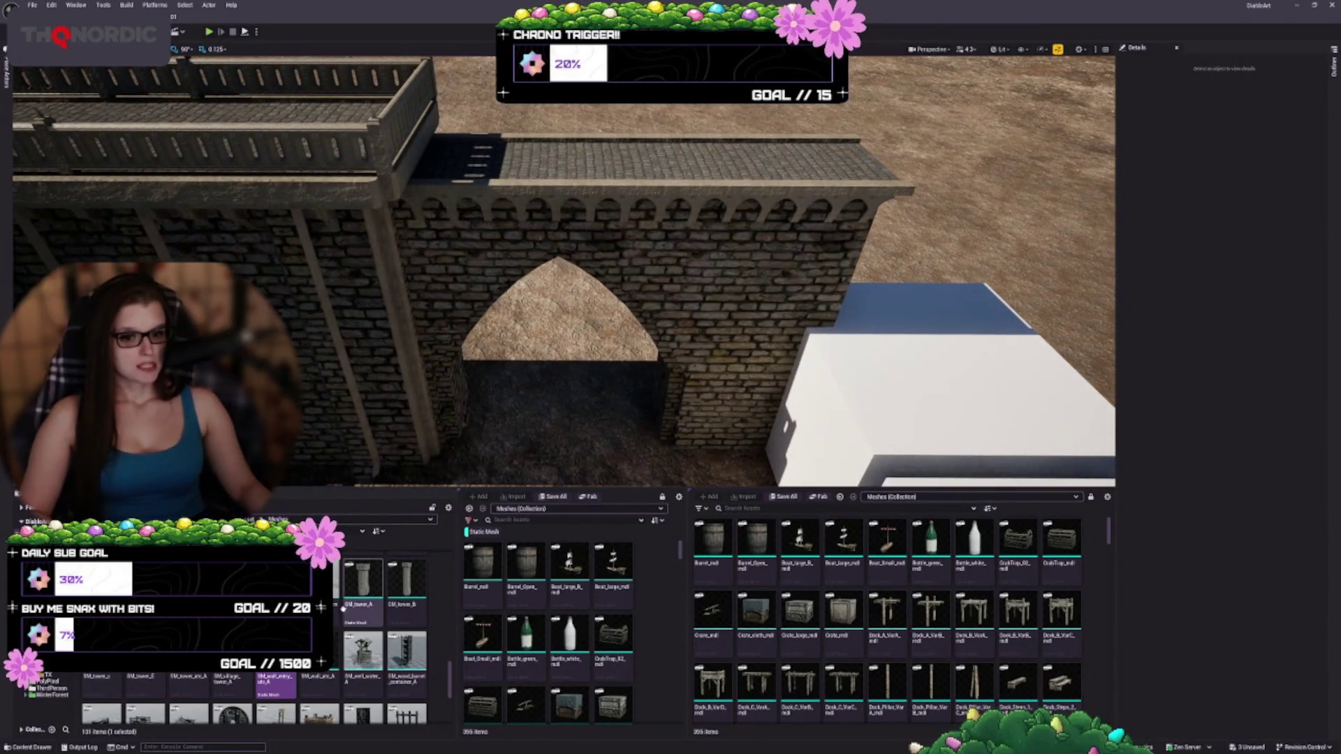
# - Delete the SM_fortress gate wall from the level
pyautogui.scroll(-1, 360, 653)
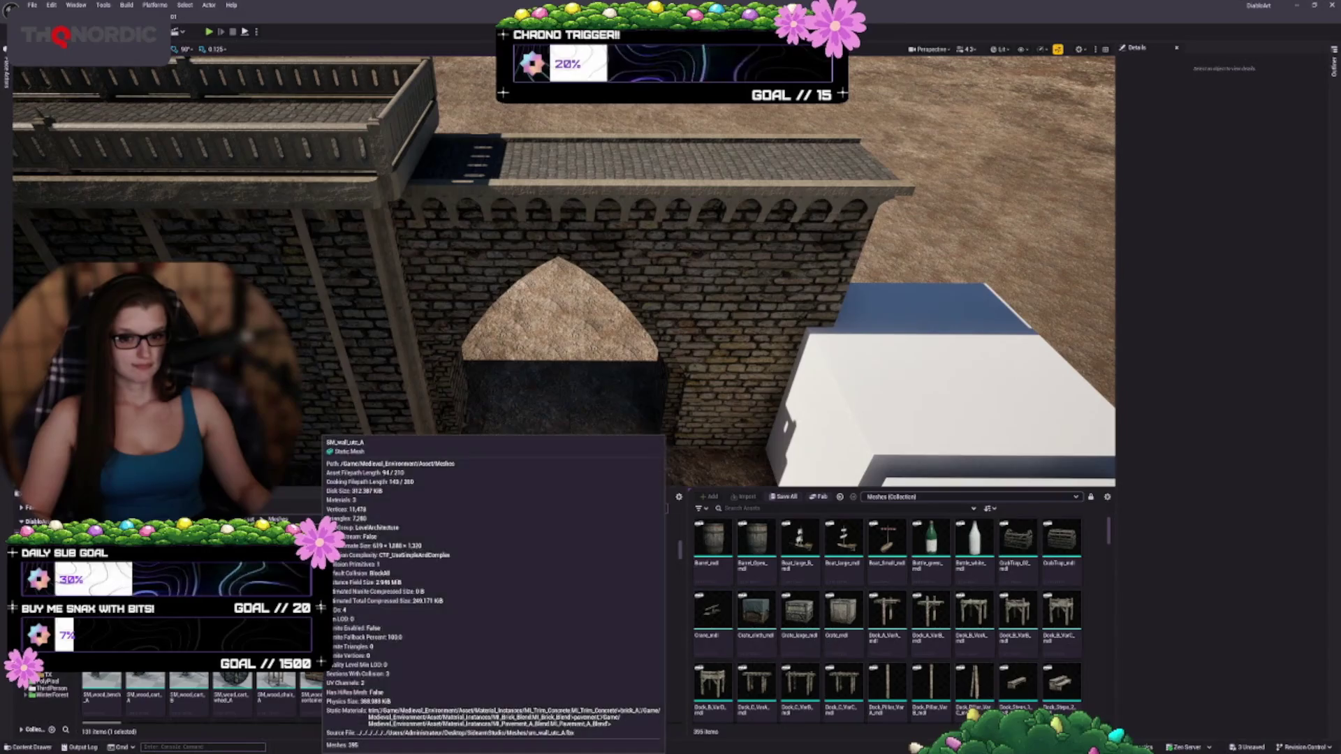
pyautogui.scroll(-2, 398, 650)
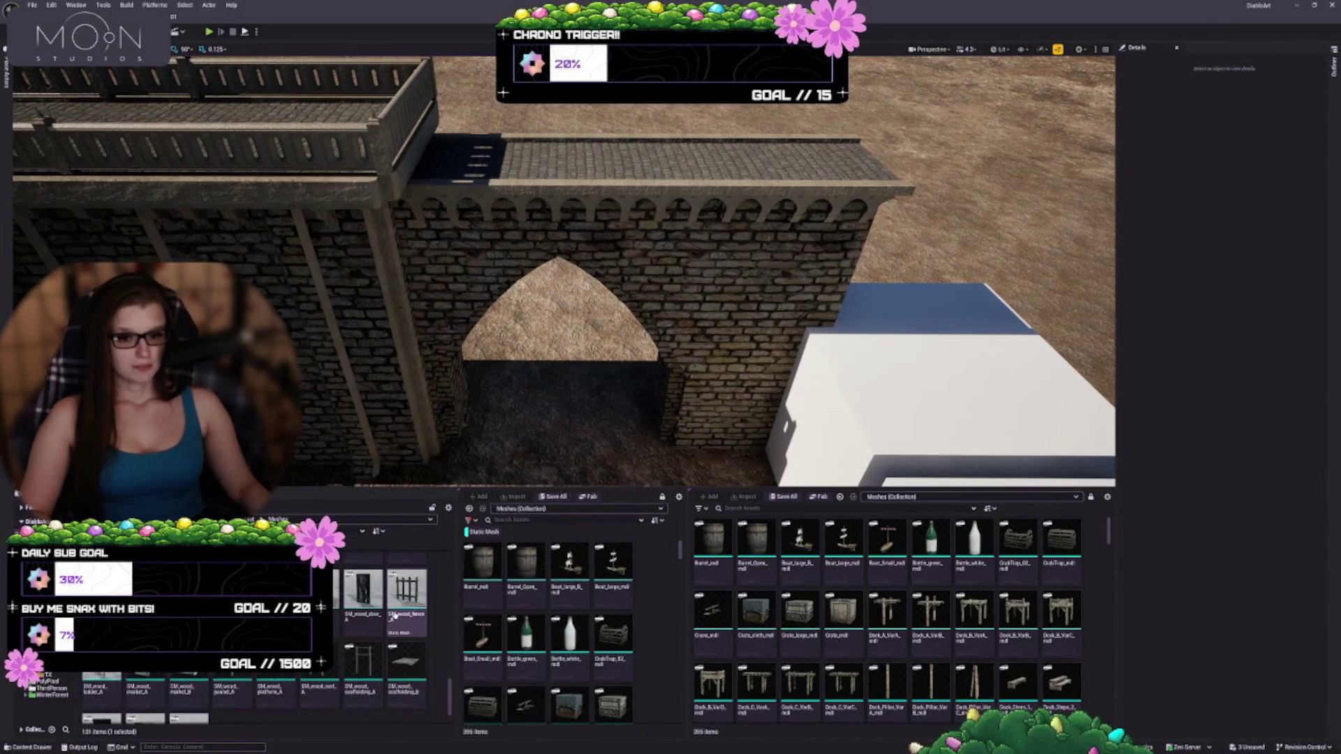
pyautogui.scroll(3, 402, 660)
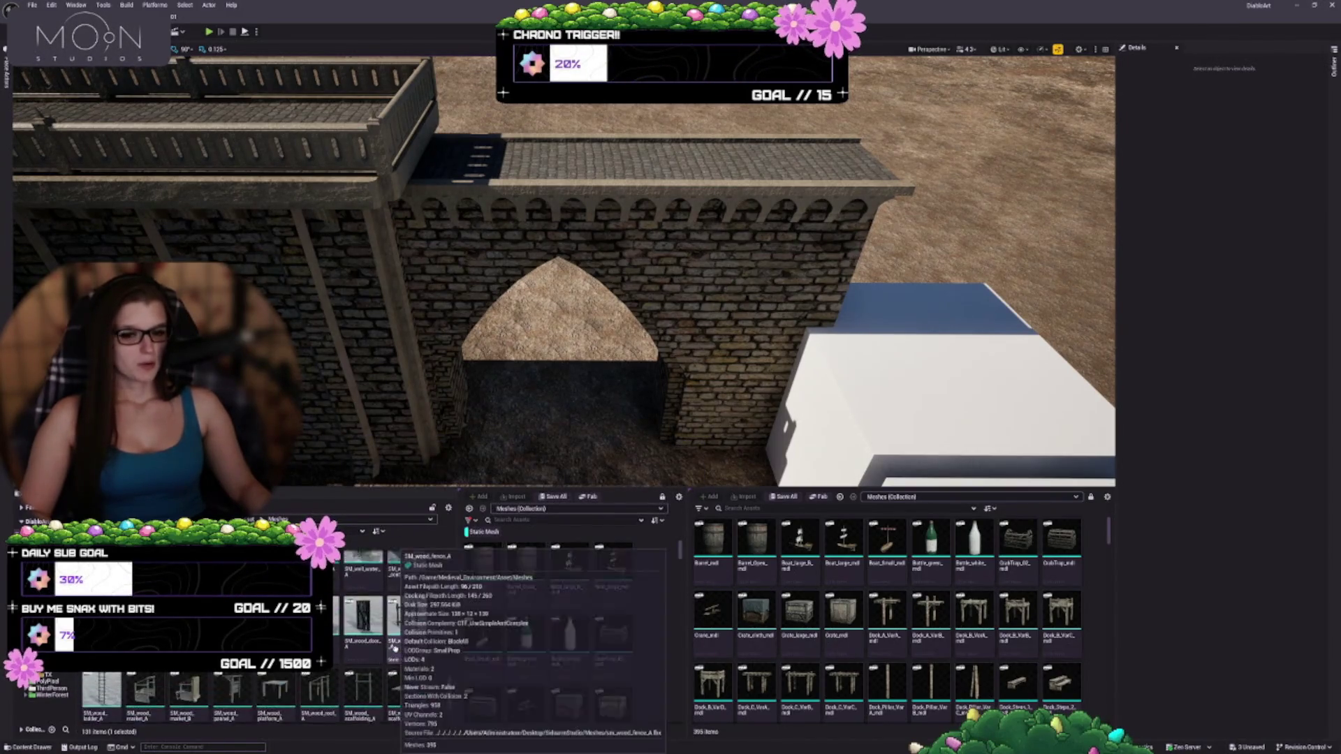
pyautogui.scroll(1, 394, 667)
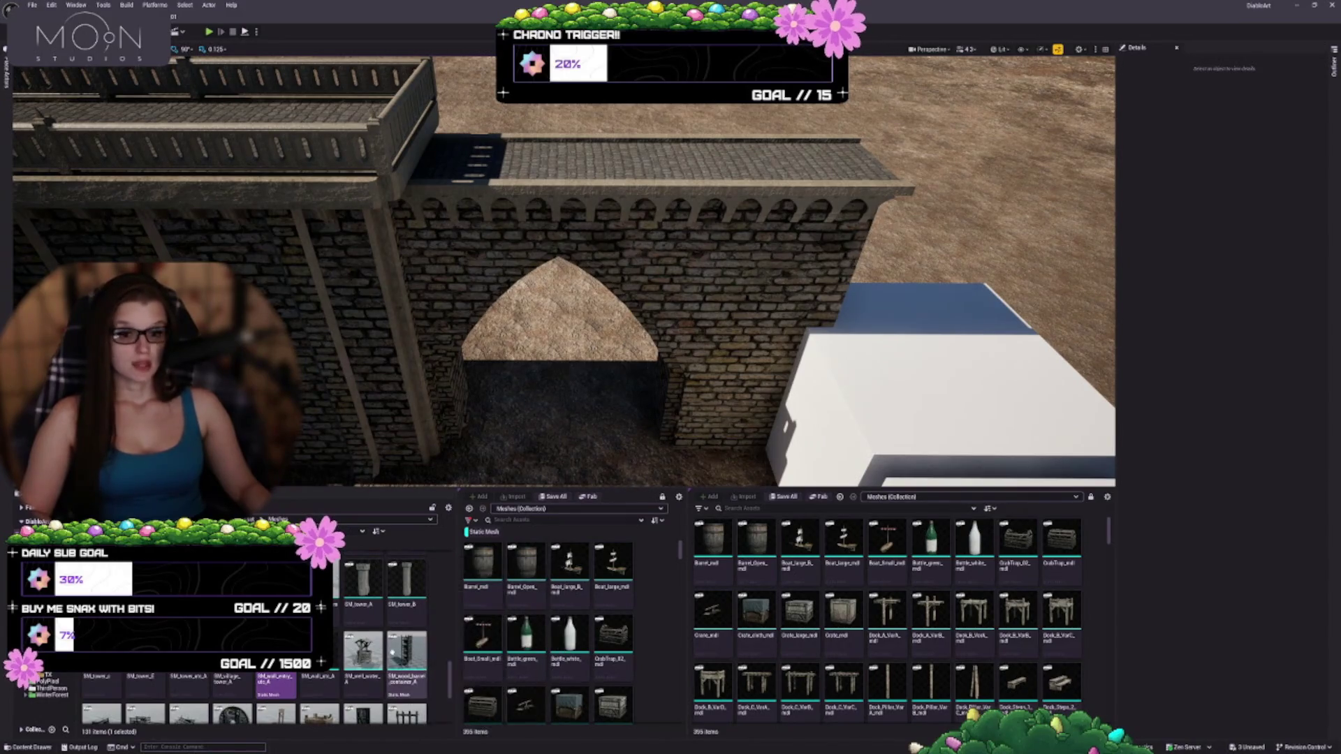
pyautogui.scroll(-5, 402, 667)
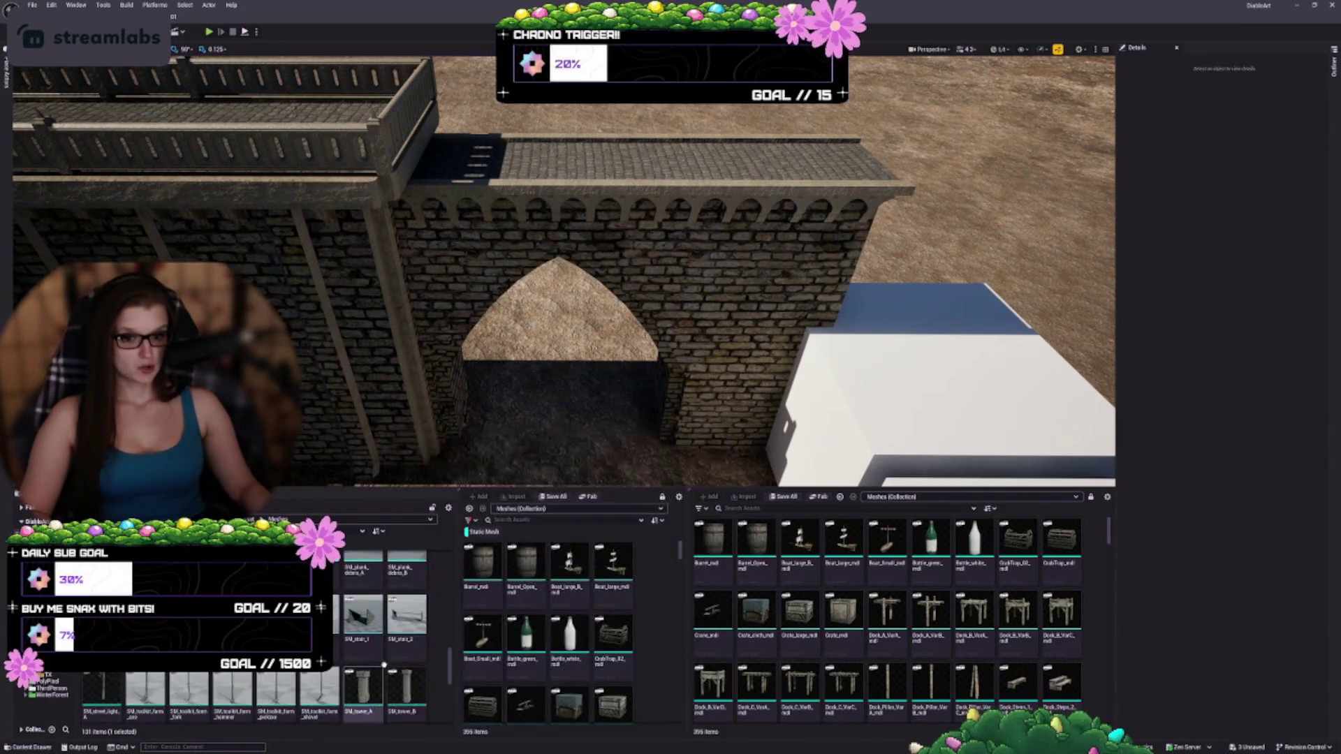
pyautogui.scroll(3, 363, 674)
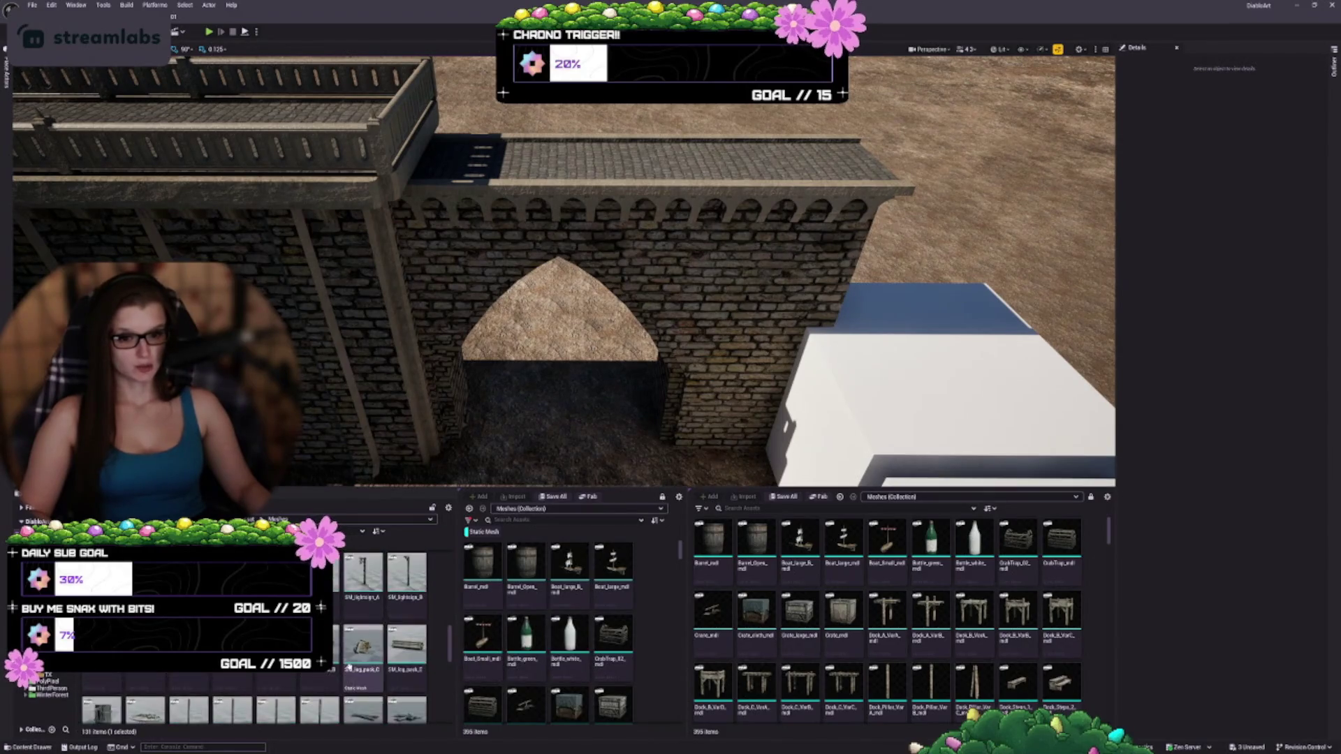
pyautogui.scroll(3, 363, 658)
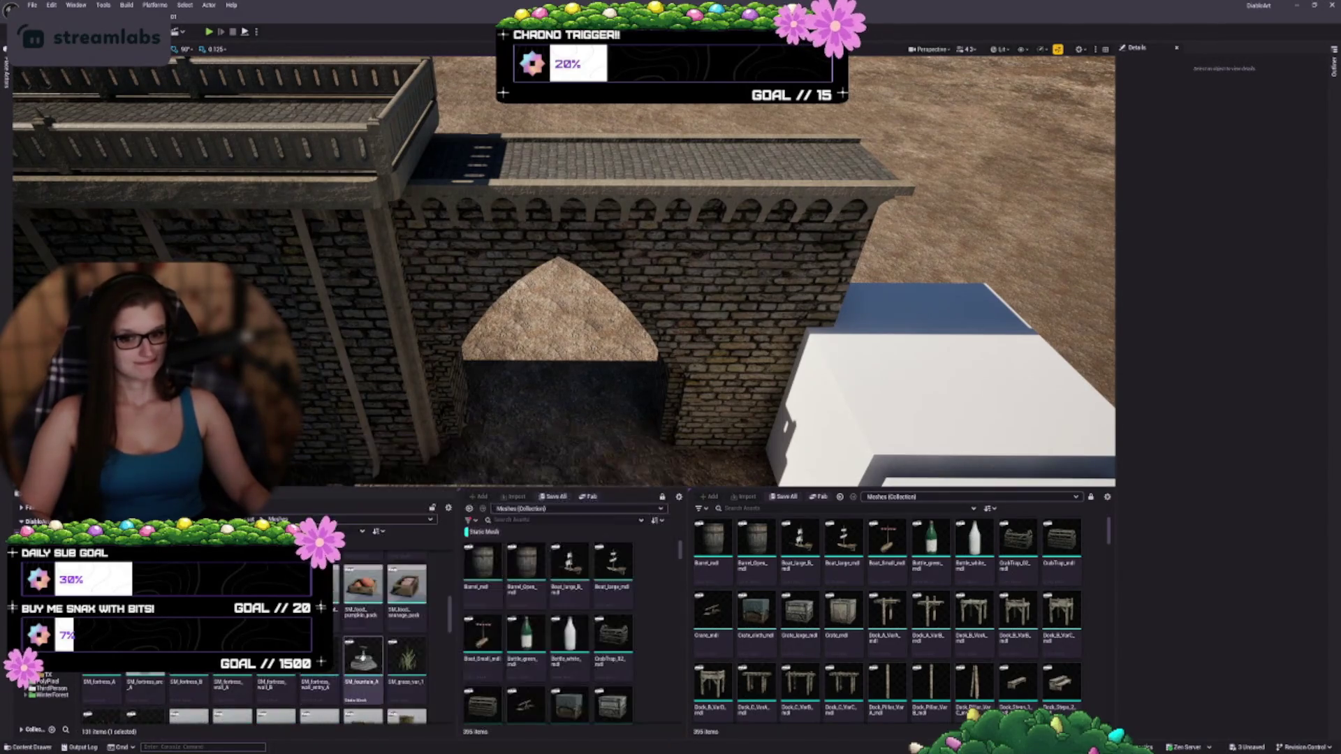
pyautogui.scroll(2, 393, 663)
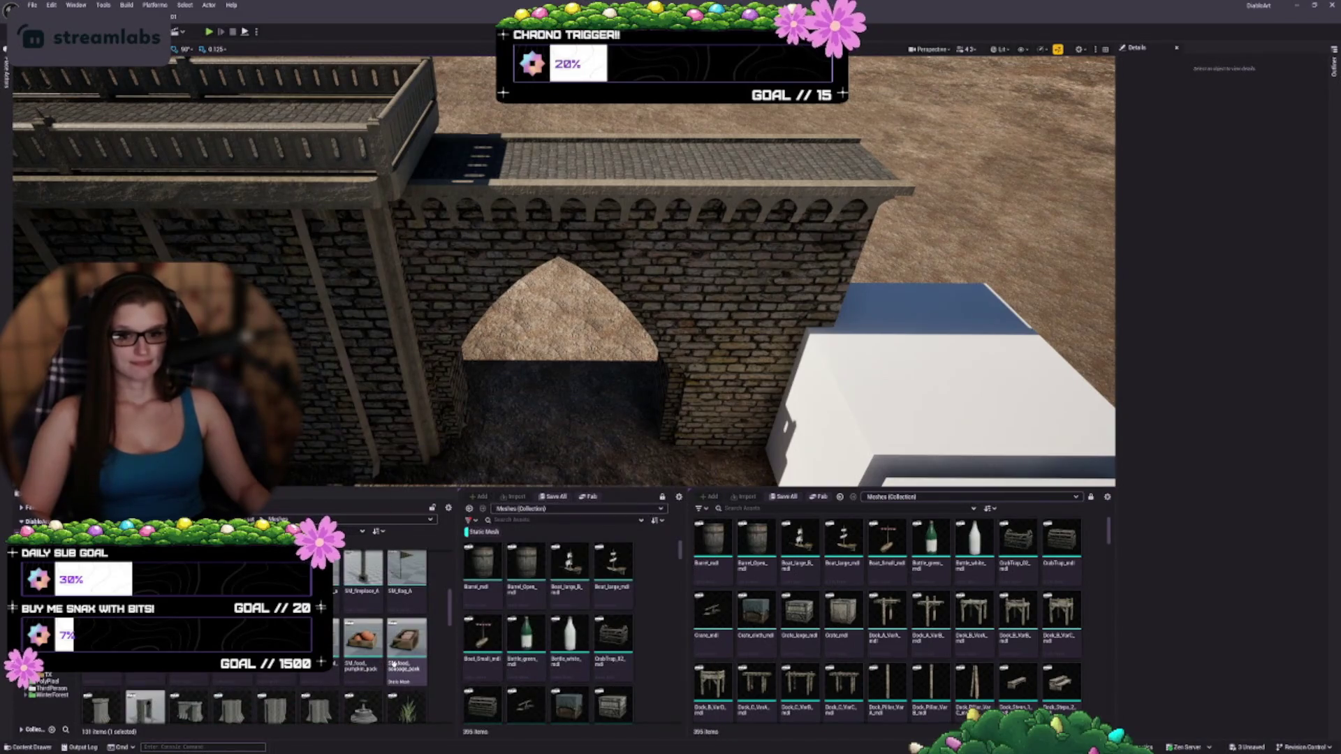
pyautogui.scroll(2, 393, 663)
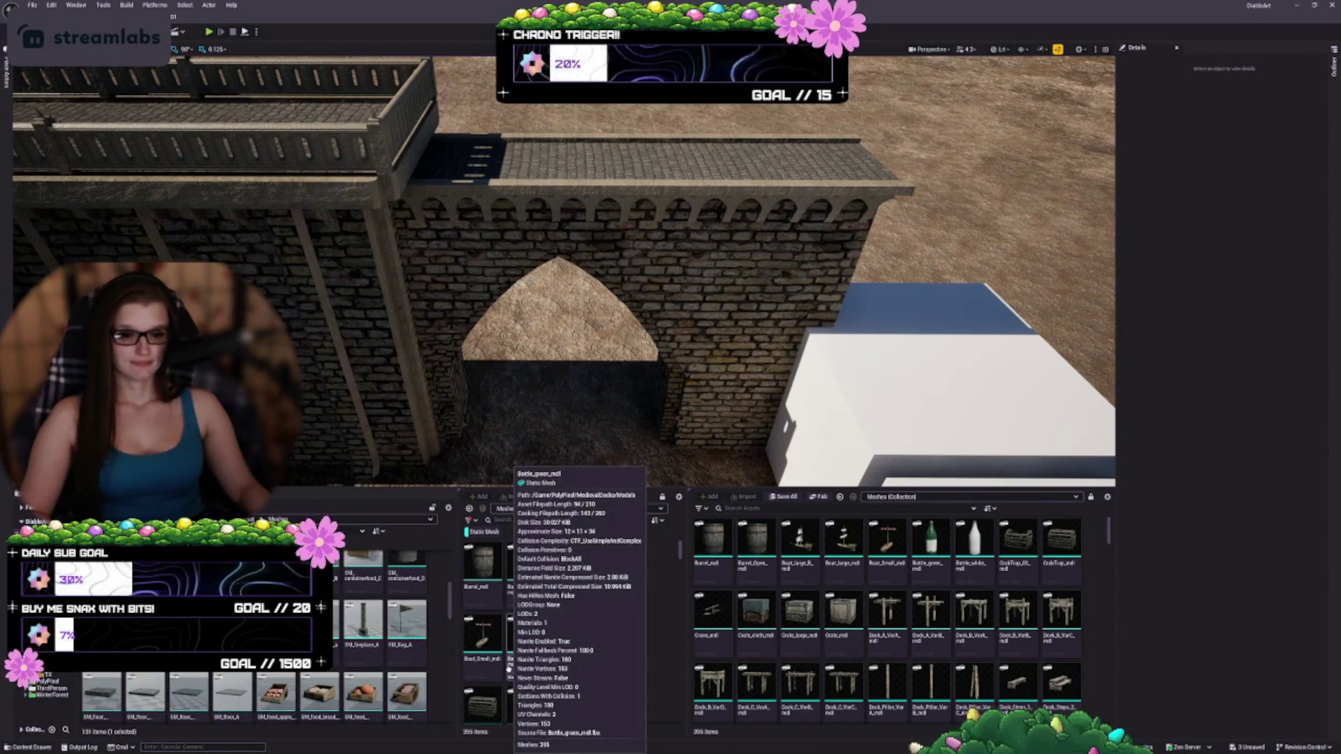
pyautogui.scroll(3, 318, 707)
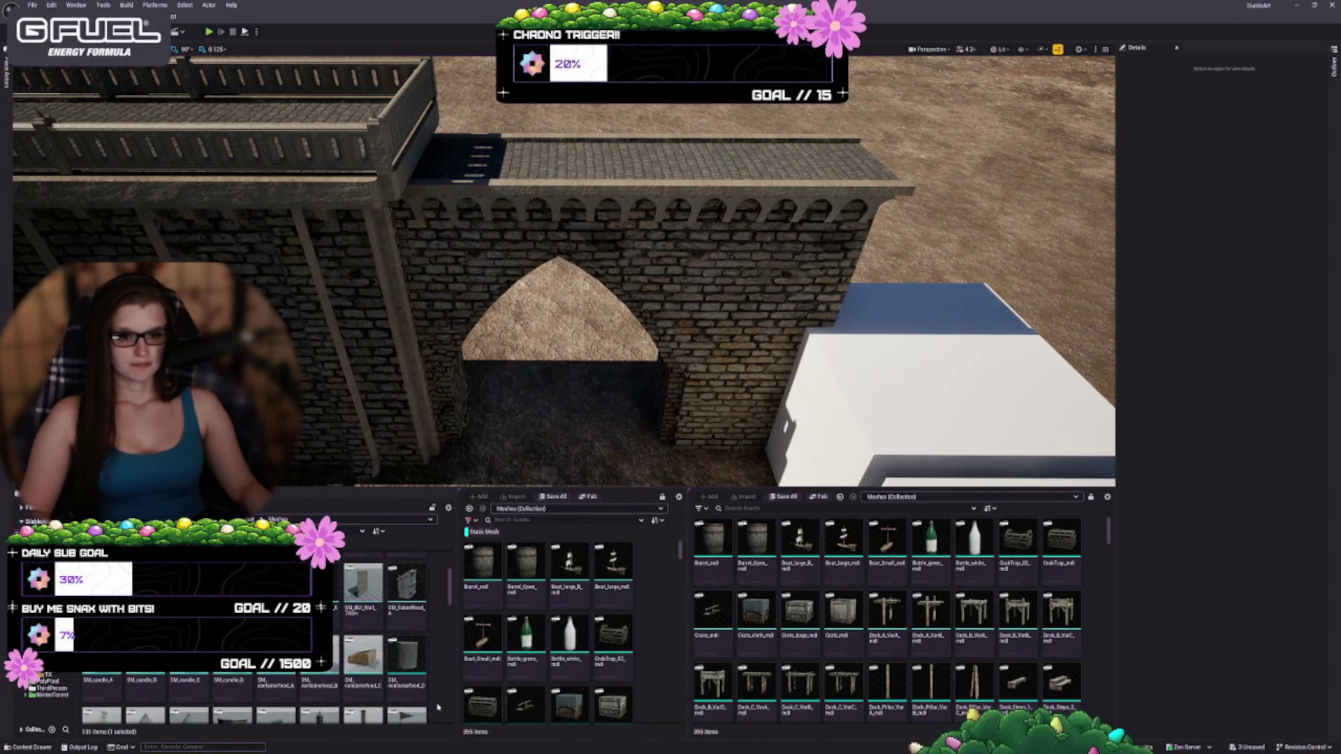
pyautogui.scroll(3, 377, 647)
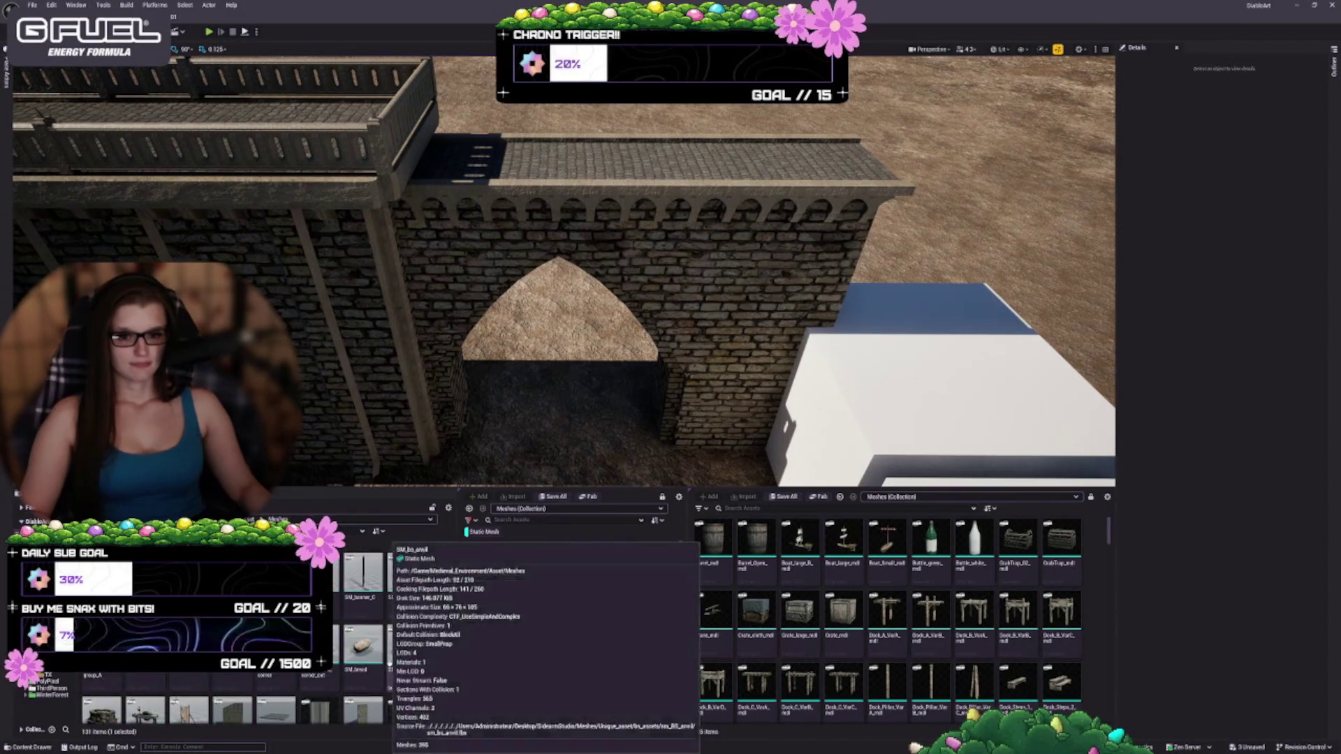
pyautogui.scroll(-5, 531, 411)
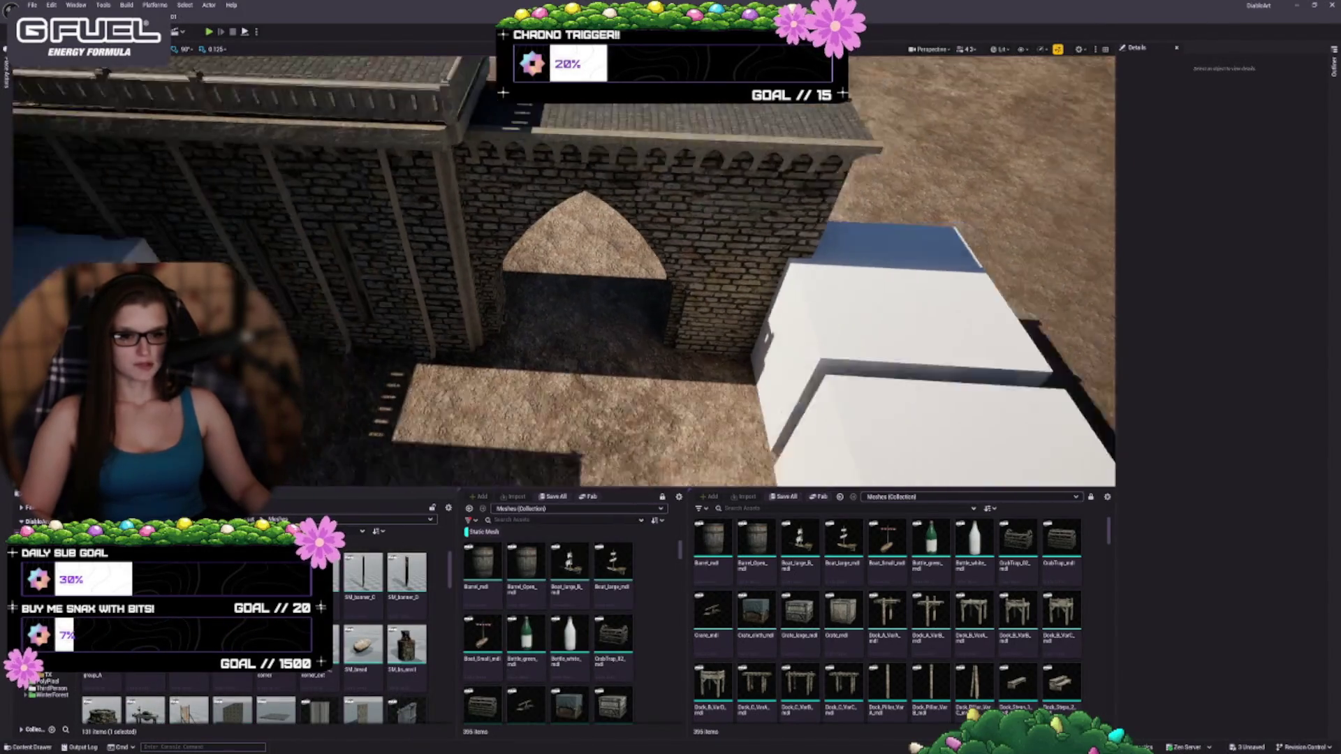
pyautogui.click(644, 240)
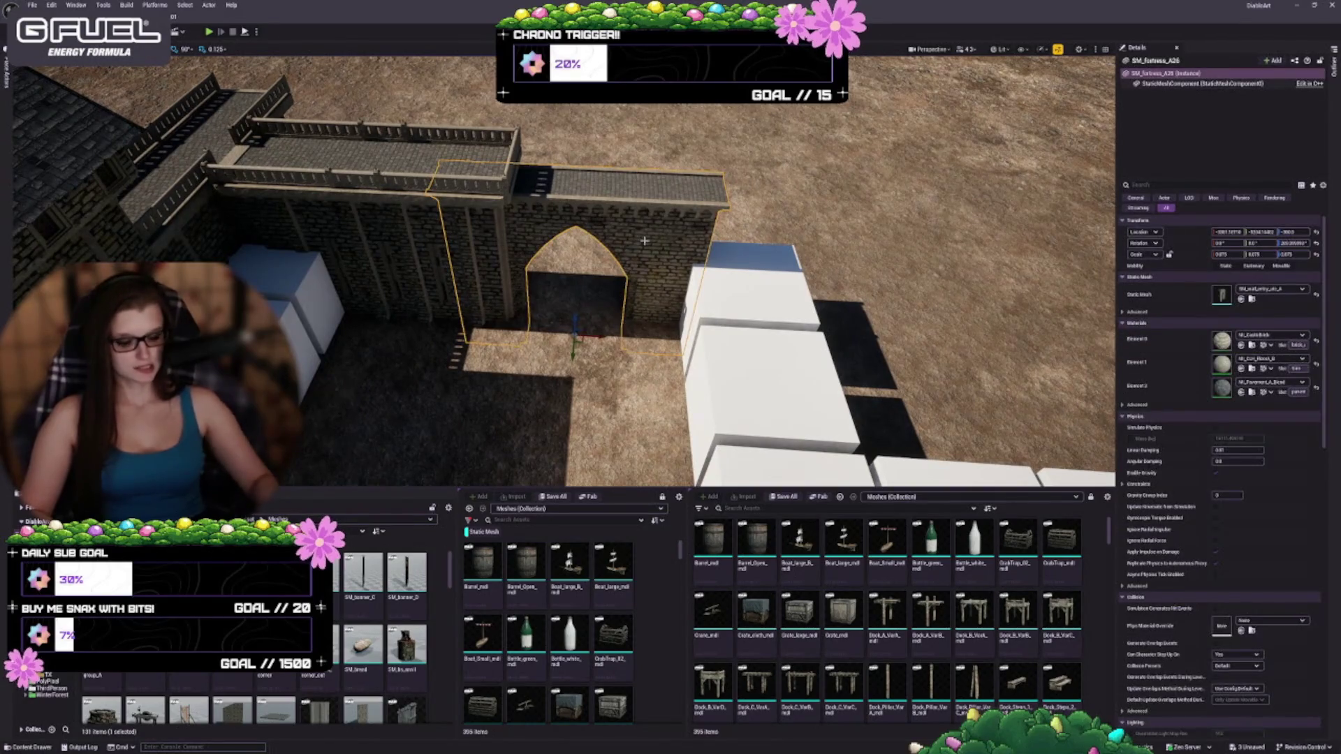
pyautogui.press('Delete')
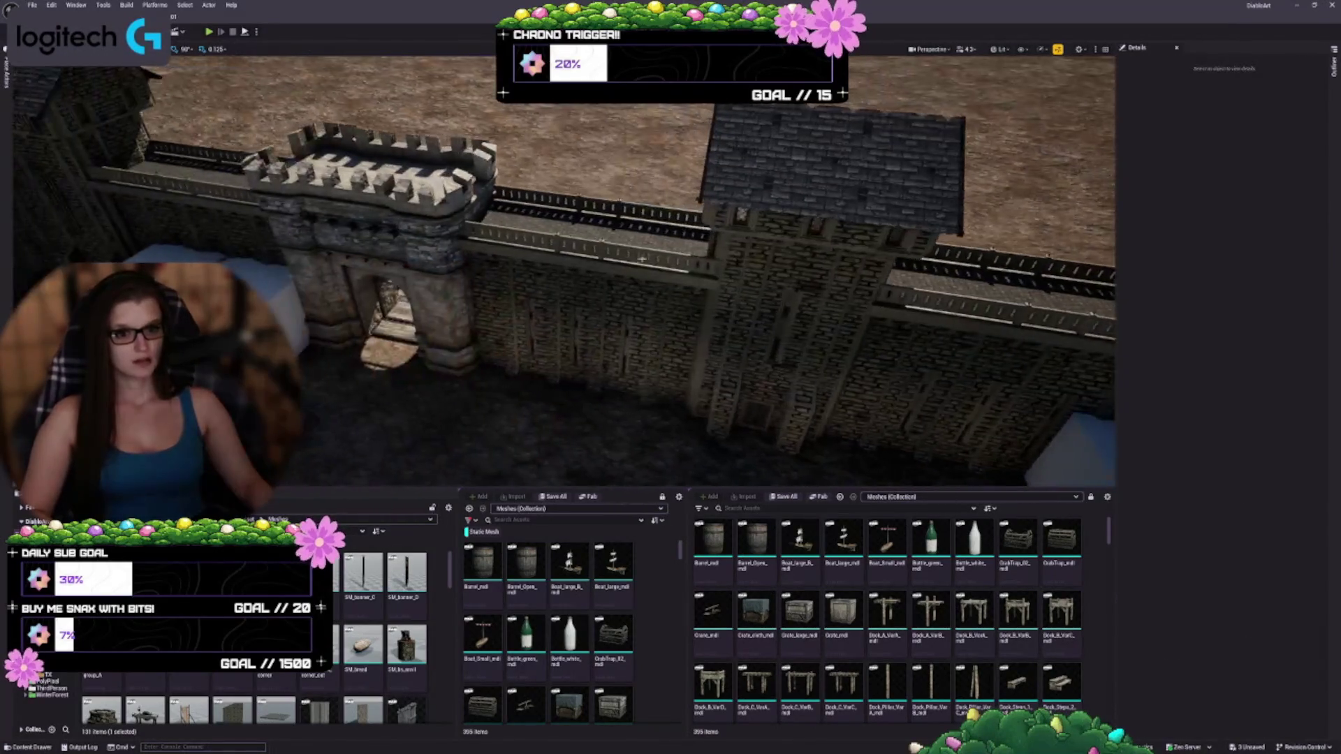
# - Select the SM_Gate tower, widen the Content Browser asset list, and browse the meshes
pyautogui.click(444, 250)
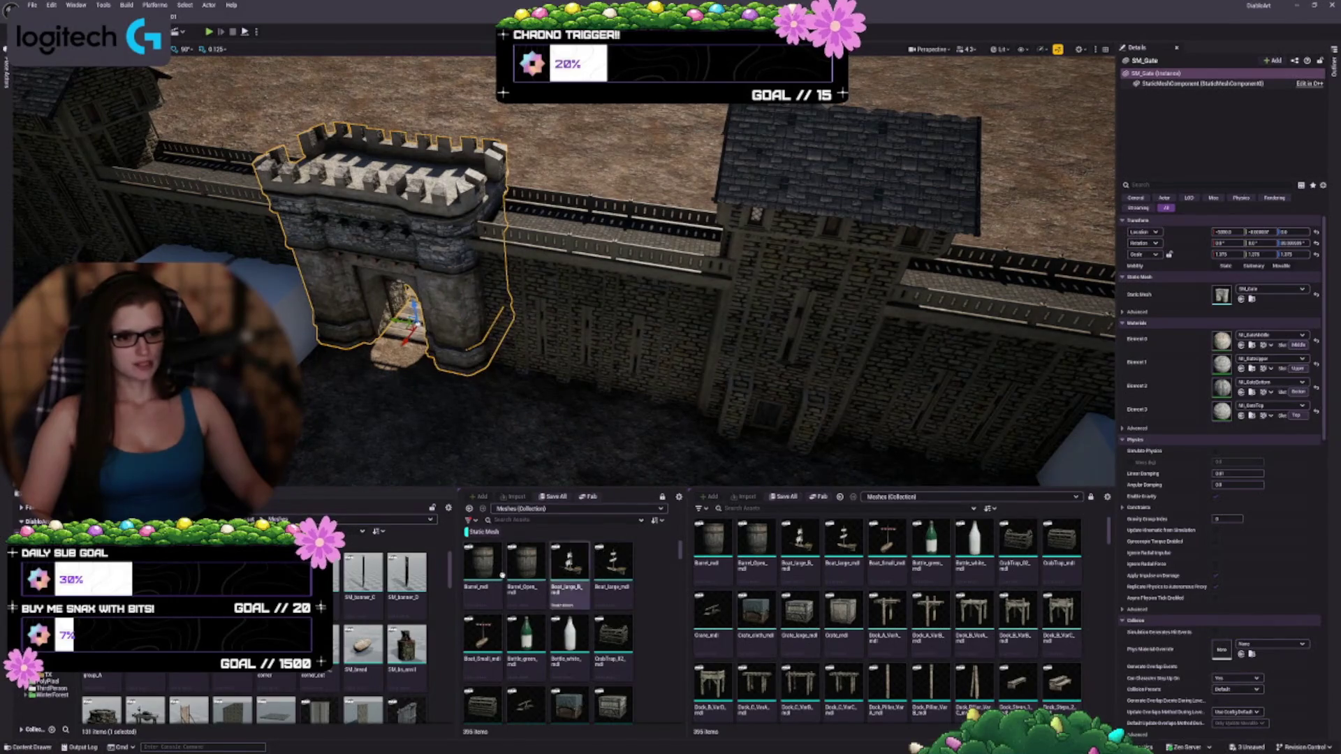
pyautogui.moveTo(456, 562); pyautogui.dragTo(362, 561)
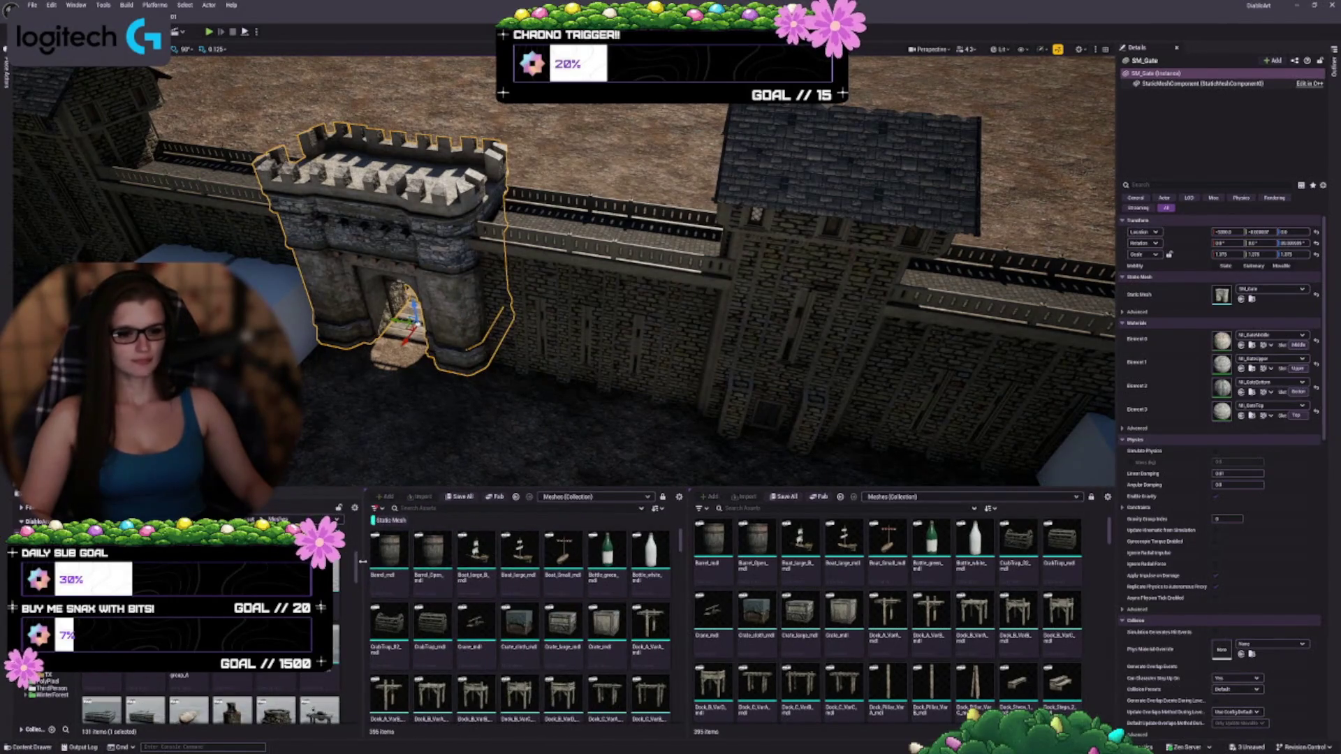
pyautogui.scroll(-2, 596, 625)
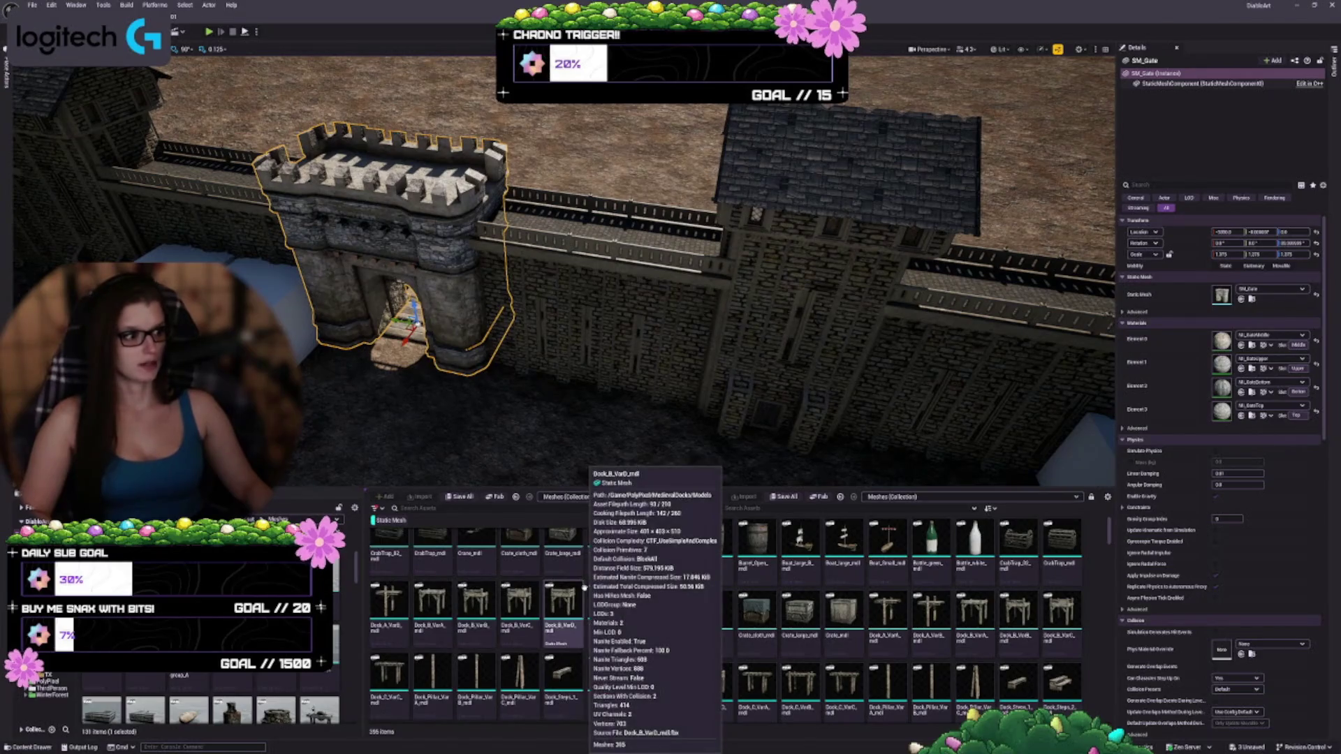
pyautogui.scroll(-3, 656, 587)
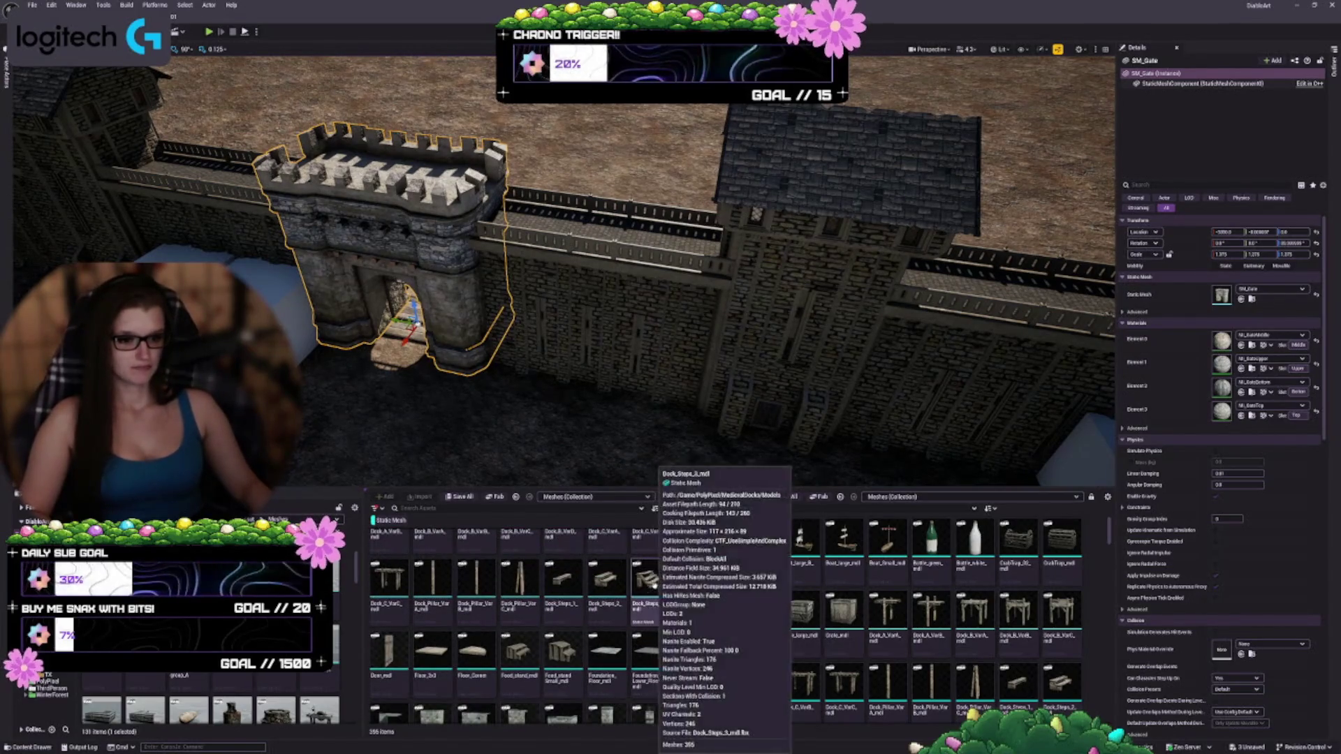
pyautogui.scroll(-2, 628, 587)
pyautogui.scroll(-5, 673, 692)
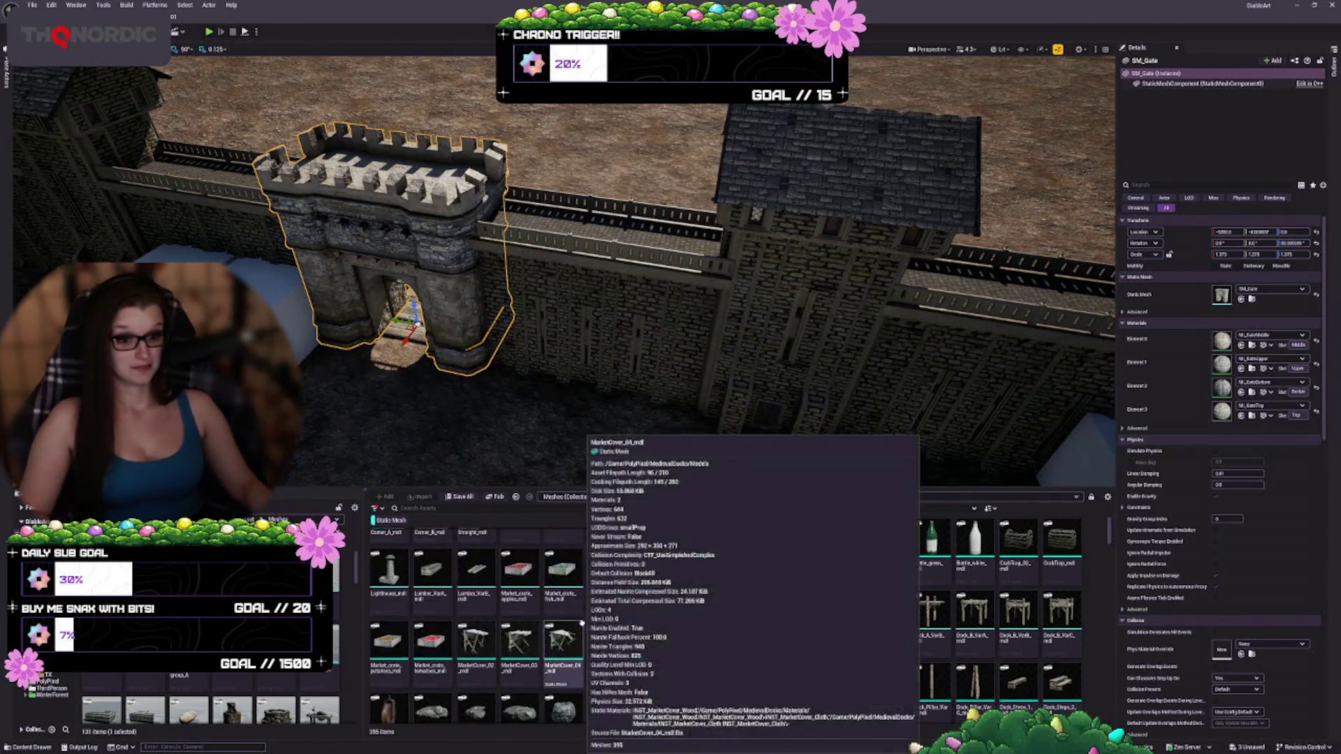
pyautogui.scroll(-3, 600, 613)
pyautogui.scroll(-5, 607, 608)
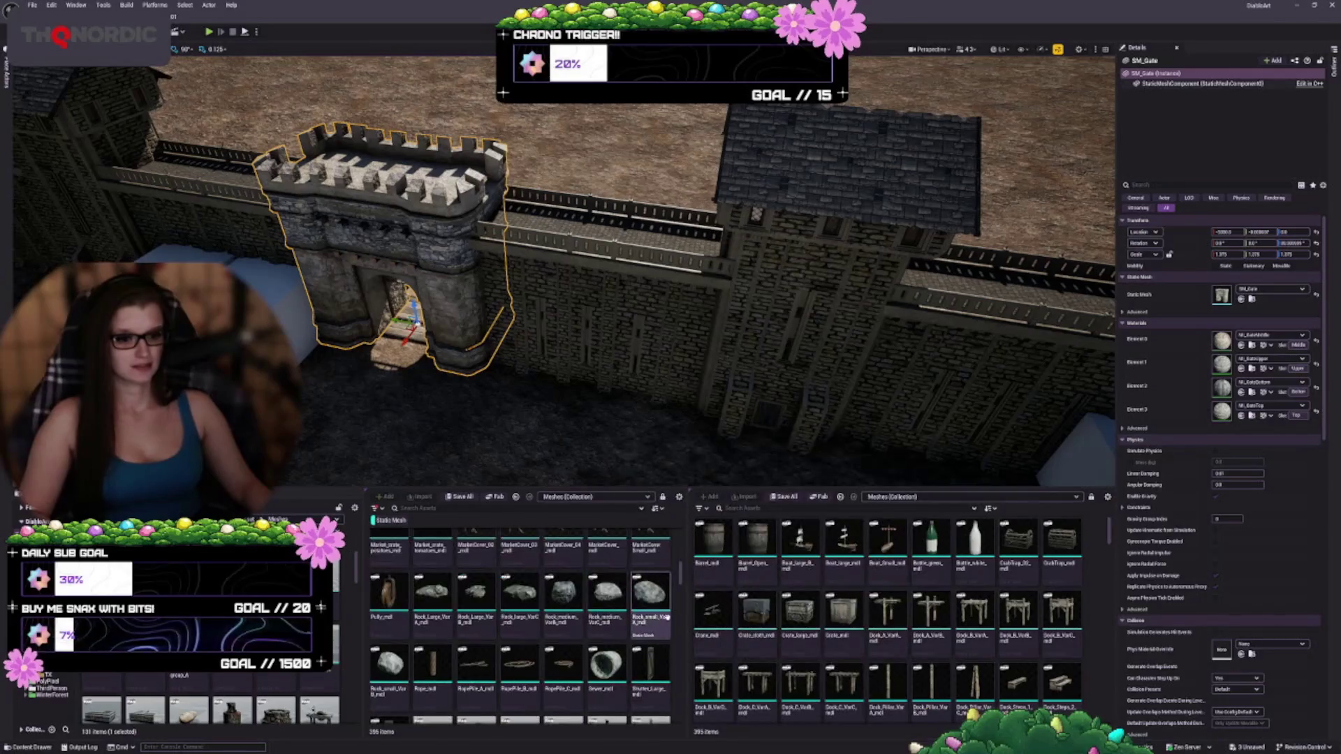
pyautogui.scroll(-4, 650, 643)
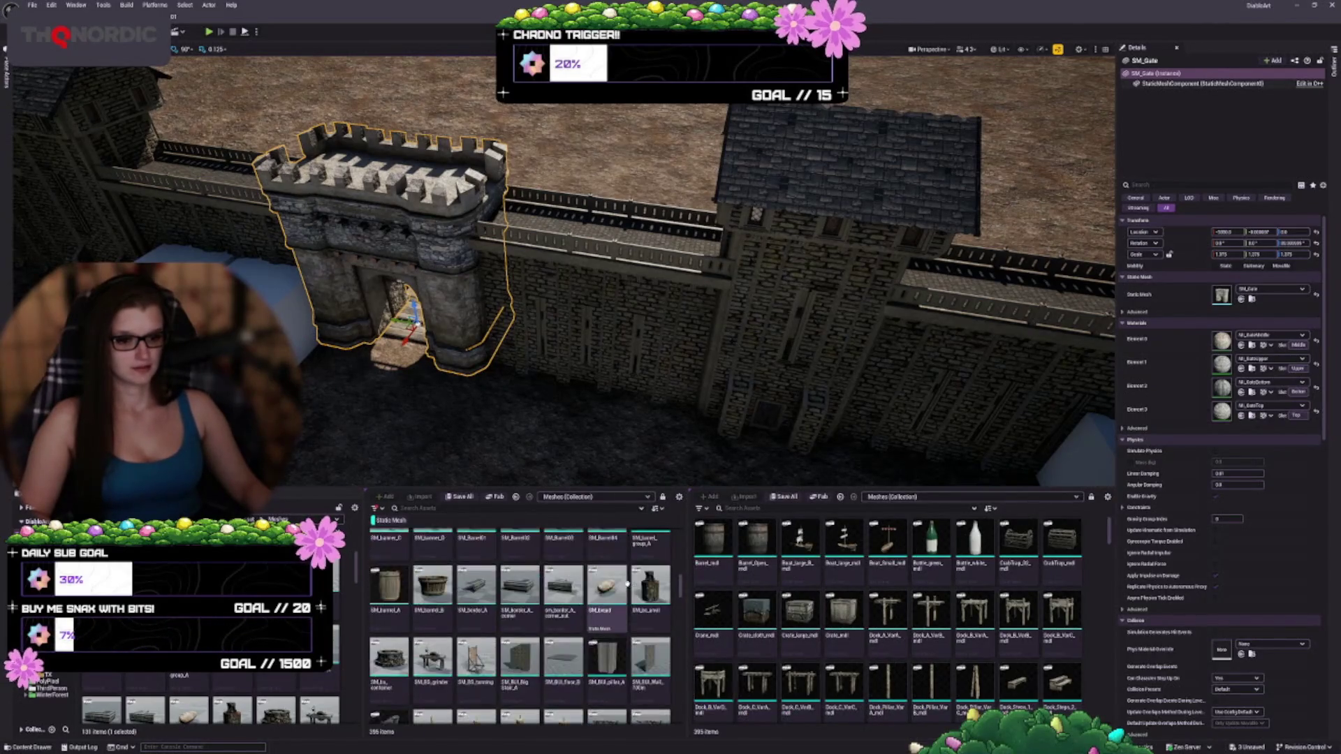
pyautogui.scroll(-5, 607, 589)
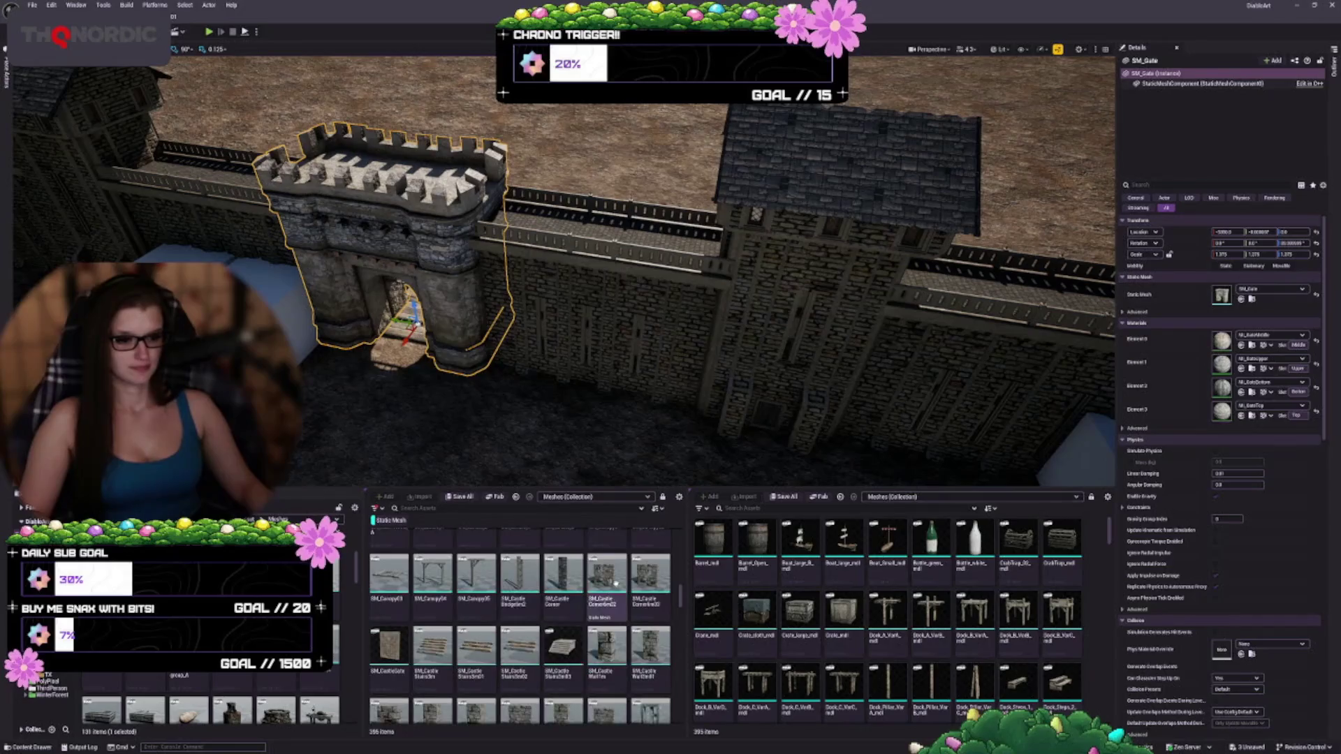
pyautogui.scroll(-4, 616, 591)
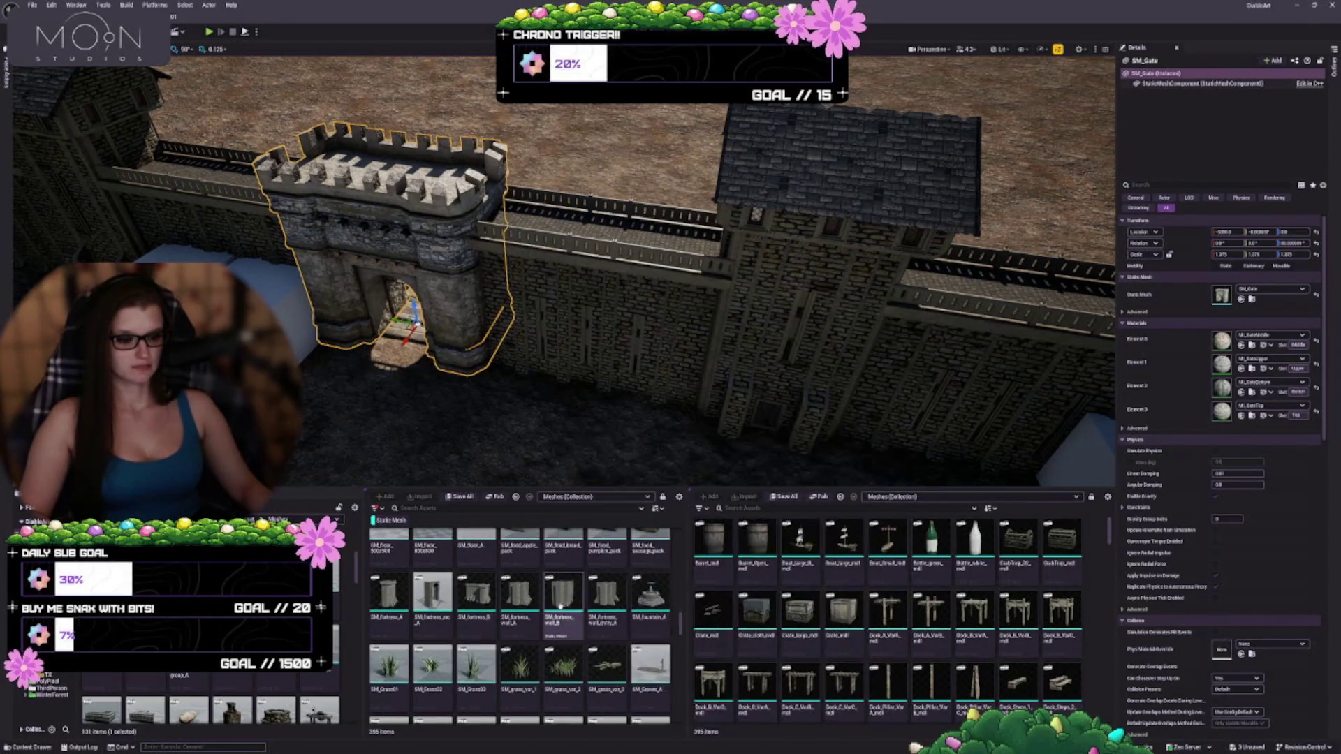
pyautogui.scroll(-4, 552, 606)
pyautogui.scroll(1, 583, 604)
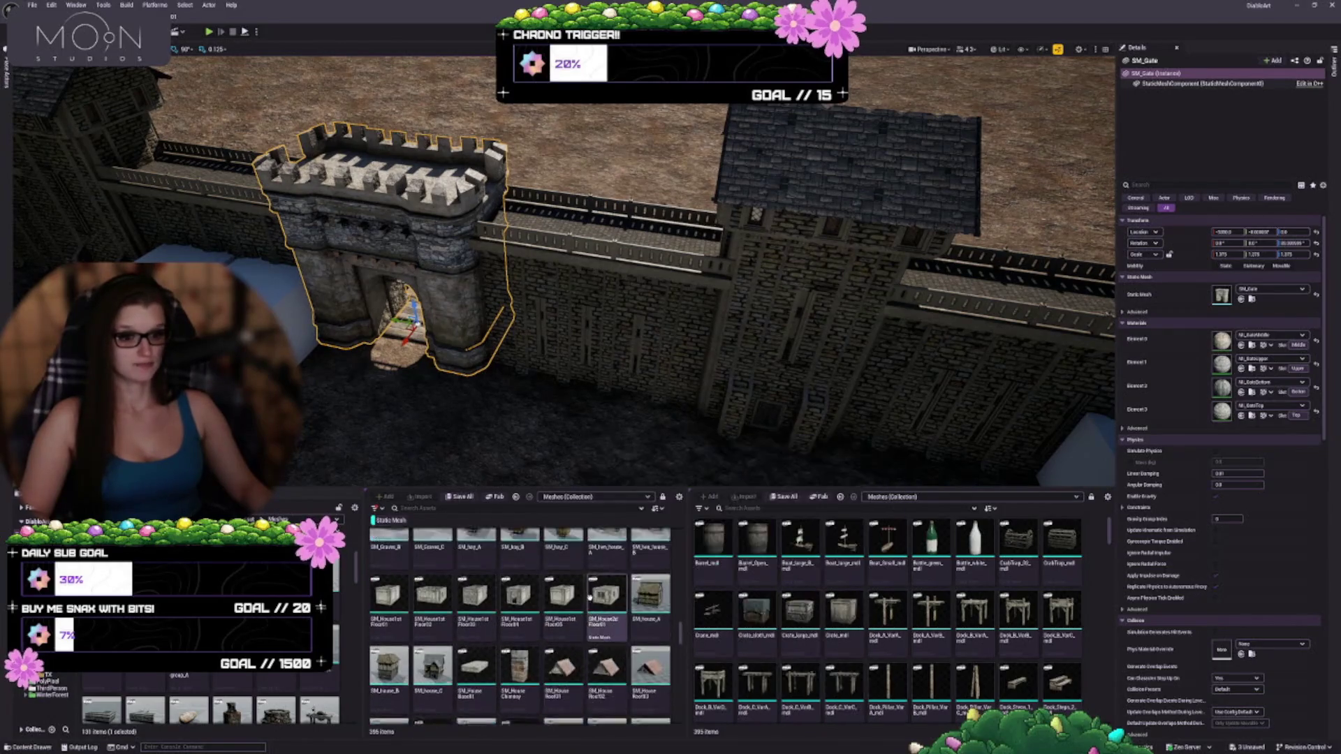
pyautogui.scroll(-8, 503, 590)
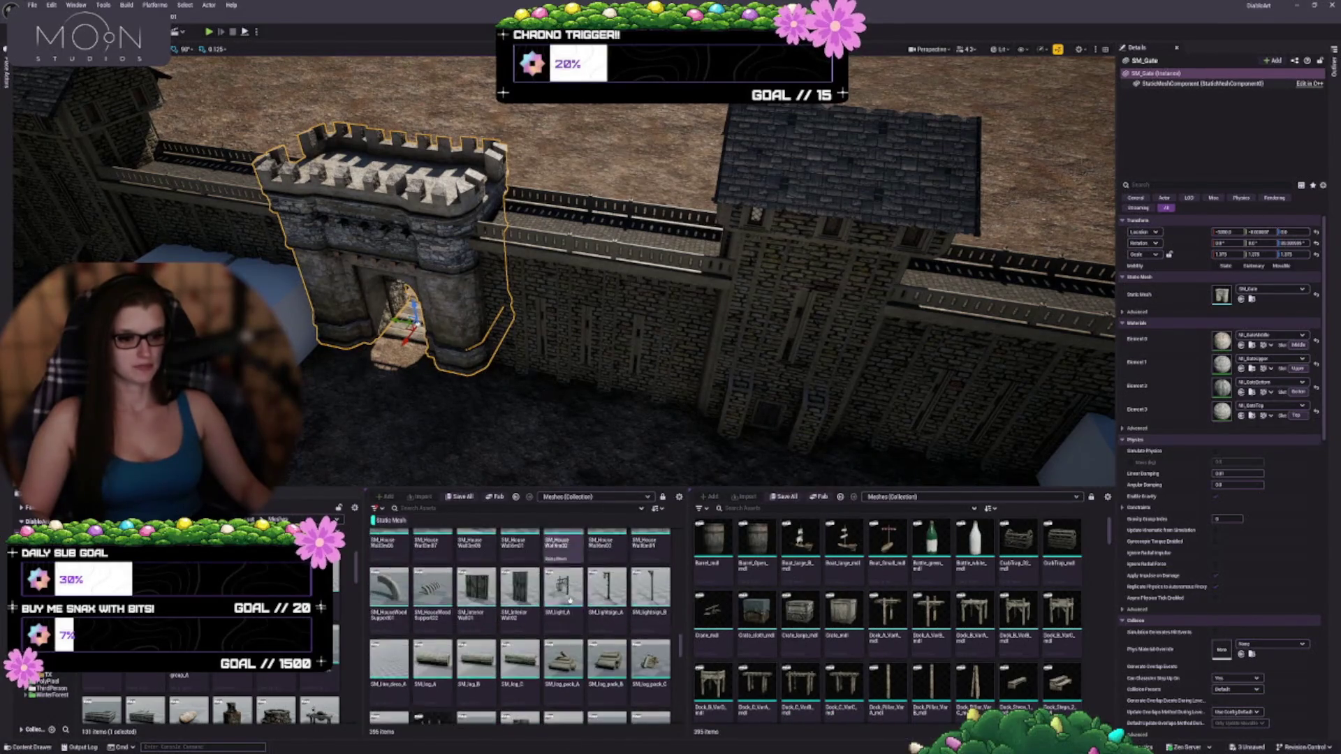
pyautogui.scroll(-10, 593, 596)
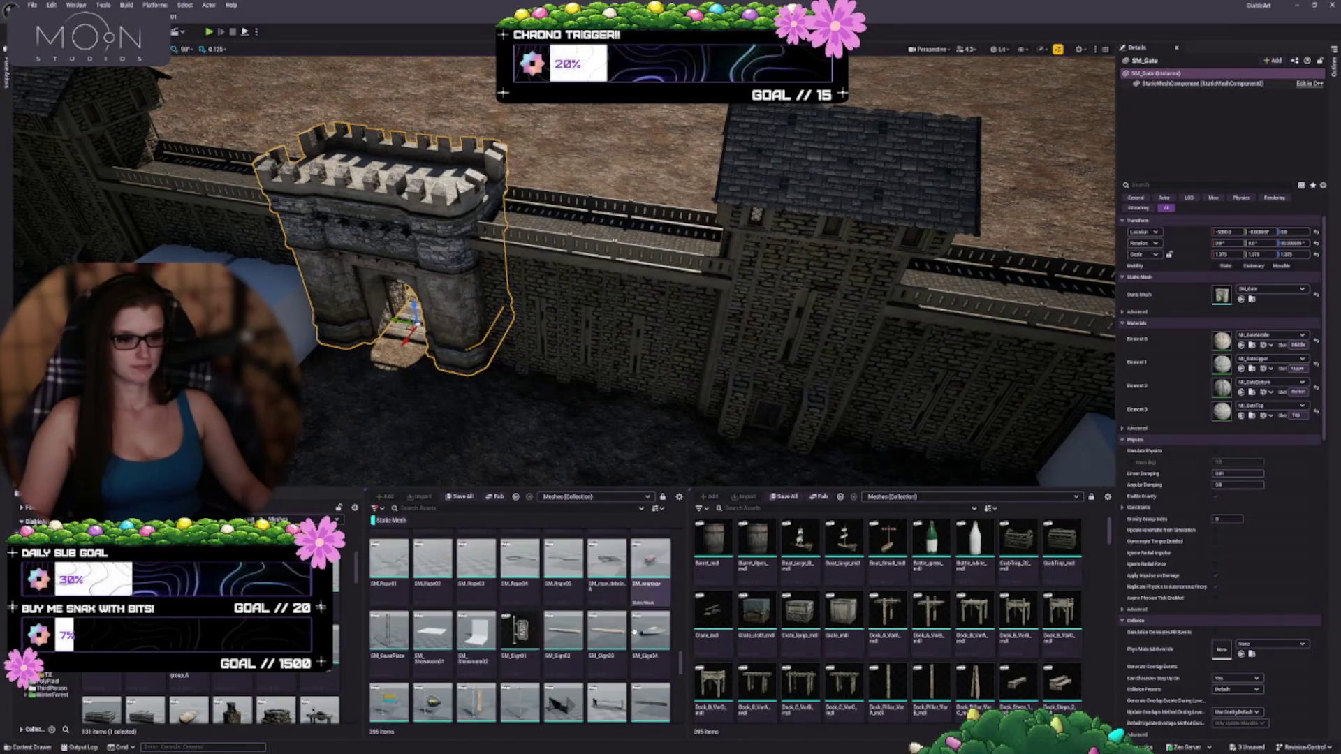
pyautogui.scroll(-5, 638, 602)
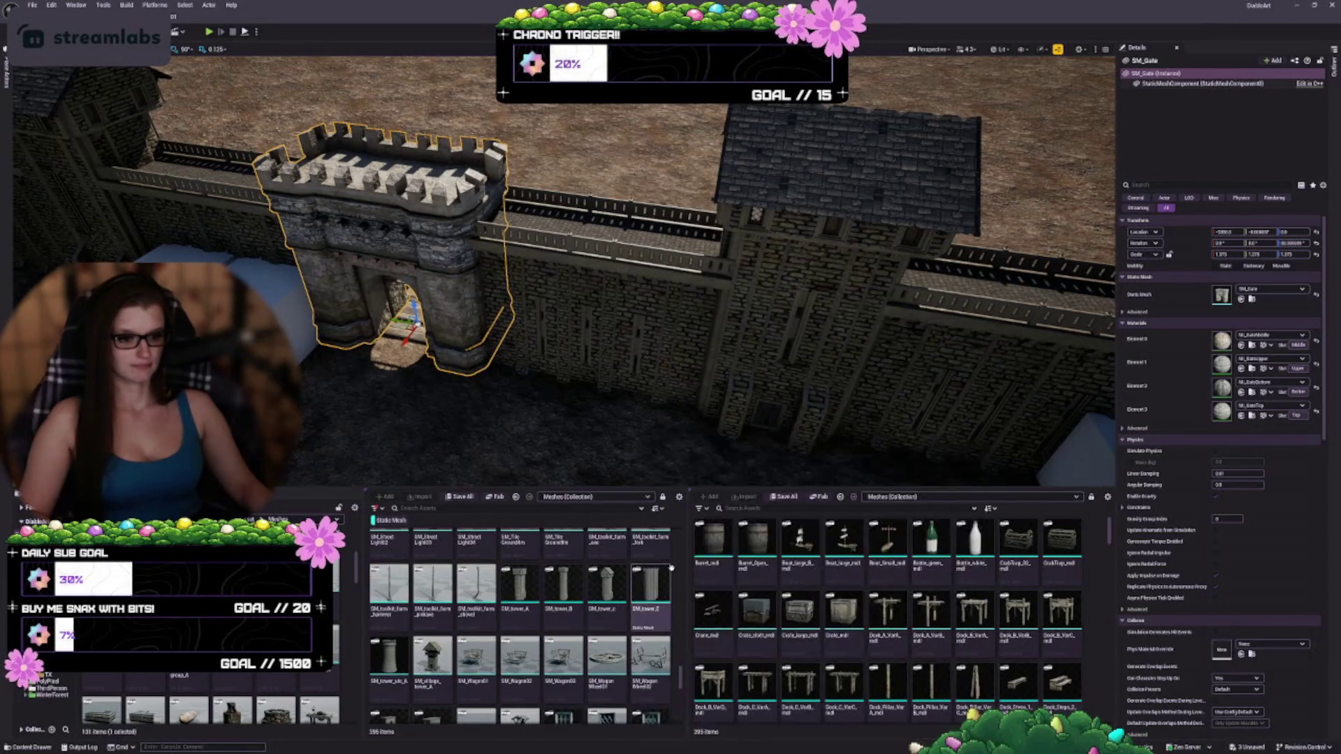
pyautogui.scroll(-5, 639, 594)
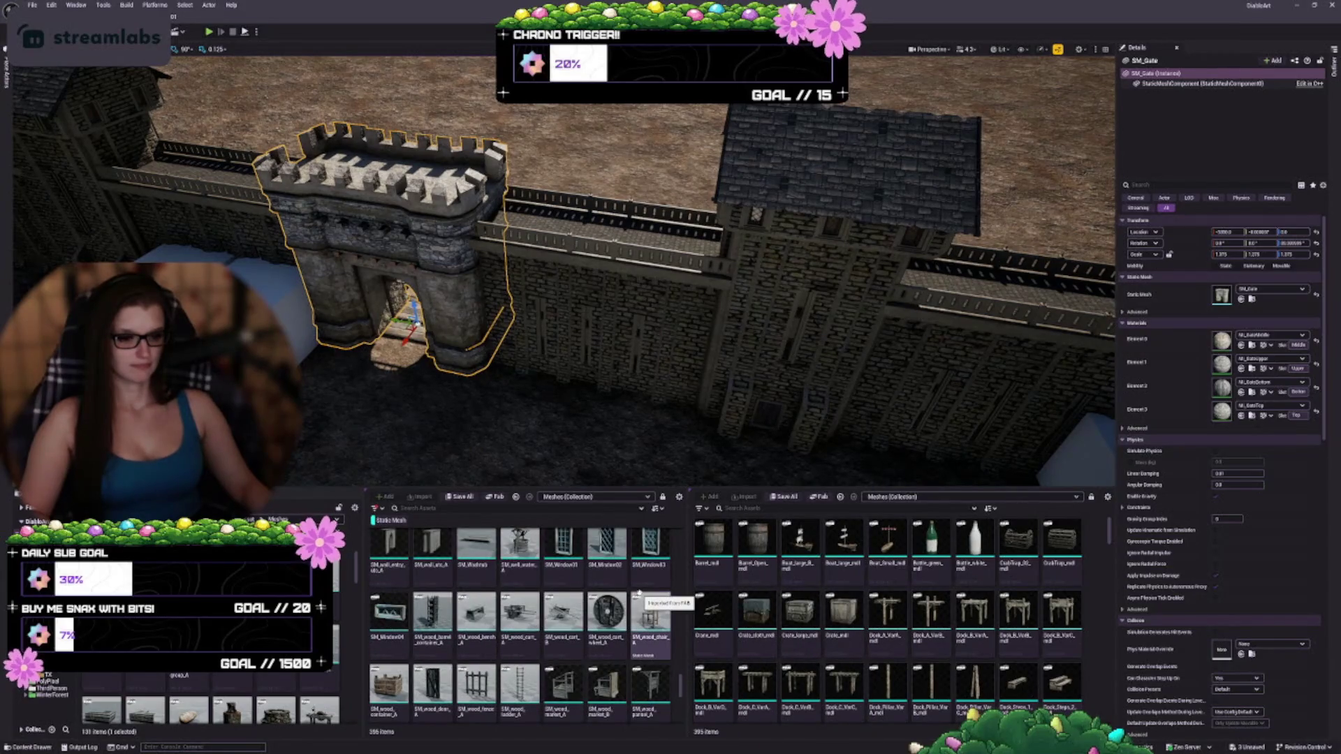
pyautogui.scroll(-10, 635, 583)
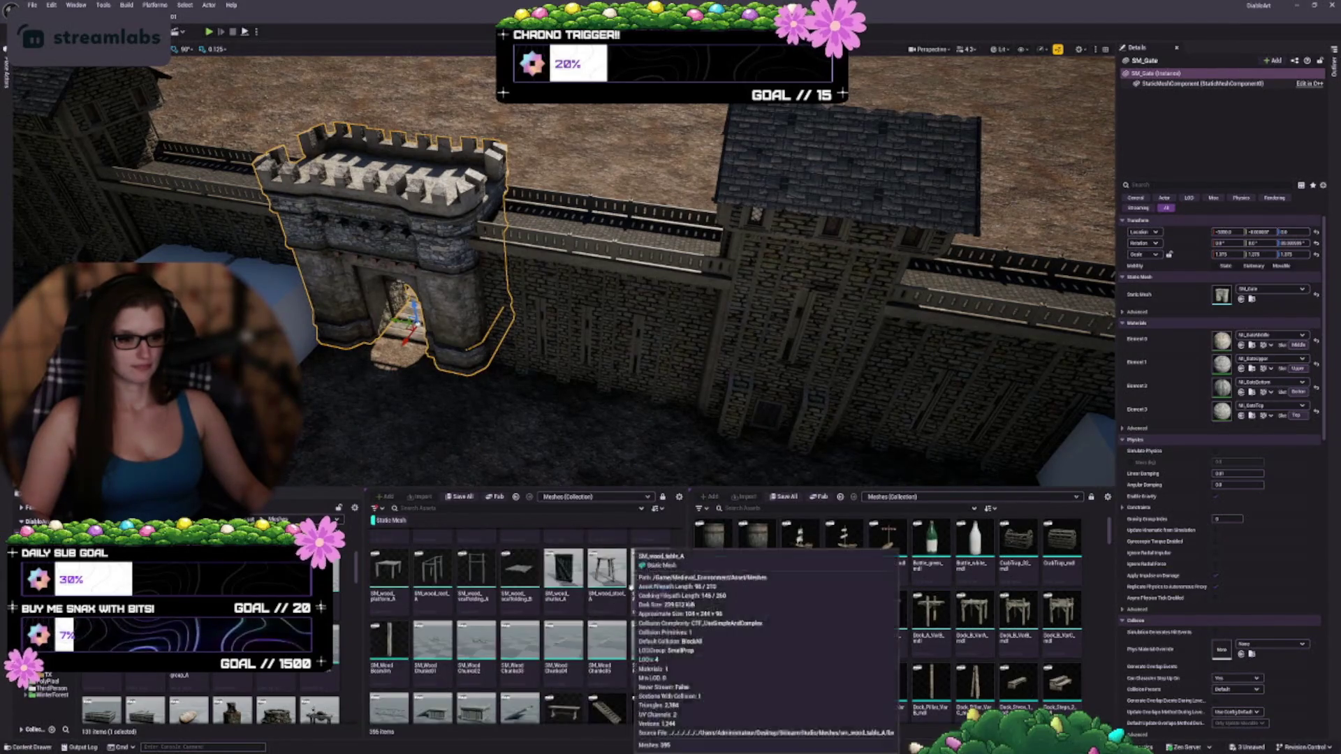
pyautogui.scroll(-5, 640, 562)
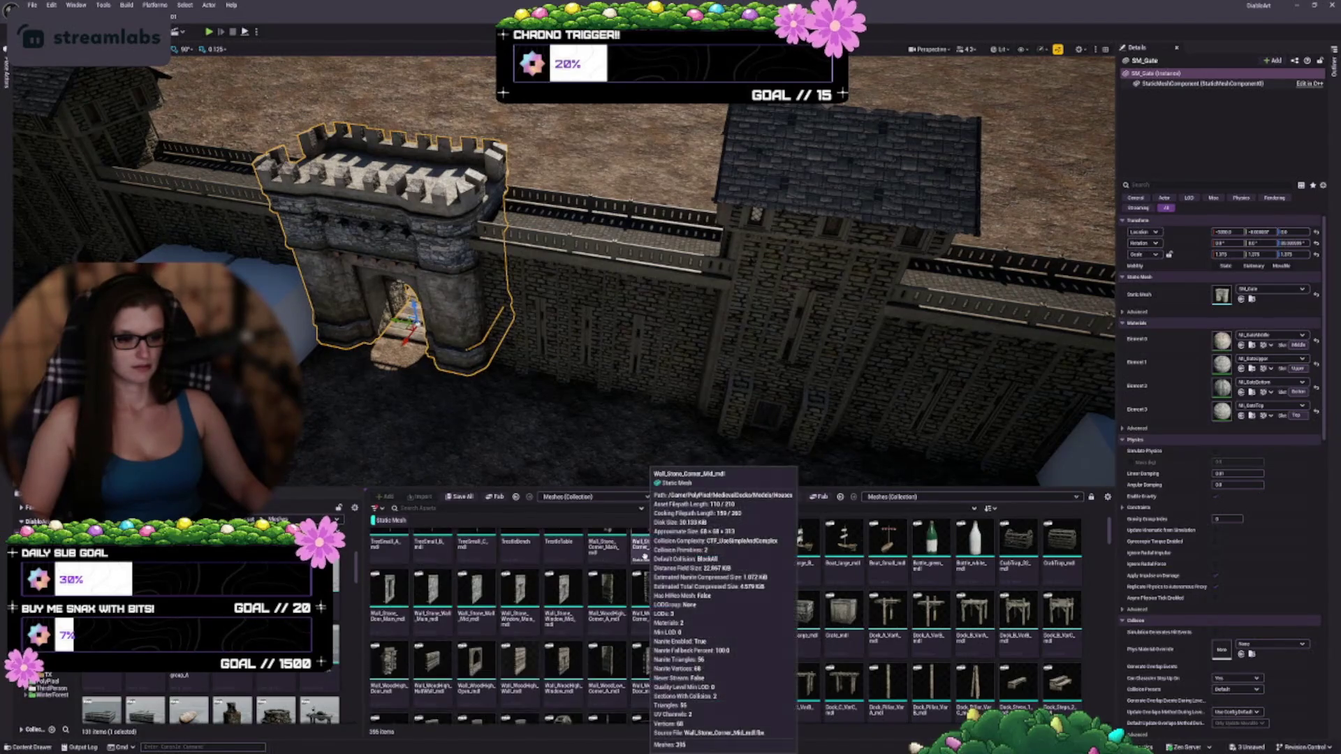
pyautogui.scroll(-3, 644, 557)
pyautogui.scroll(-1, 567, 579)
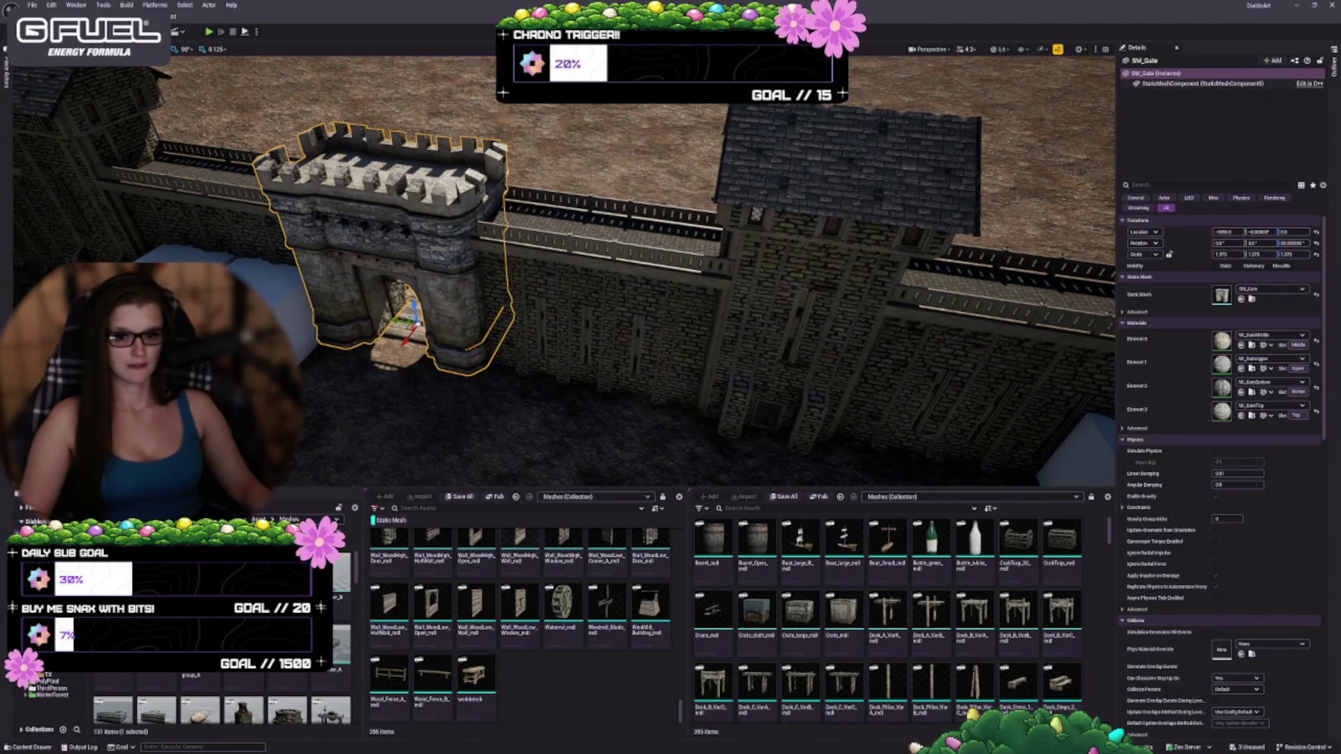
# - Open another content folder and scroll through its assets
pyautogui.click(48, 692)
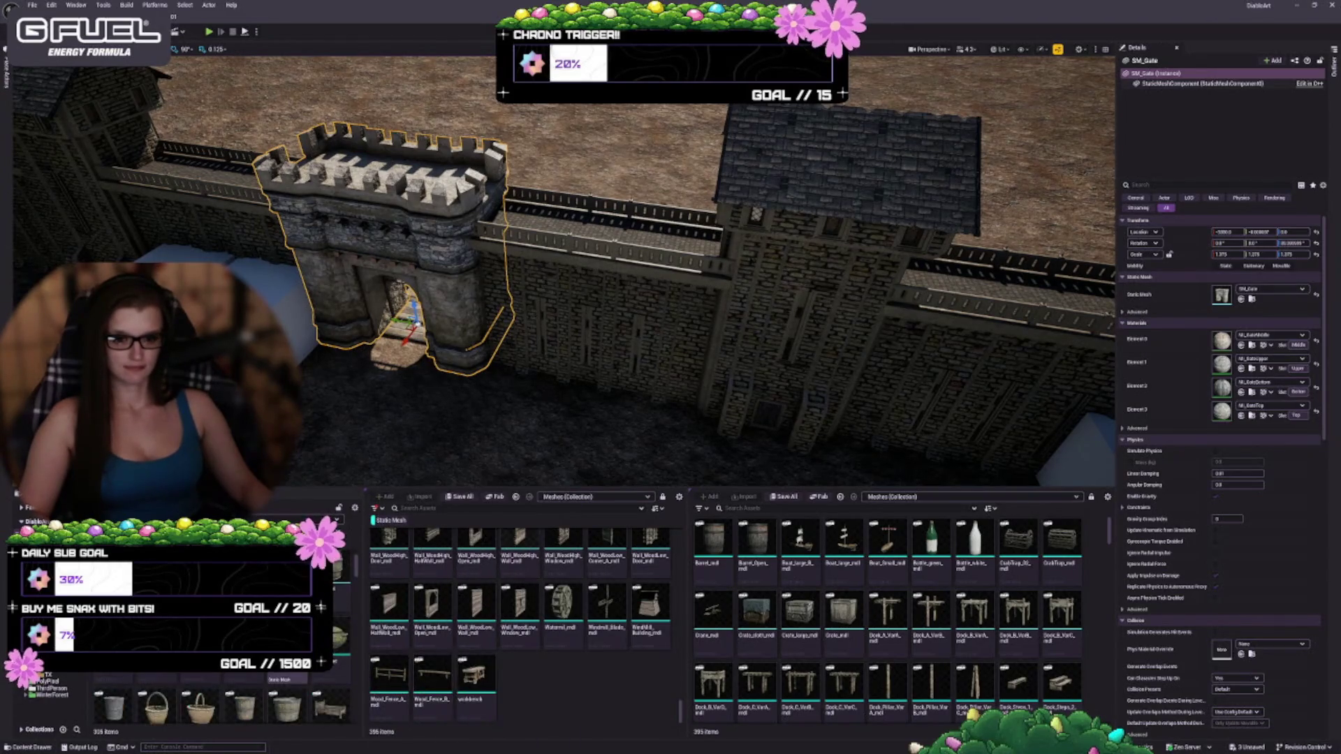
pyautogui.scroll(-2, 209, 691)
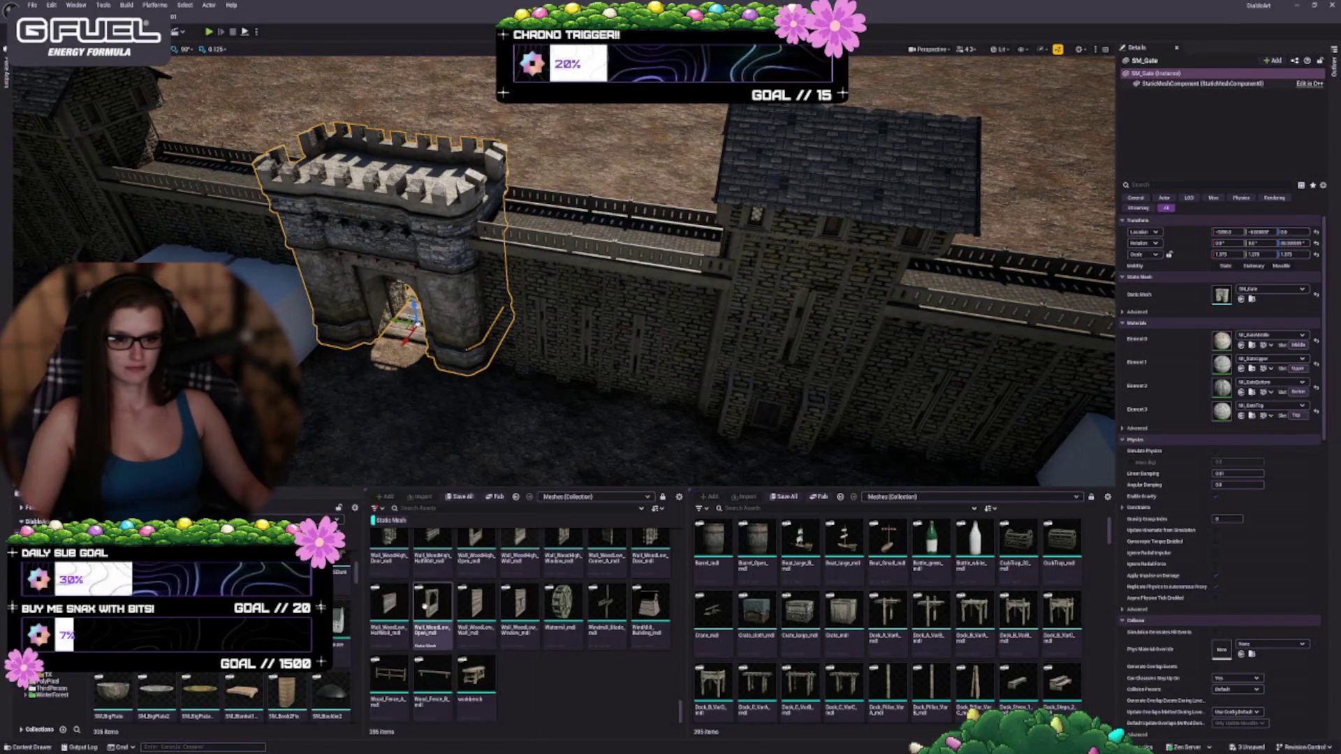
pyautogui.scroll(-2, 223, 664)
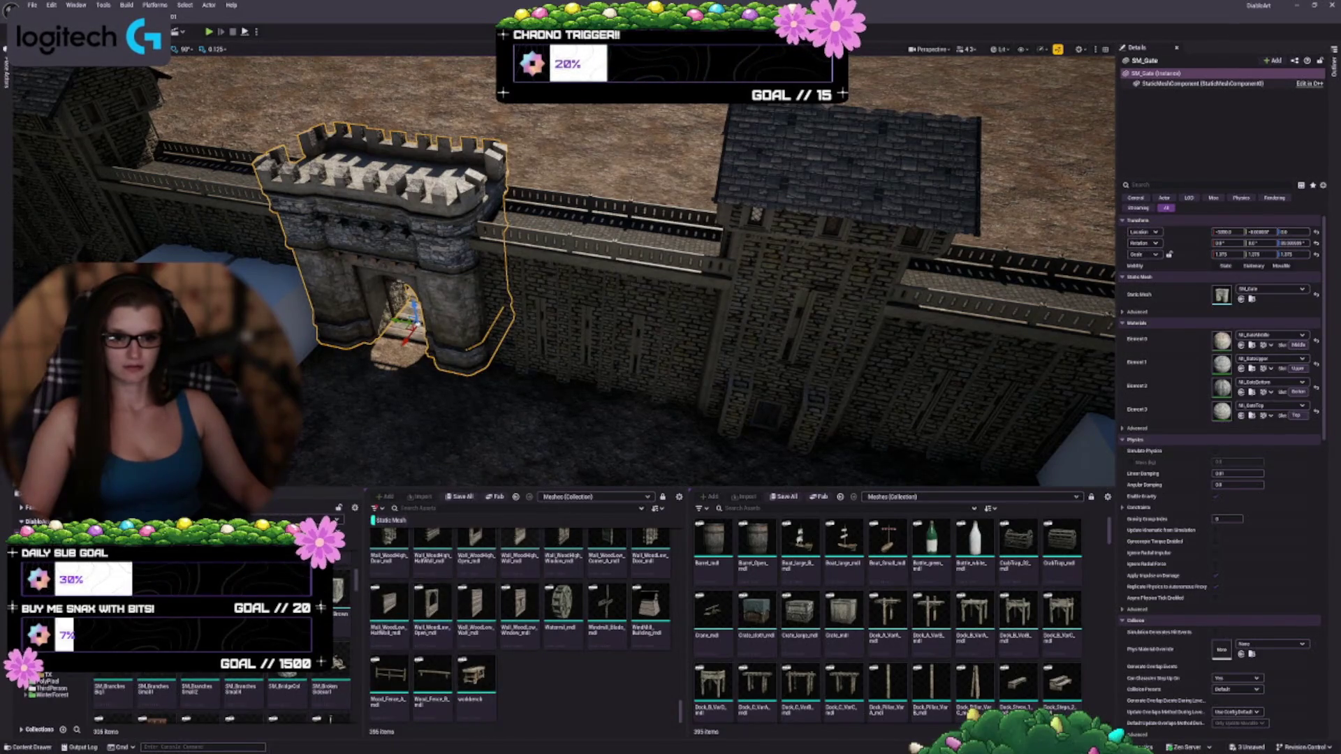
pyautogui.scroll(-2, 338, 662)
# - Place SM_CastleGate_B into the level and move it near the right wall
pyautogui.moveTo(157, 688)
pyautogui.mouseDown()
pyautogui.moveTo(624, 407)
pyautogui.moveTo(541, 398)
pyautogui.moveTo(463, 447)
pyautogui.mouseUp()
pyautogui.press('f')
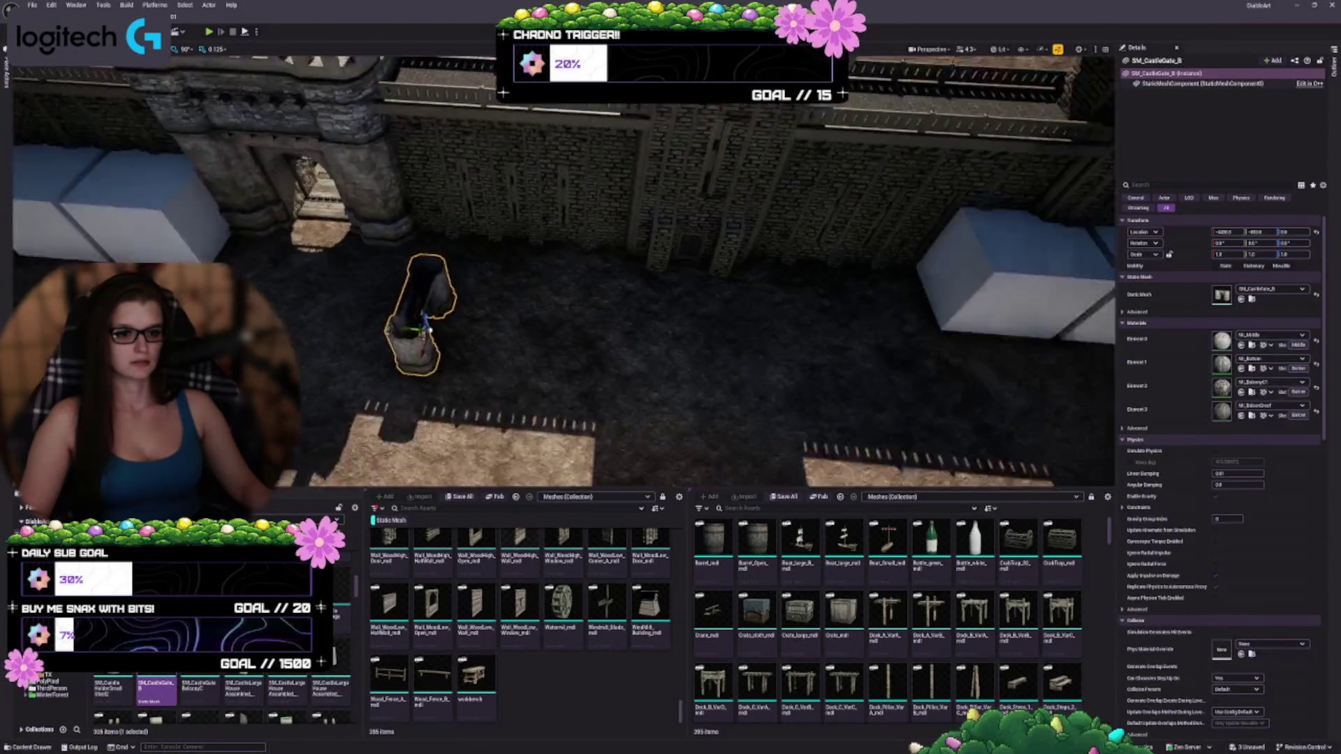
pyautogui.moveTo(440, 377)
pyautogui.mouseDown()
pyautogui.moveTo(824, 290)
pyautogui.moveTo(958, 227)
pyautogui.moveTo(985, 246)
pyautogui.mouseUp()
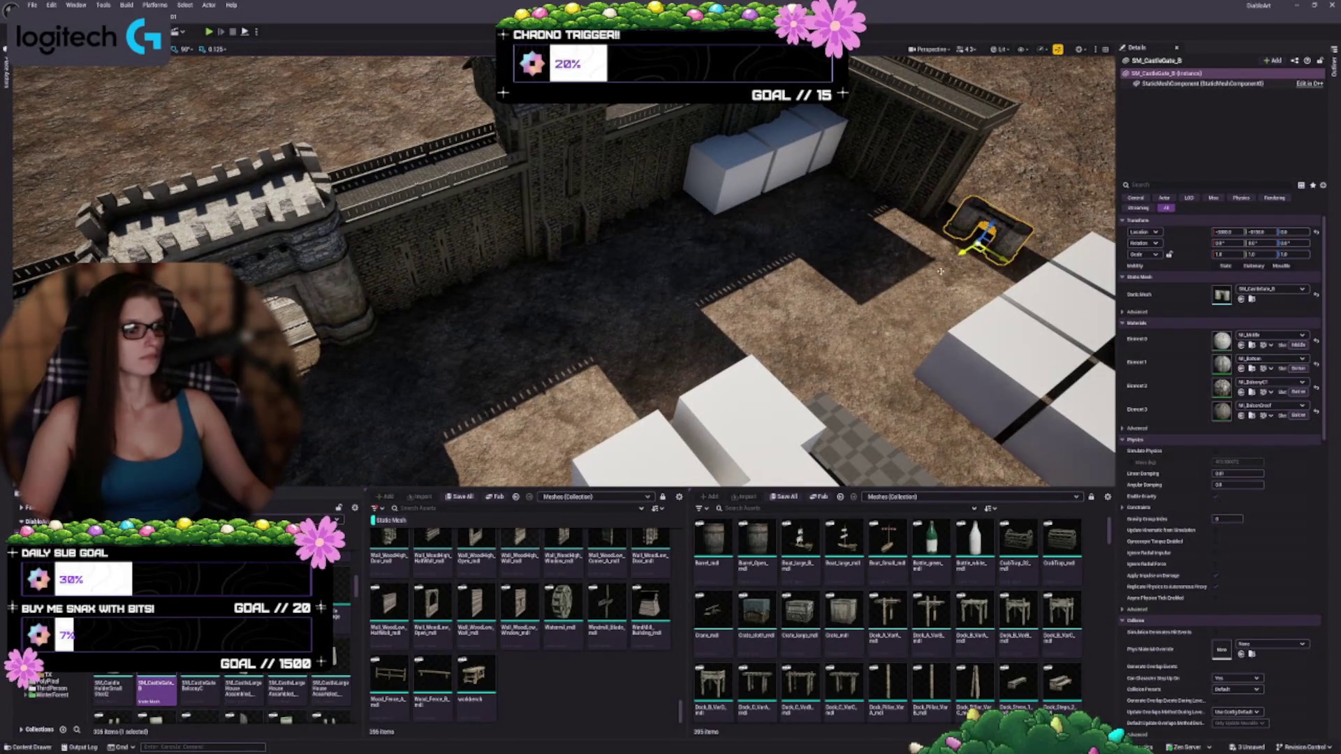
pyautogui.click(328, 277)
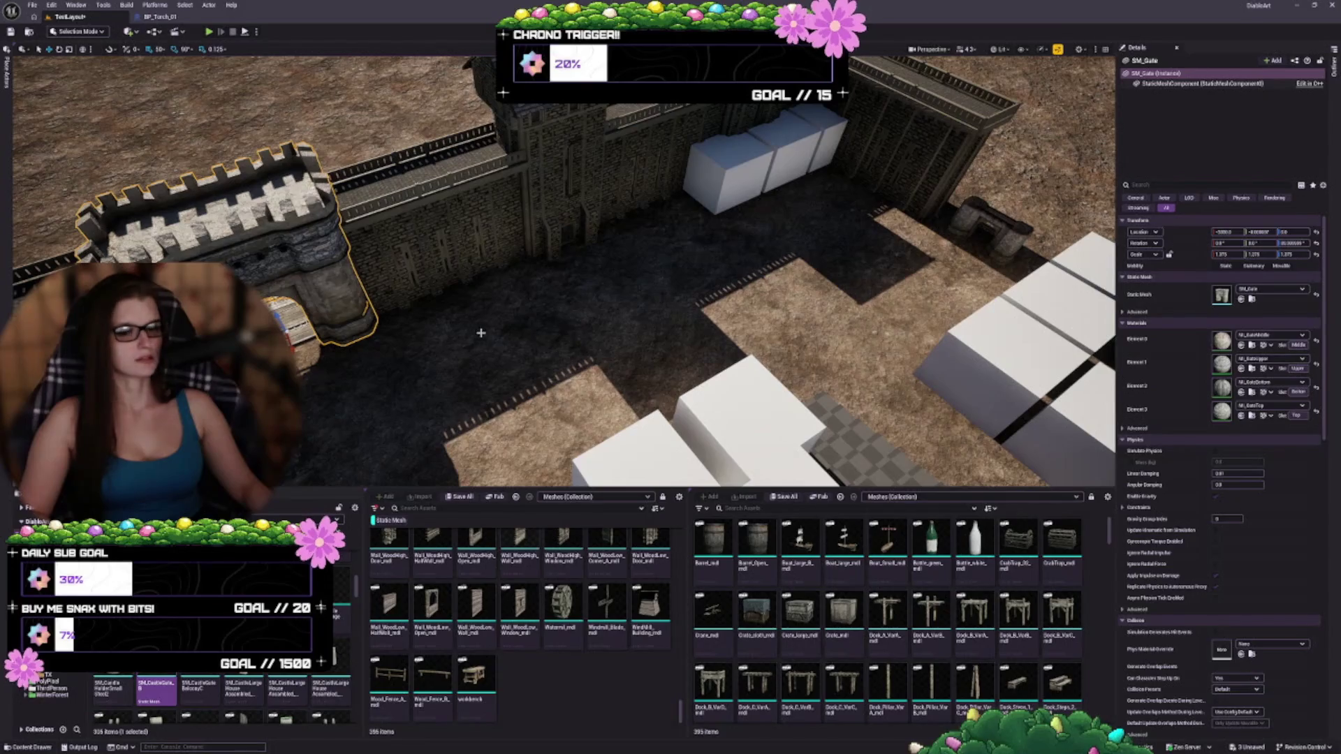
pyautogui.press('w')
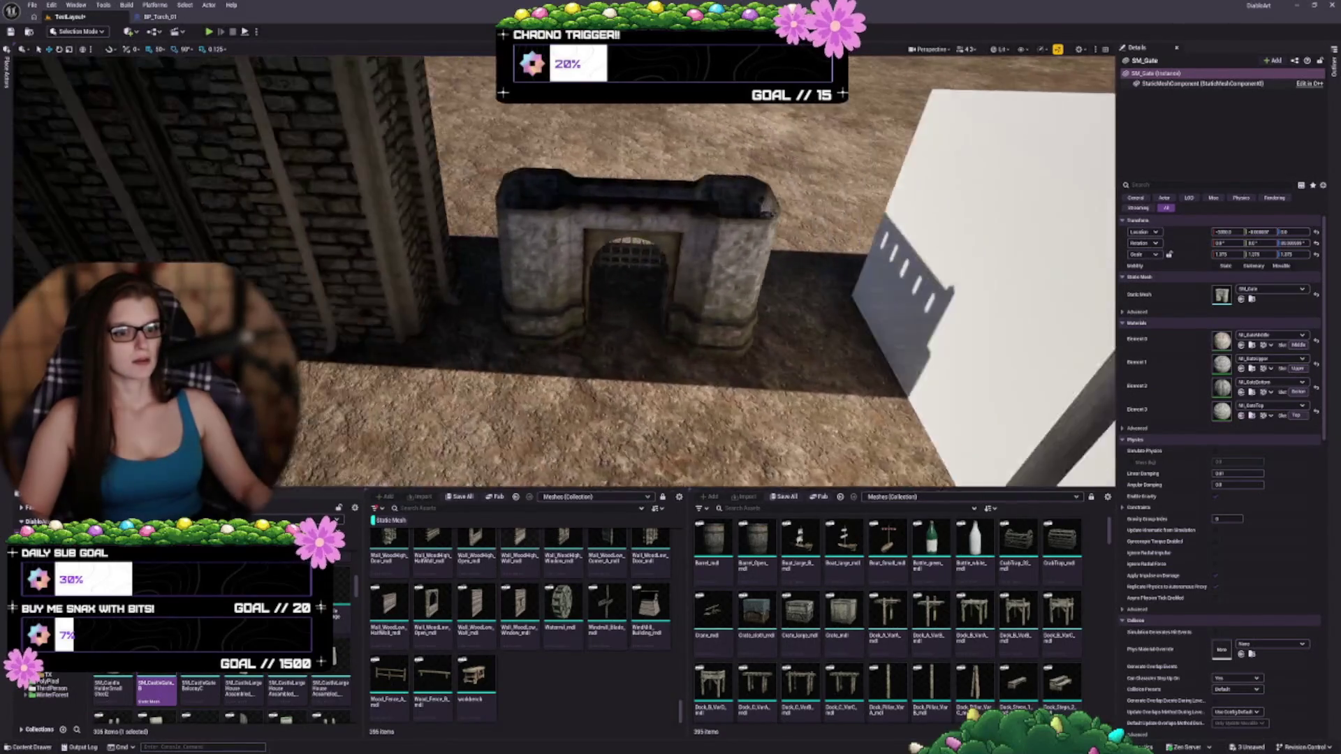
pyautogui.press('s')
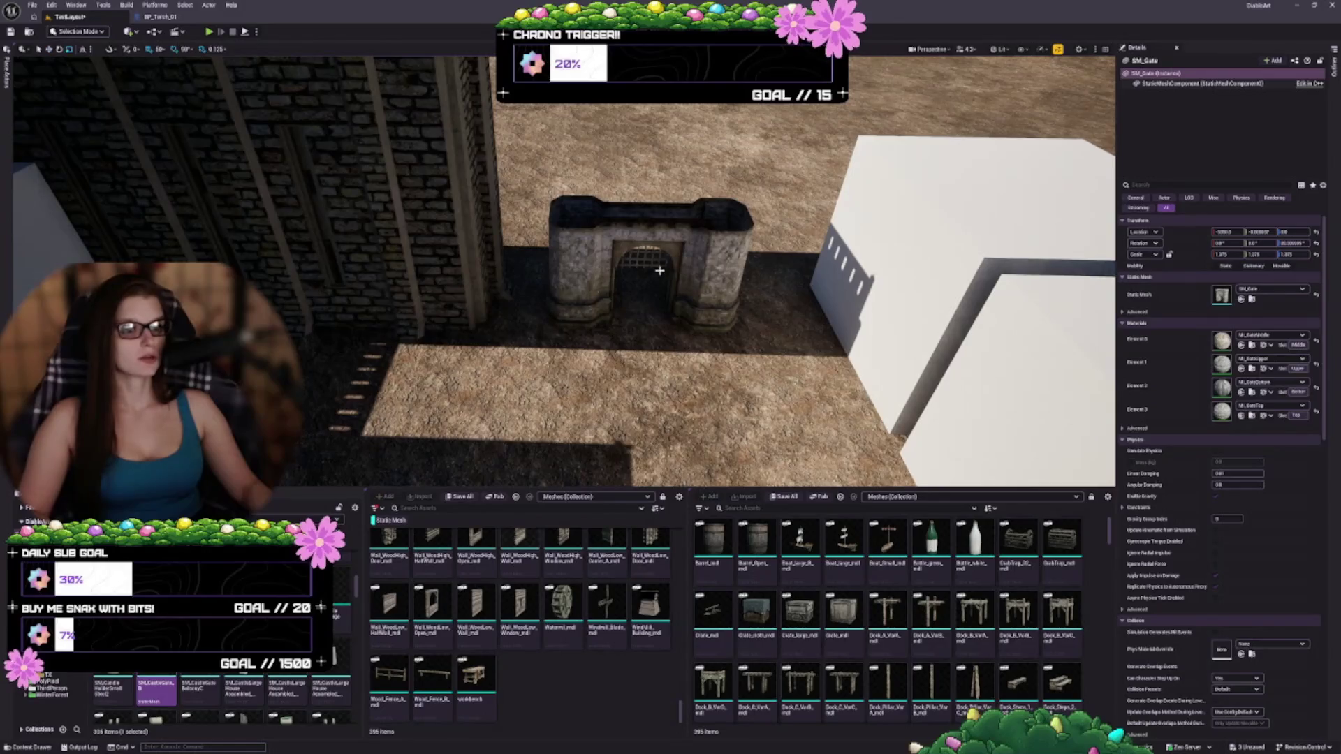
# - Scale the castle gate up to about 2.75, then back down to about 2.5
pyautogui.click(660, 270)
pyautogui.moveTo(641, 305); pyautogui.dragTo(657, 262)
pyautogui.moveTo(1227, 254); pyautogui.dragTo(1203, 254)
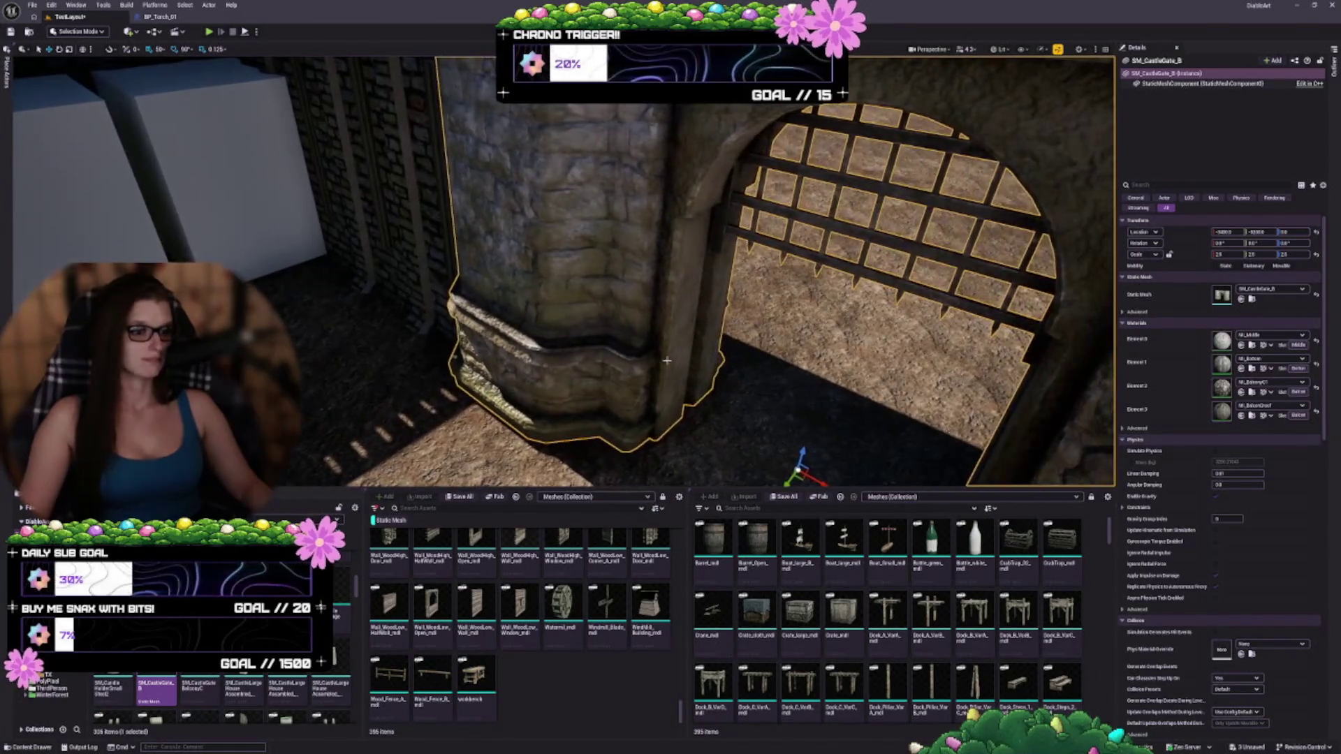
pyautogui.press('Escape')
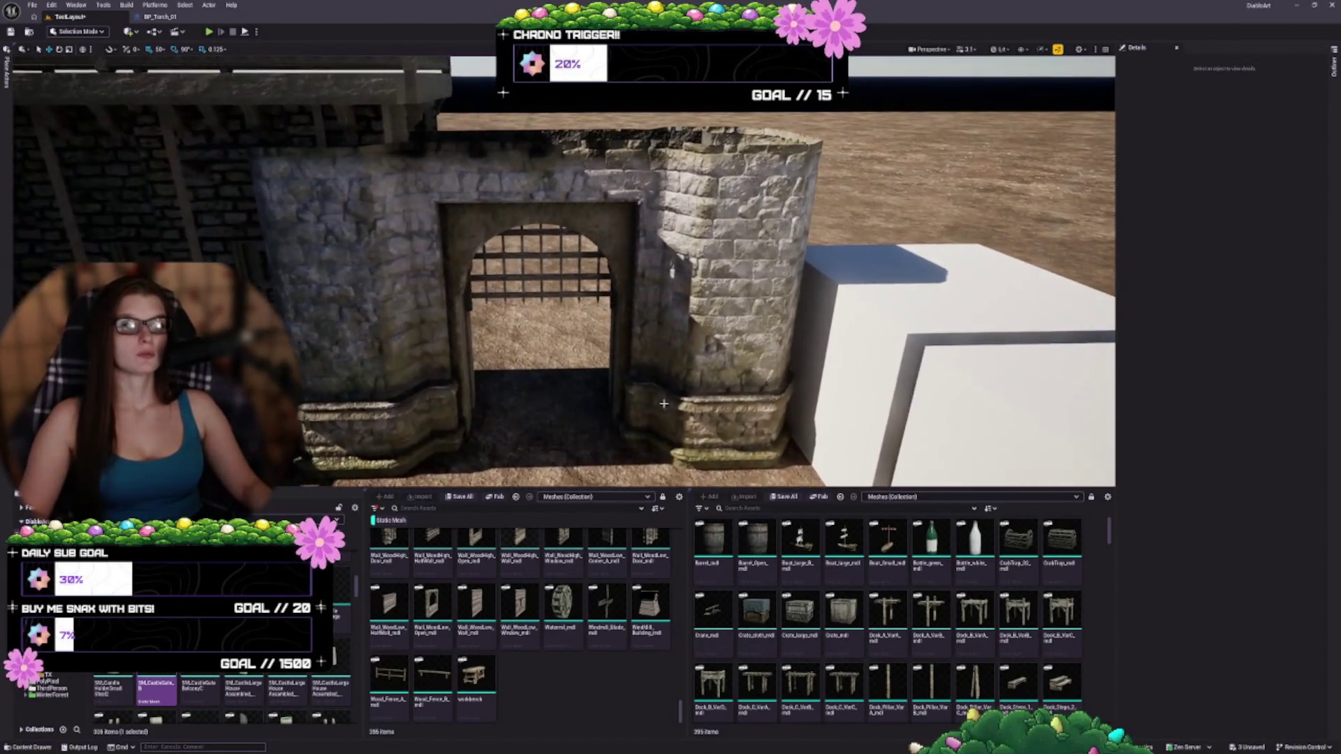
pyautogui.click(674, 357)
pyautogui.scroll(2, 224, 691)
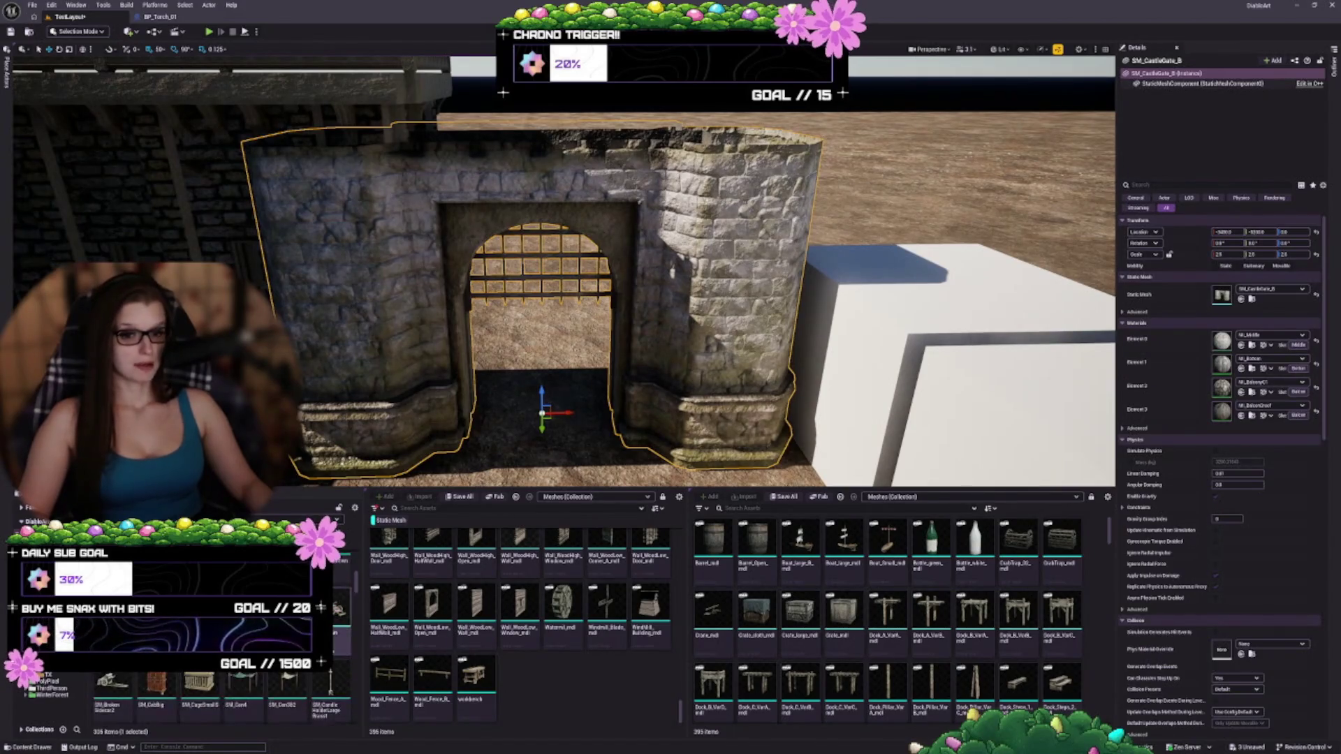
pyautogui.scroll(3, 307, 692)
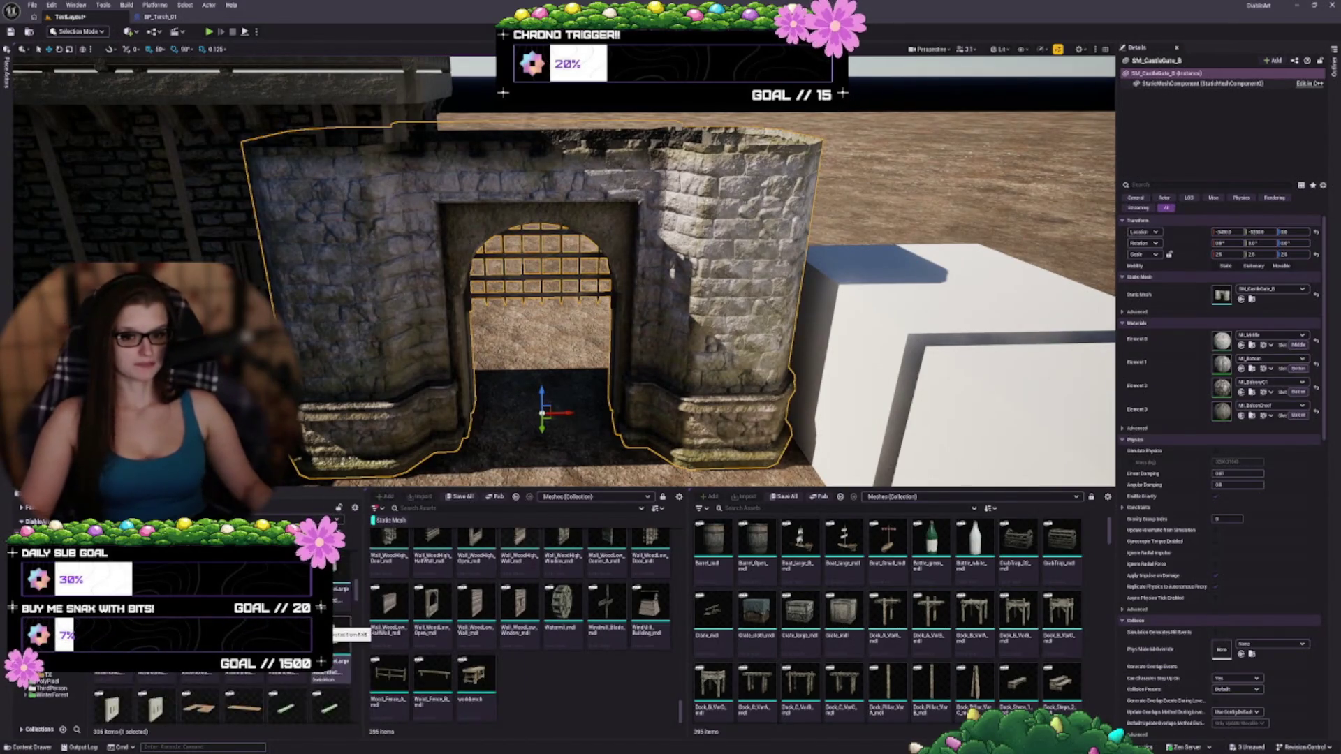
pyautogui.scroll(1, 286, 699)
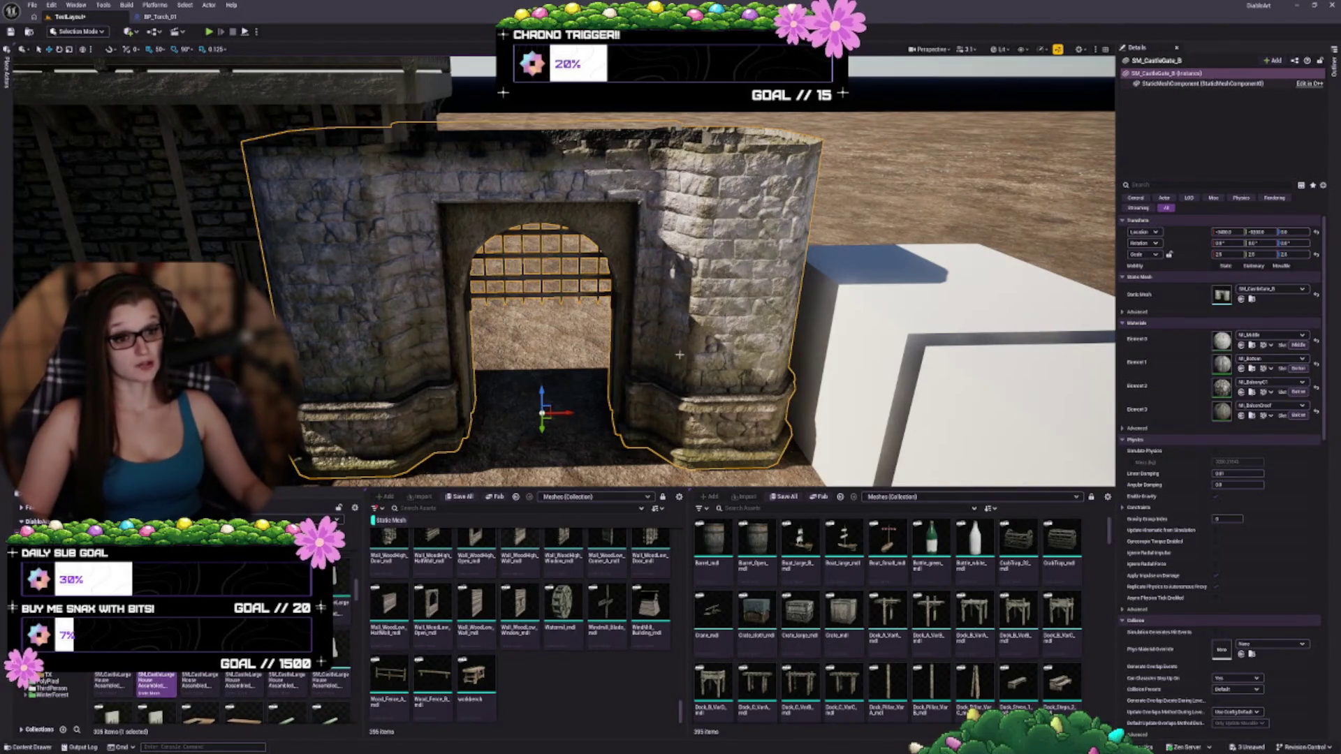
pyautogui.scroll(-5, 679, 354)
pyautogui.moveTo(576, 354)
pyautogui.mouseDown()
pyautogui.moveTo(587, 377)
pyautogui.moveTo(656, 419)
pyautogui.moveTo(637, 438)
pyautogui.moveTo(656, 433)
pyautogui.moveTo(602, 457)
pyautogui.moveTo(684, 419)
pyautogui.mouseUp()
pyautogui.press('f')
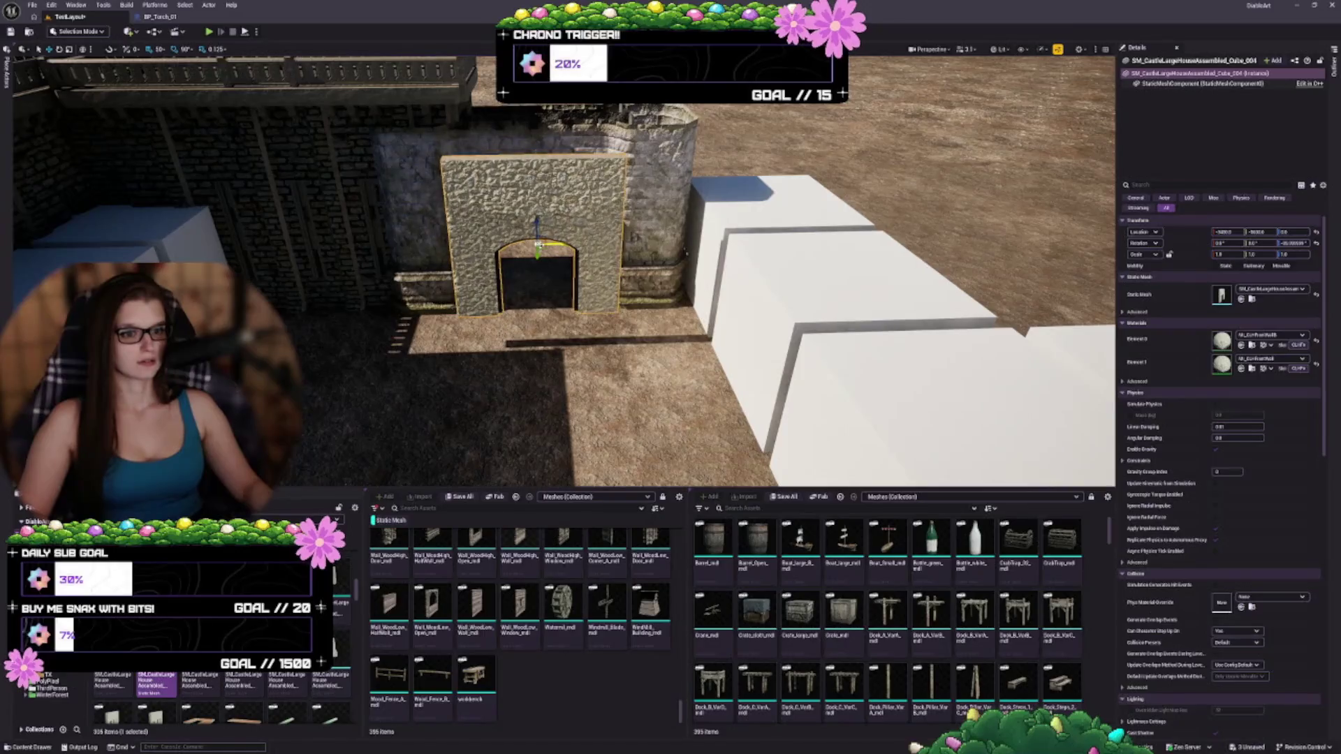
pyautogui.press('Delete')
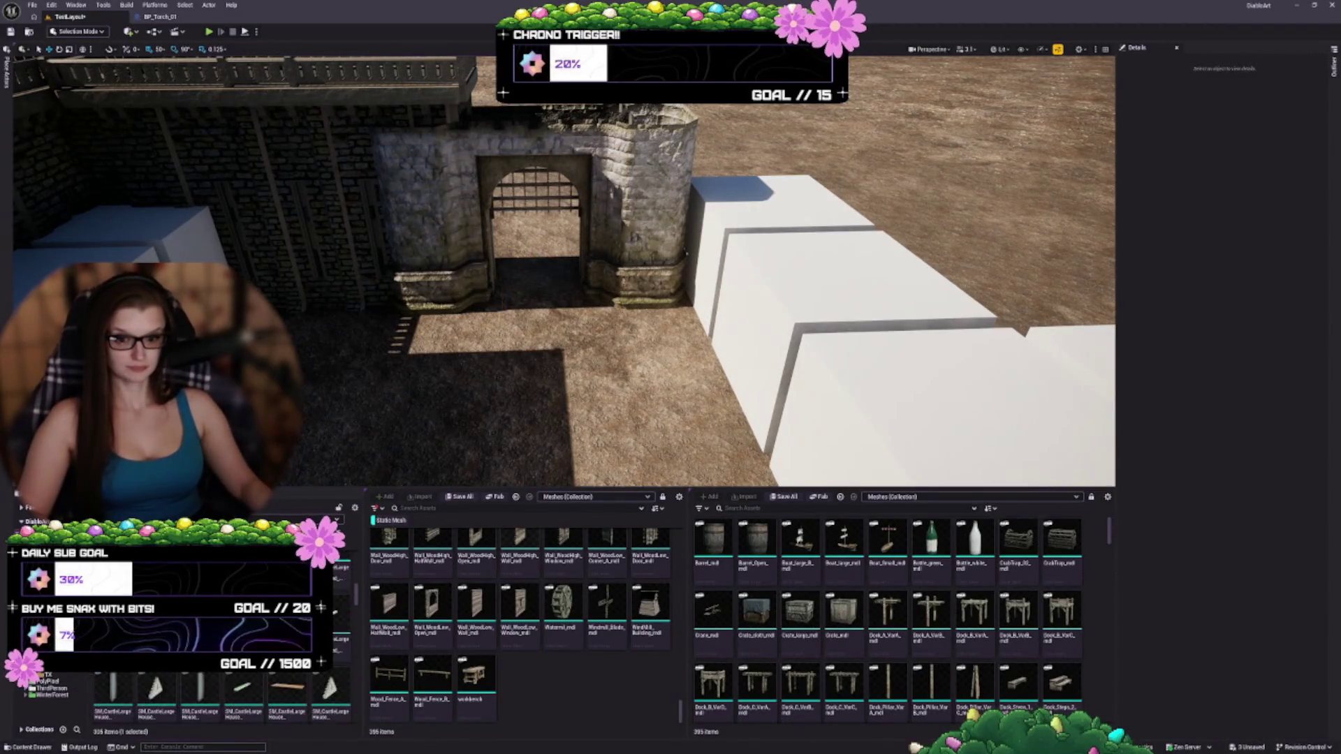
pyautogui.scroll(-2, 224, 691)
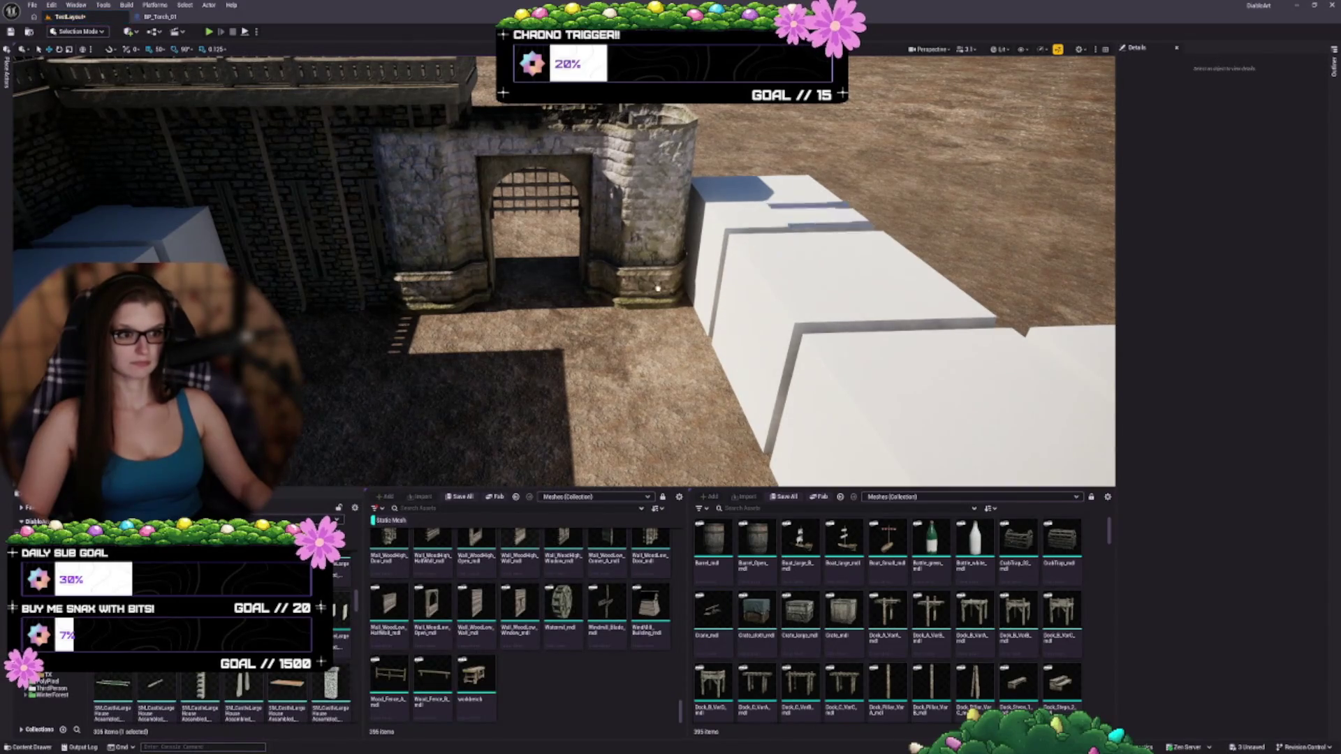
pyautogui.click(398, 383)
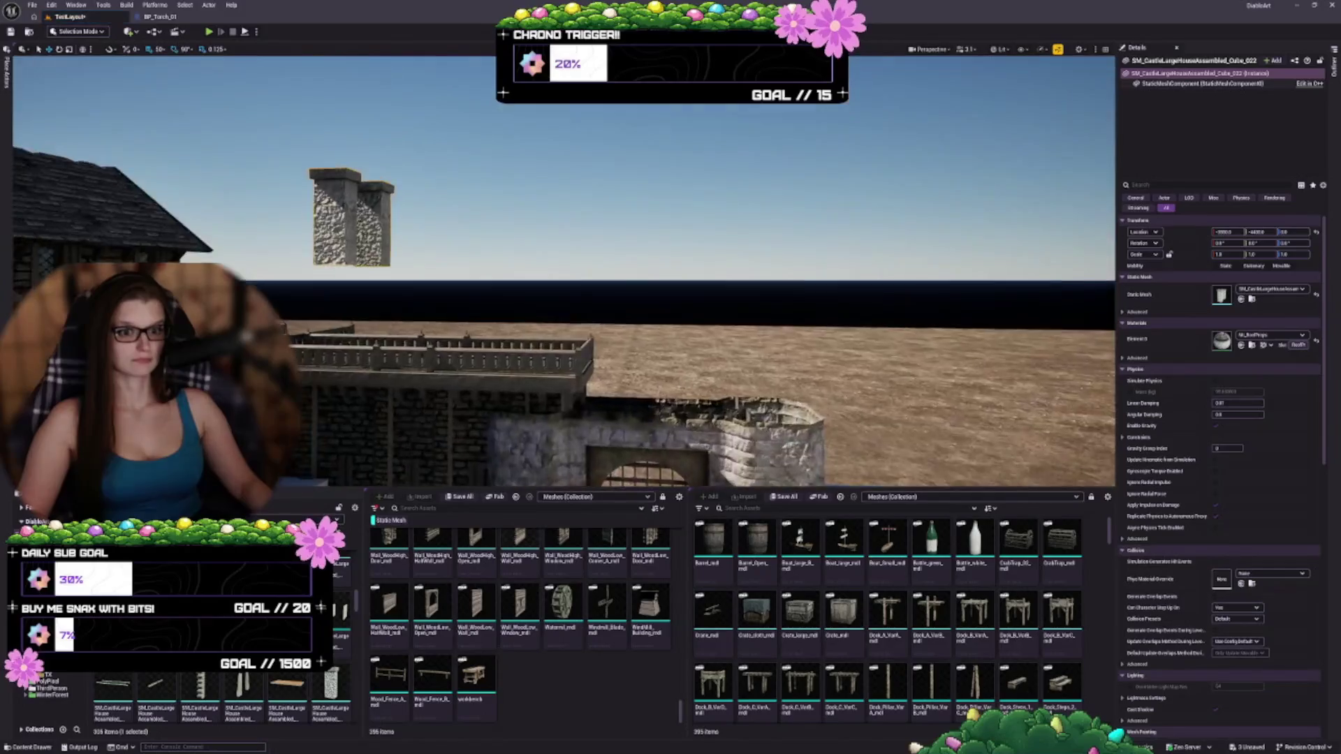
pyautogui.press('Escape')
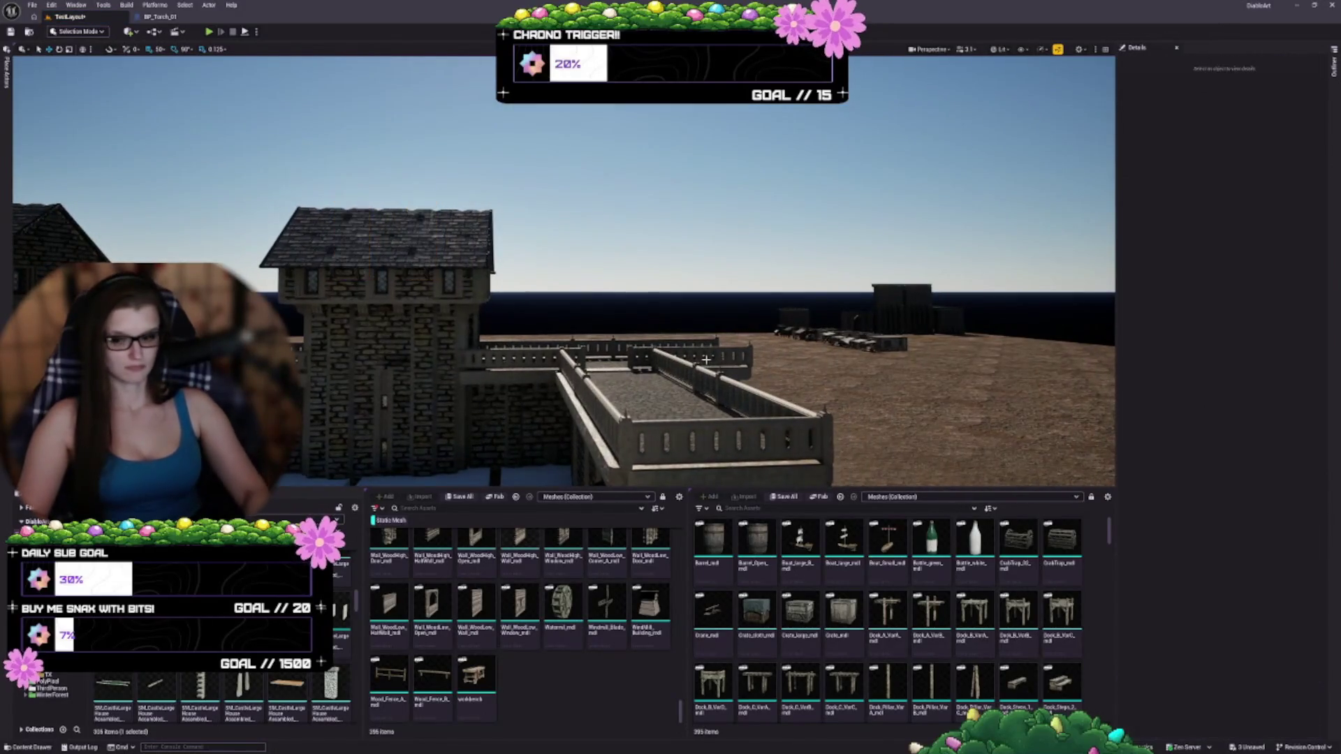
pyautogui.moveTo(705, 359); pyautogui.dragTo(715, 363)
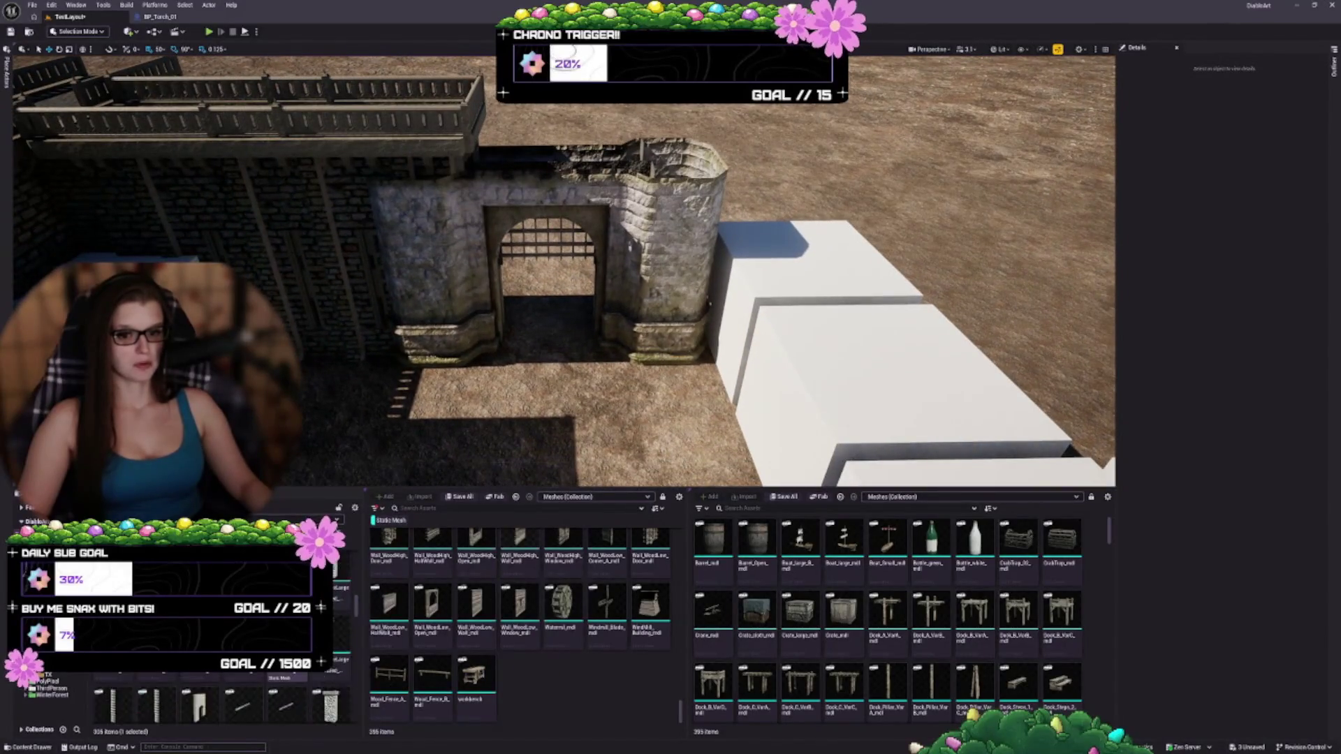
# - Replace the castle gate with the larger SM_Gate mesh and move SM_Gate2 into the wall gap
pyautogui.moveTo(716, 362); pyautogui.dragTo(716, 362)
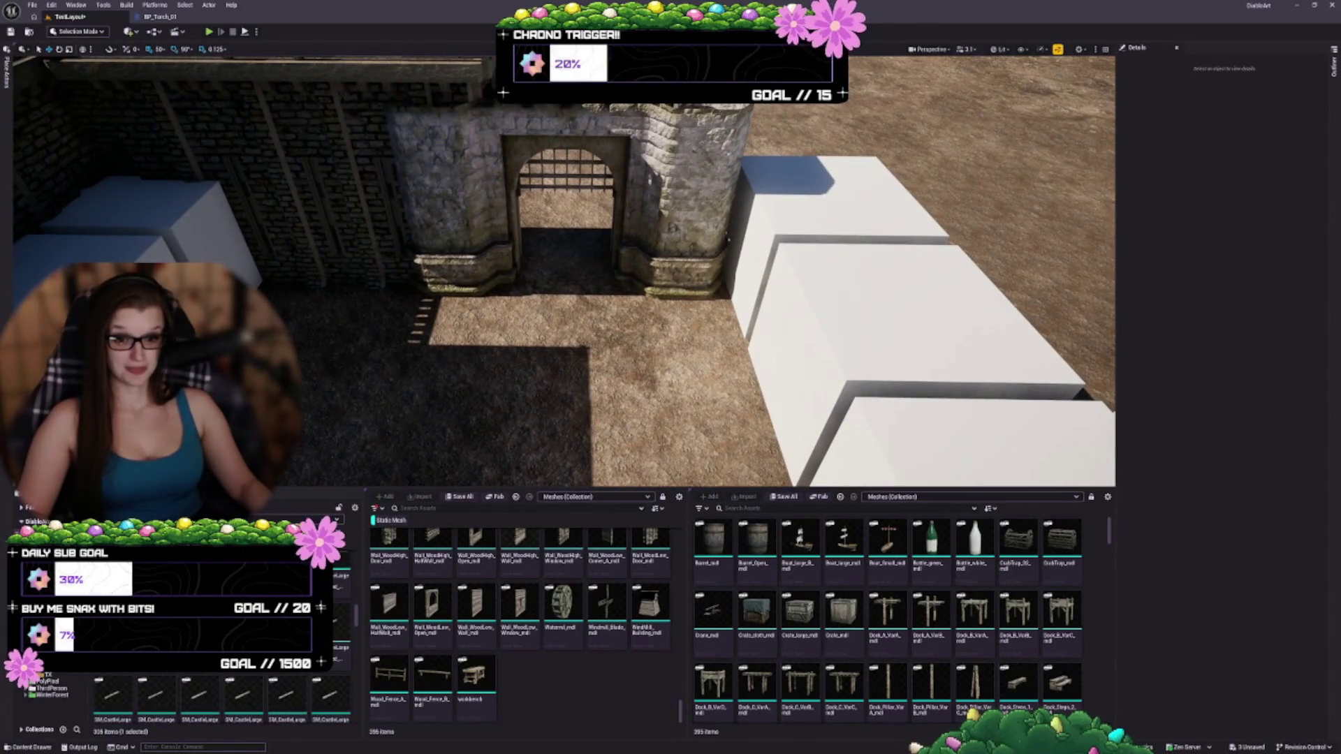
pyautogui.scroll(-2, 328, 691)
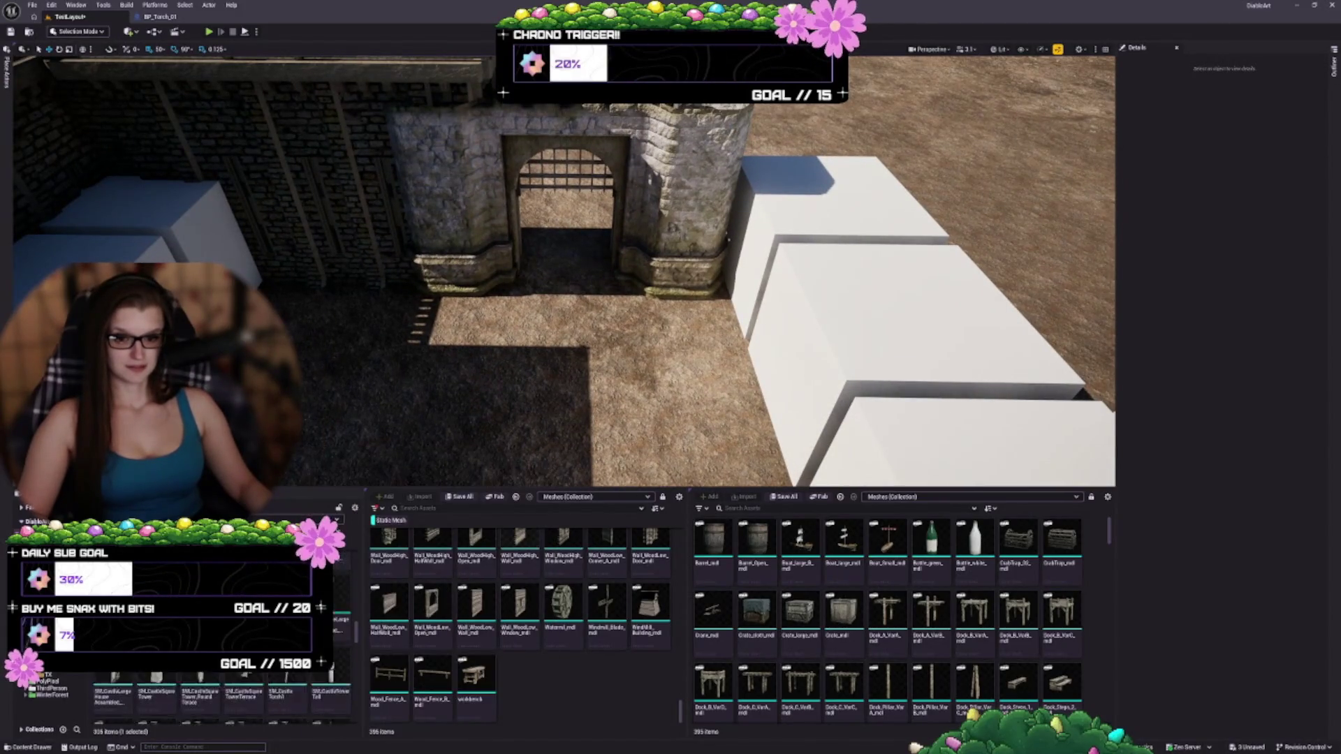
pyautogui.scroll(-2, 342, 574)
pyautogui.scroll(-2, 342, 574)
pyautogui.scroll(-2, 342, 574)
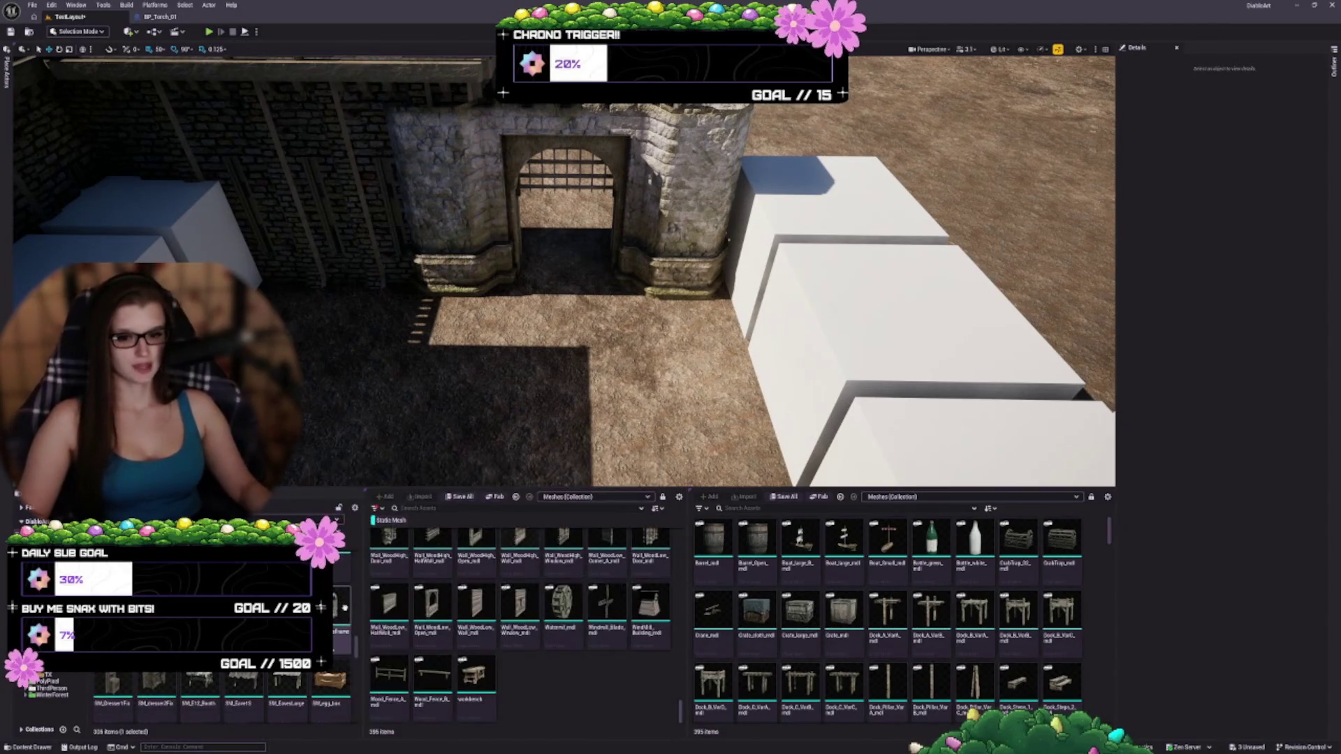
pyautogui.scroll(-2, 342, 574)
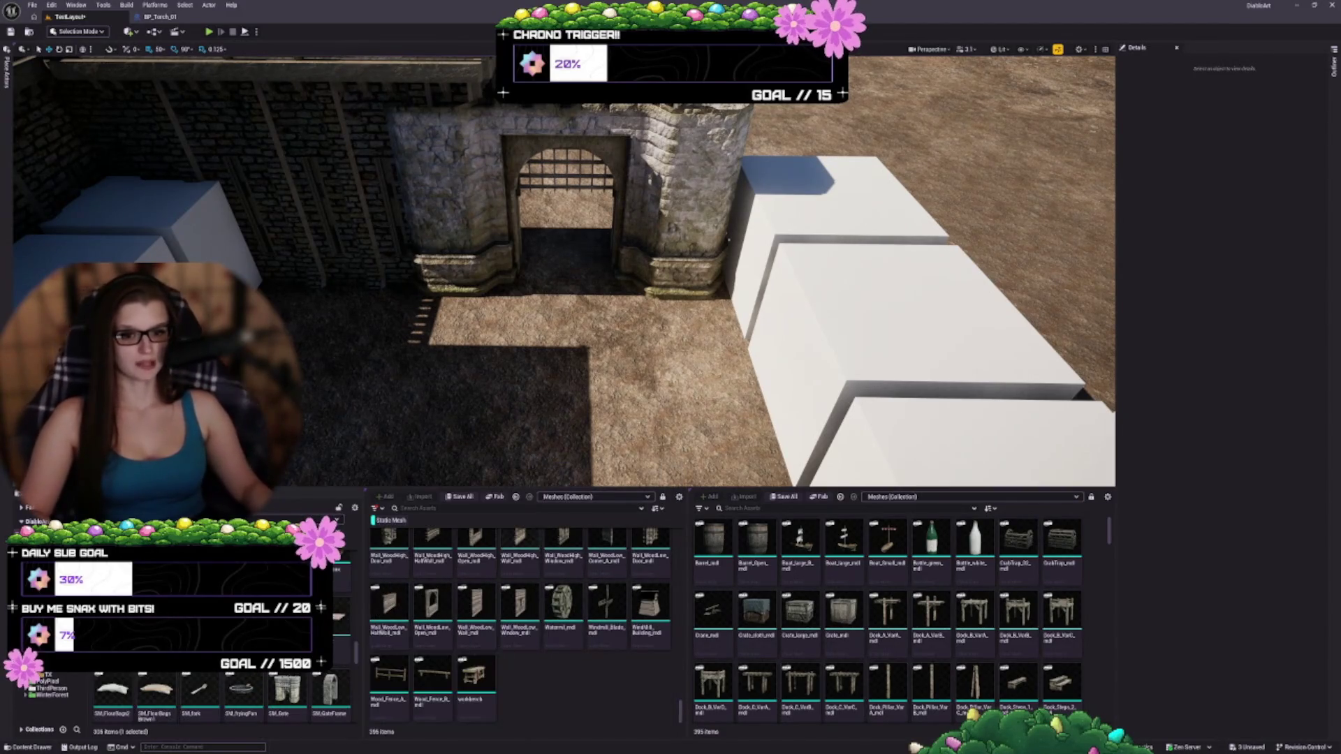
pyautogui.scroll(-3, 548, 316)
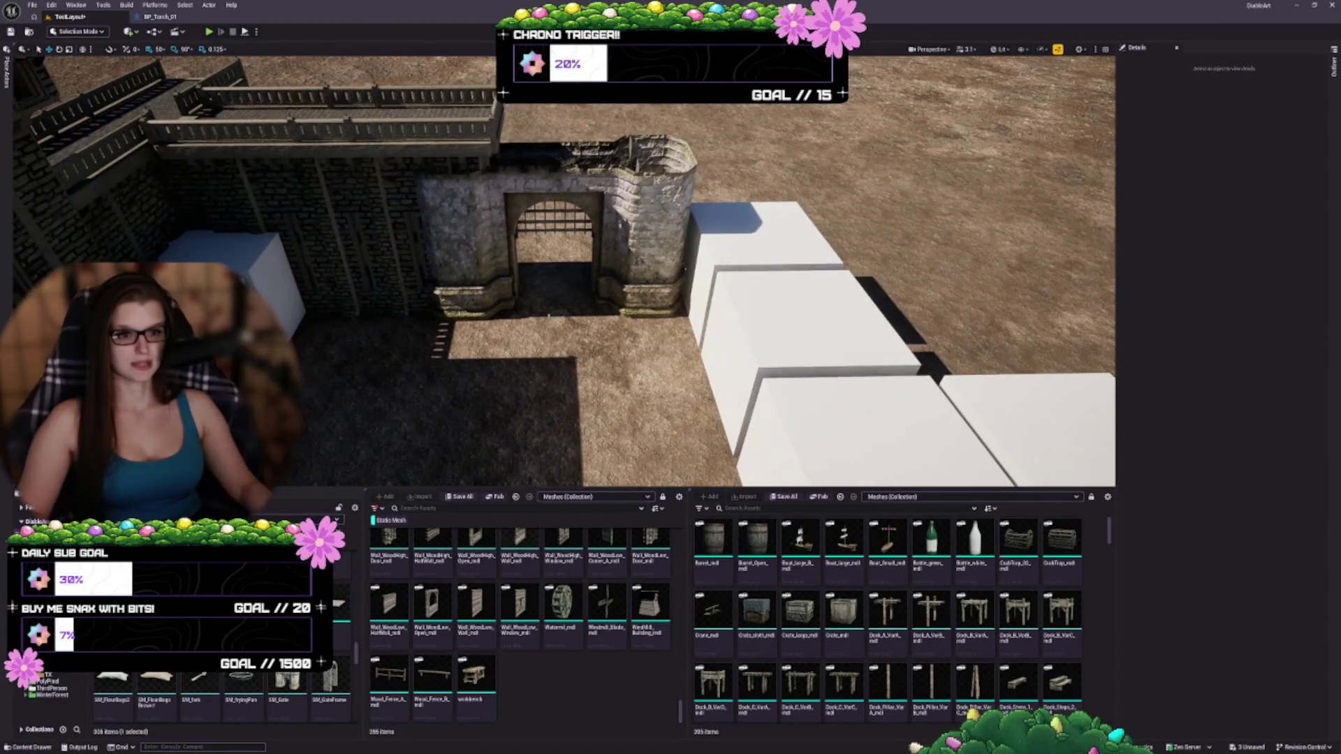
pyautogui.click(475, 268)
pyautogui.moveTo(287, 688); pyautogui.dragTo(1260, 294)
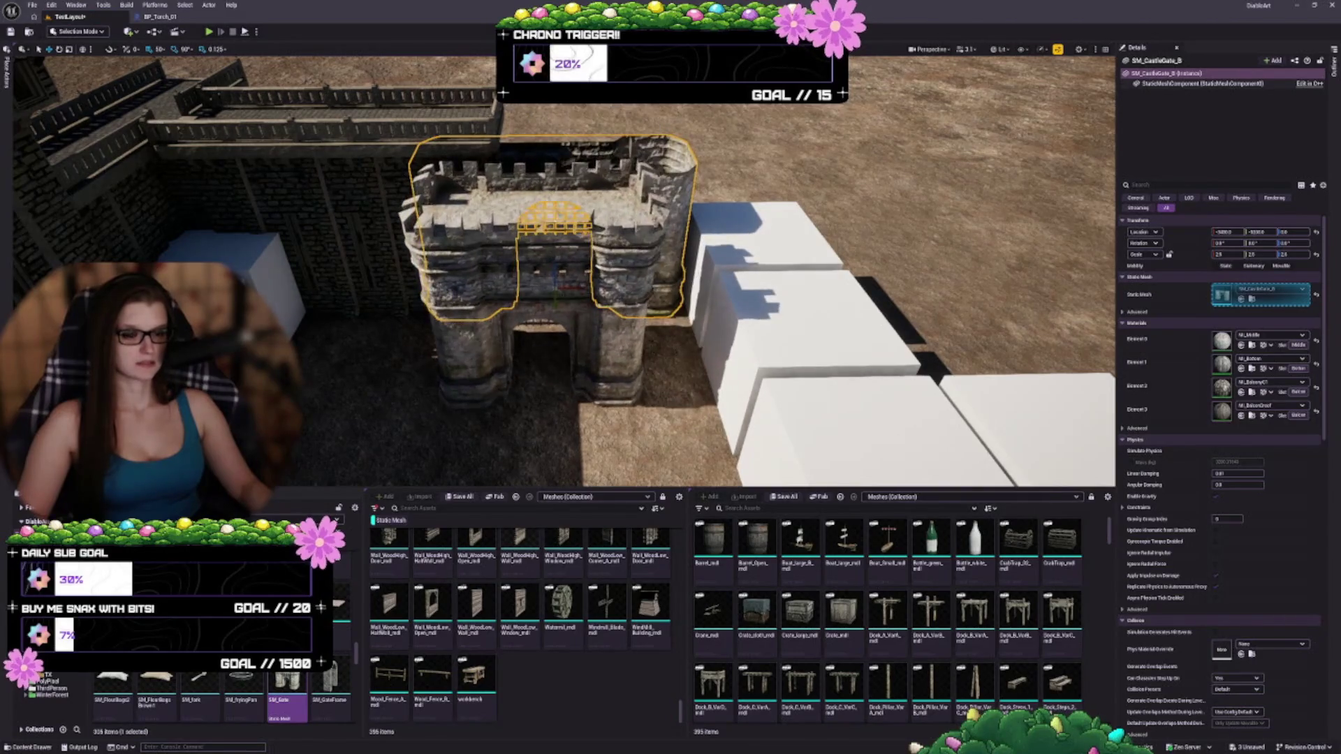
pyautogui.press('Escape')
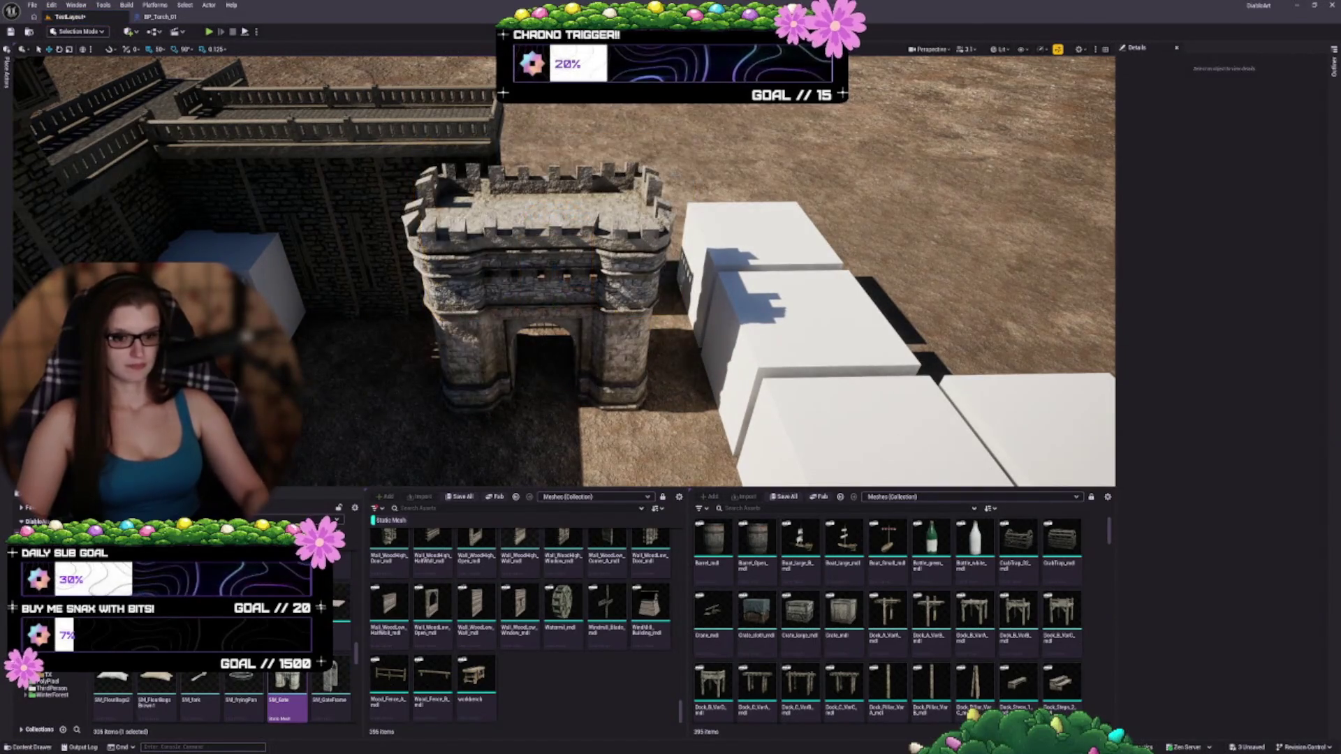
pyautogui.click(568, 381)
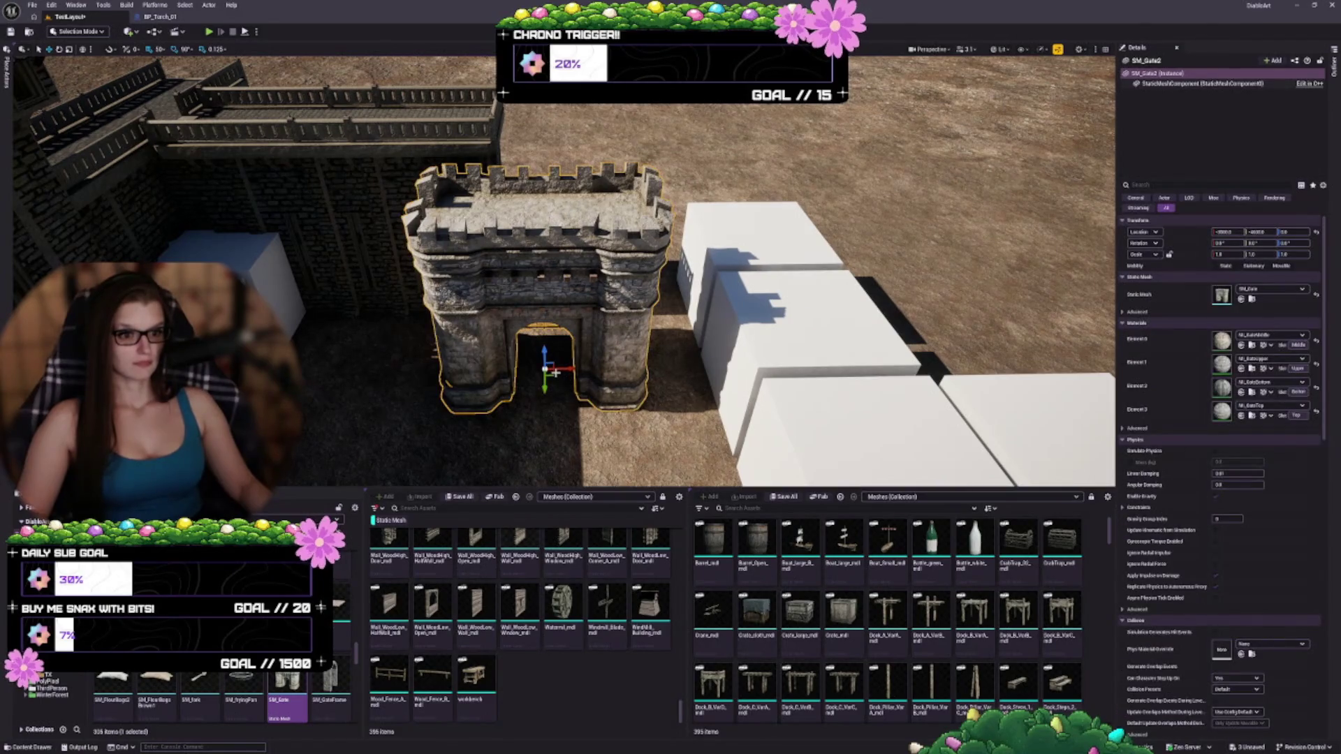
pyautogui.moveTo(552, 375)
pyautogui.mouseDown()
pyautogui.moveTo(563, 282)
pyautogui.moveTo(718, 275)
pyautogui.moveTo(559, 295)
pyautogui.mouseUp()
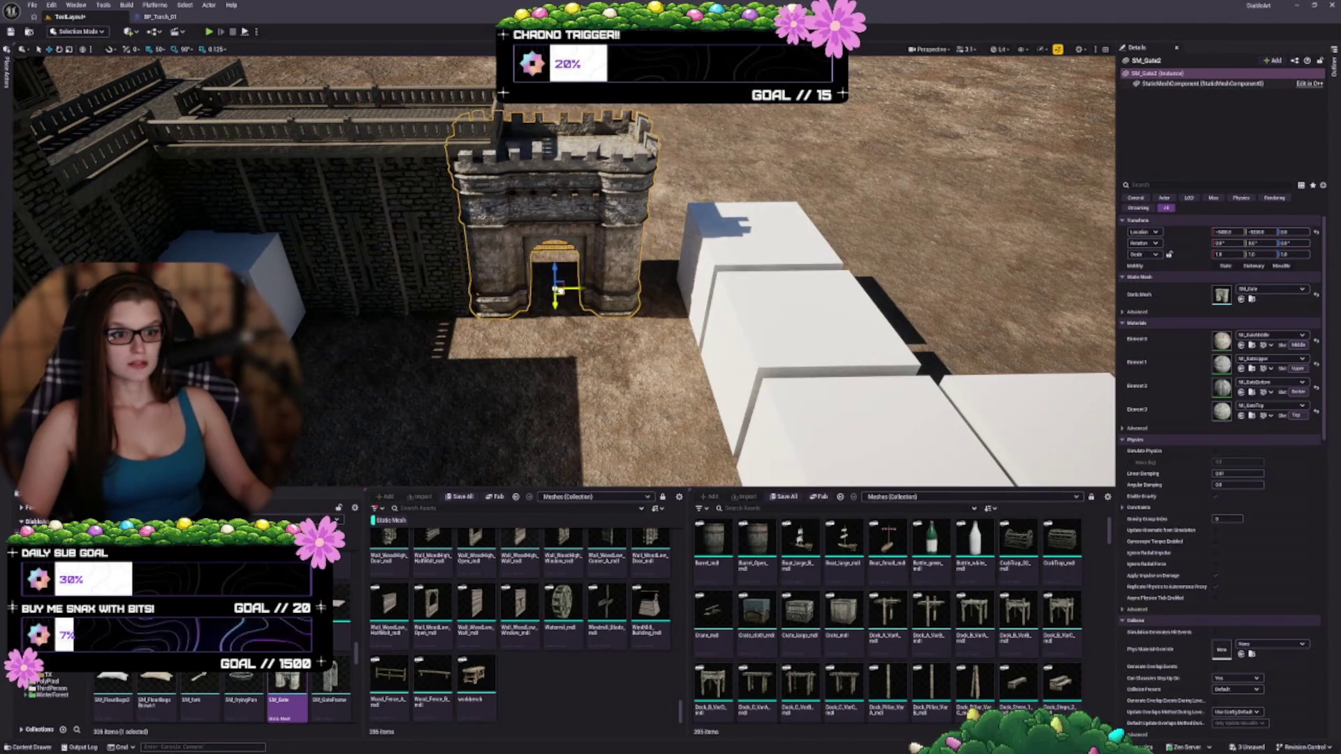
# - Enlarge SM_Gate2 to about 1.375 scale and nudge it slightly toward the camera
pyautogui.scroll(5, 554, 288)
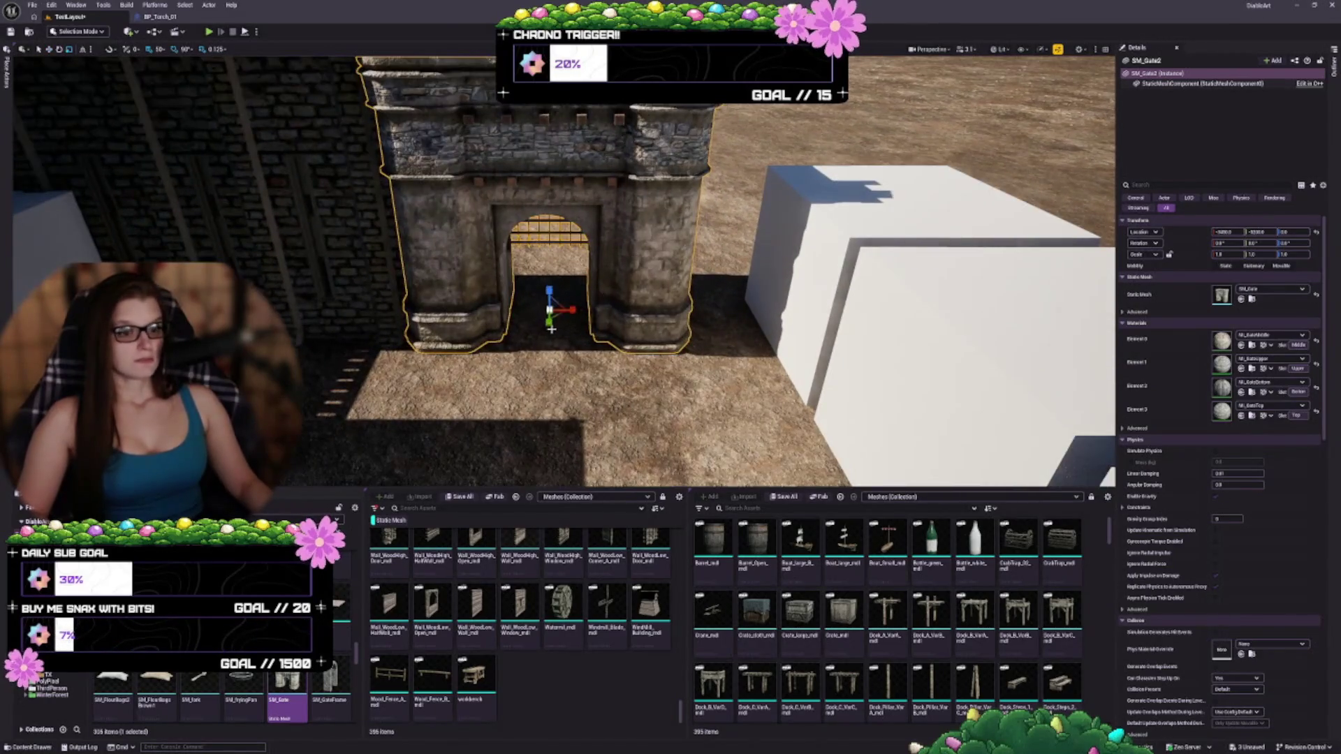
pyautogui.click(549, 311)
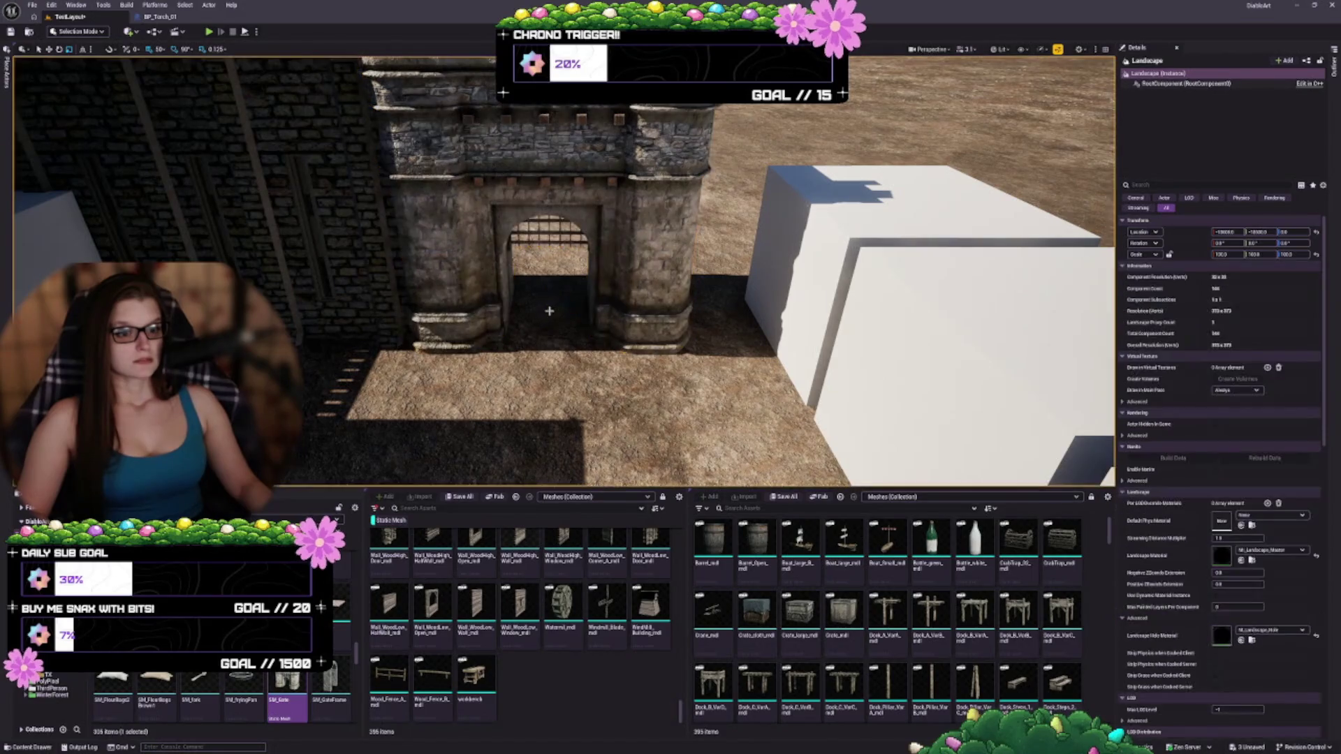
pyautogui.click(546, 310)
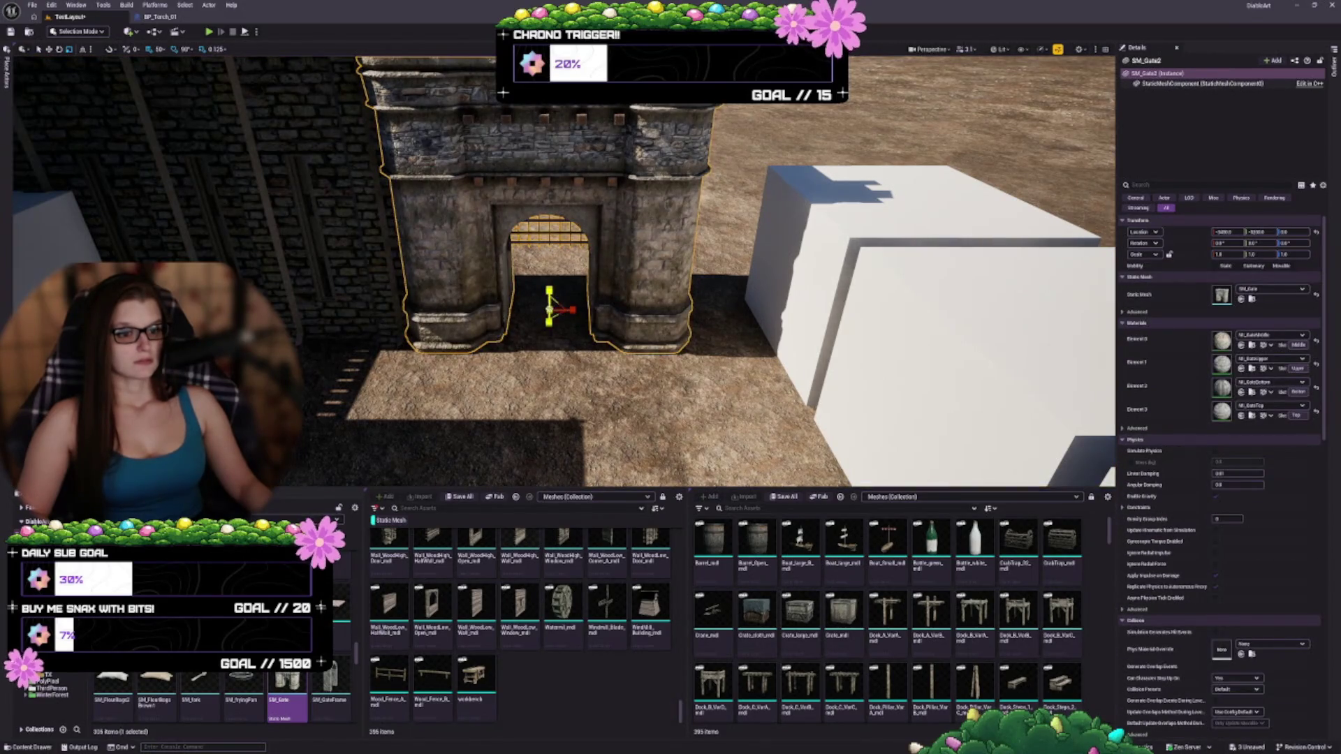
pyautogui.scroll(3, 549, 311)
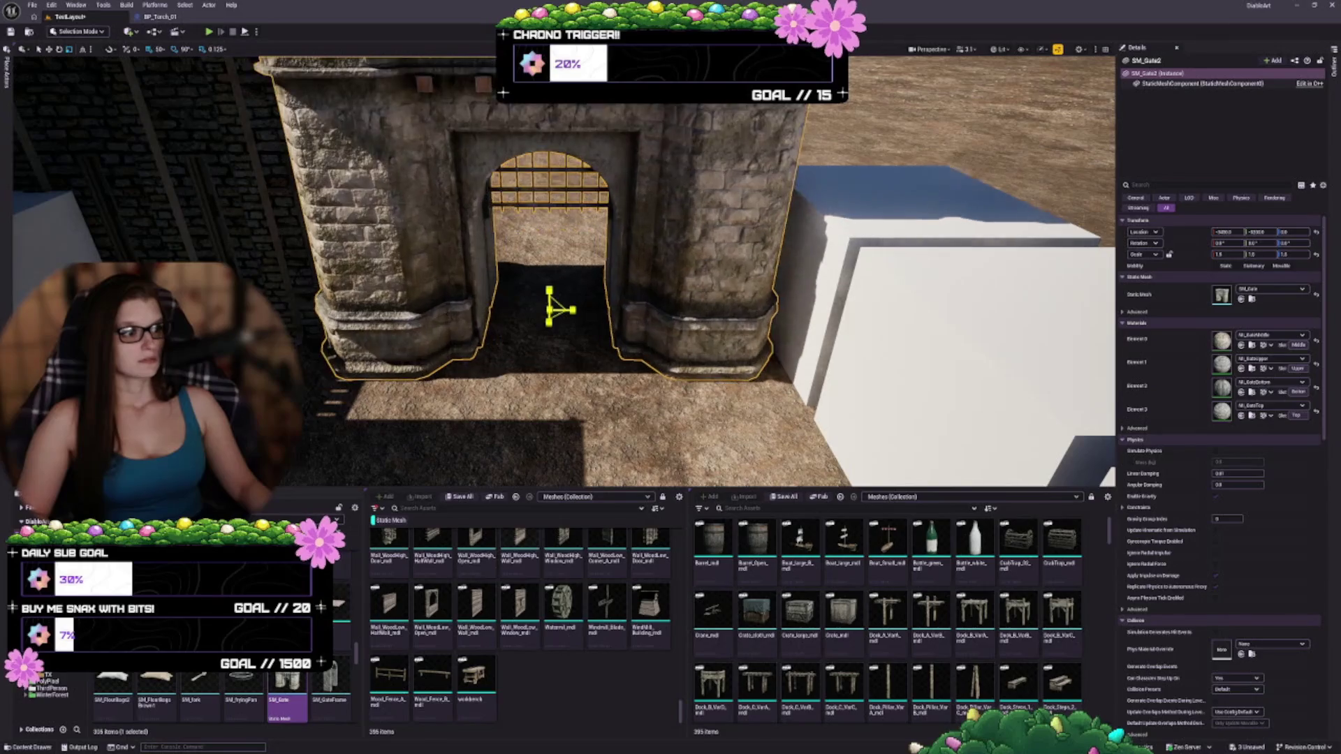
pyautogui.moveTo(1225, 254); pyautogui.dragTo(1233, 255)
pyautogui.moveTo(549, 310); pyautogui.dragTo(549, 283)
pyautogui.moveTo(631, 464)
pyautogui.mouseDown()
pyautogui.moveTo(623, 428)
pyautogui.moveTo(635, 416)
pyautogui.moveTo(615, 394)
pyautogui.moveTo(637, 413)
pyautogui.mouseUp()
pyautogui.press('f')
pyautogui.moveTo(1295, 232); pyautogui.dragTo(1288, 232)
pyautogui.moveTo(702, 373)
pyautogui.mouseDown()
pyautogui.moveTo(698, 359)
pyautogui.moveTo(703, 372)
pyautogui.mouseUp()
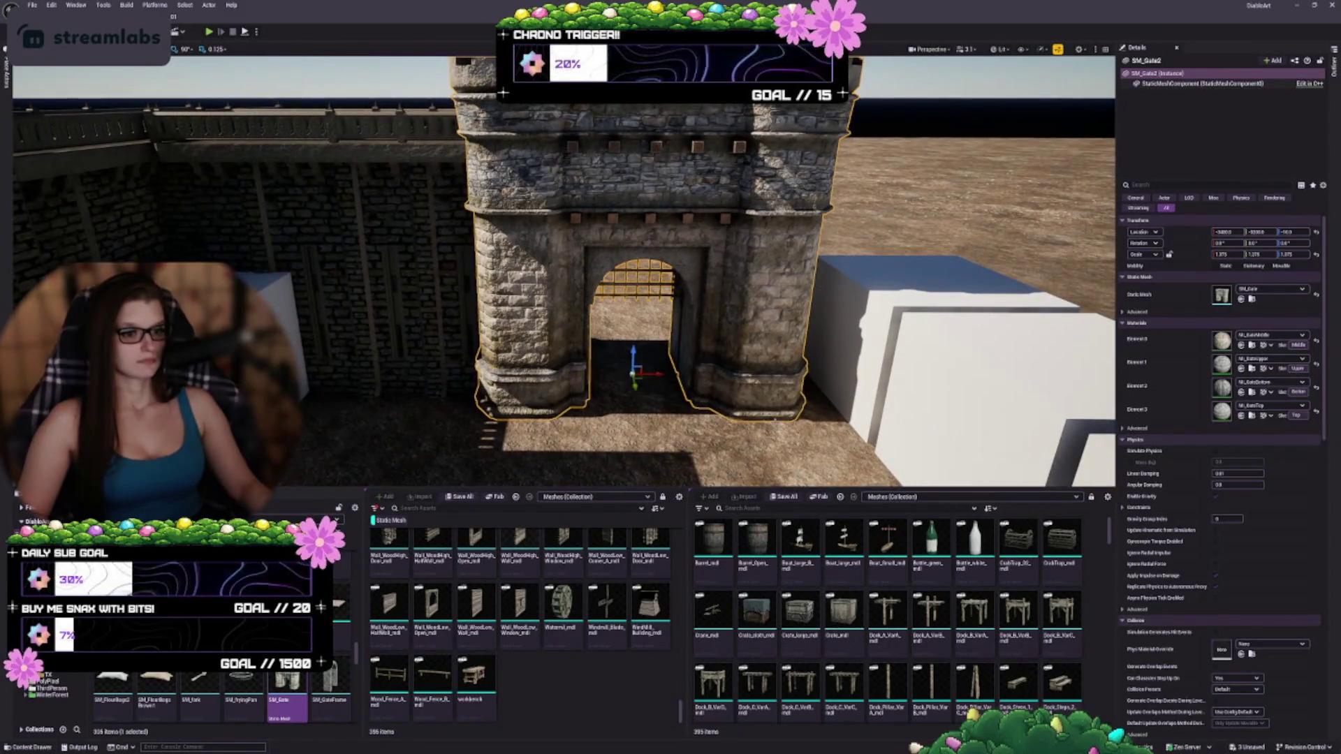
pyautogui.moveTo(739, 378)
pyautogui.mouseDown()
pyautogui.moveTo(739, 408)
pyautogui.moveTo(705, 408)
pyautogui.moveTo(705, 377)
pyautogui.mouseUp()
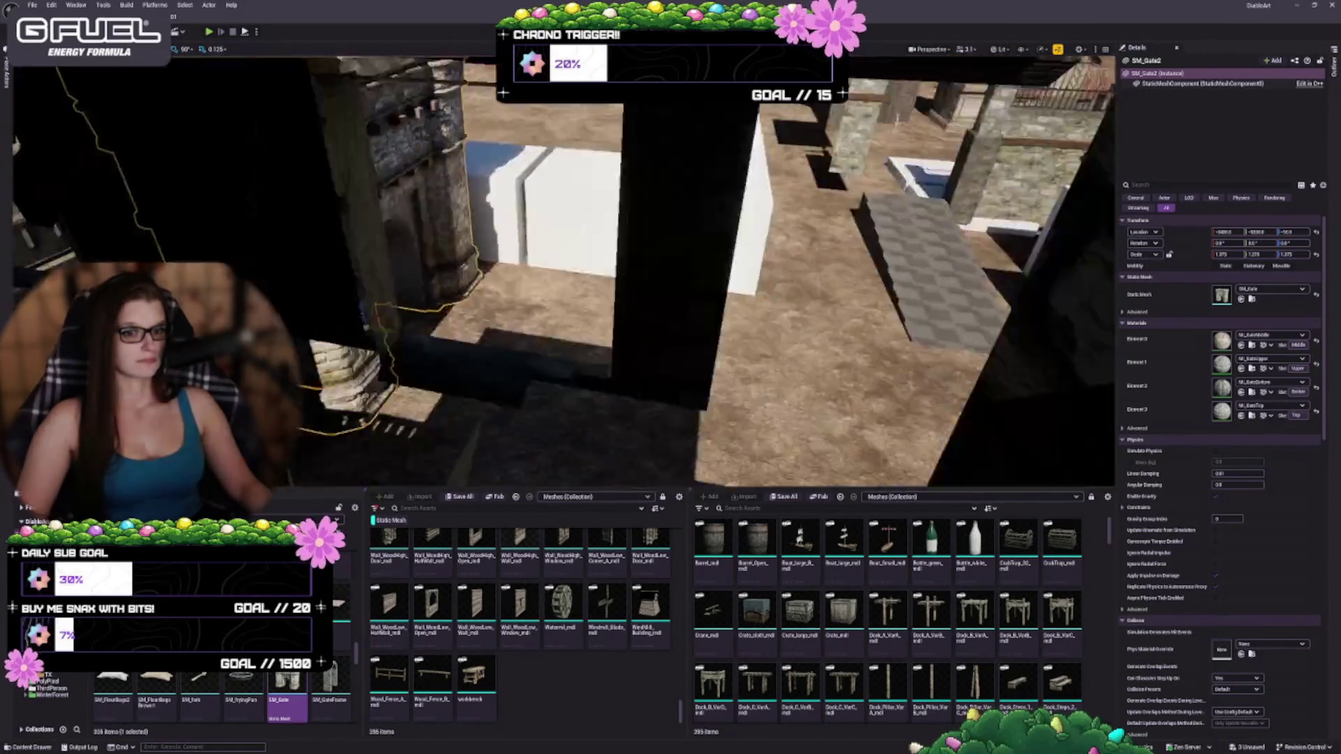
pyautogui.press('f')
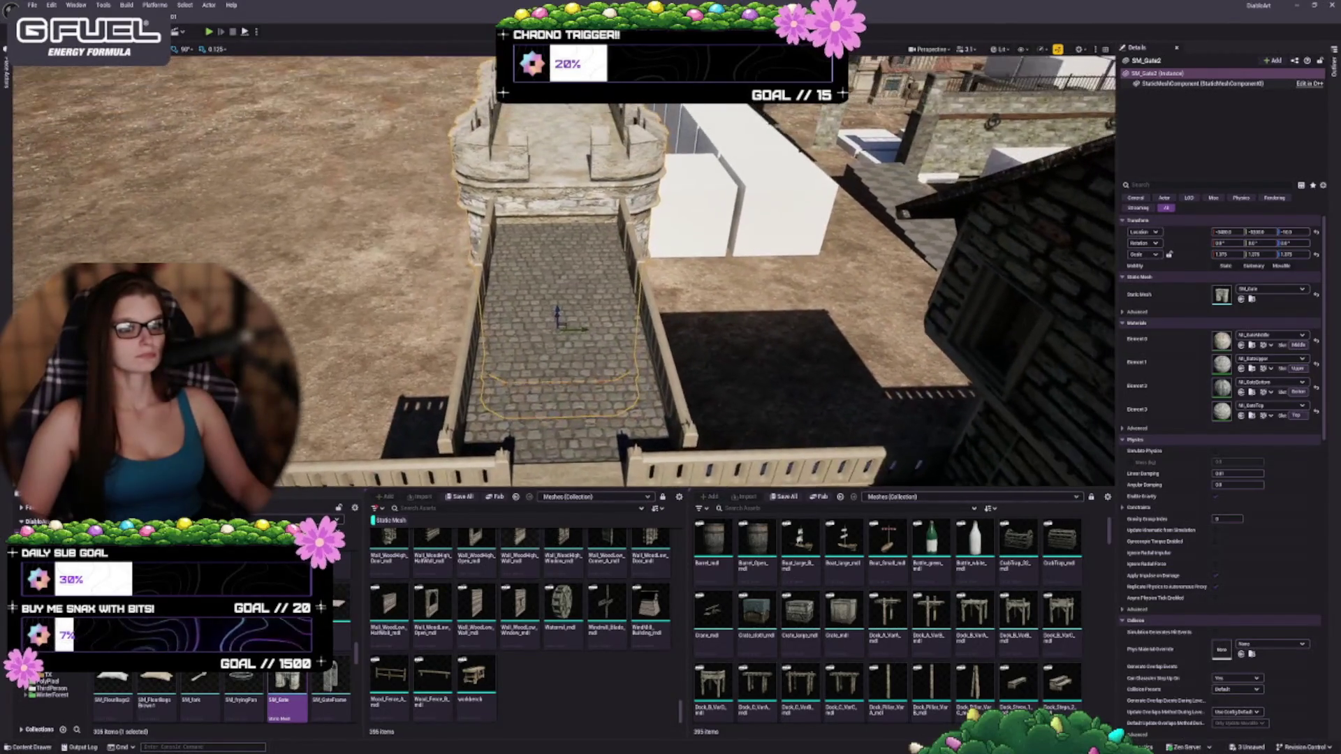
pyautogui.moveTo(580, 332)
pyautogui.mouseDown()
pyautogui.moveTo(503, 317)
pyautogui.moveTo(461, 280)
pyautogui.moveTo(467, 313)
pyautogui.mouseUp()
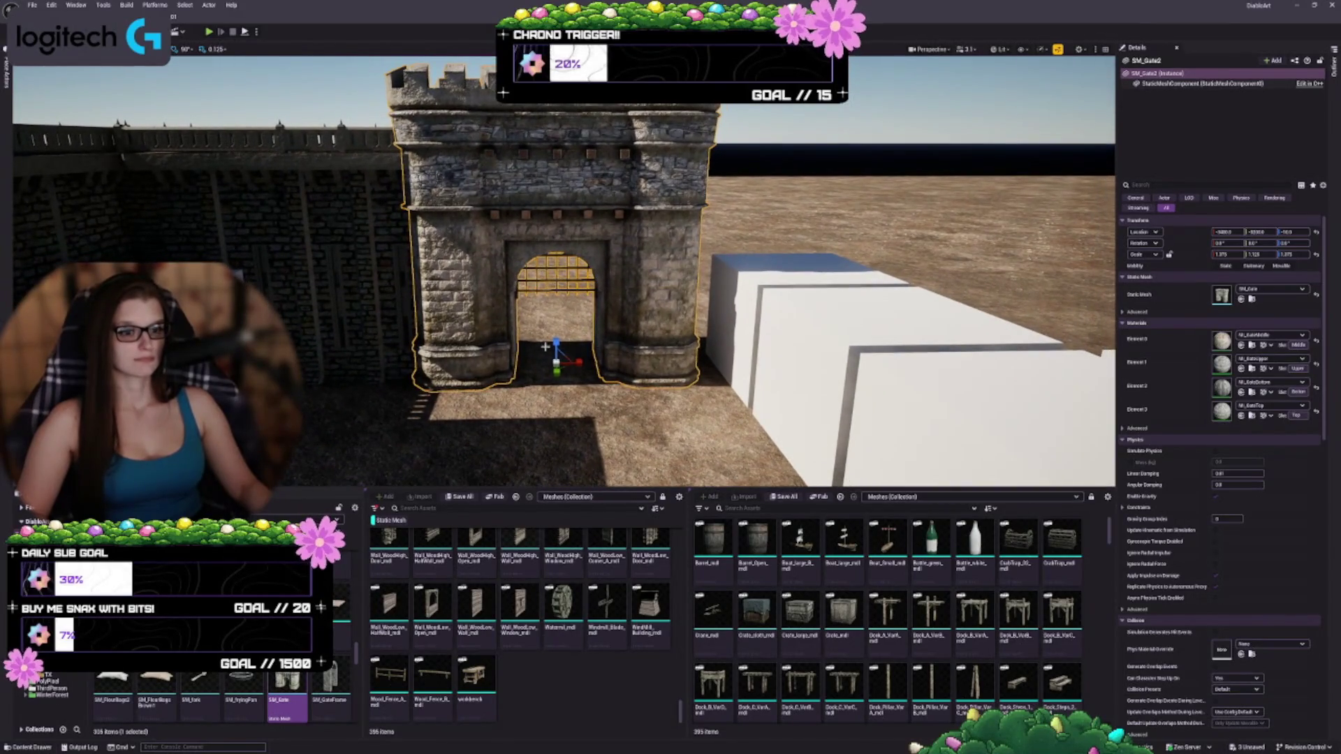
# - Try Scale Z values 1.25 and 1.125, revert to the taller height, and deselect the gate
pyautogui.write('1.25')
pyautogui.press('Return')
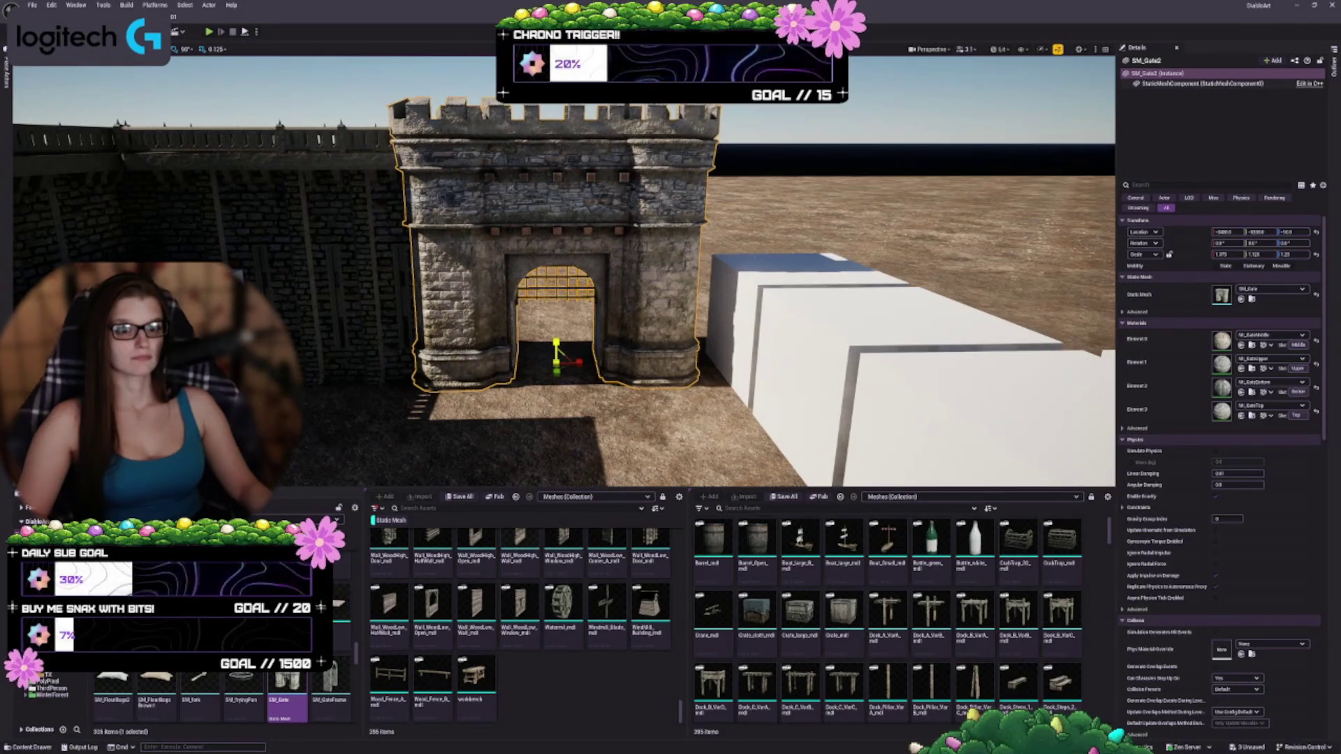
pyautogui.write('1.125')
pyautogui.press('Return')
pyautogui.hotkey('ctrl', 'z')
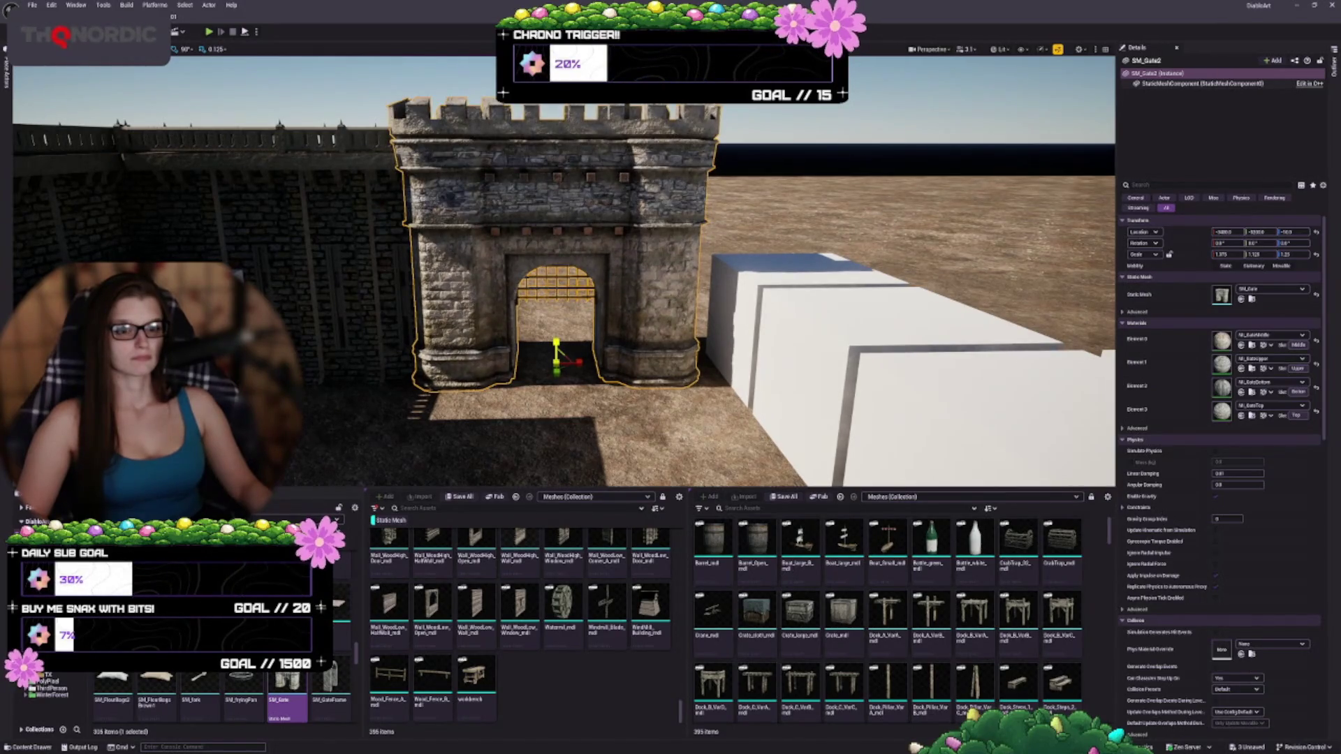
pyautogui.hotkey('ctrl', 'z')
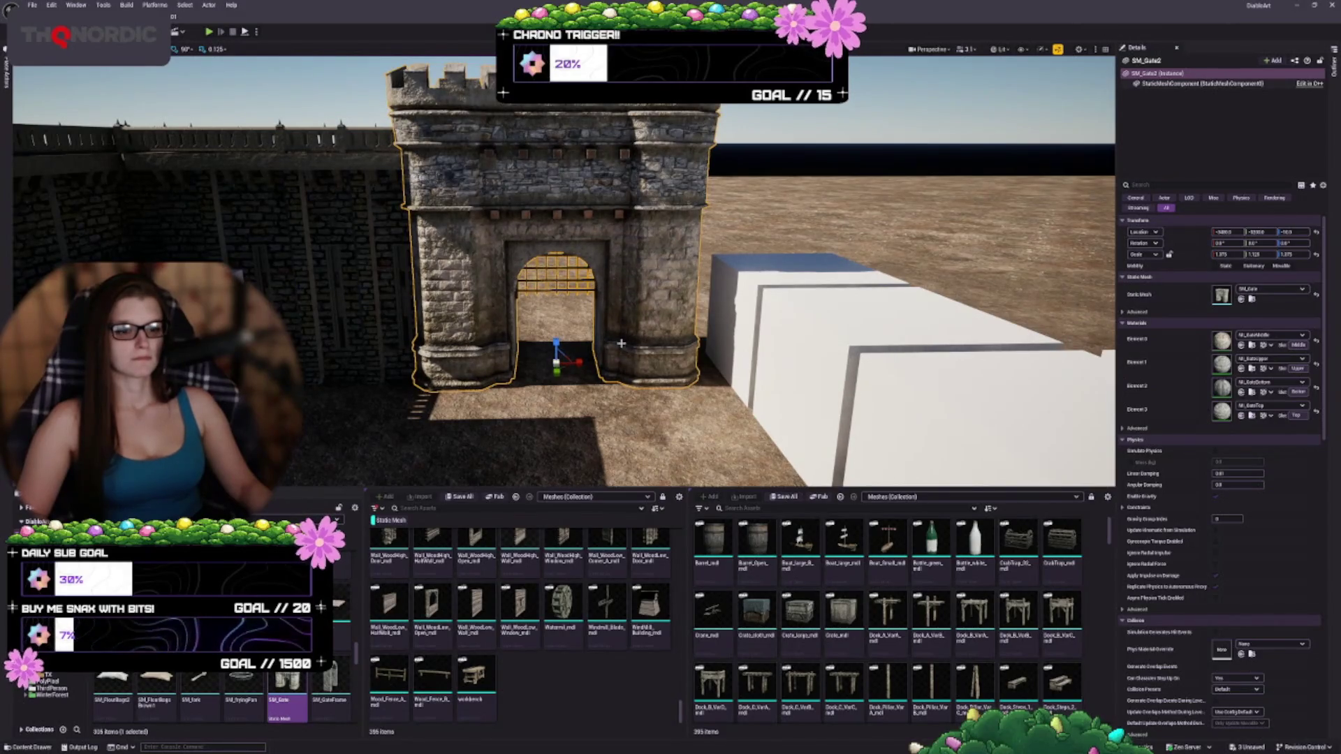
pyautogui.moveTo(619, 340); pyautogui.dragTo(654, 348)
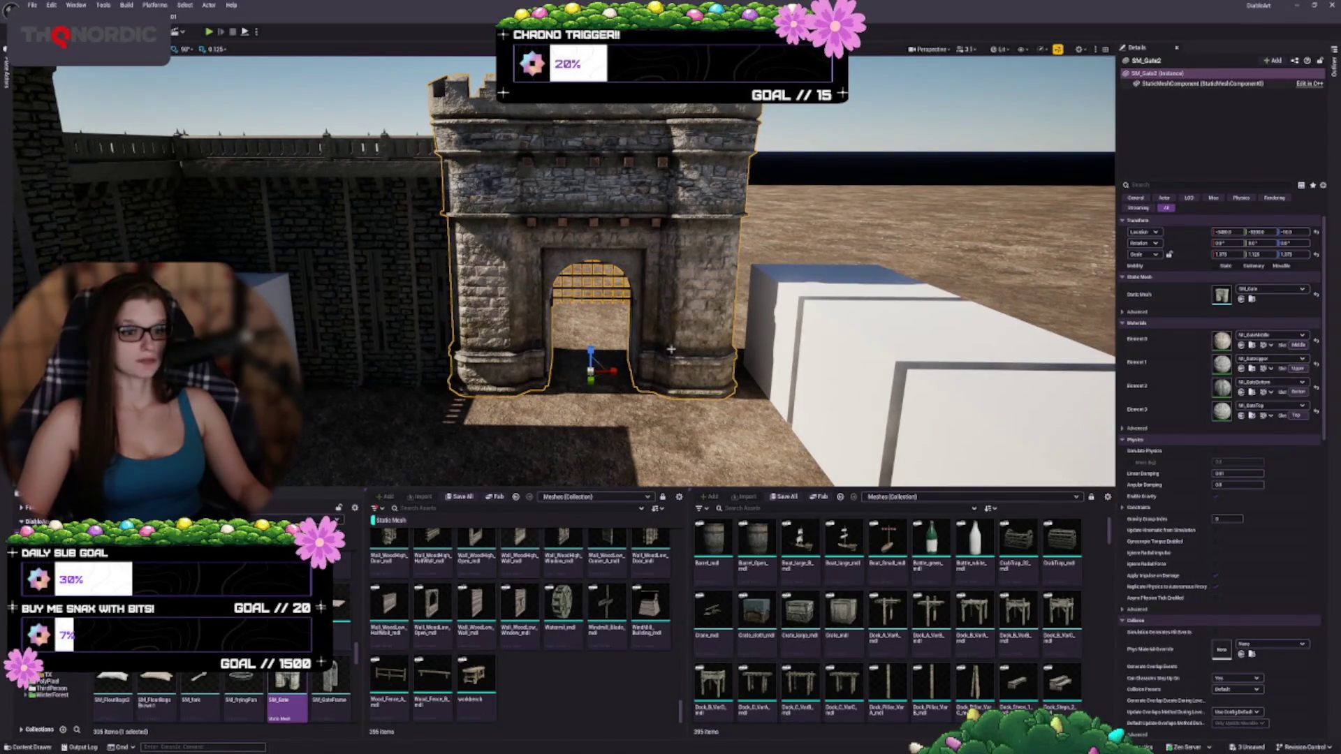
pyautogui.press('Escape')
pyautogui.moveTo(550, 293); pyautogui.dragTo(494, 251)
# - Trial different materials on SM_Gate2's Element 0 and Element 1 slots, undoing each
pyautogui.click(607, 348)
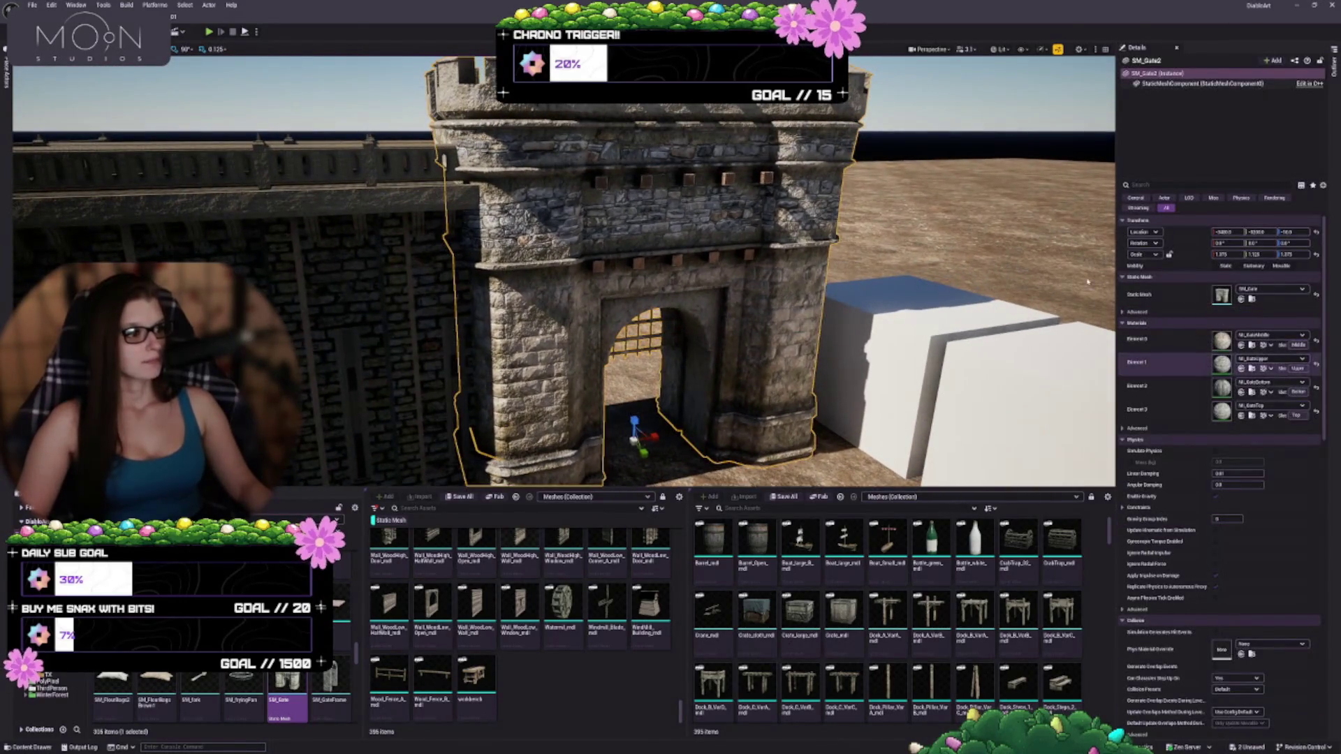
pyautogui.click(249, 520)
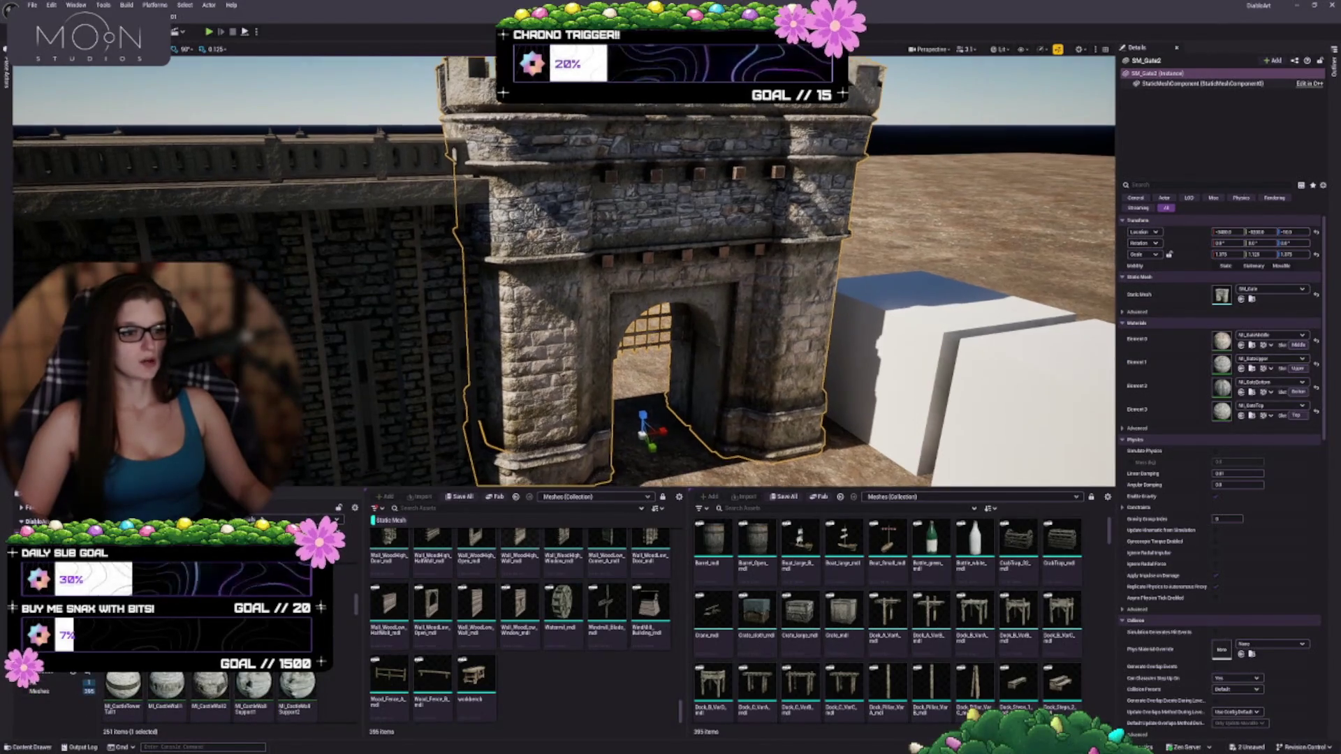
pyautogui.press('f')
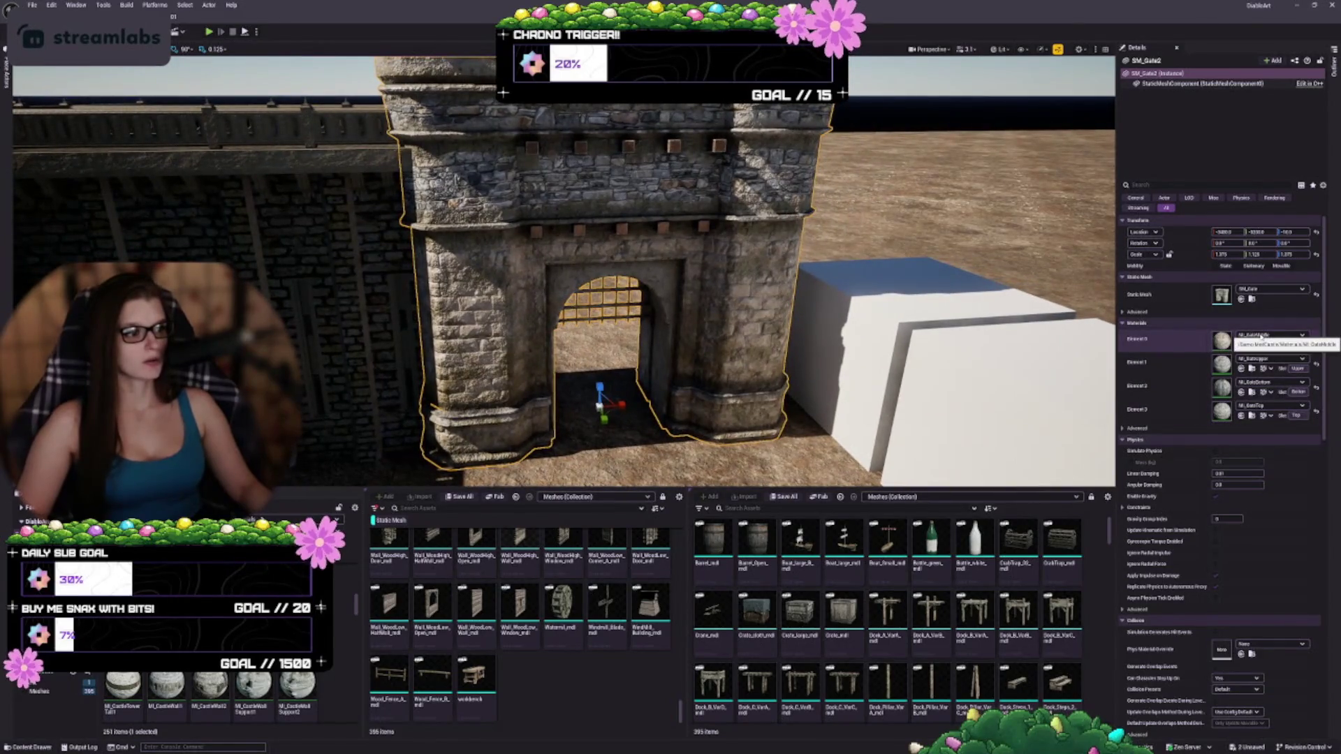
pyautogui.click(1241, 346)
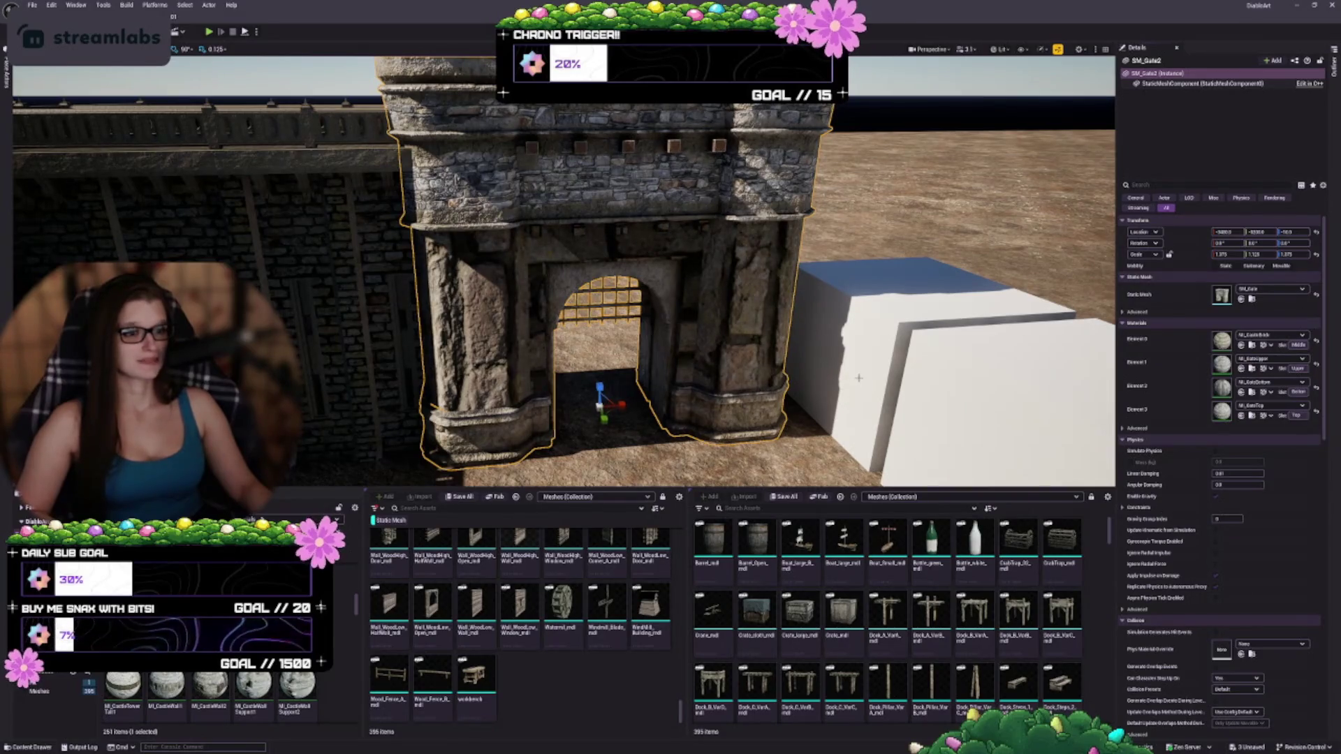
pyautogui.hotkey('ctrl', 'z')
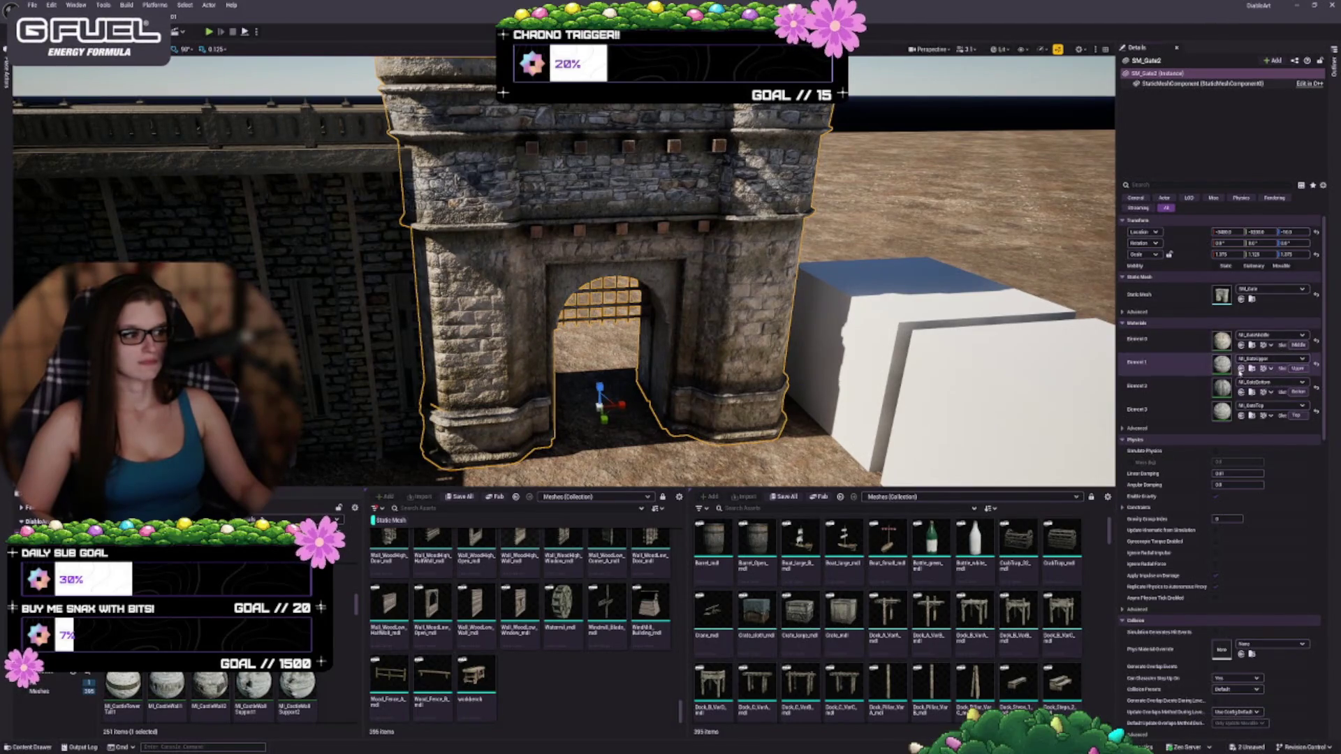
pyautogui.click(1241, 370)
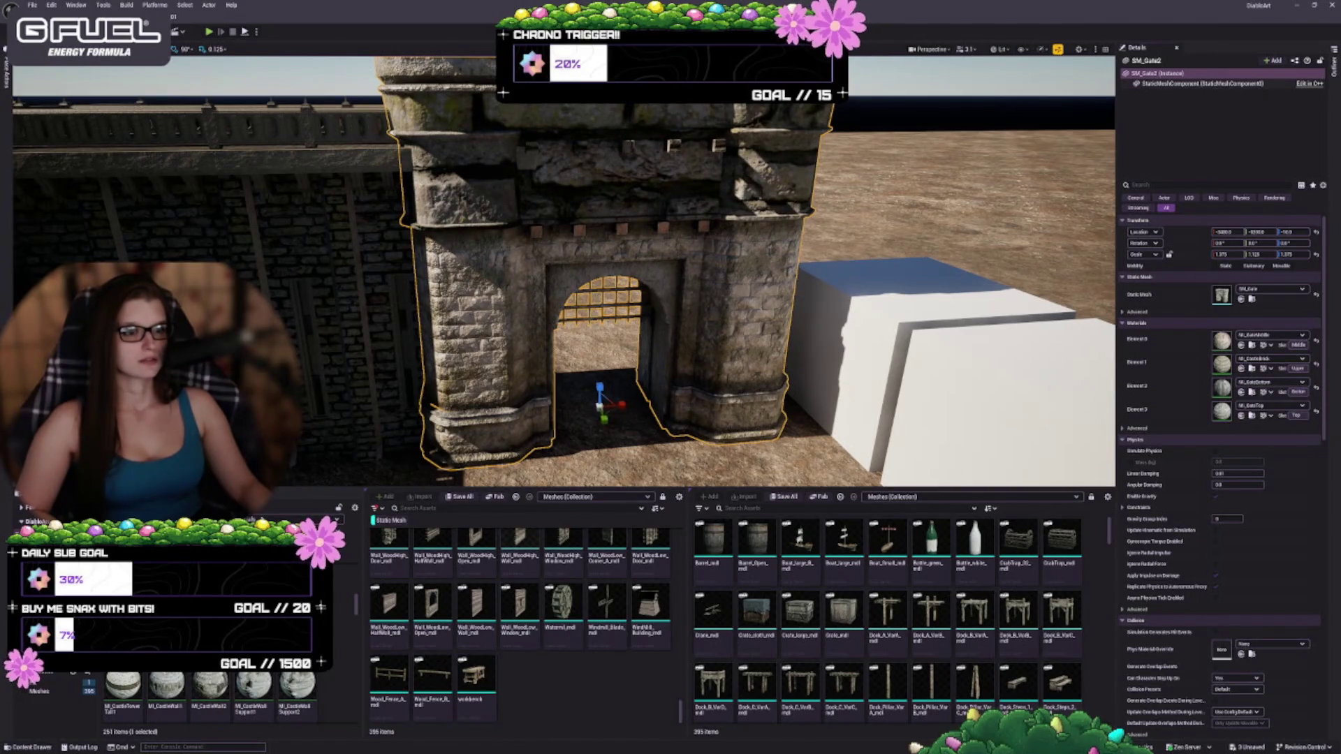
pyautogui.hotkey('ctrl', 'z')
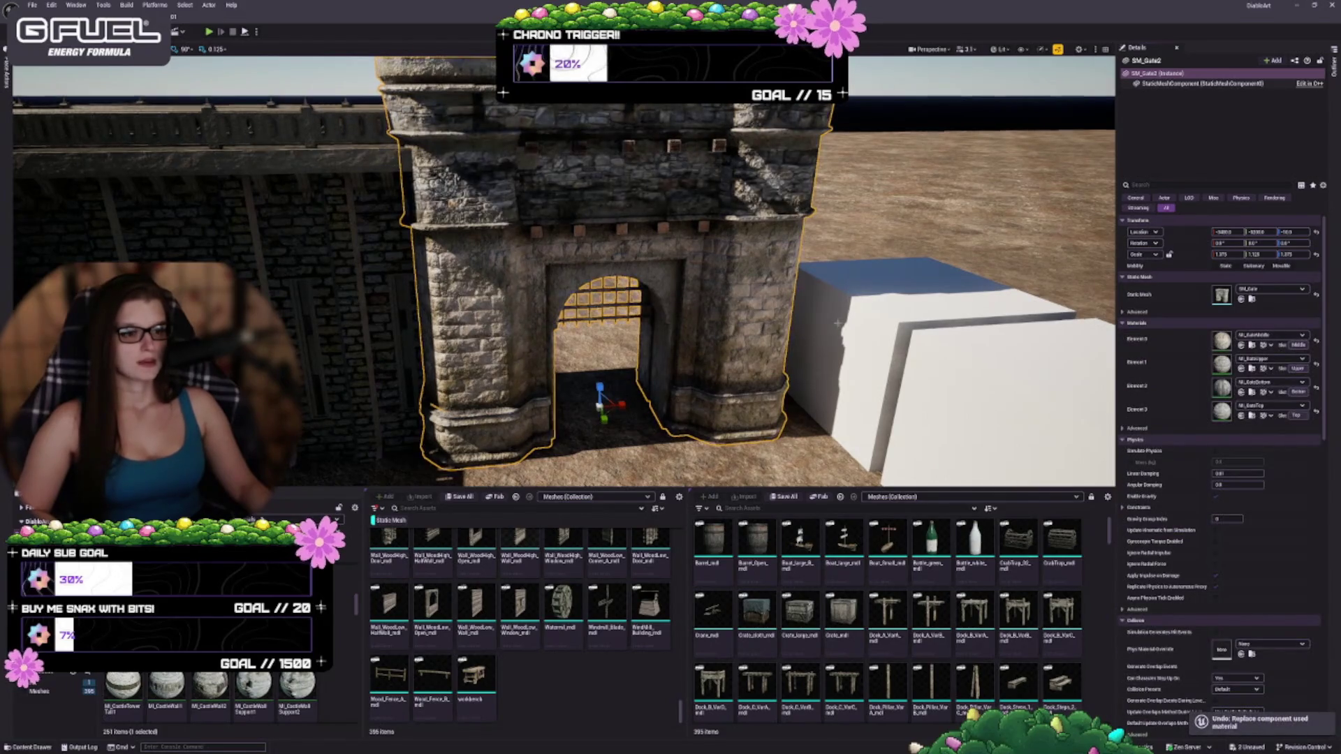
# - Apply the castle brick material to the gate's first slot, then undo it
pyautogui.scroll(6, 837, 323)
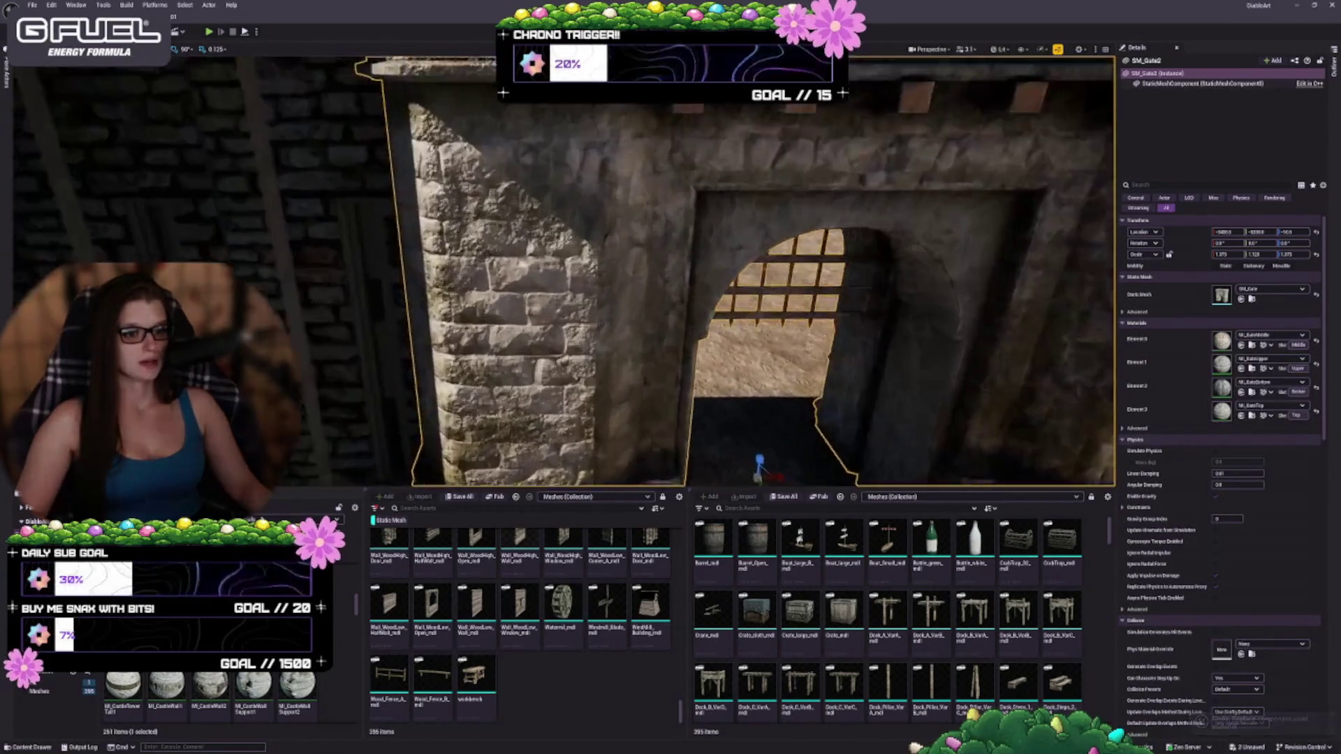
pyautogui.scroll(-10, 677, 332)
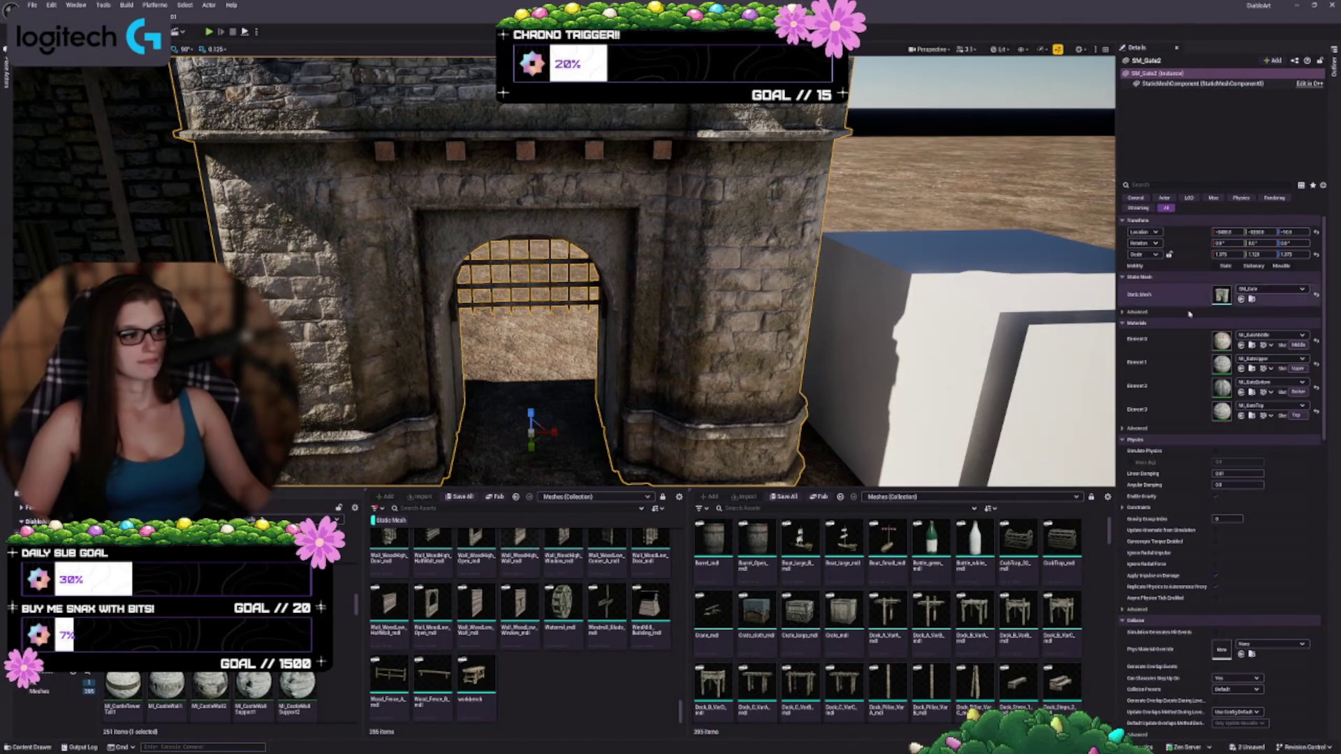
pyautogui.click(1241, 345)
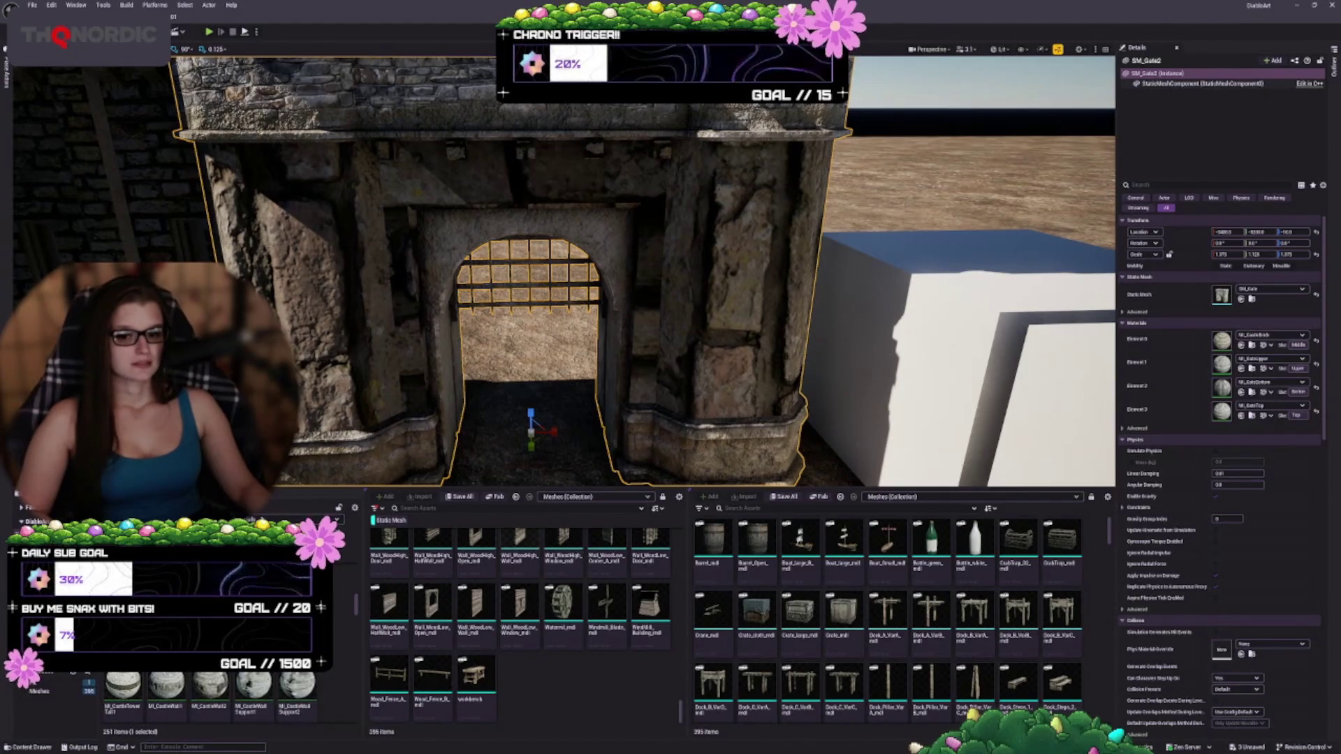
pyautogui.moveTo(166, 688)
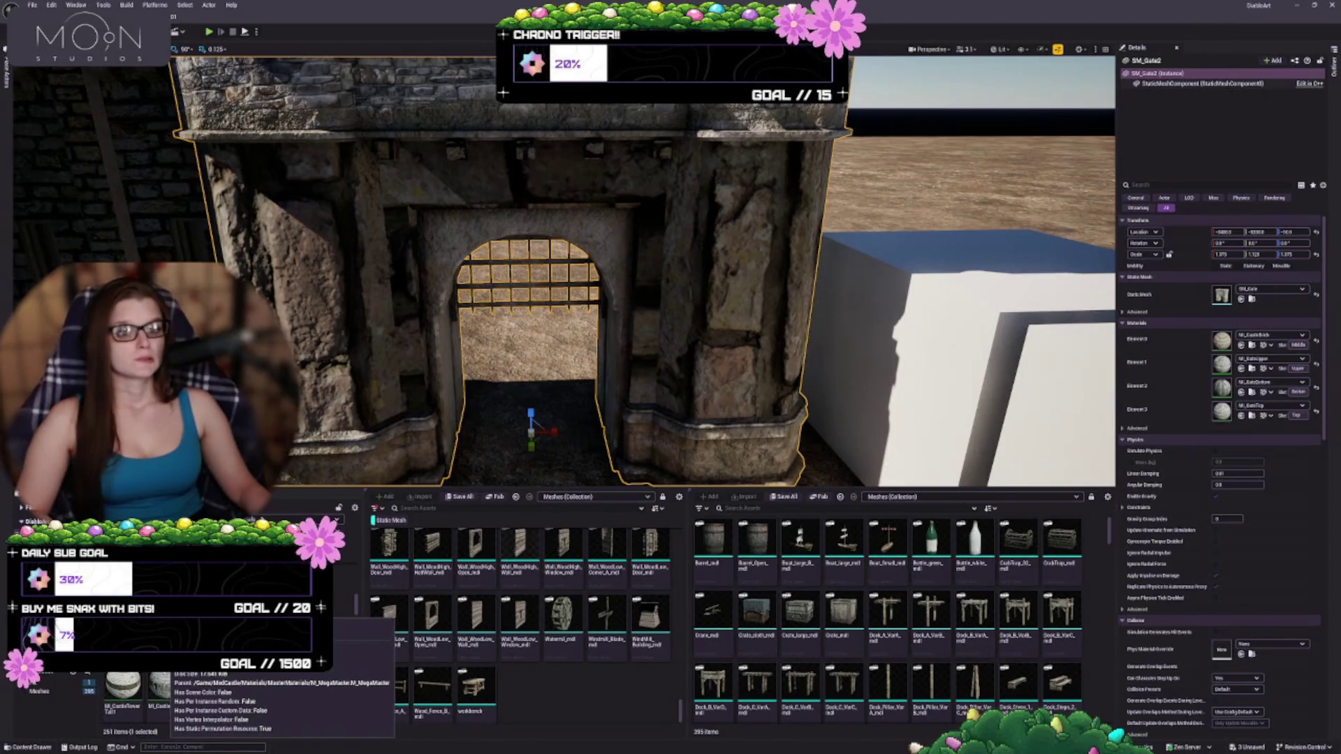
pyautogui.scroll(-5, 558, 280)
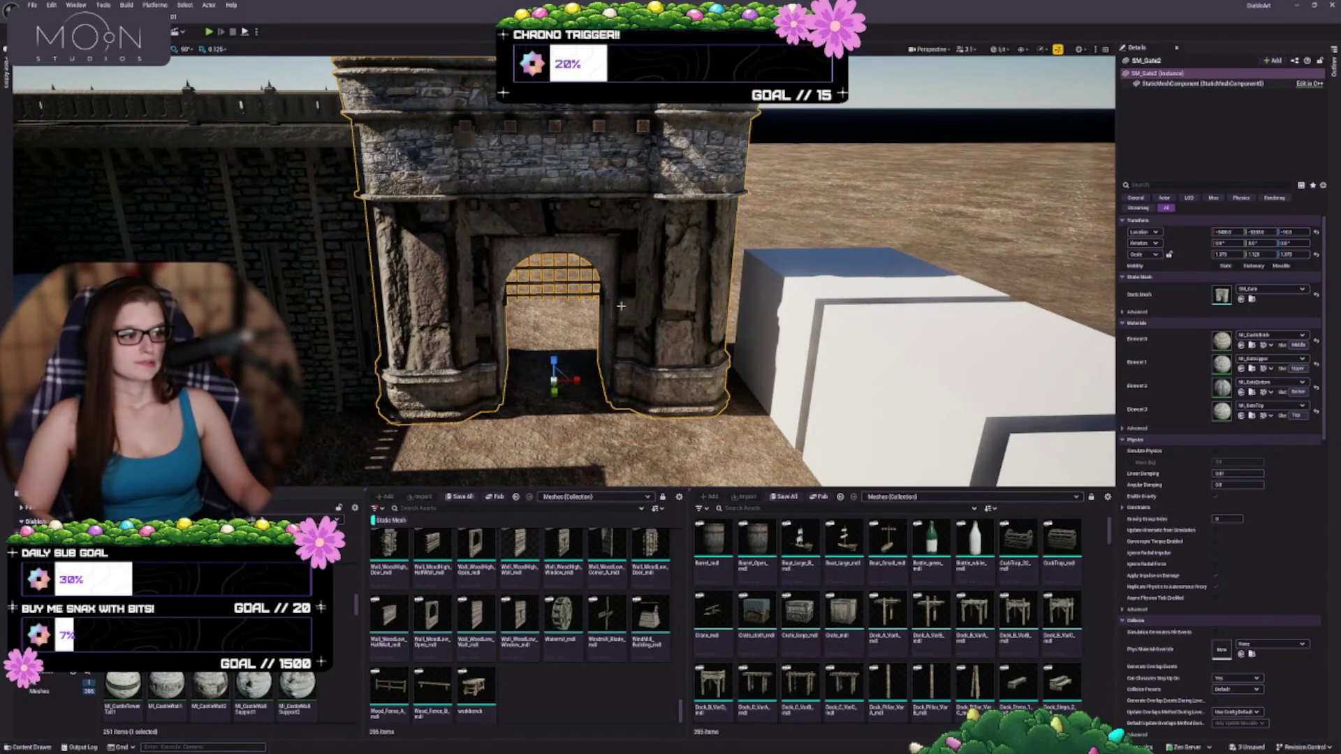
pyautogui.moveTo(701, 317)
pyautogui.mouseDown()
pyautogui.moveTo(658, 353)
pyautogui.moveTo(667, 321)
pyautogui.moveTo(172, 123)
pyautogui.mouseUp()
pyautogui.hotkey('ctrl', 'z')
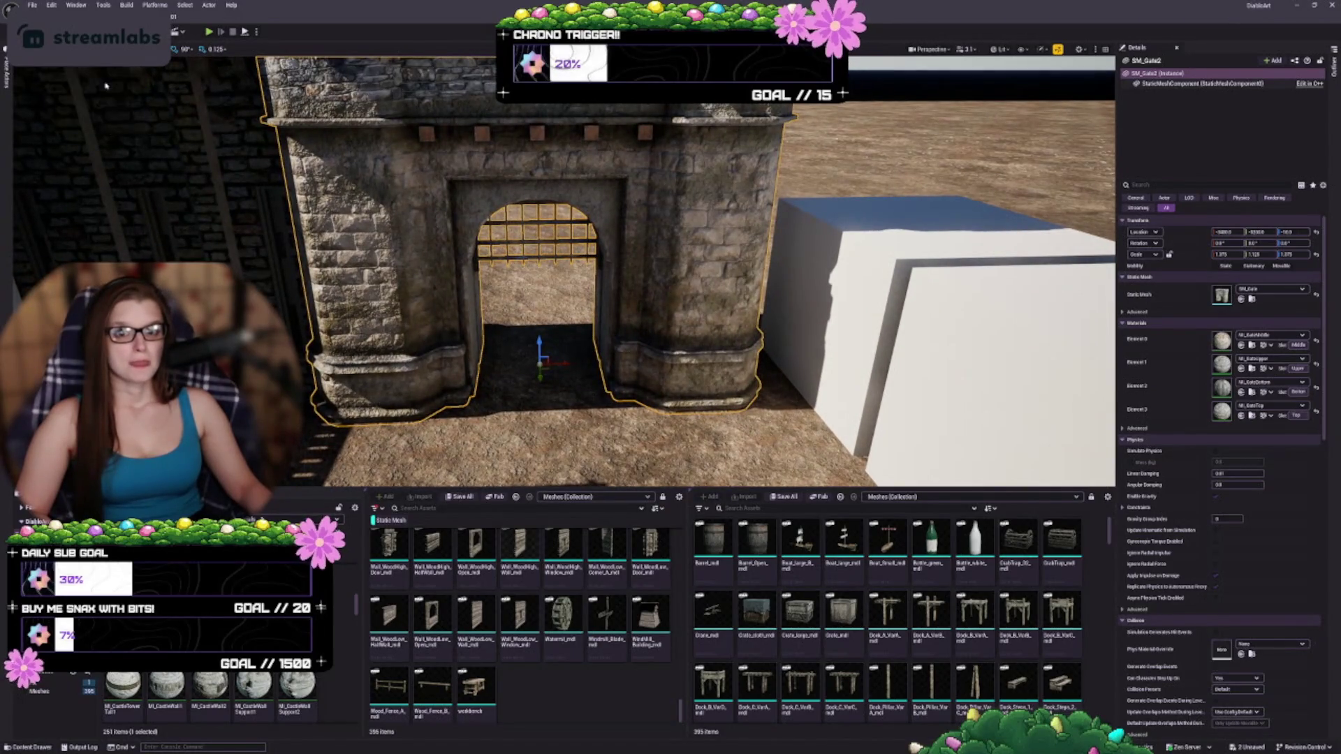
pyautogui.hotkey('shift', '5')
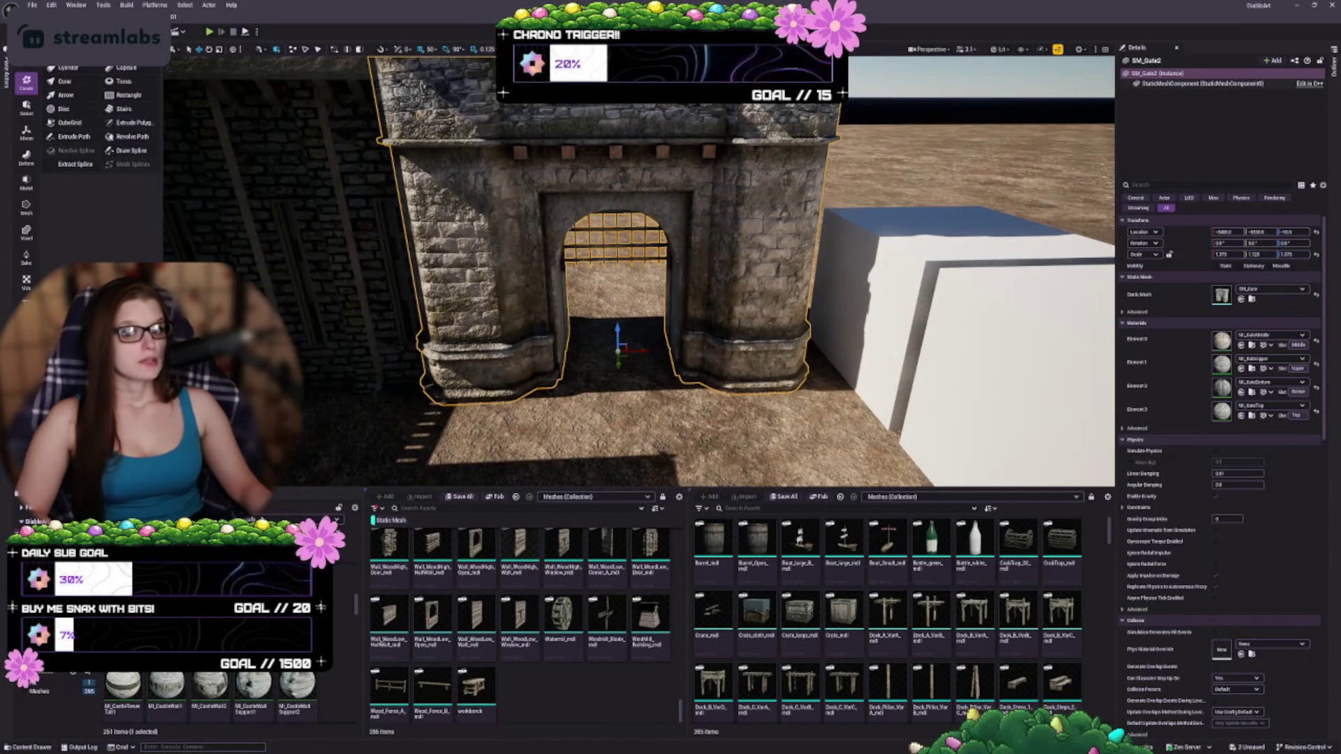
# - Show Modeling Mode's UV tools for the selected gate
pyautogui.click(25, 285)
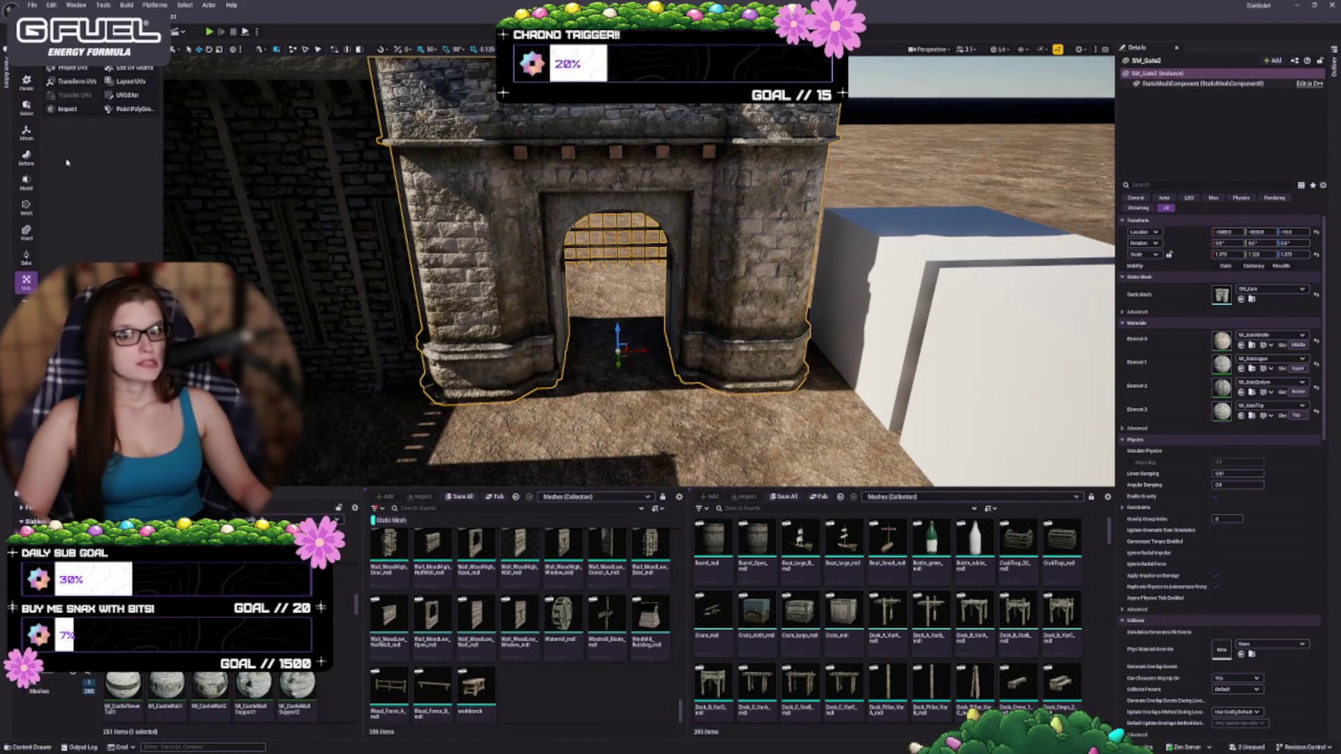
pyautogui.moveTo(185, 110); pyautogui.dragTo(185, 111)
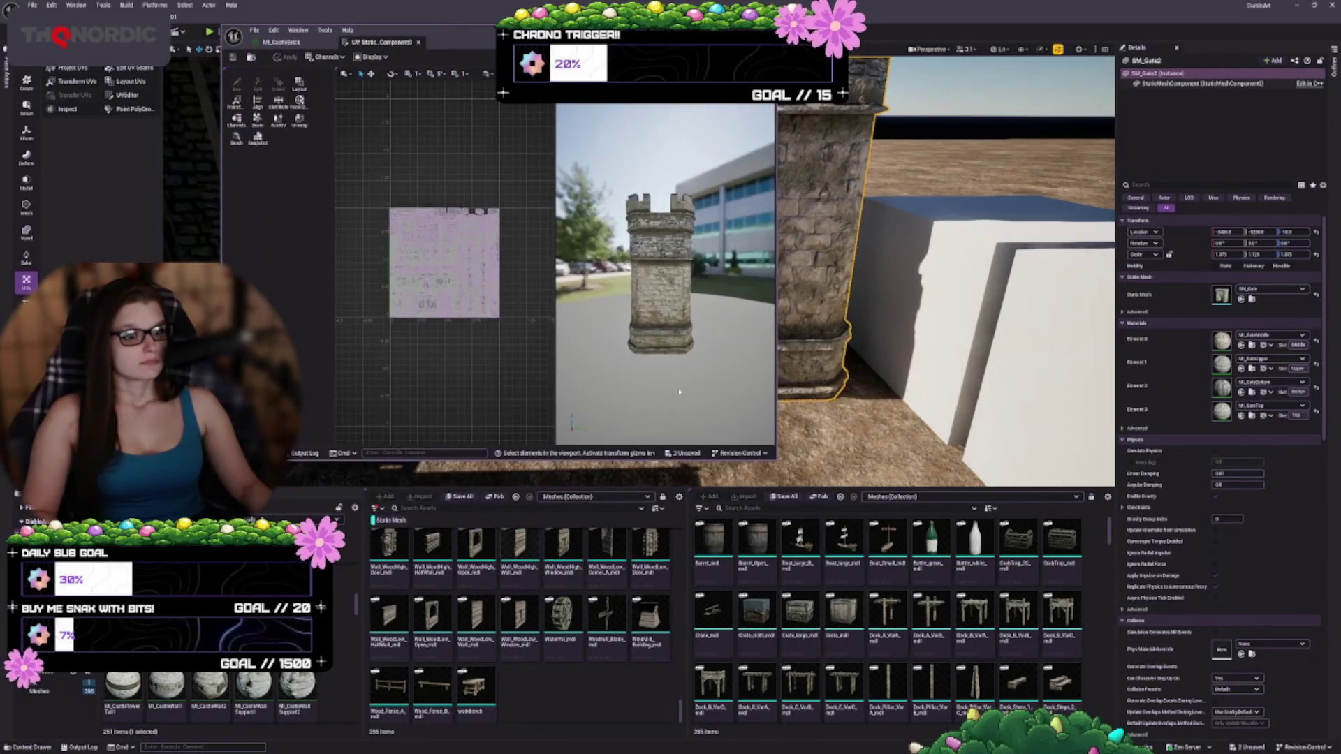
# - Enlarge the UV Editor window, bring the preview camera closer and widen the 3D preview and UV grid
pyautogui.moveTo(776, 459)
pyautogui.mouseDown()
pyautogui.moveTo(790, 482)
pyautogui.moveTo(1197, 652)
pyautogui.moveTo(1246, 691)
pyautogui.mouseUp()
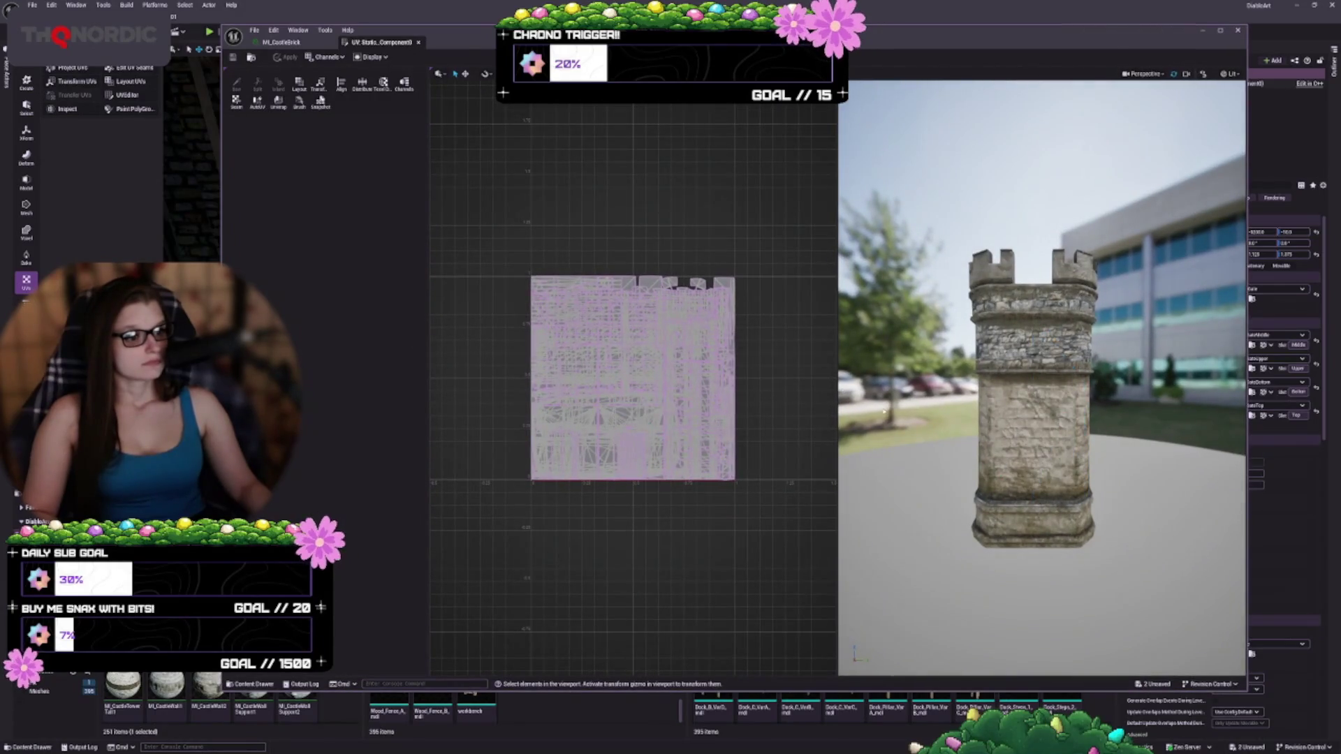
pyautogui.moveTo(830, 389); pyautogui.dragTo(687, 397)
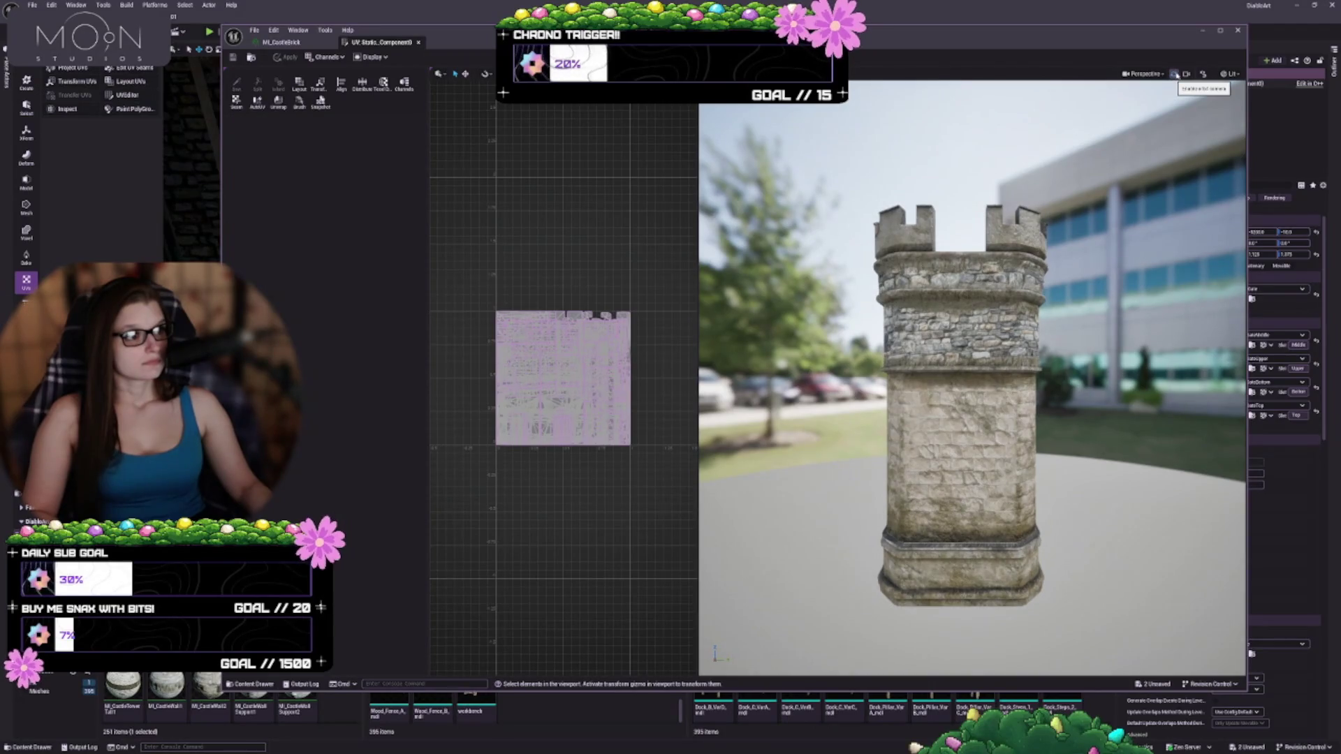
pyautogui.click(1186, 74)
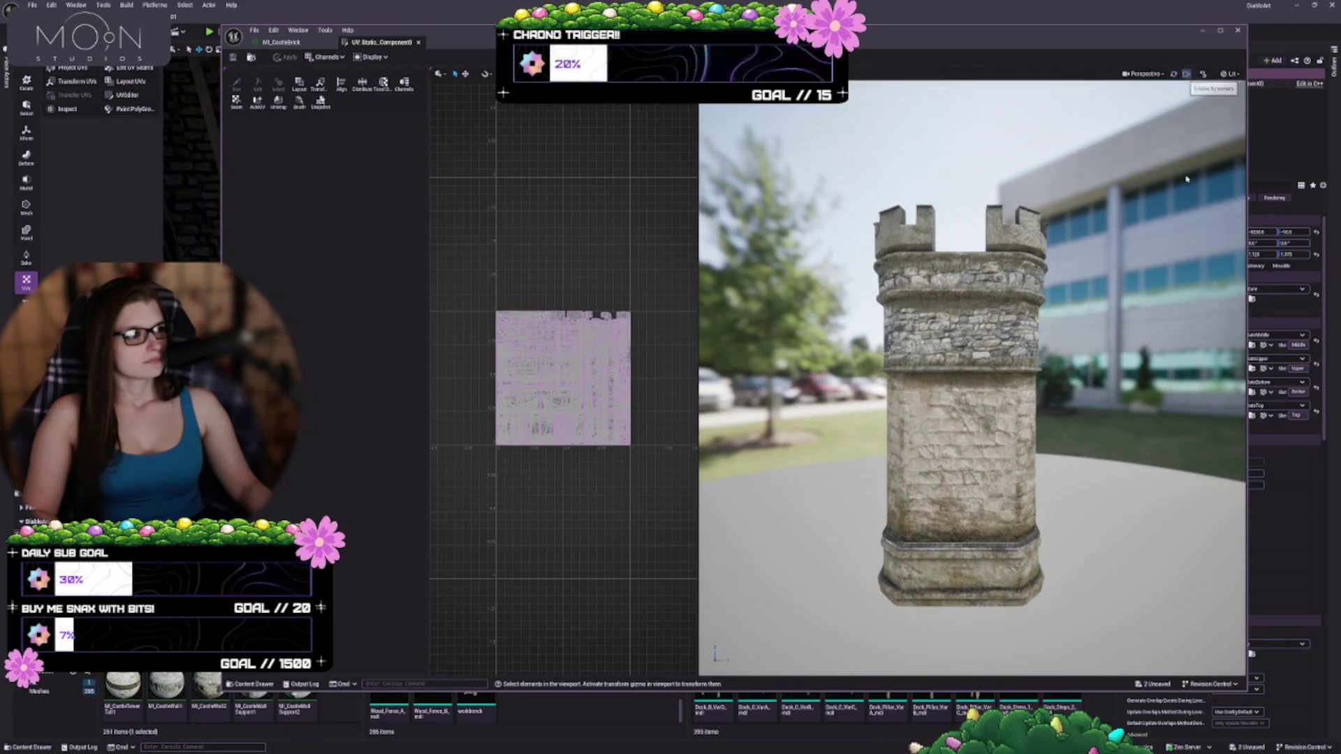
pyautogui.moveTo(1186, 179)
pyautogui.mouseDown()
pyautogui.moveTo(1100, 136)
pyautogui.moveTo(1027, 130)
pyautogui.moveTo(1027, 87)
pyautogui.mouseUp()
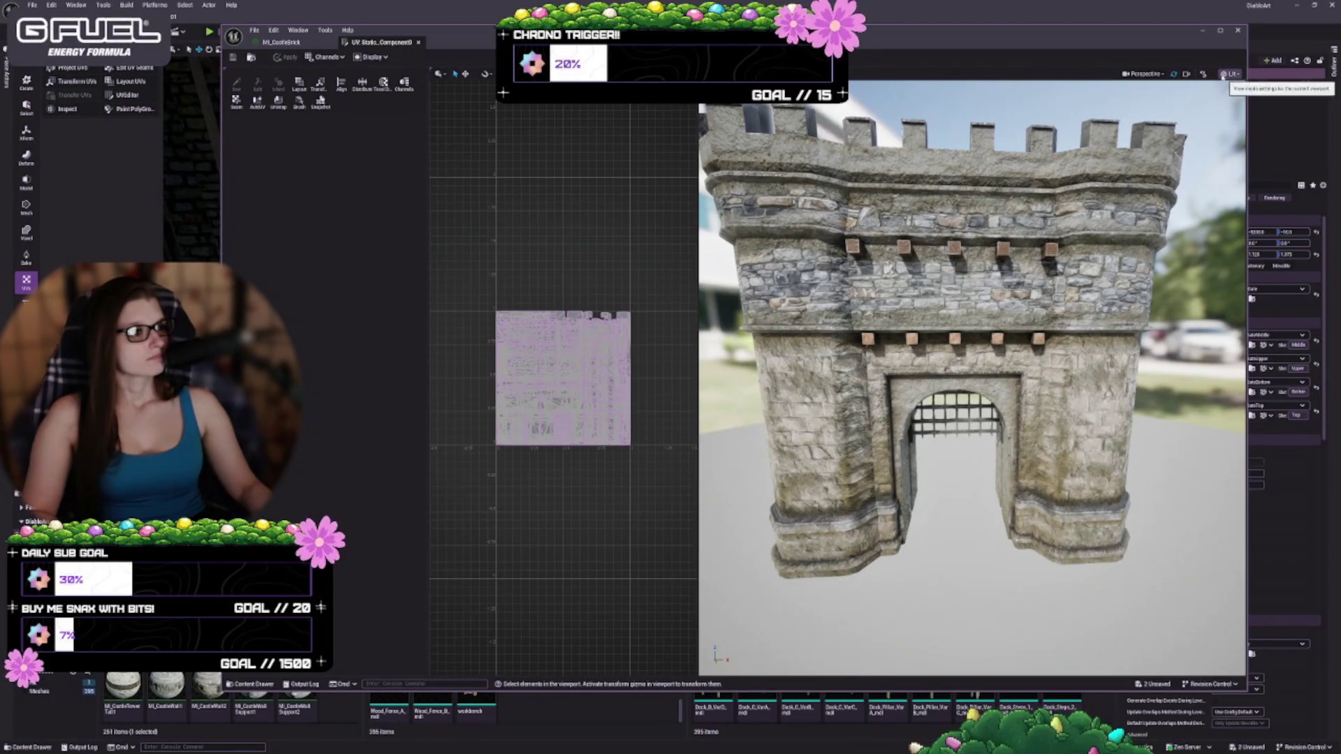
pyautogui.moveTo(428, 336); pyautogui.dragTo(304, 333)
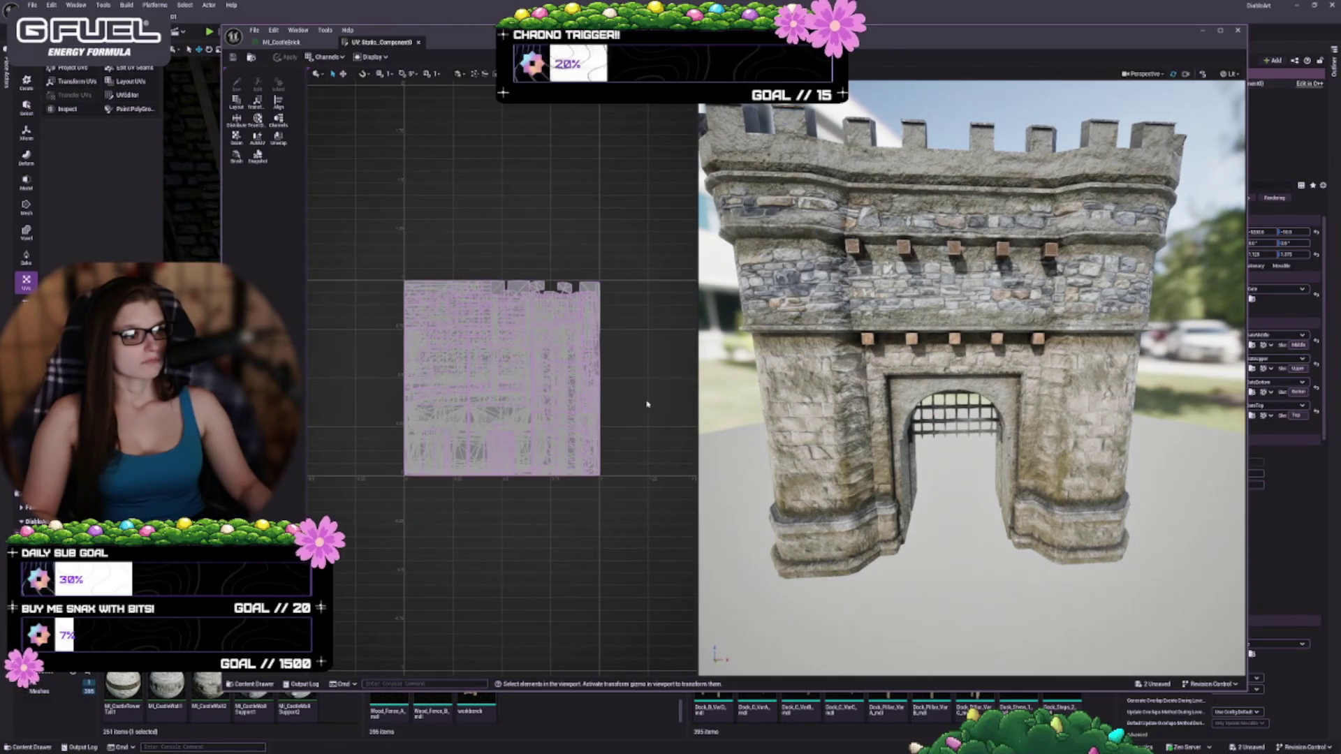
pyautogui.moveTo(698, 391); pyautogui.dragTo(719, 384)
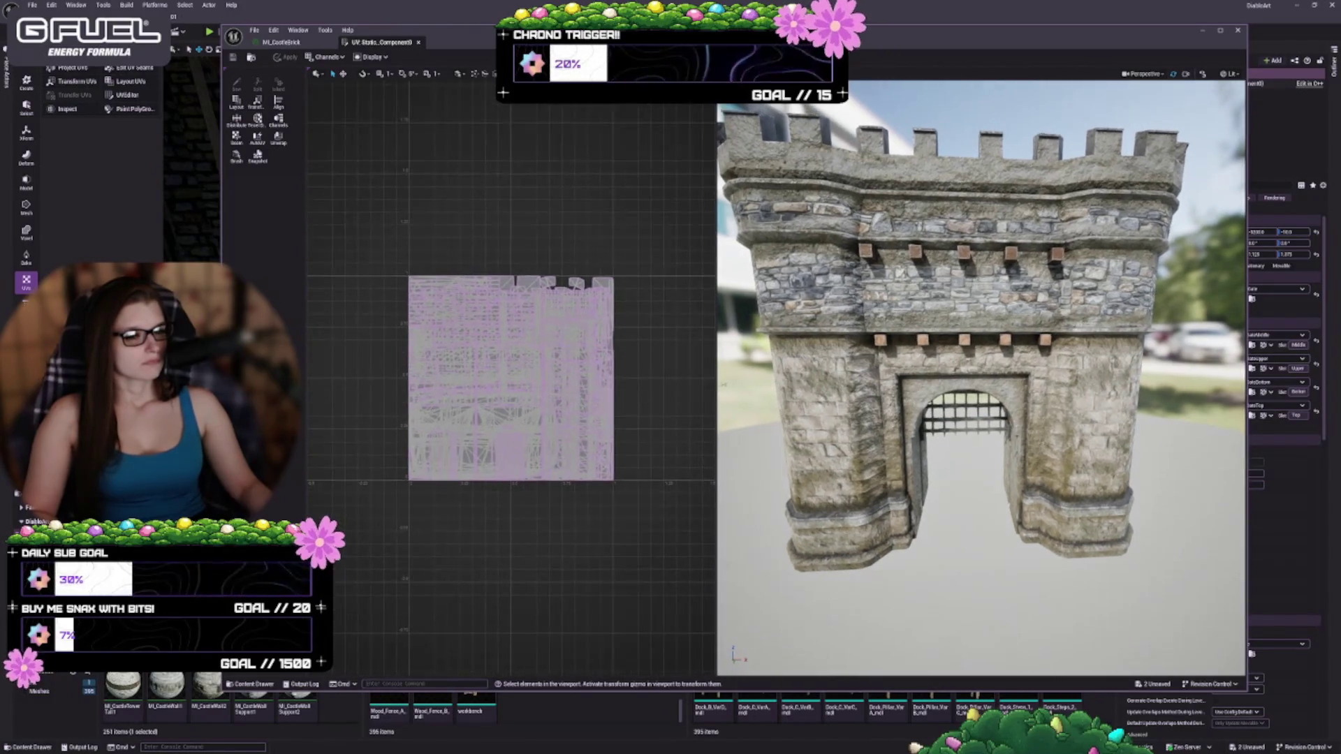
# - Select several gate UV faces, including the top strip, and check the Display and Channels dropdowns
pyautogui.click(510, 314)
pyautogui.scroll(2, 510, 377)
pyautogui.click(433, 258)
pyautogui.click(422, 210)
pyautogui.click(395, 203)
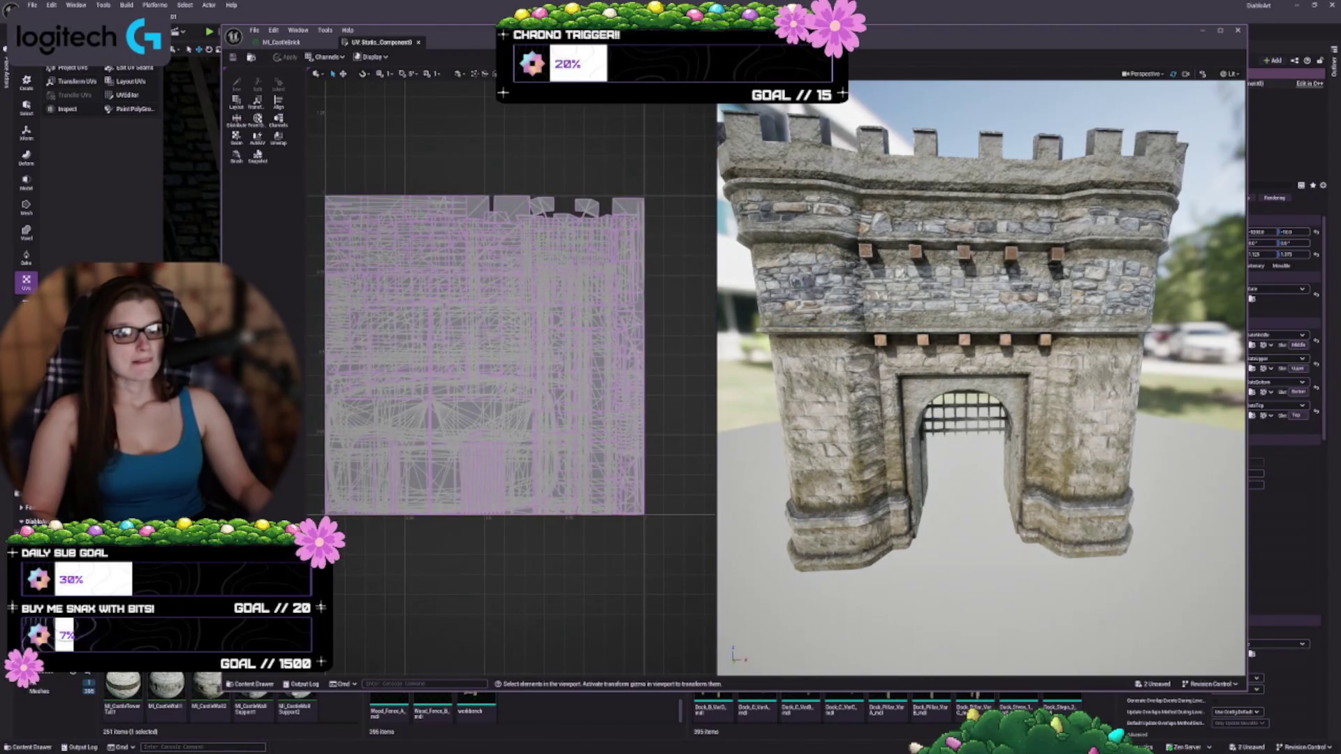
pyautogui.click(372, 56)
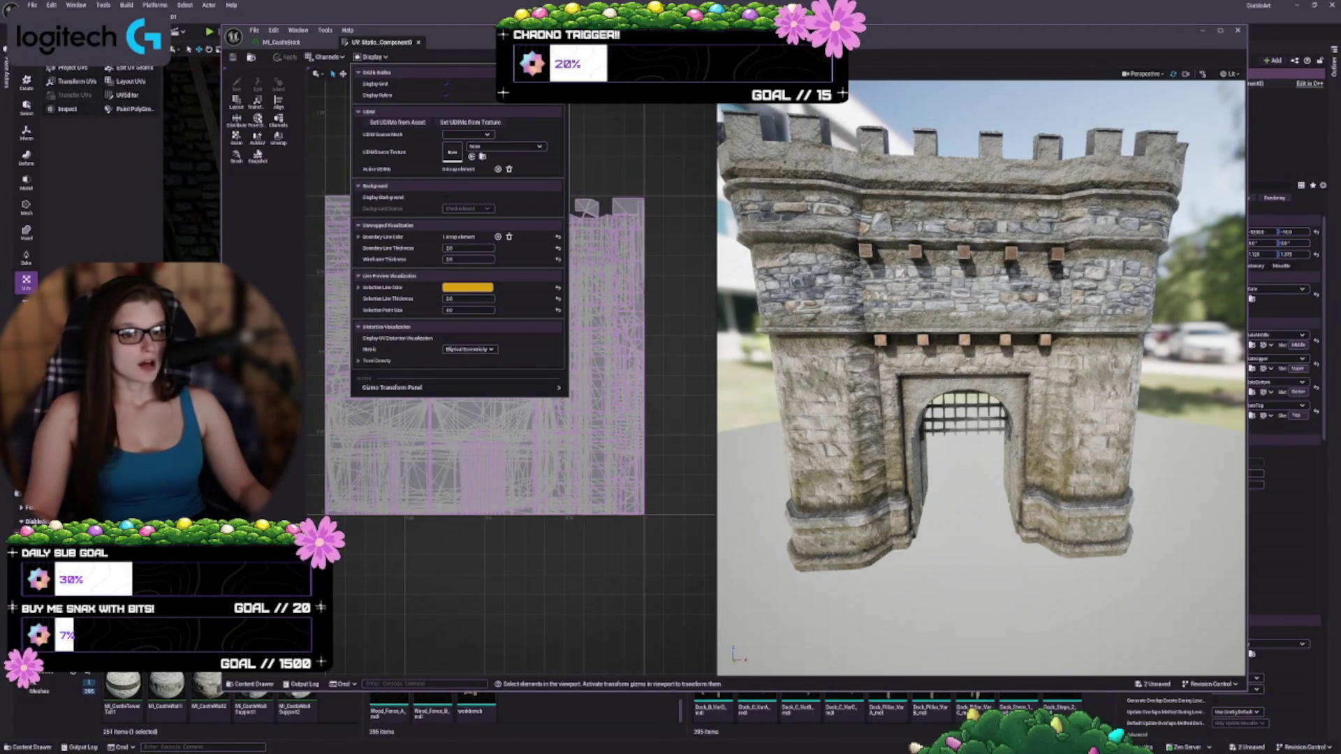
pyautogui.click(372, 57)
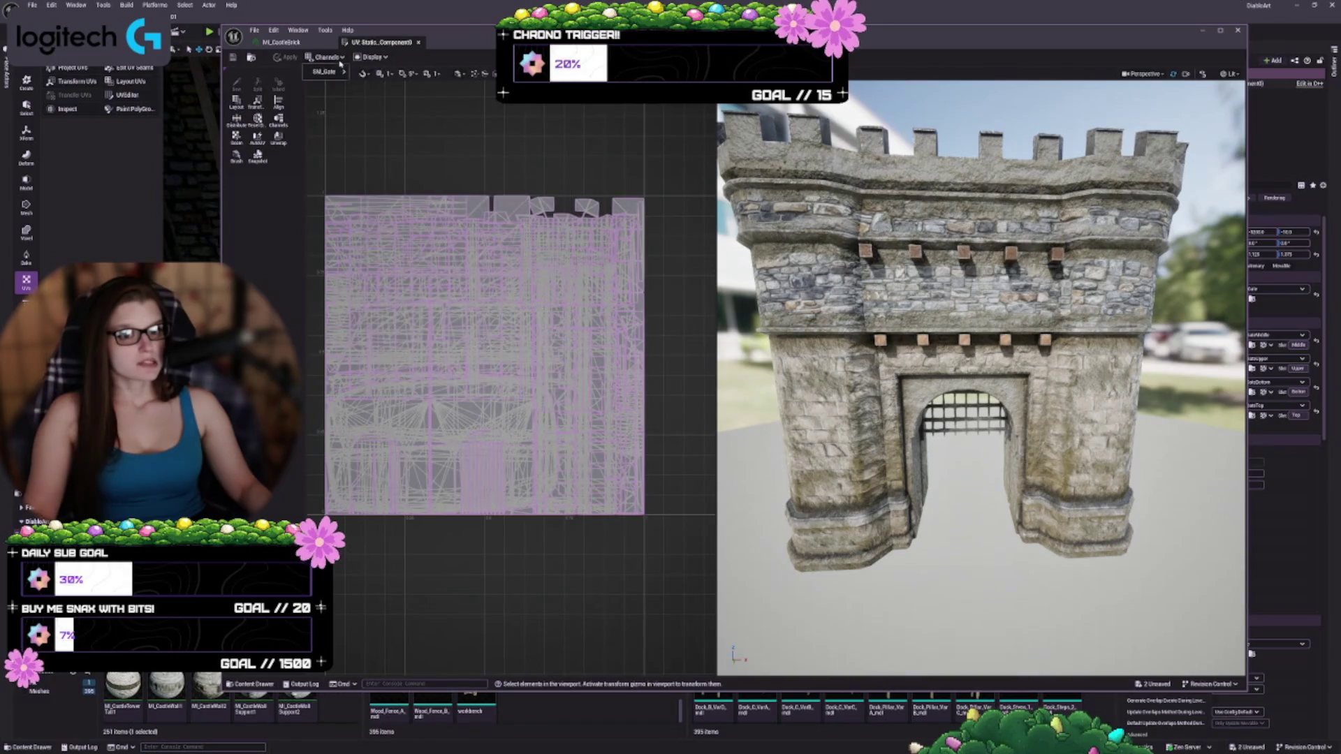
pyautogui.click(386, 146)
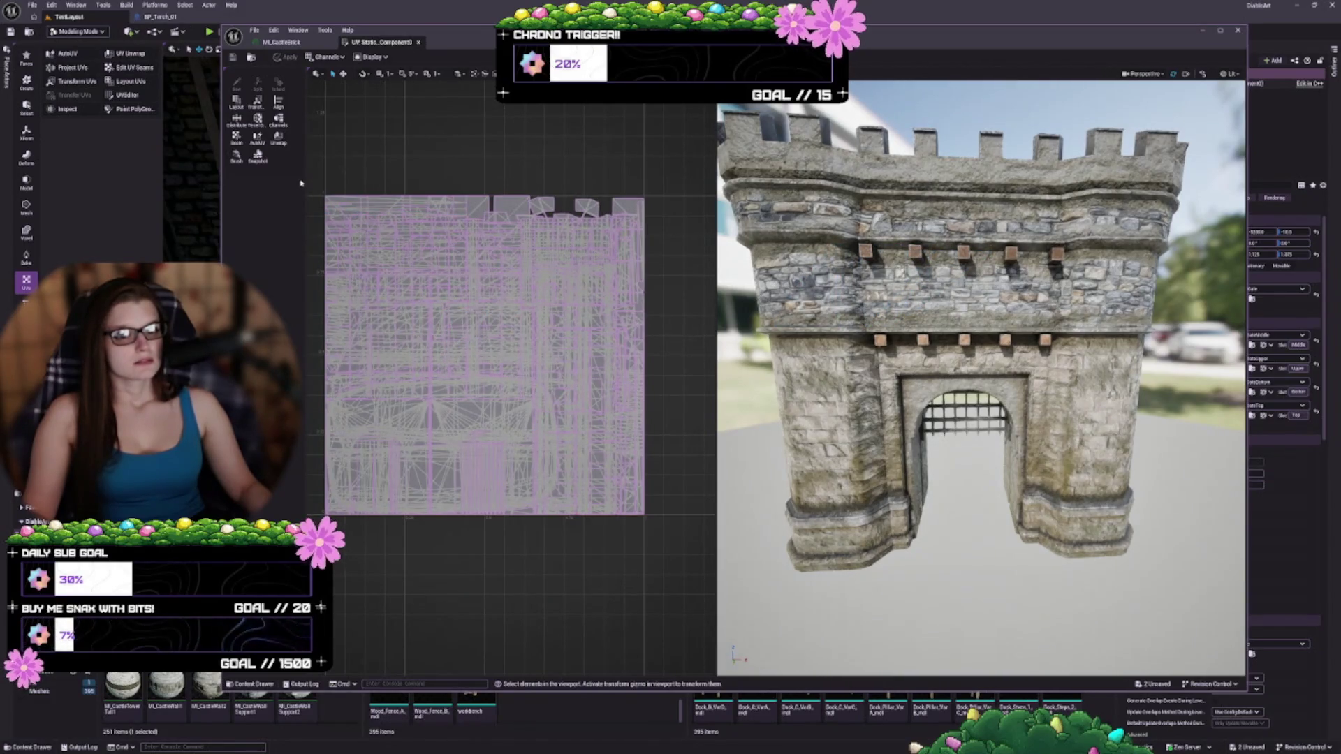
# - Widen the UV tool panel and select a thin triangle and the central UV island of the gate
pyautogui.moveTo(305, 181); pyautogui.dragTo(343, 184)
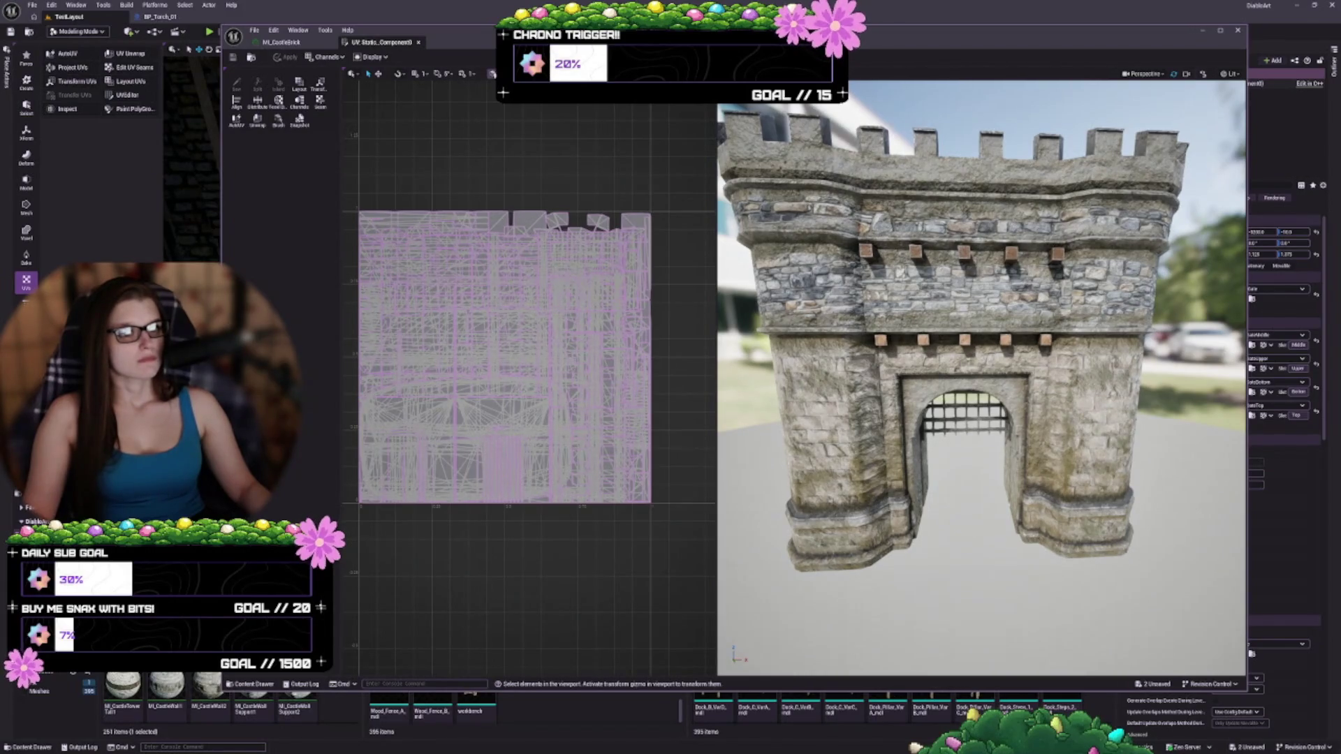
pyautogui.click(492, 74)
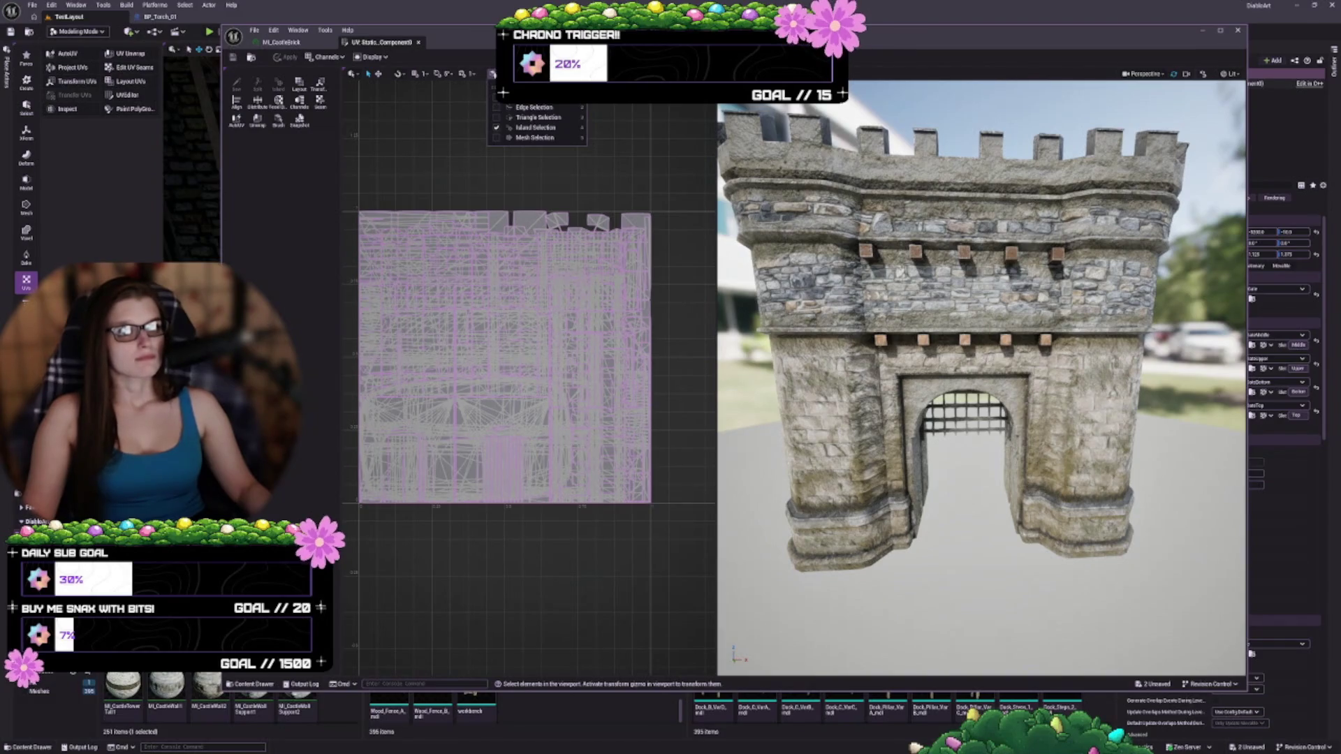
pyautogui.press('Escape')
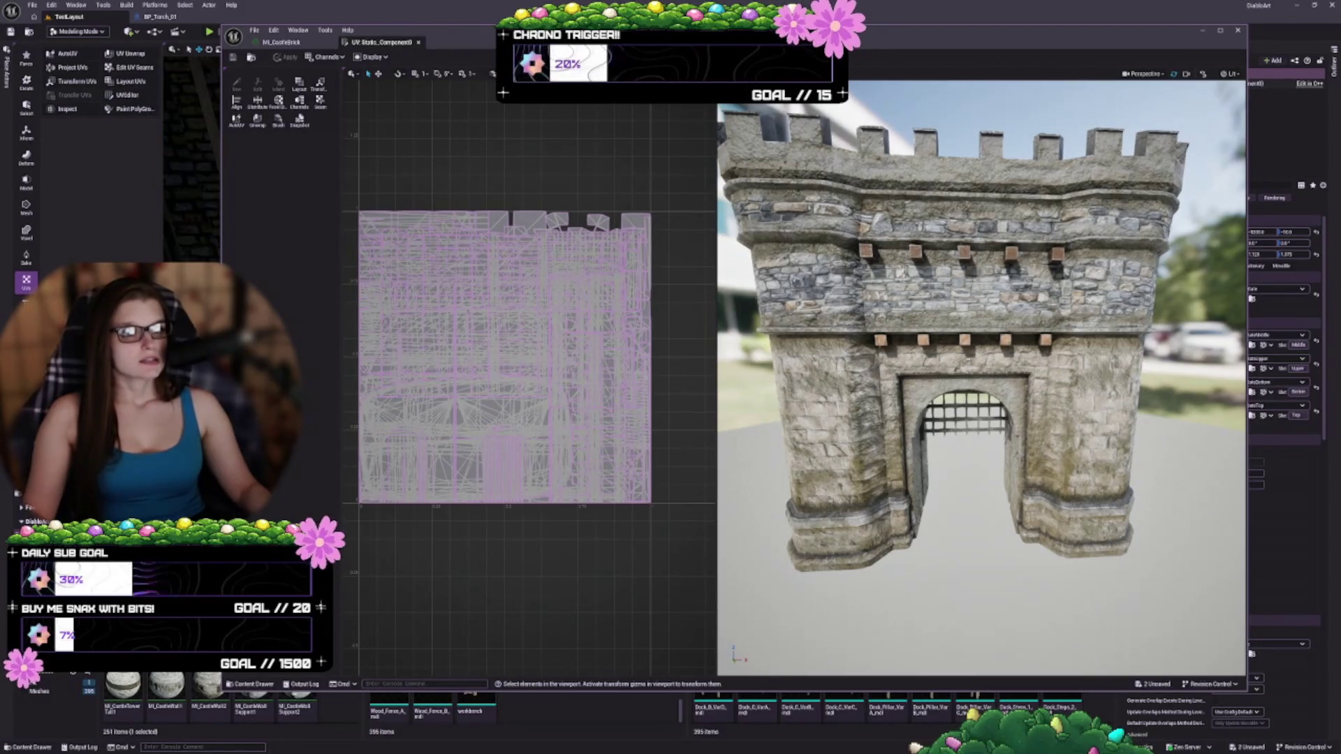
pyautogui.click(492, 295)
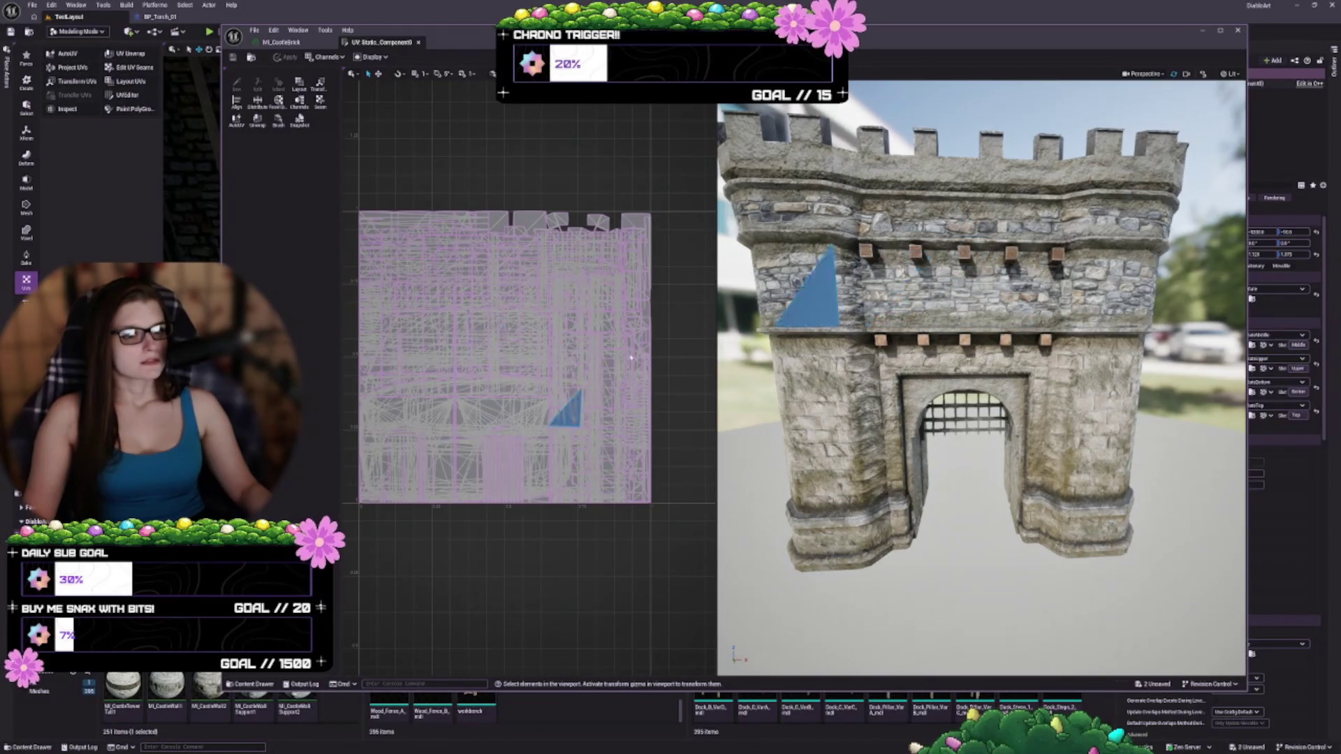
pyautogui.scroll(5, 494, 391)
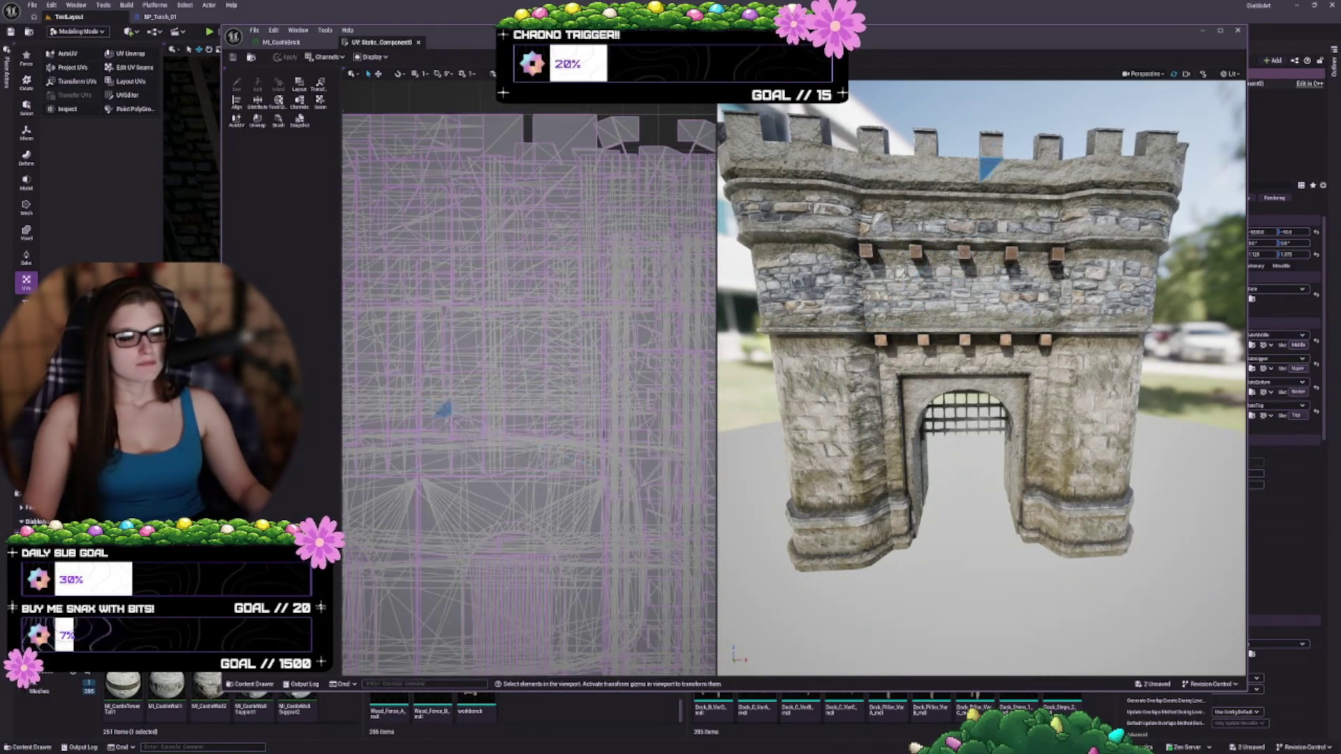
pyautogui.scroll(-3, 510, 363)
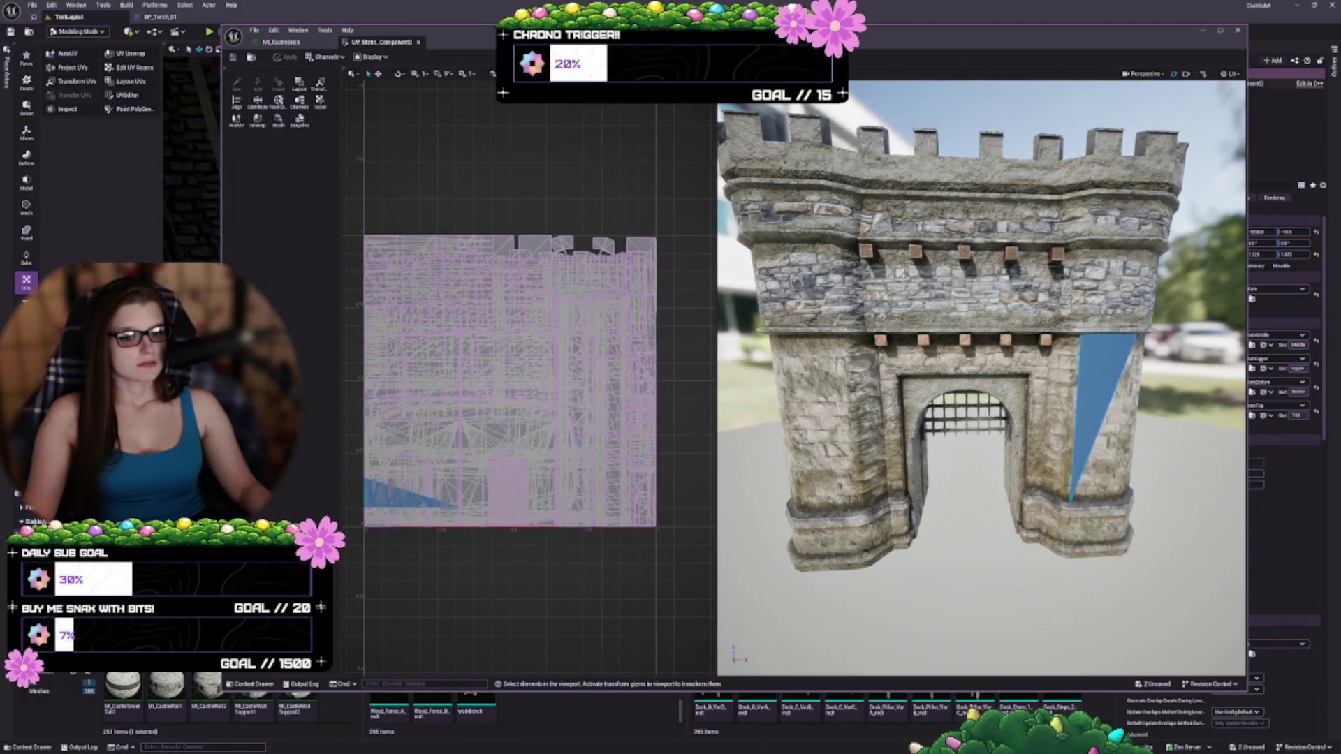
pyautogui.click(486, 356)
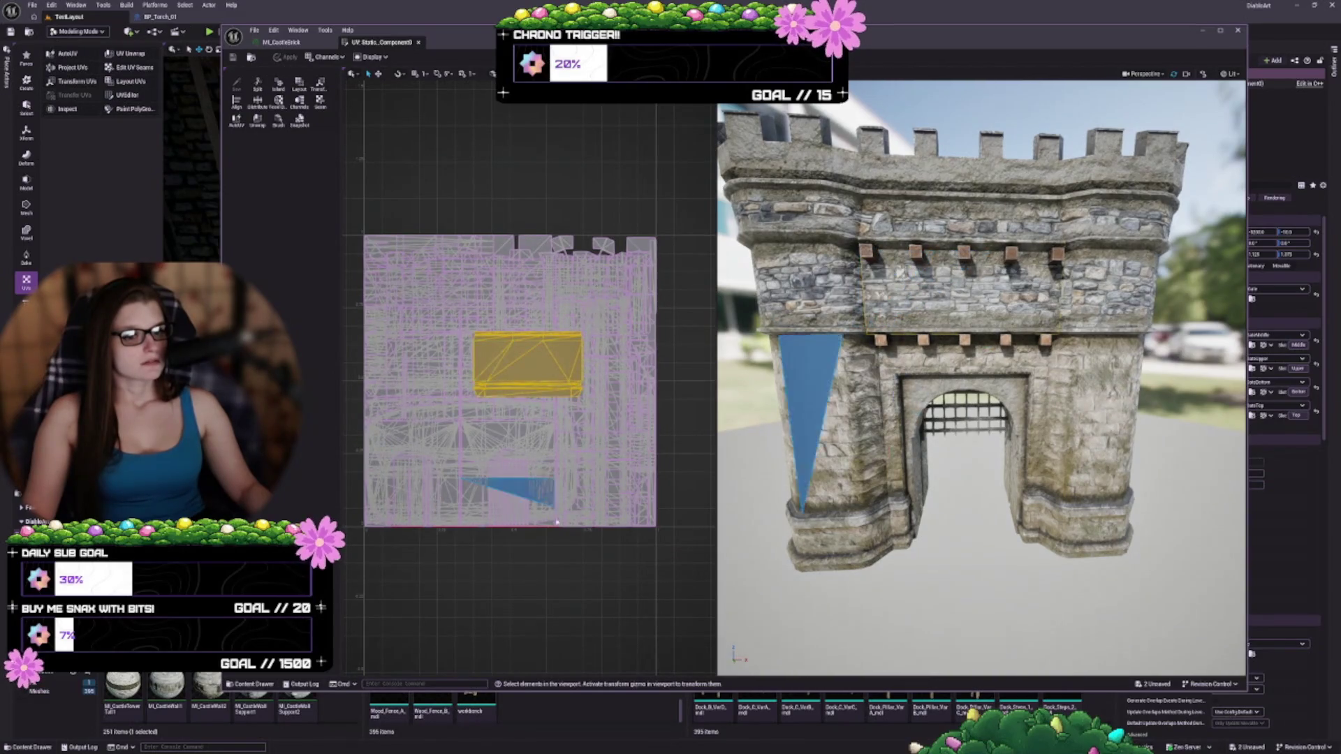
pyautogui.scroll(-3, 531, 391)
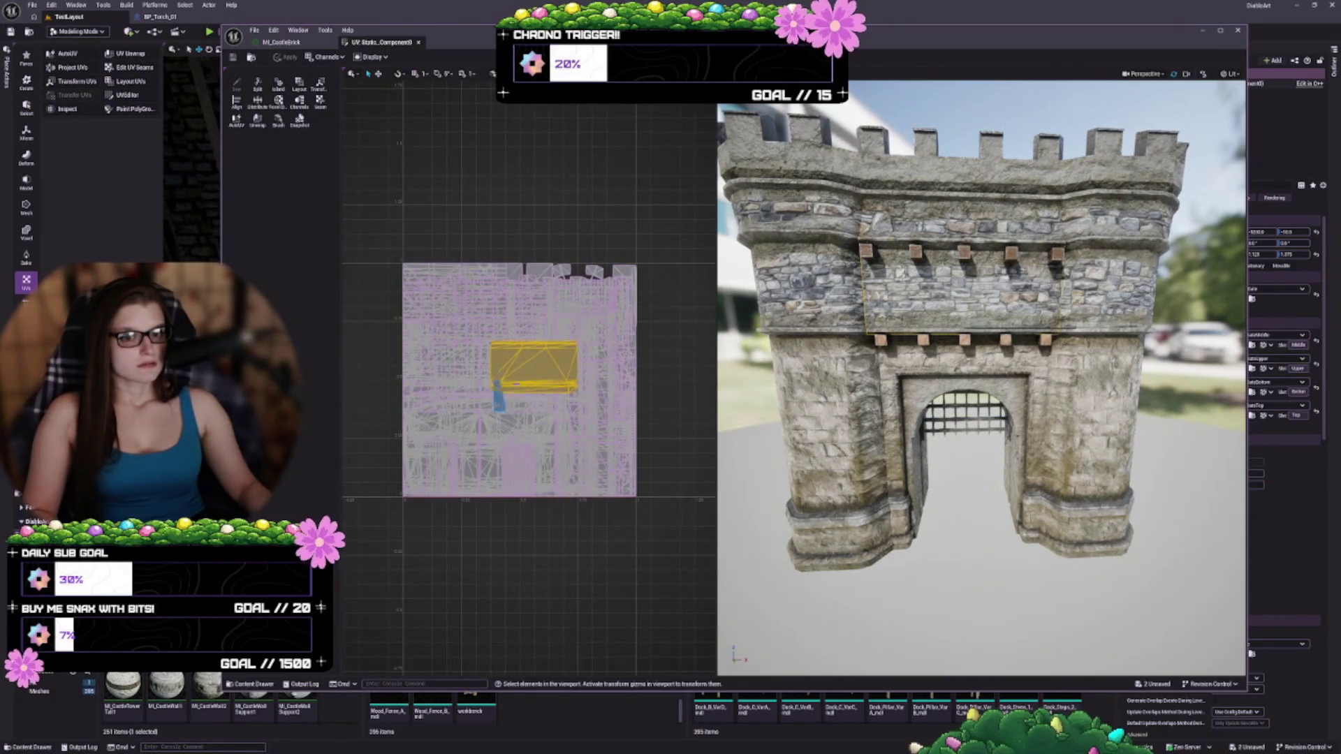
pyautogui.scroll(2, 542, 356)
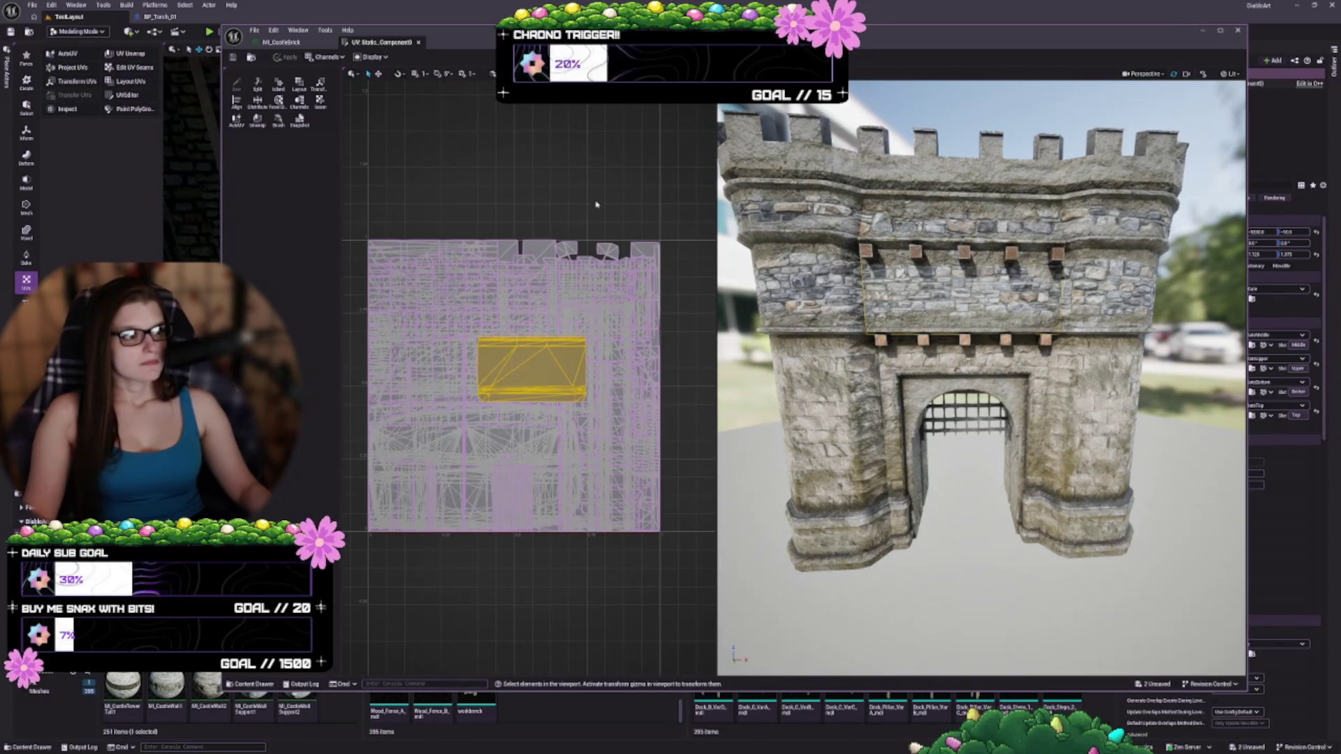
# - Browse the Lit view mode, Window and Help menus without changing anything
pyautogui.click(1229, 74)
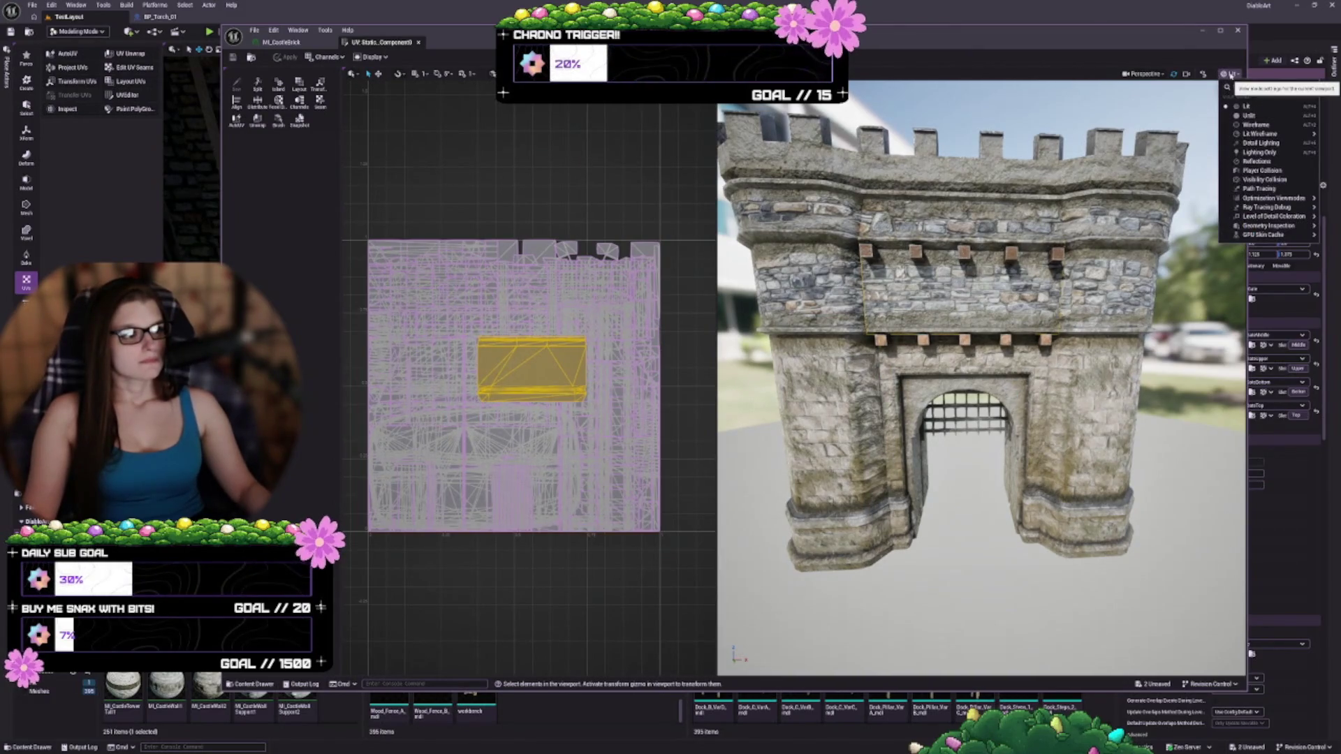
pyautogui.click(1230, 74)
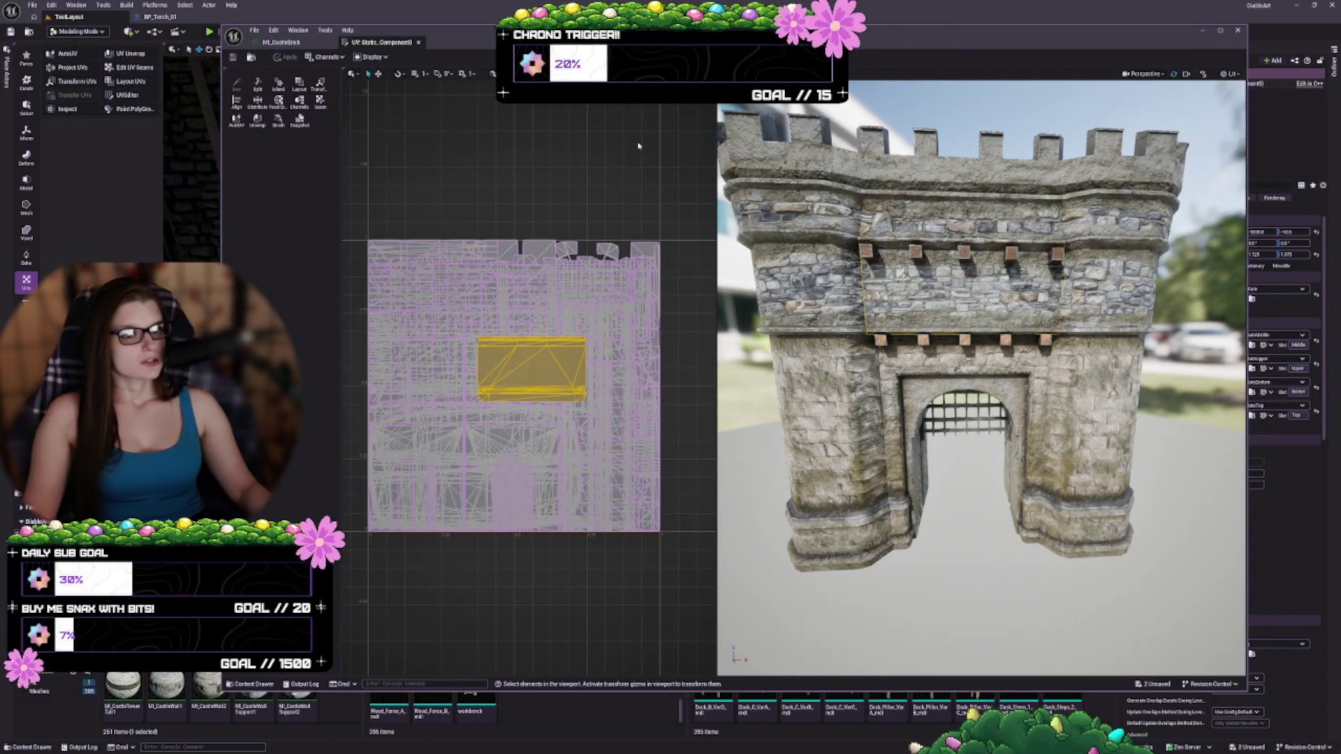
pyautogui.click(299, 31)
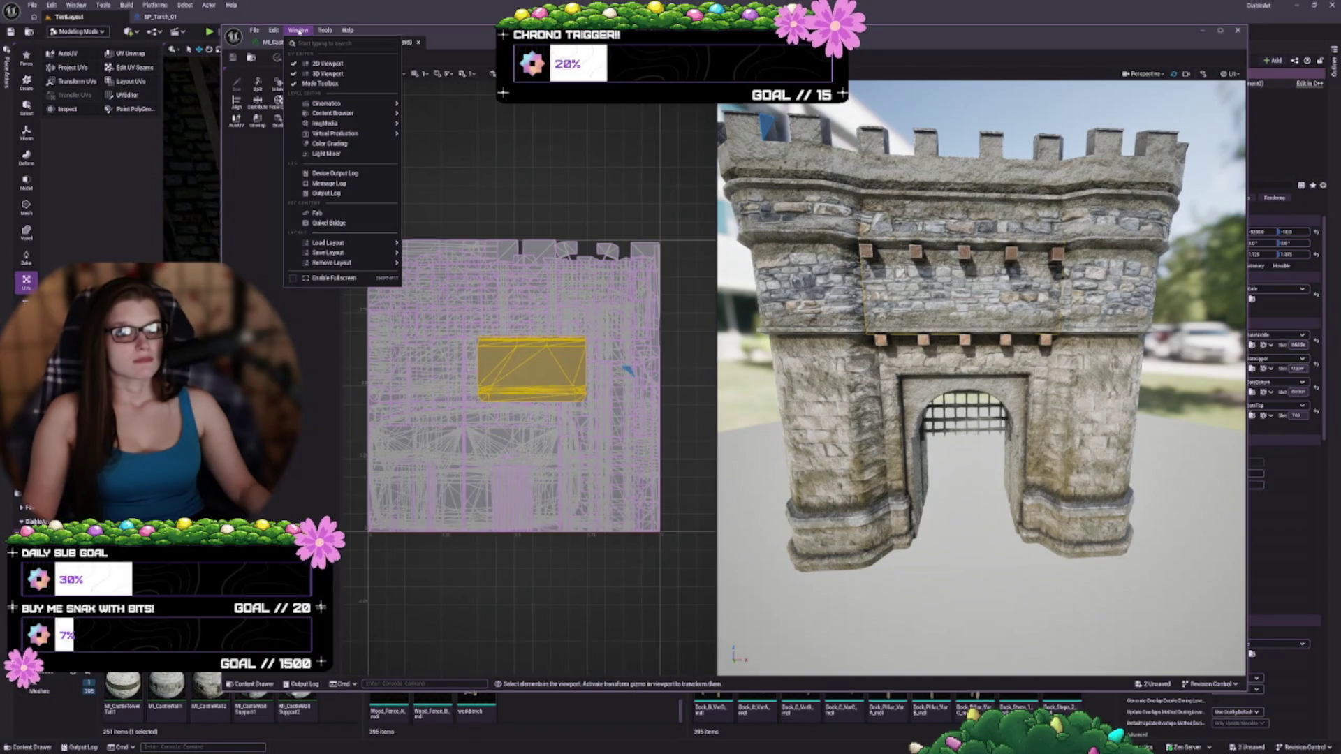
pyautogui.moveTo(325, 32)
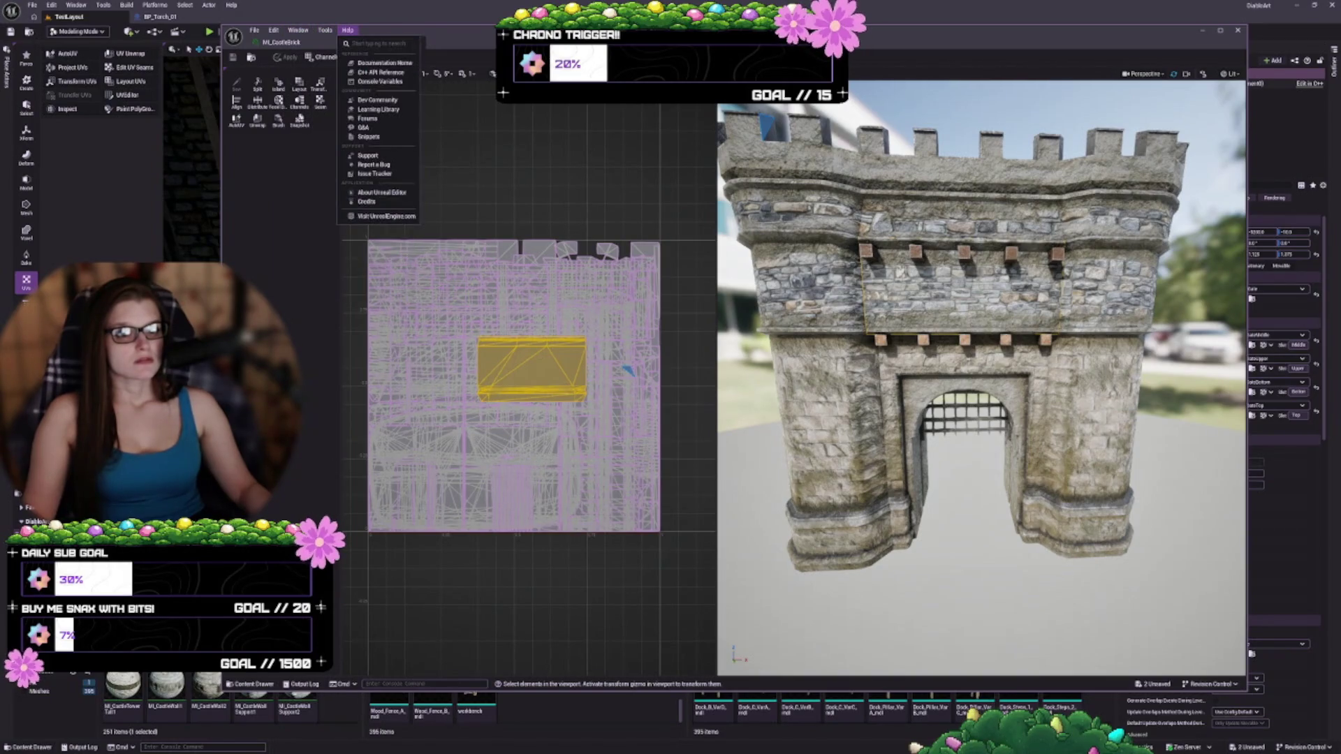
pyautogui.press('Escape')
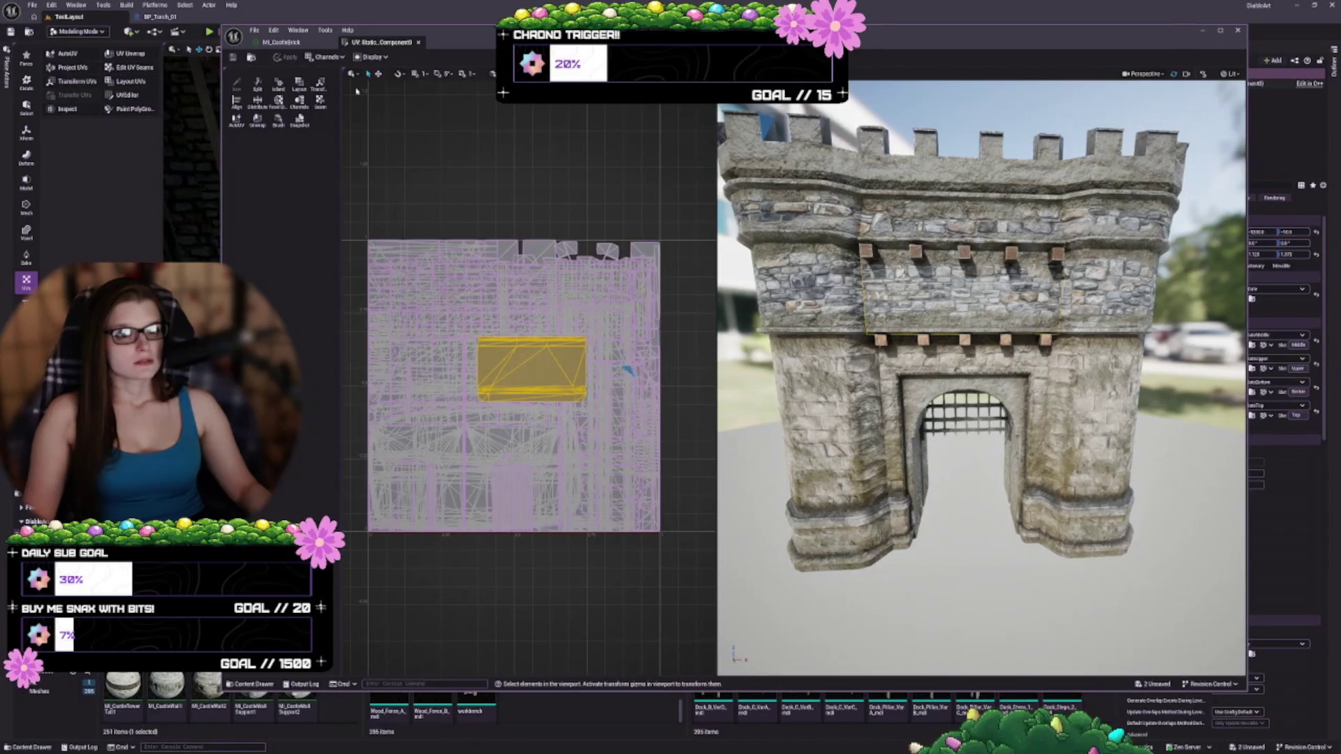
pyautogui.moveTo(338, 79)
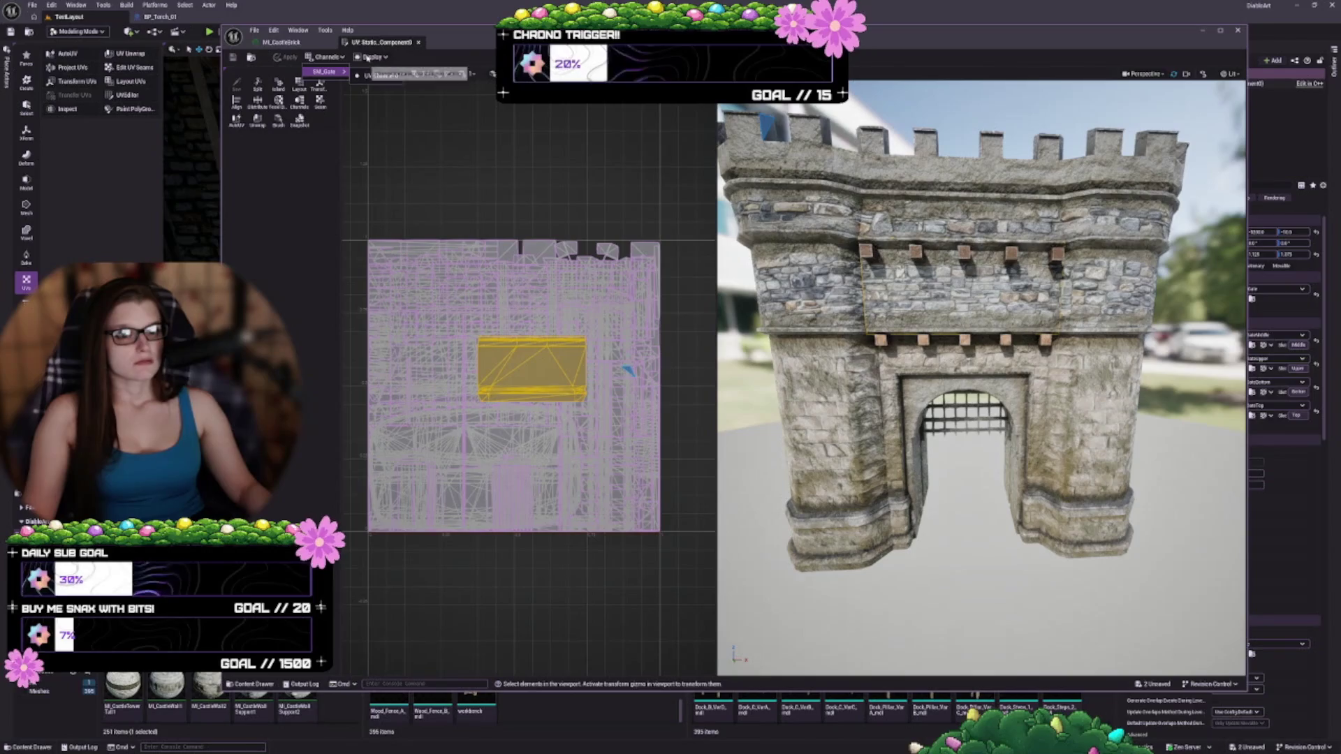
pyautogui.click(372, 57)
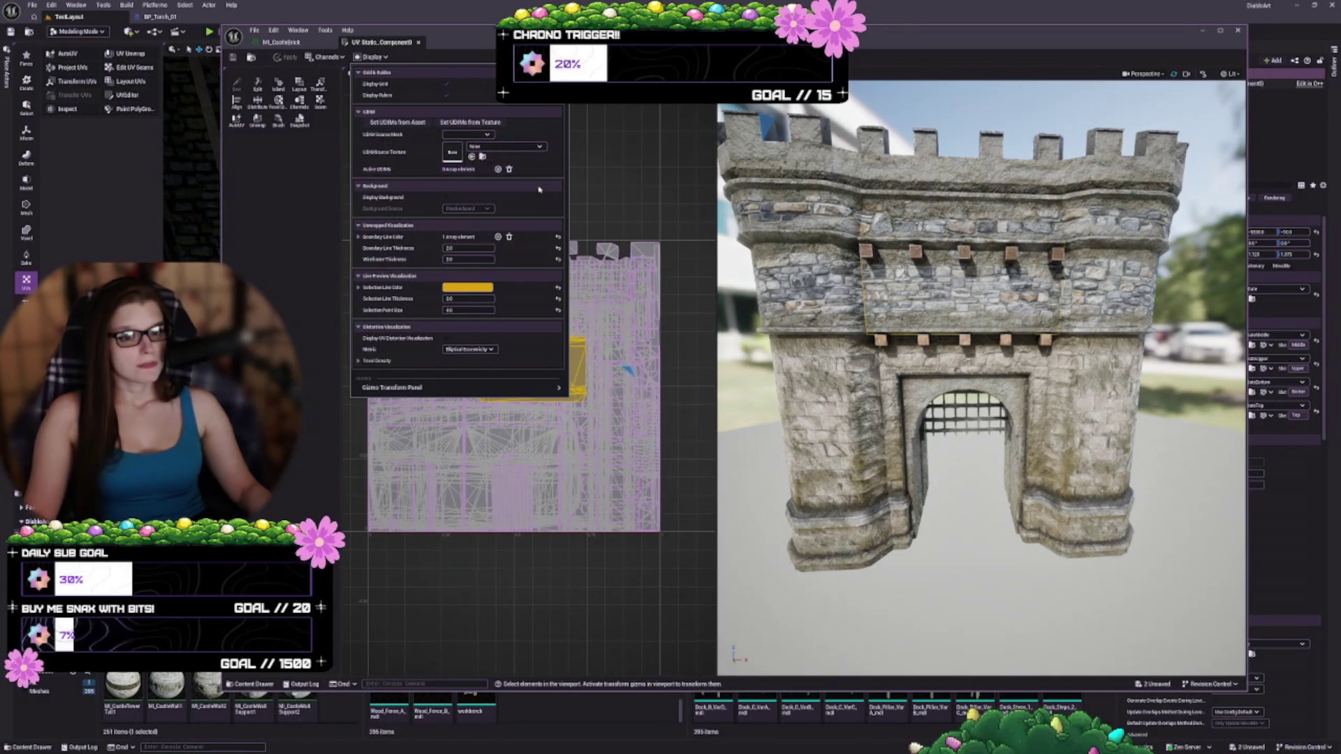
pyautogui.click(449, 199)
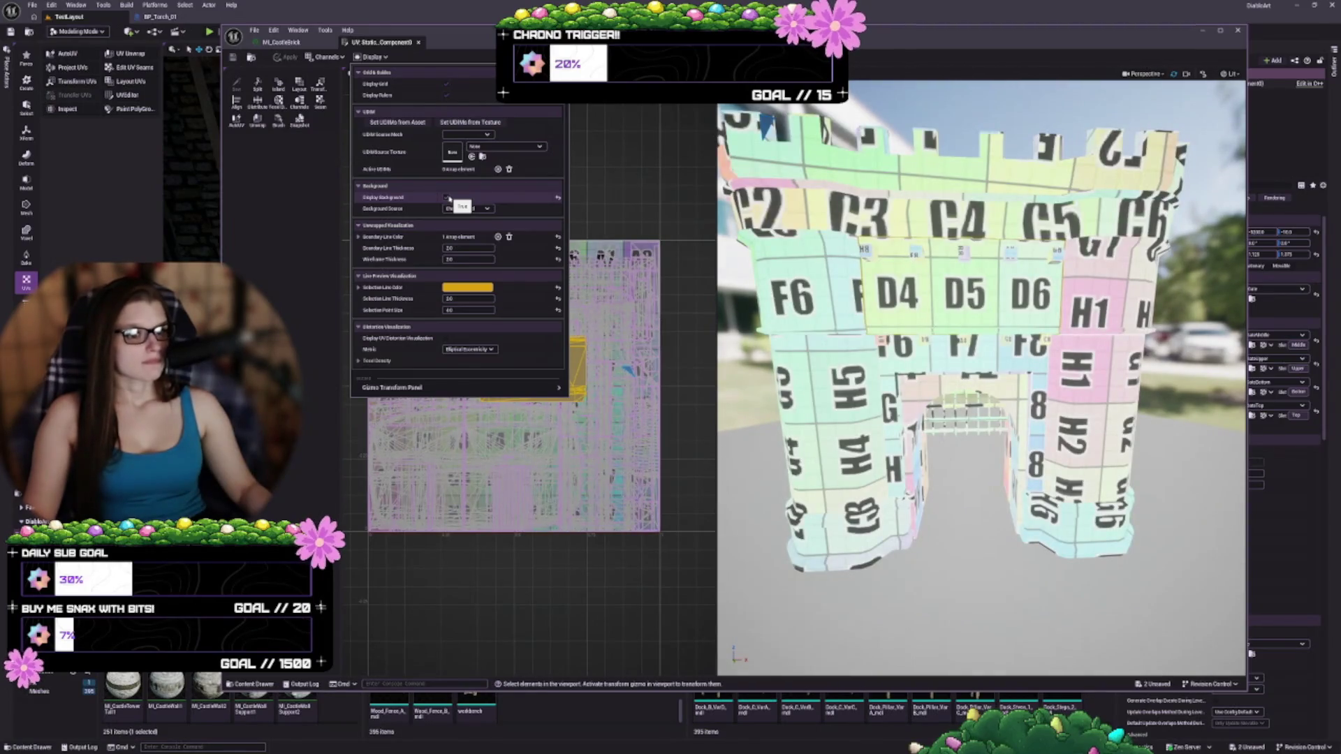
pyautogui.click(448, 198)
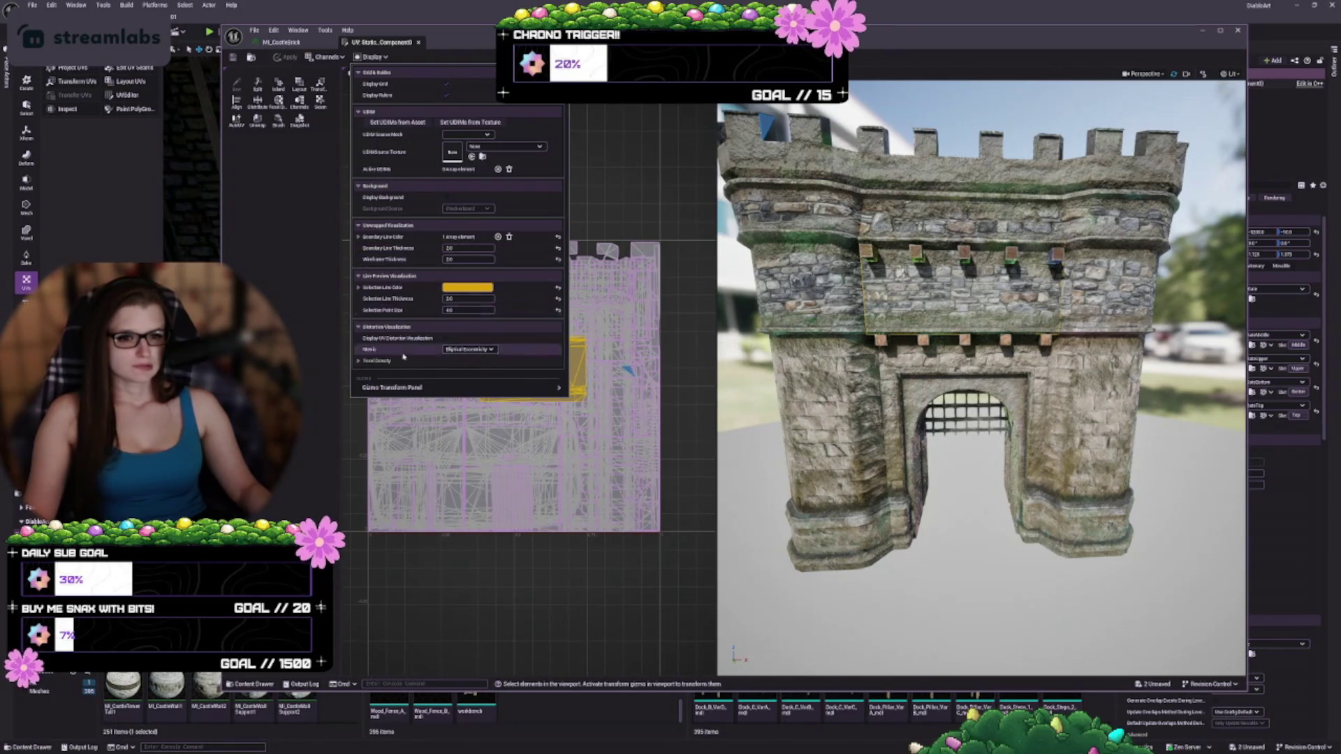
pyautogui.moveTo(431, 393)
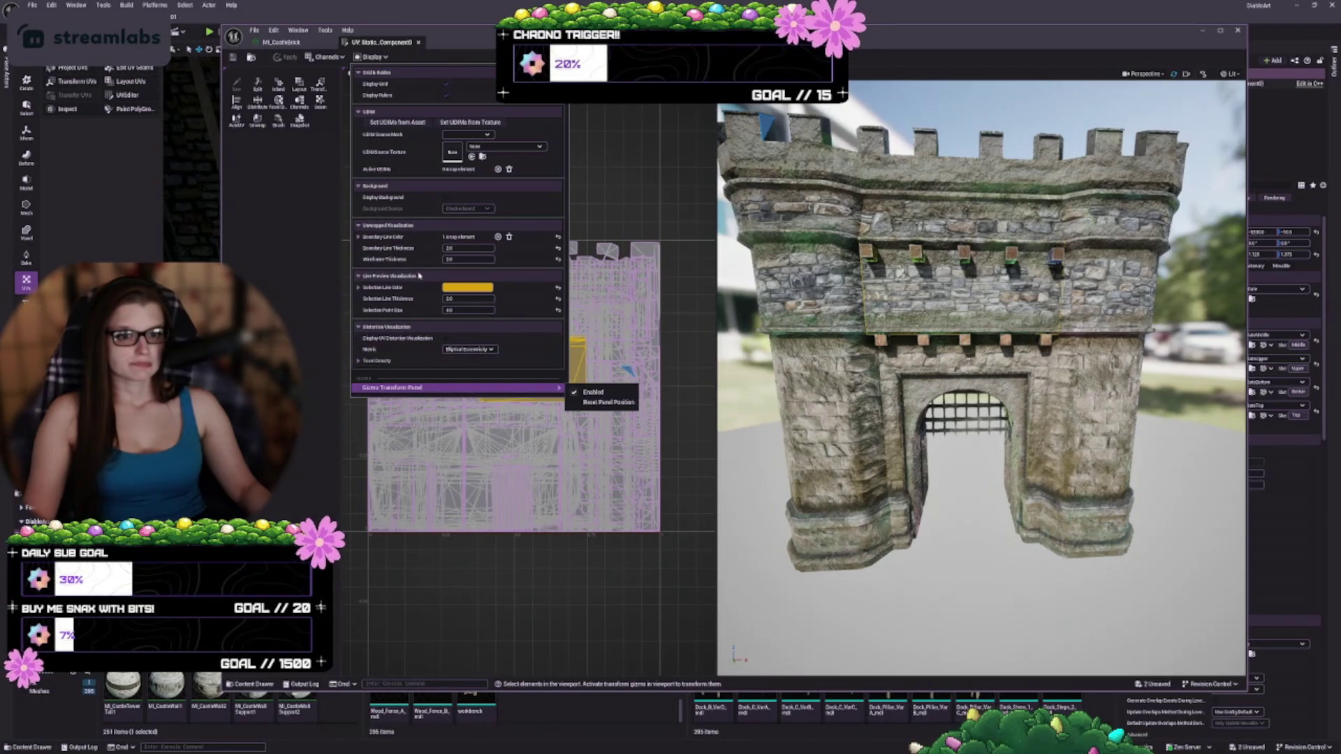
pyautogui.press('Escape')
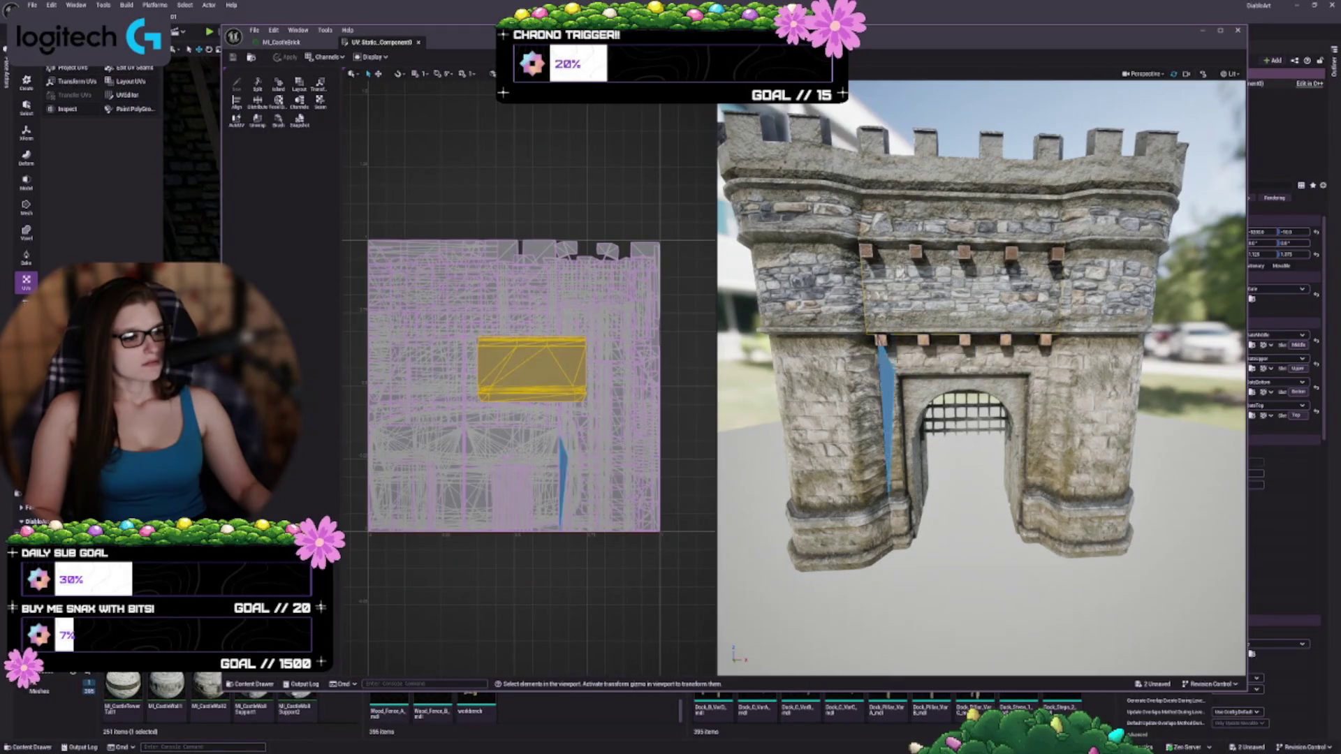
# - Select the gate arch UV island and locate T_Middle_Normal2 in the Content Browser from the material slot
pyautogui.click(894, 391)
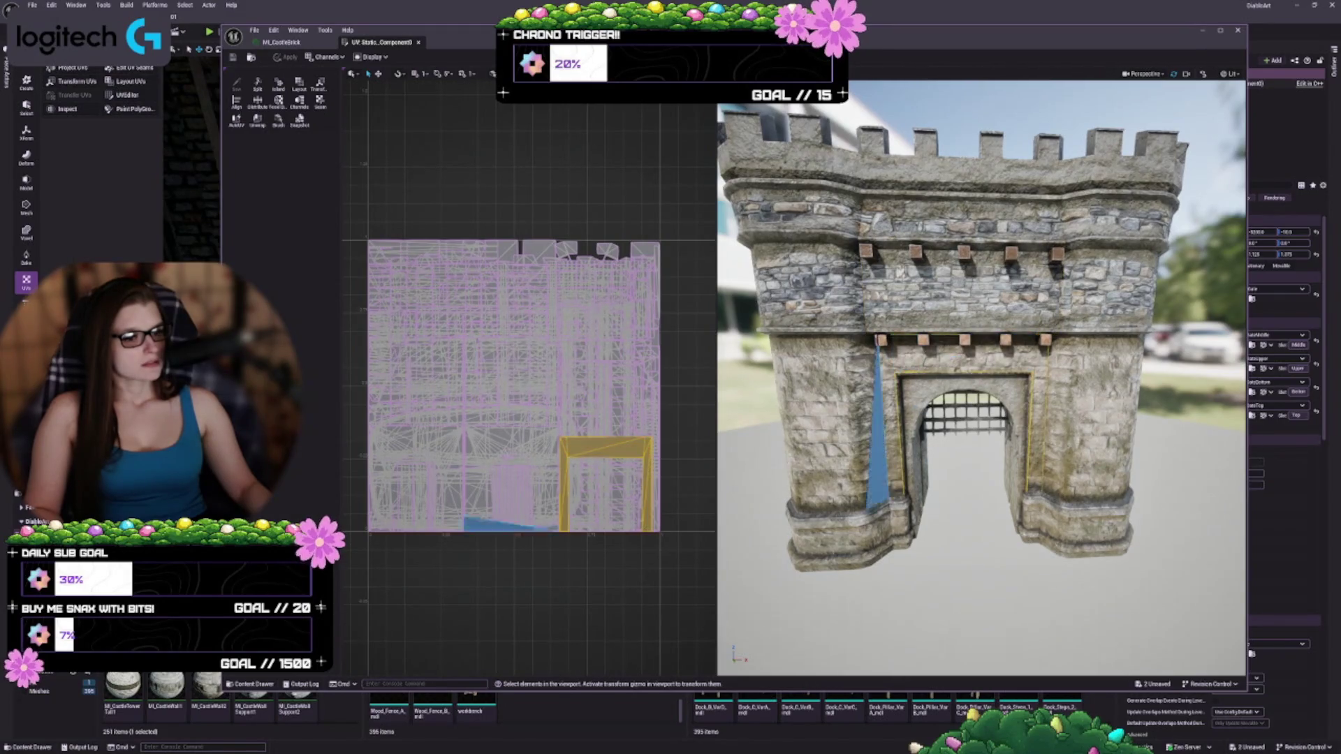
pyautogui.moveTo(706, 507)
pyautogui.mouseDown()
pyautogui.moveTo(706, 520)
pyautogui.moveTo(710, 410)
pyautogui.mouseUp()
pyautogui.moveTo(897, 40)
pyautogui.mouseDown()
pyautogui.moveTo(829, 37)
pyautogui.moveTo(856, 37)
pyautogui.mouseUp()
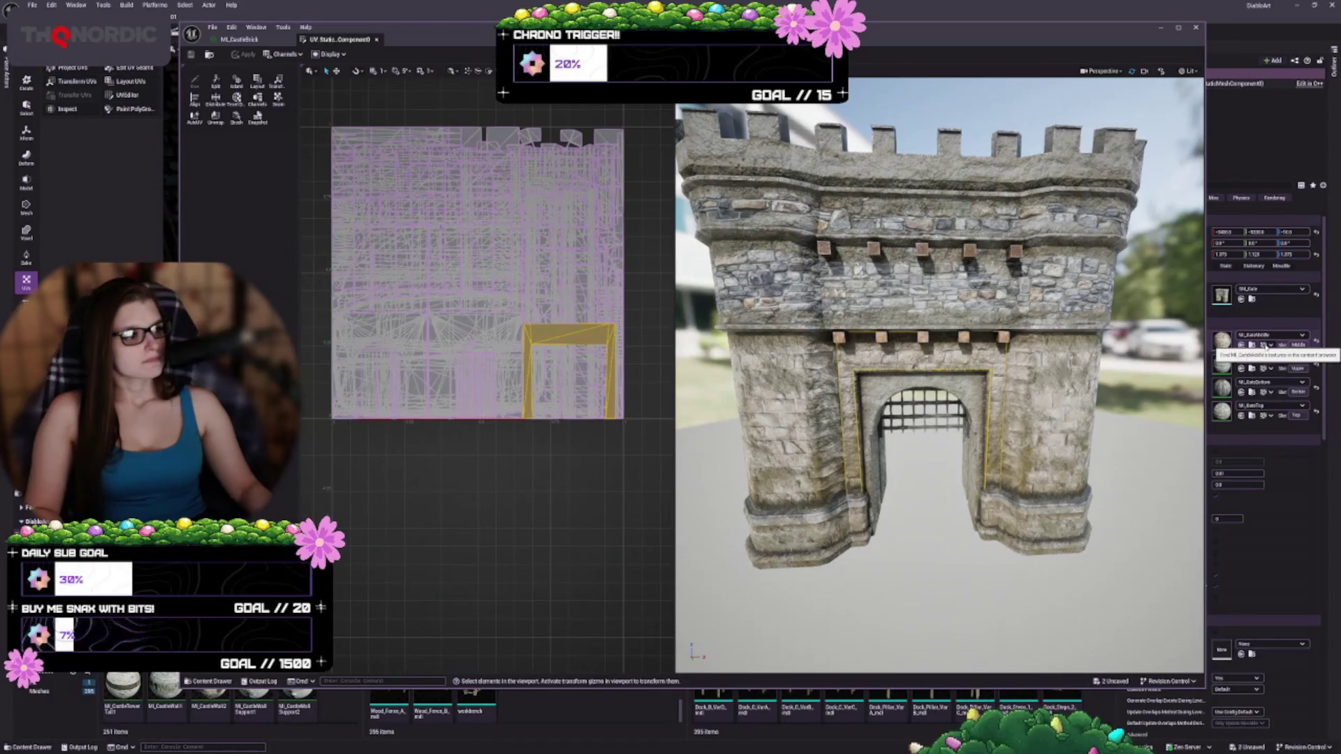
pyautogui.click(1263, 345)
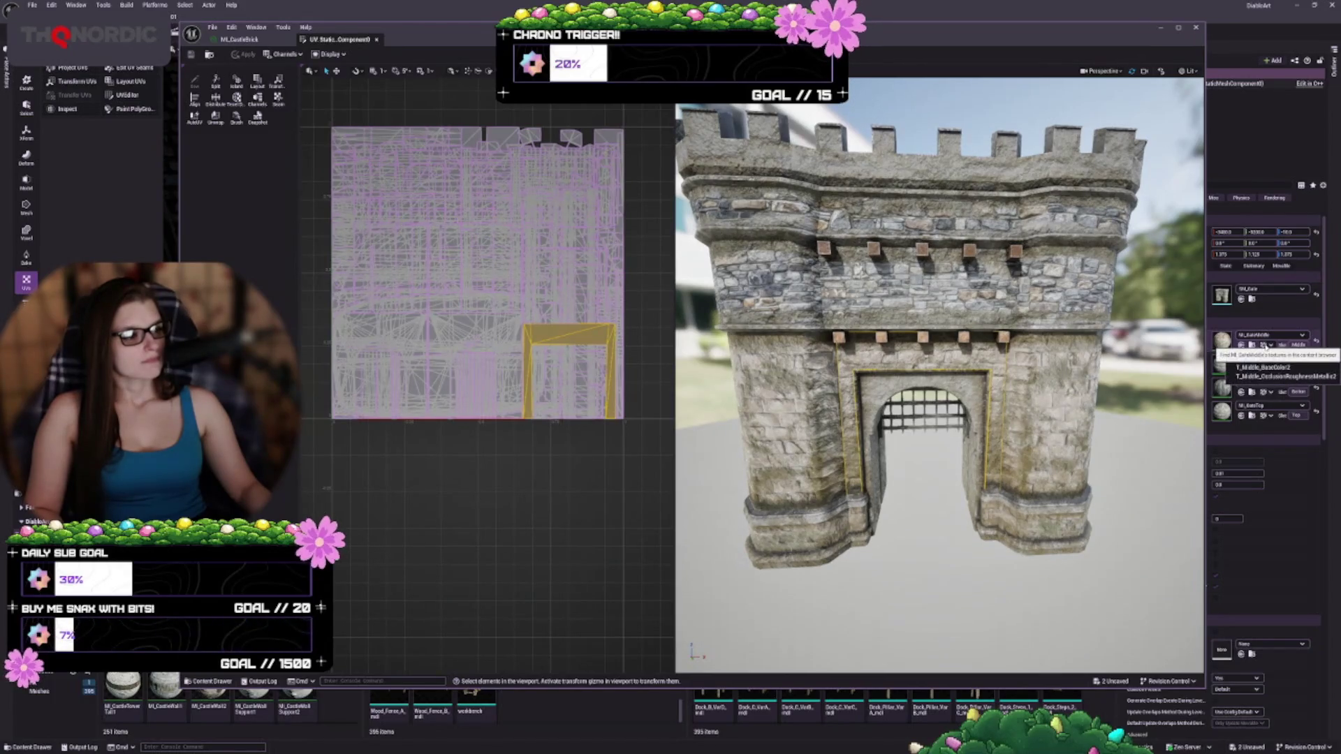
pyautogui.click(1289, 368)
pyautogui.click(345, 713)
# - Narrow the UV Editor from its left edge and list the gate material's textures again
pyautogui.moveTo(180, 644); pyautogui.dragTo(341, 644)
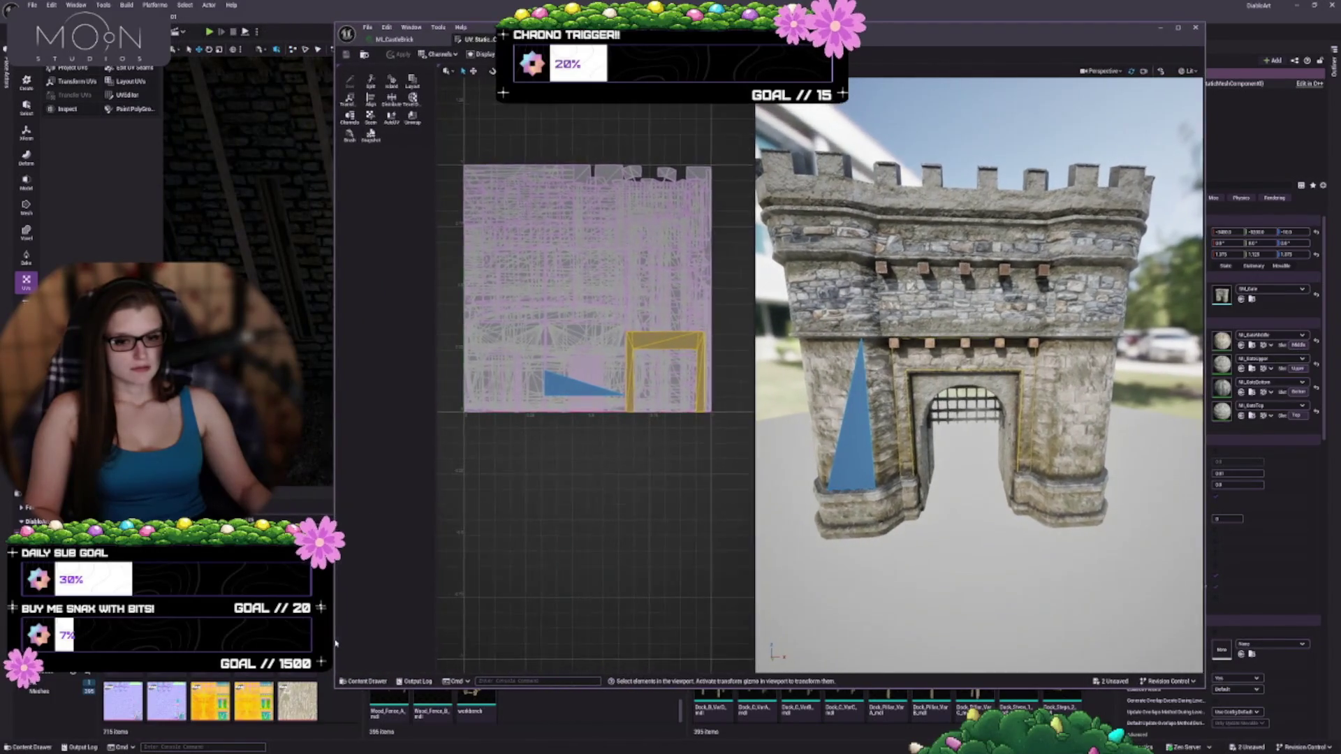
pyautogui.scroll(1, 209, 699)
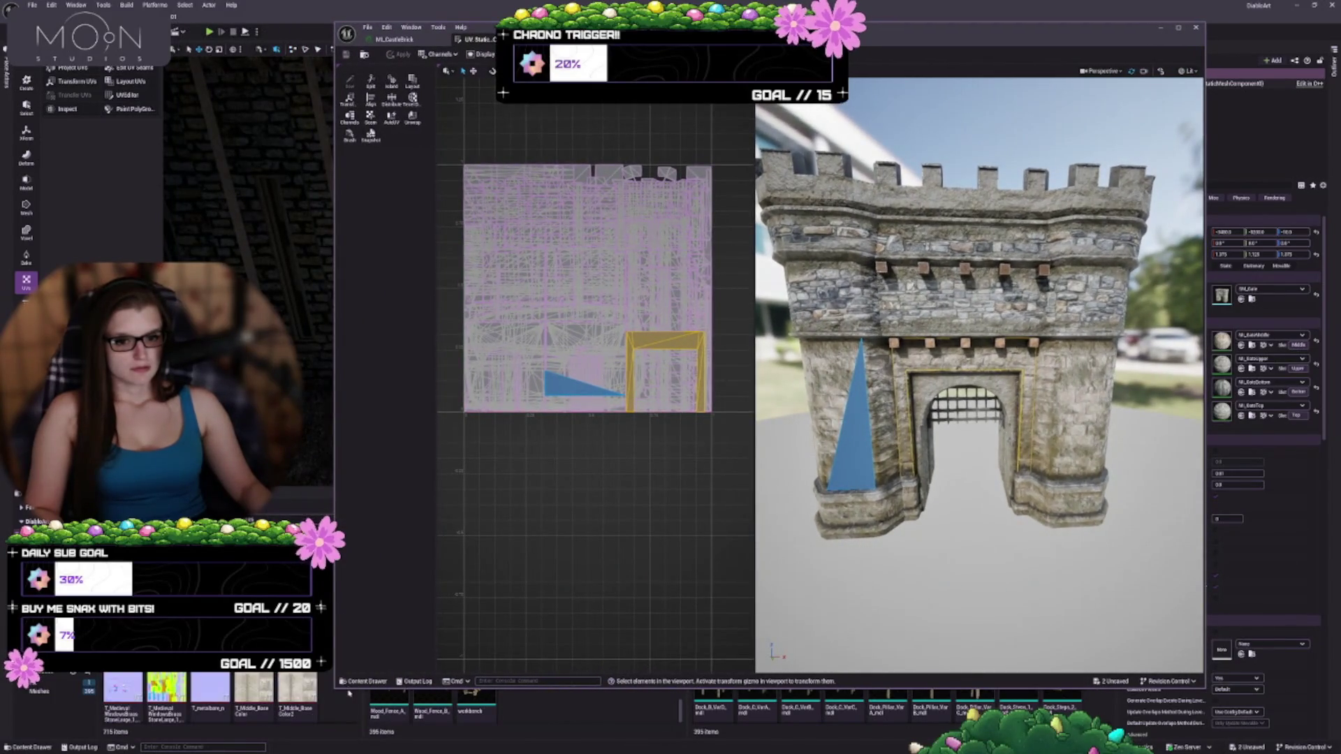
pyautogui.scroll(-1, 345, 692)
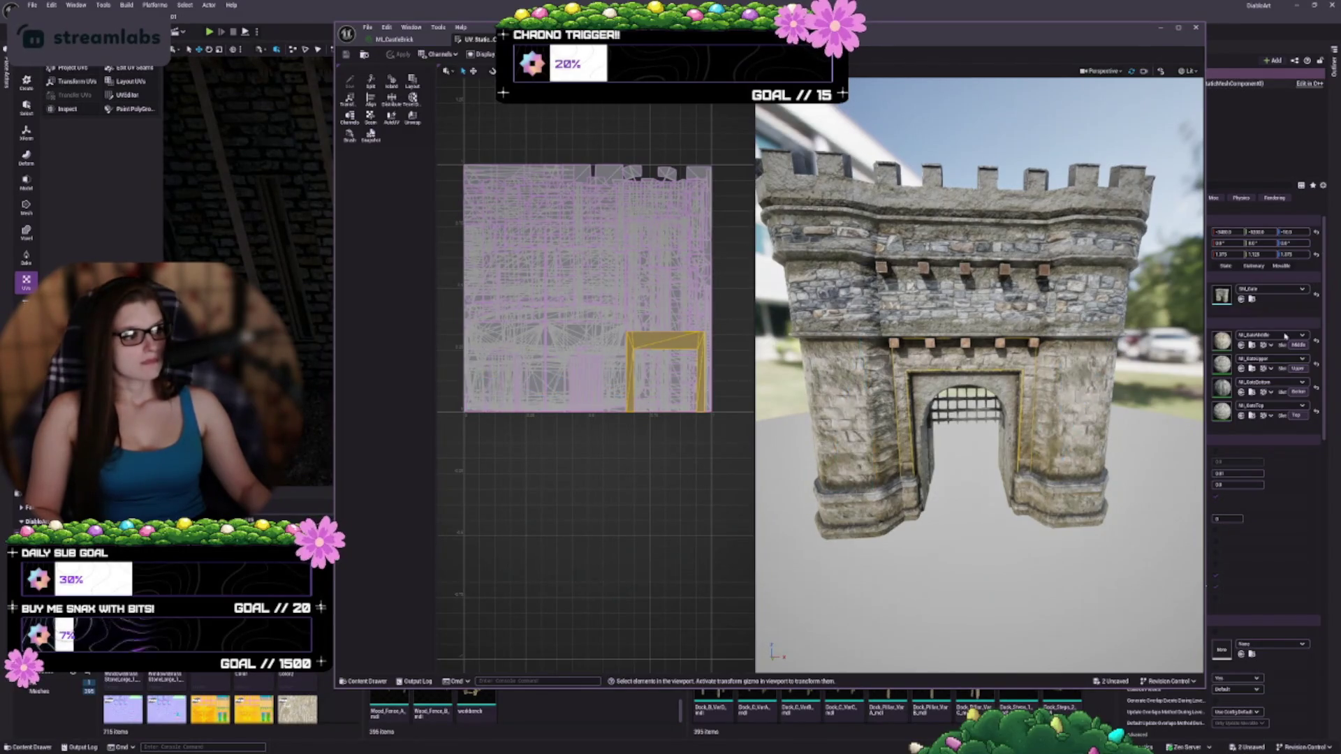
pyautogui.click(1263, 346)
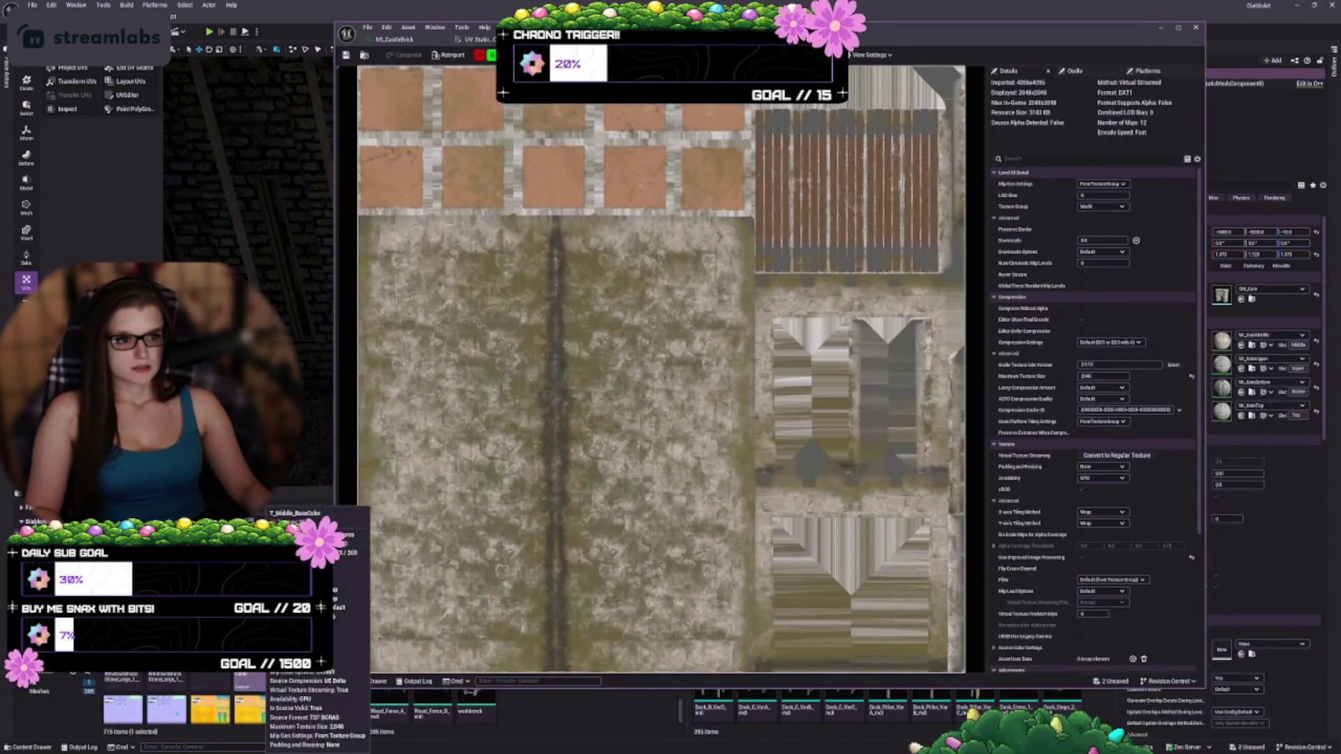
pyautogui.scroll(1, 806, 357)
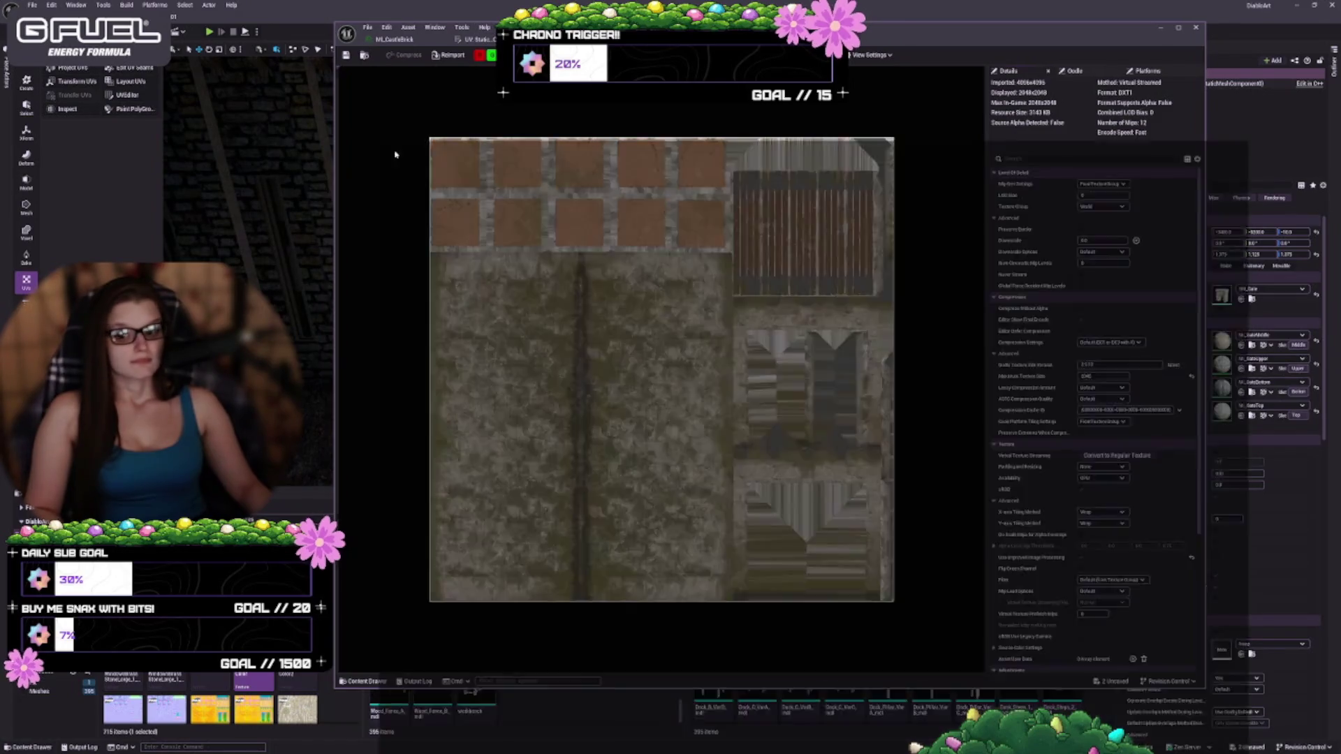
pyautogui.click(478, 39)
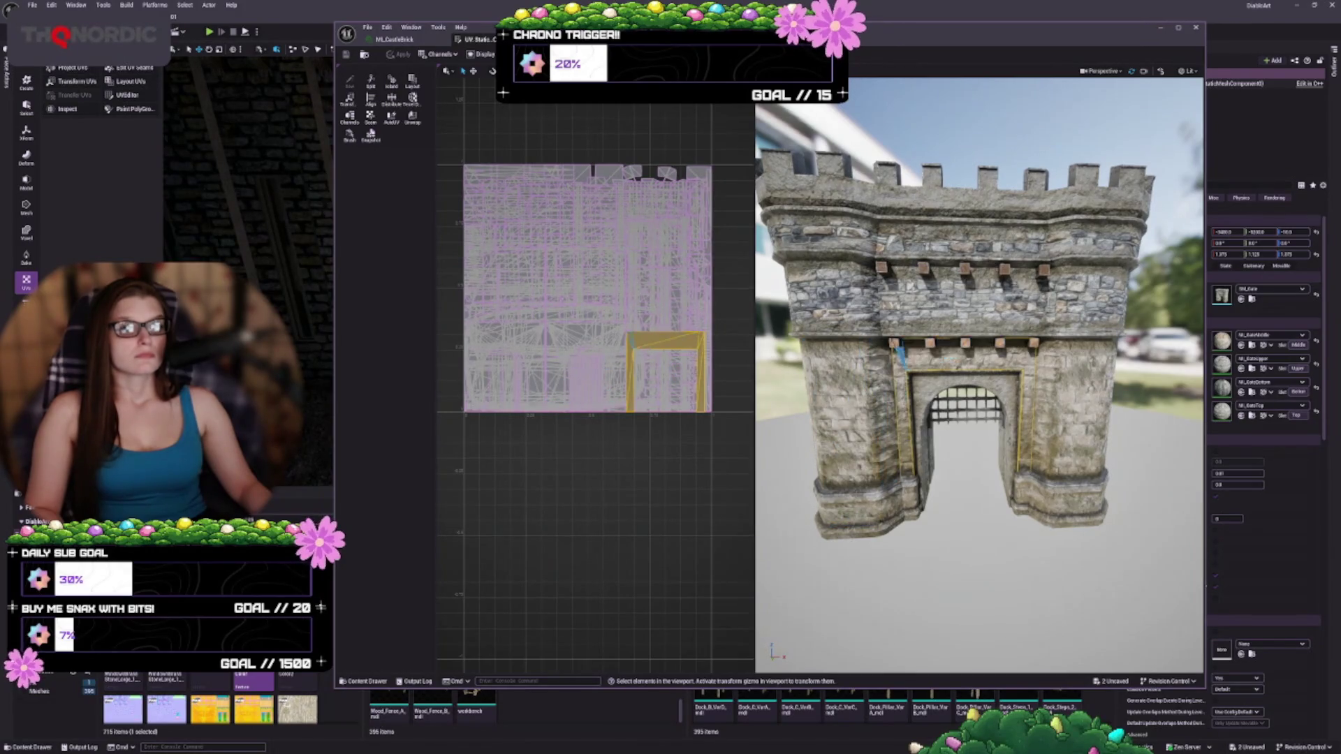
# - Inspect the tall column and horizontal wall-strip UV islands, then close the ML_CastleBrick editor window
pyautogui.click(842, 393)
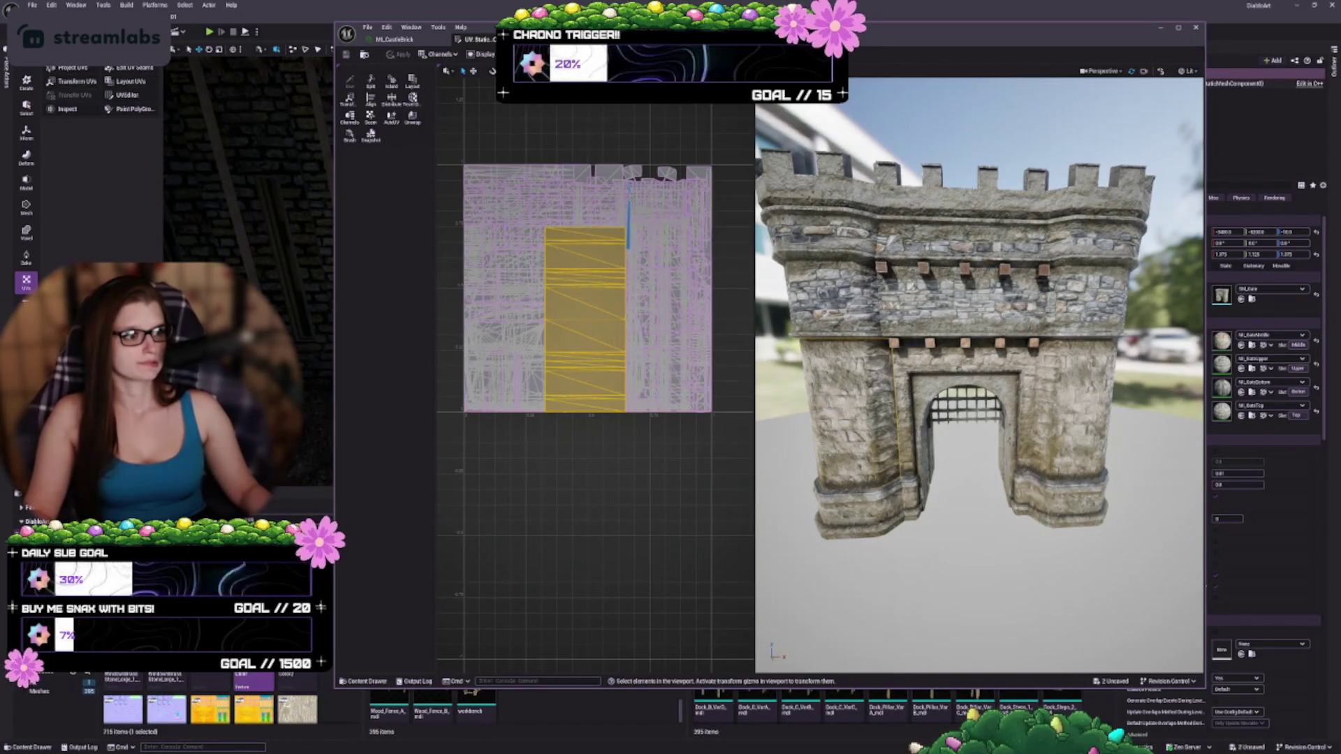
pyautogui.click(840, 246)
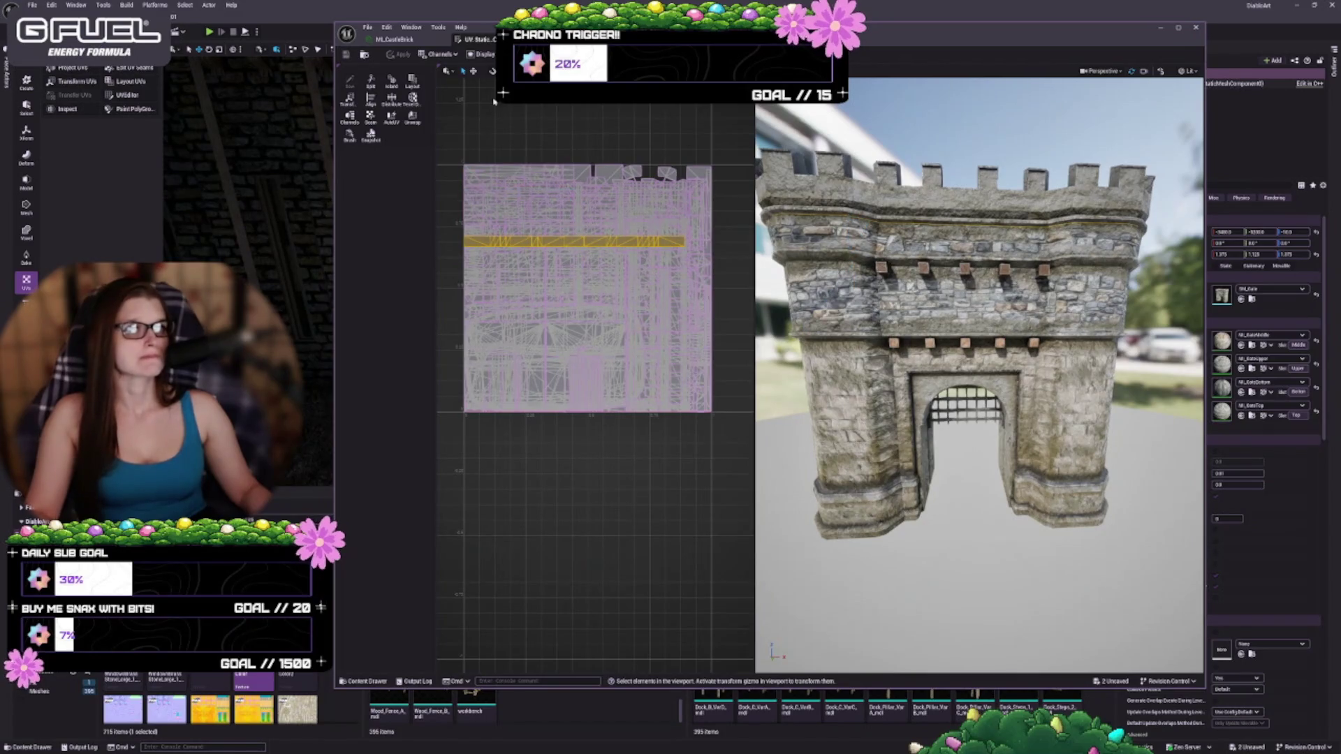
pyautogui.click(398, 39)
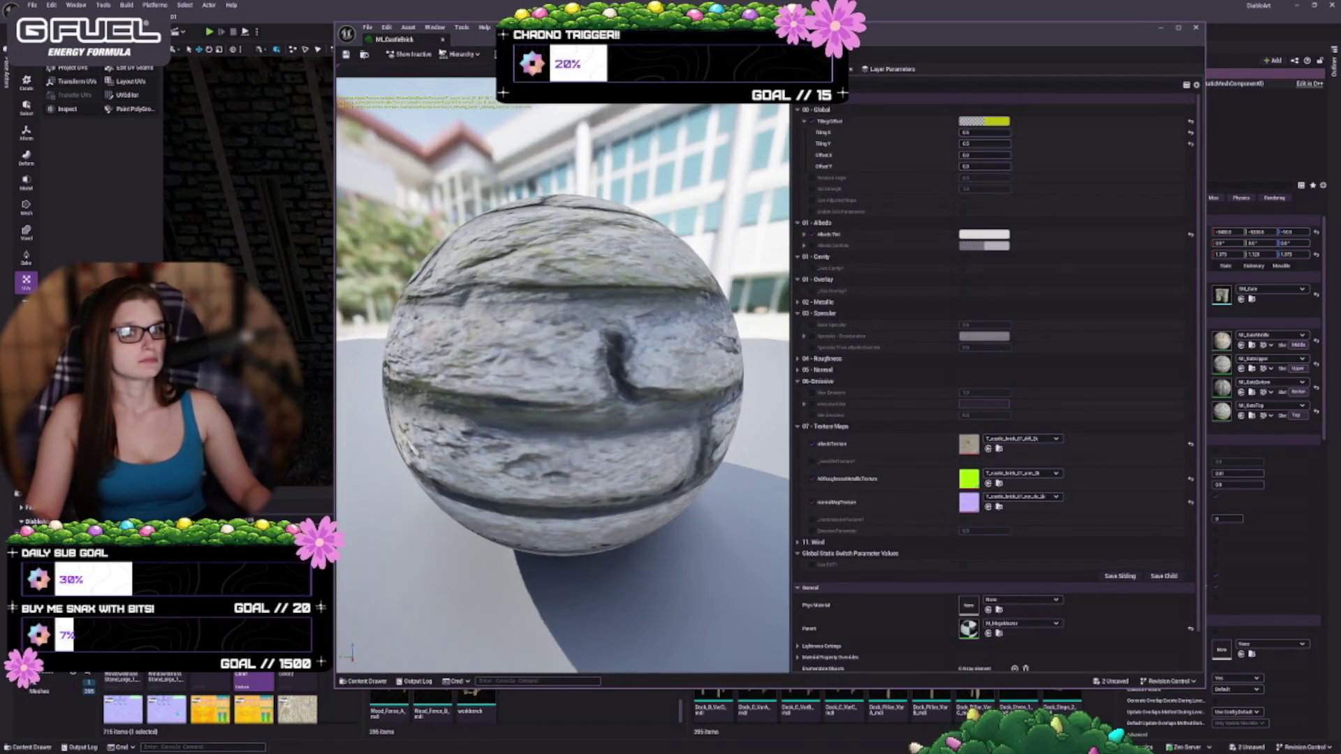
pyautogui.click(443, 41)
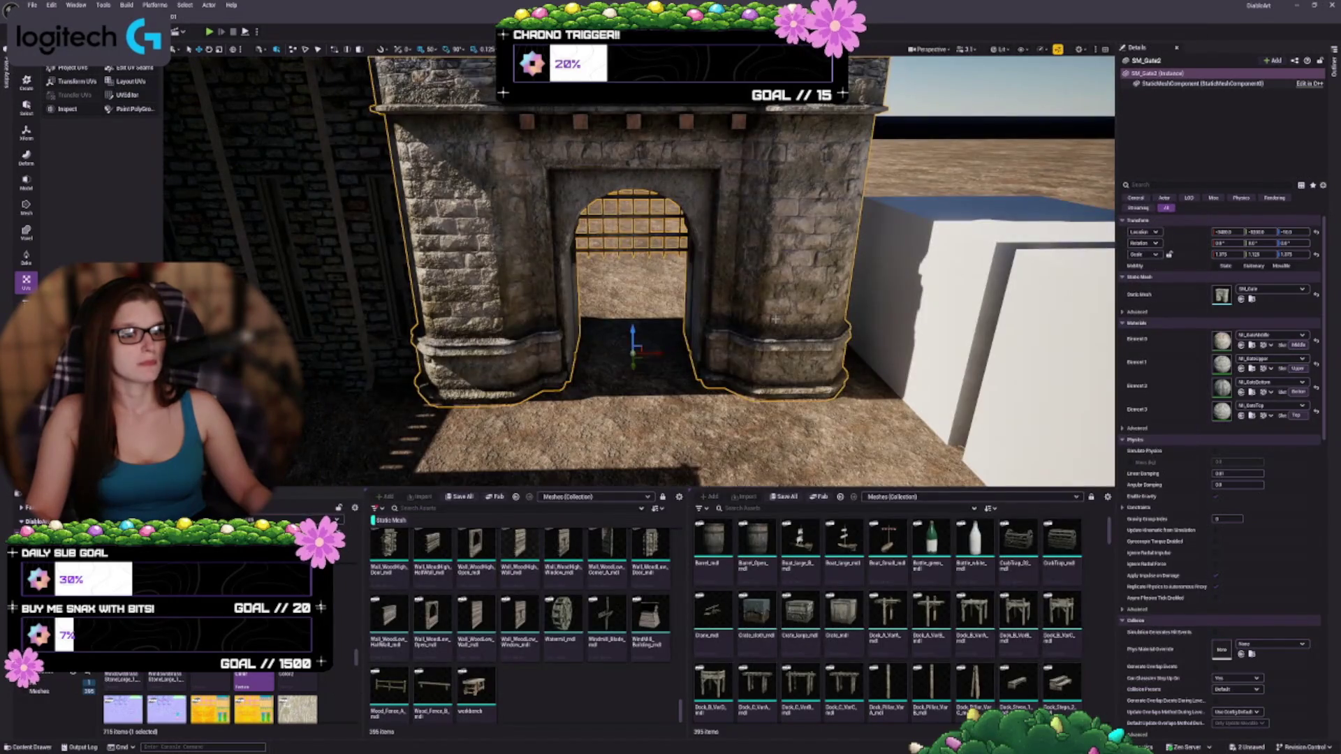
# - Tilt the view toward the castle gate and browse the material assets and folders in the Content Browser
pyautogui.scroll(4, 774, 319)
pyautogui.moveTo(774, 319); pyautogui.dragTo(774, 377)
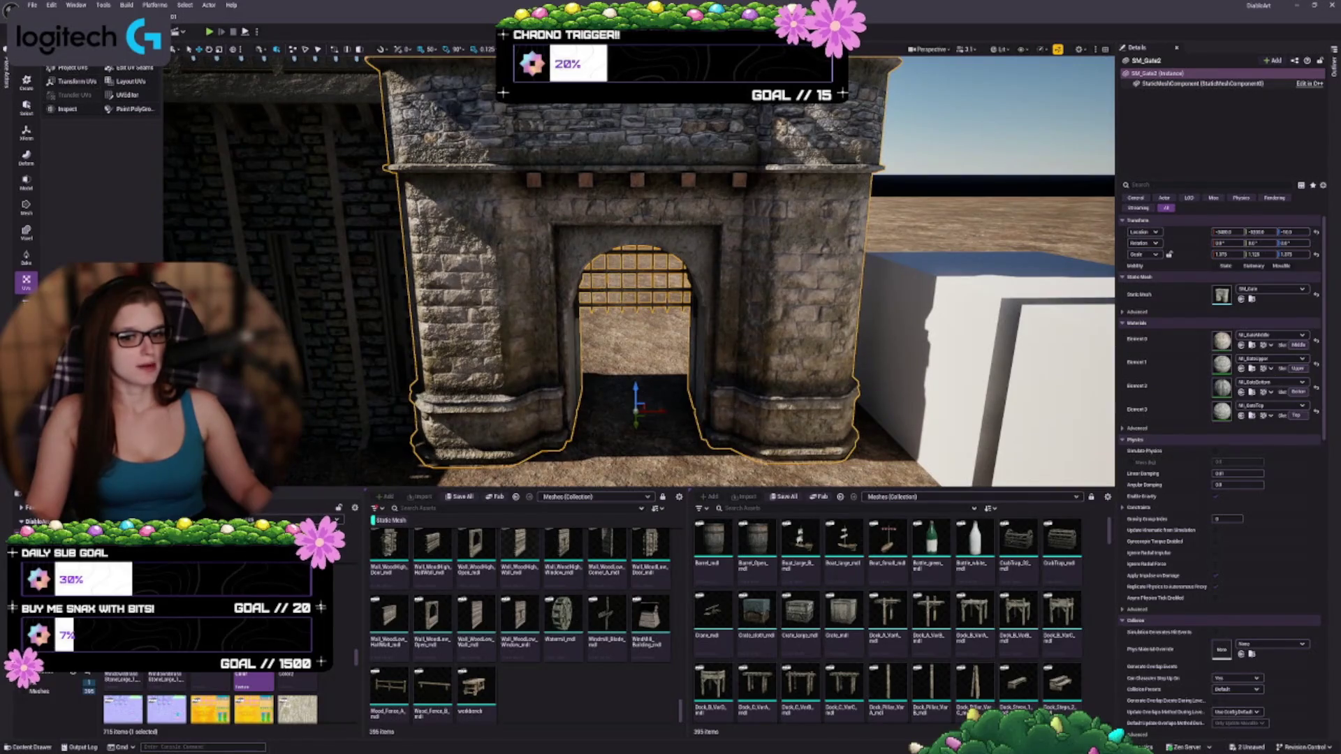
pyautogui.scroll(-5, 210, 706)
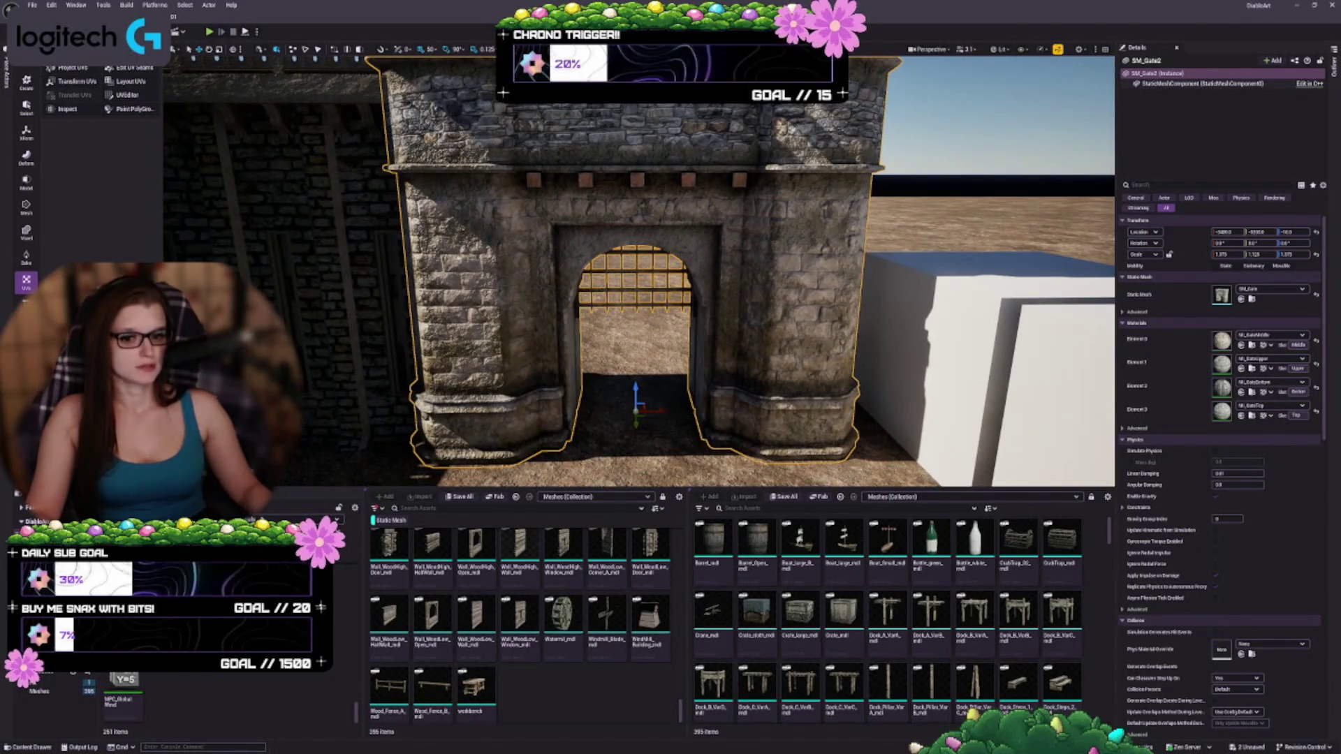
pyautogui.scroll(2, 210, 698)
pyautogui.scroll(2, 210, 699)
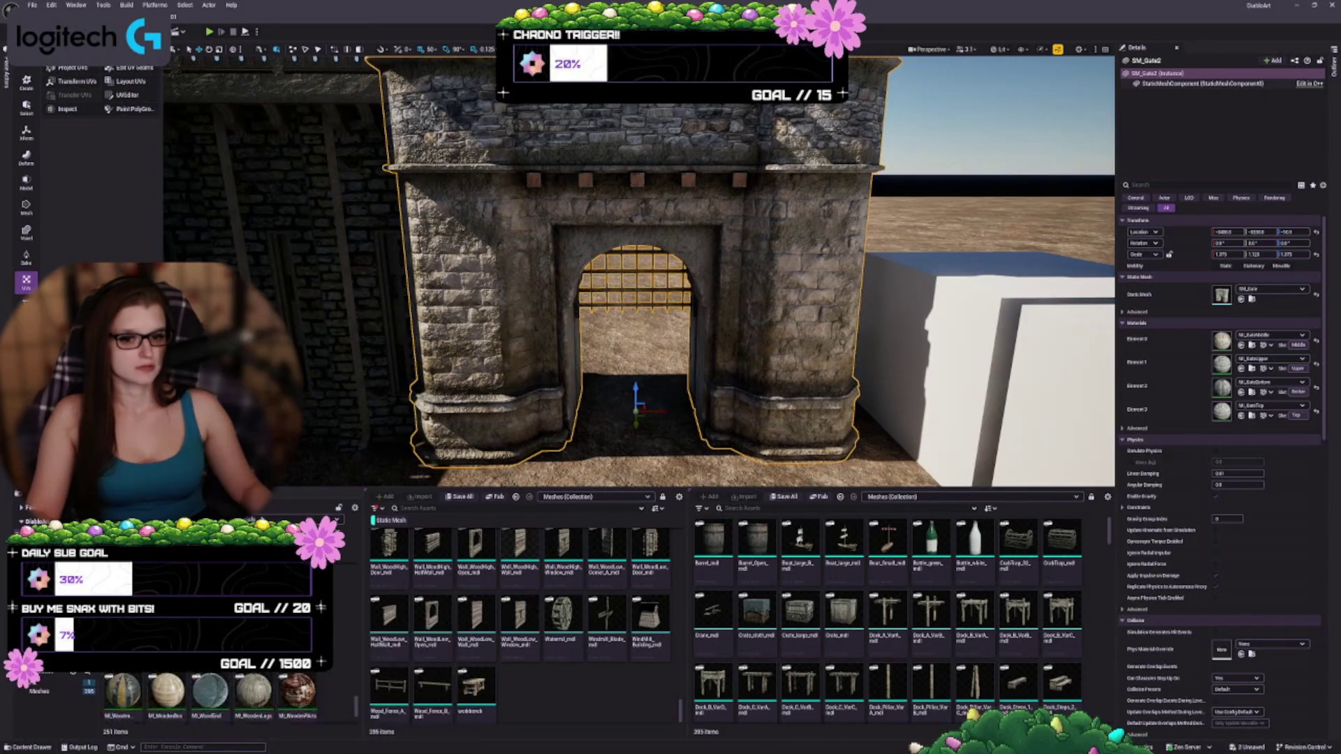
pyautogui.scroll(2, 209, 699)
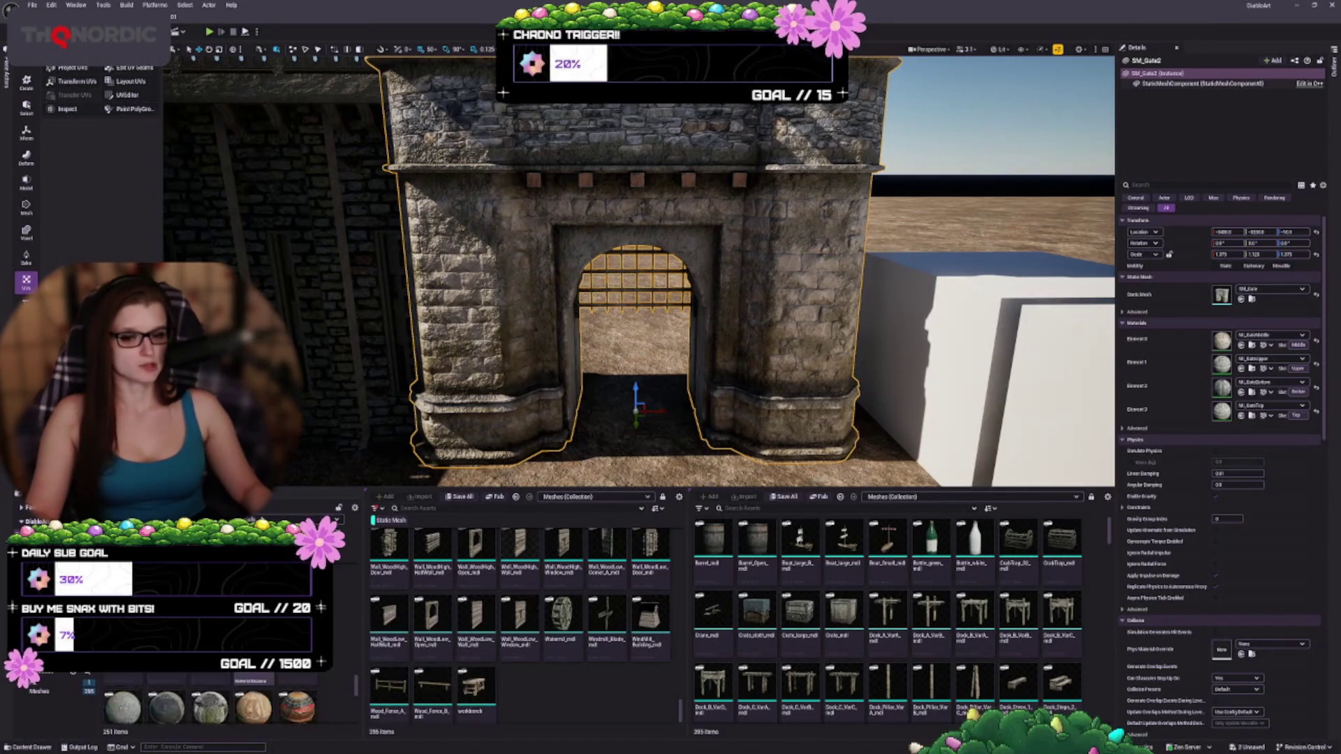
pyautogui.scroll(3, 209, 699)
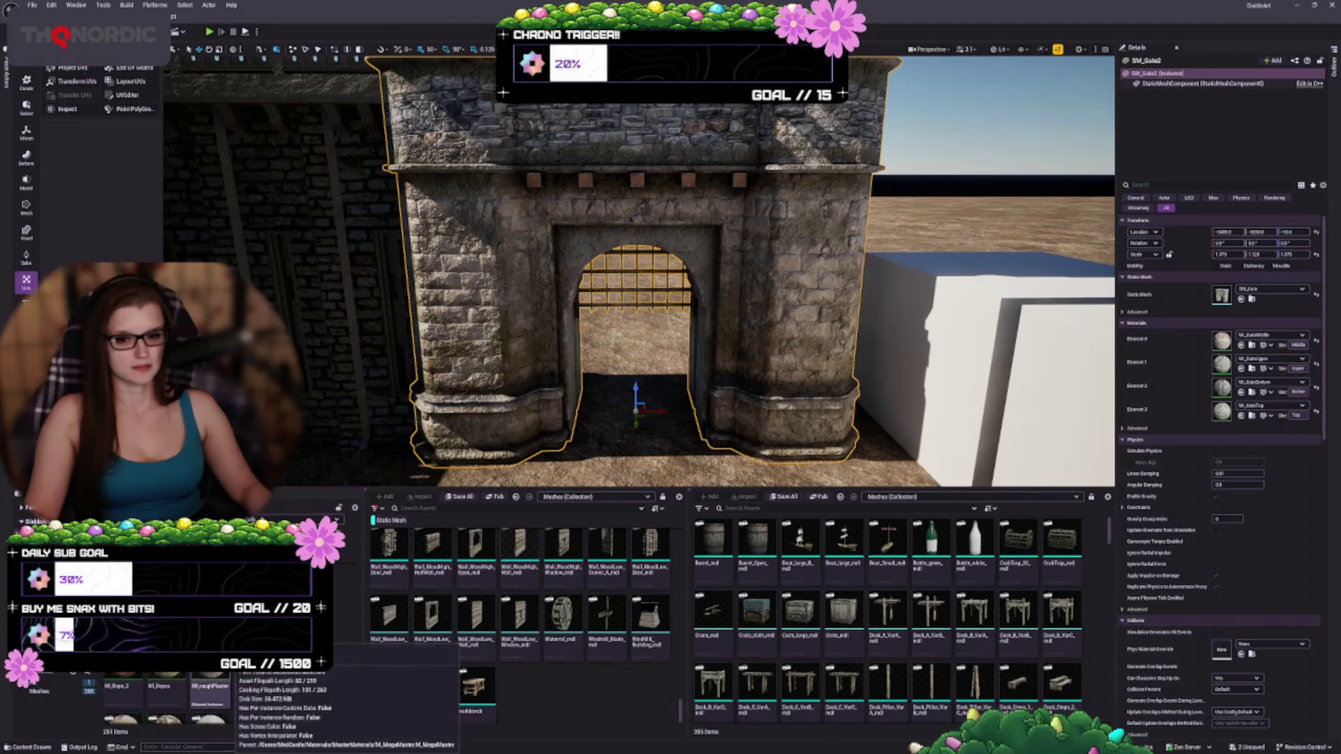
pyautogui.scroll(3, 210, 699)
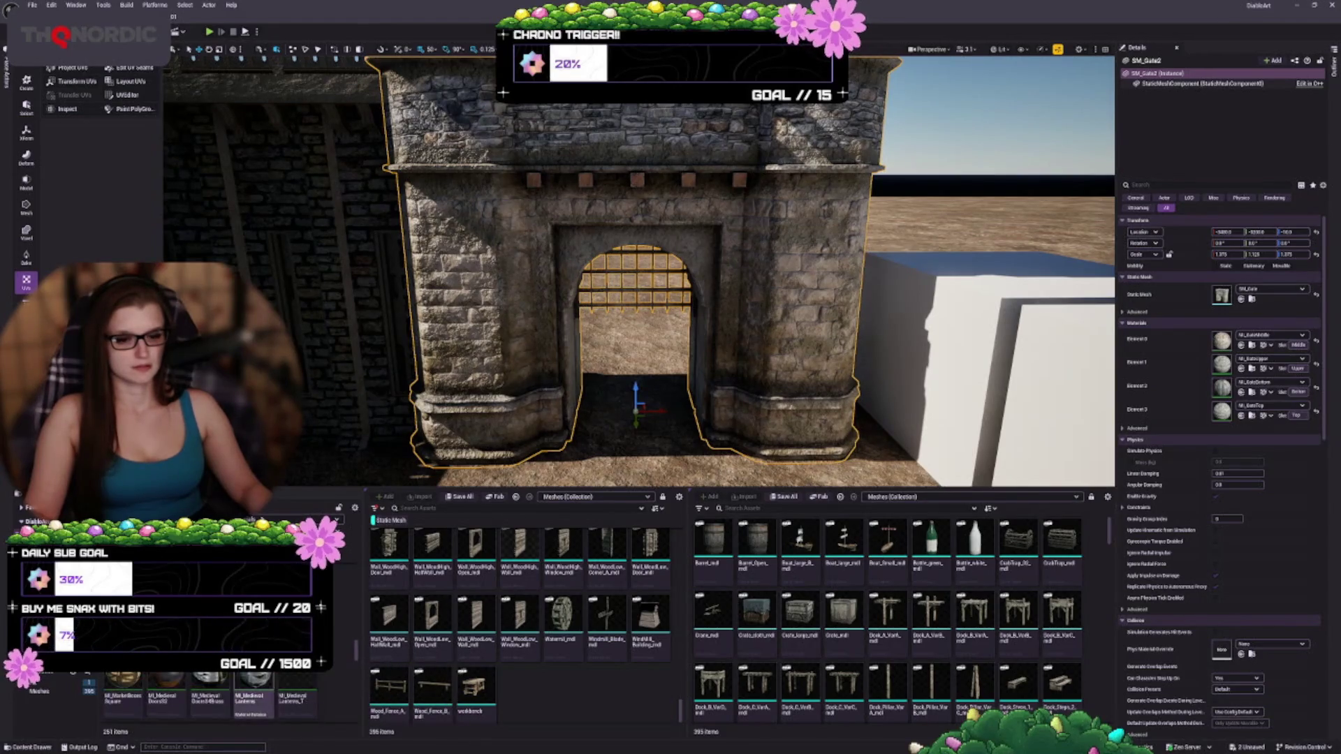
pyautogui.moveTo(360, 655); pyautogui.dragTo(357, 605)
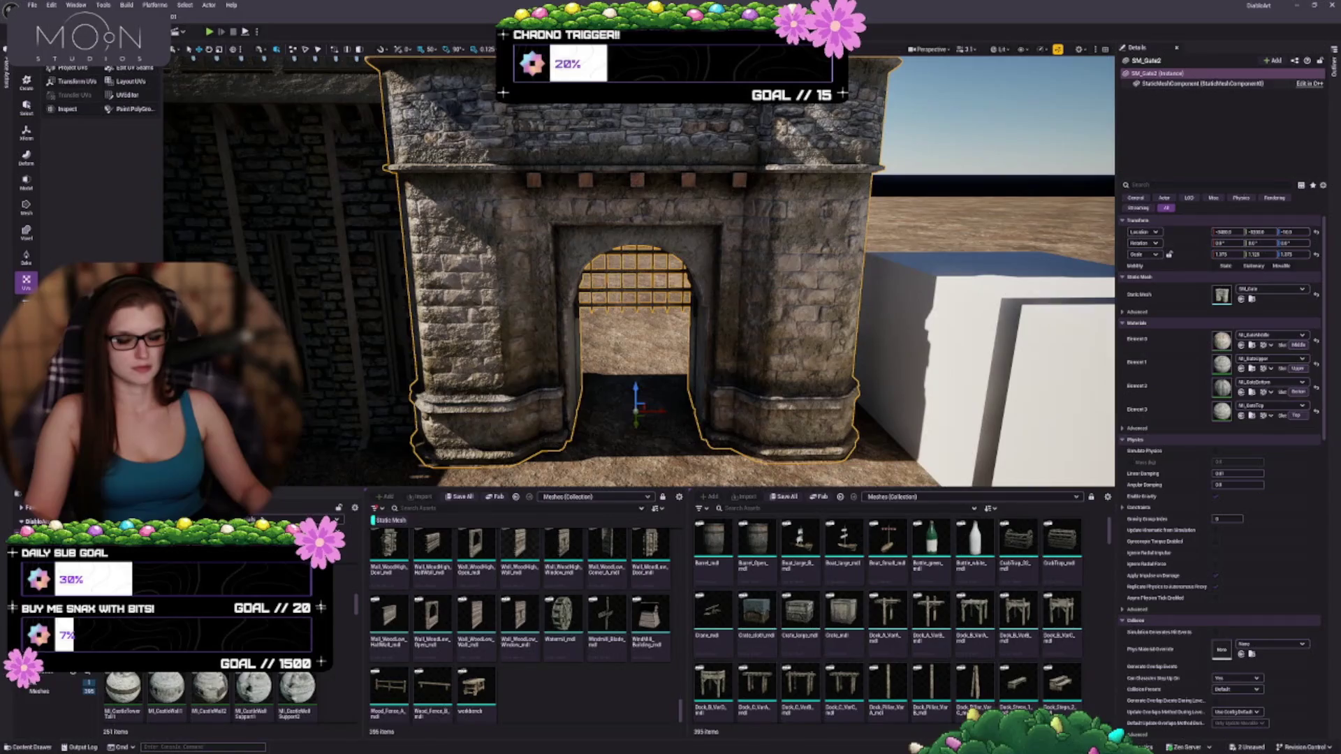
pyautogui.click(209, 615)
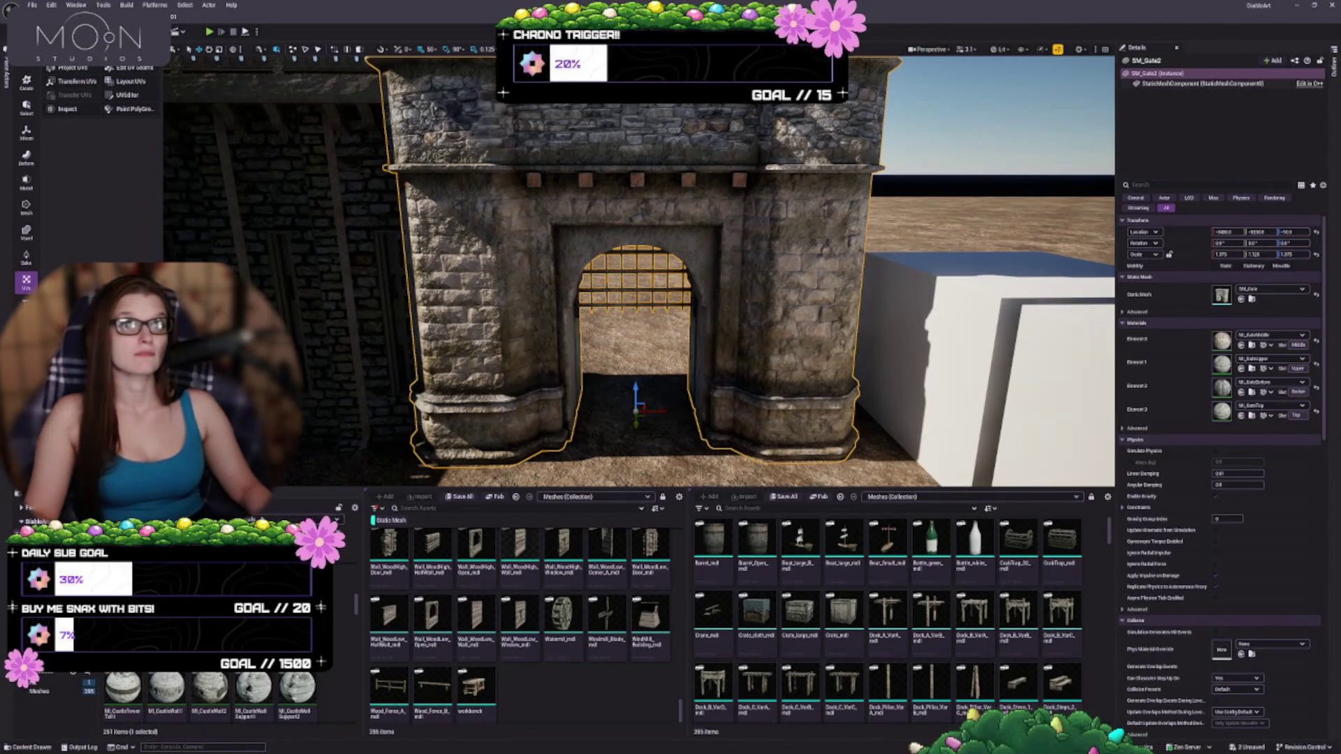
pyautogui.press('Escape')
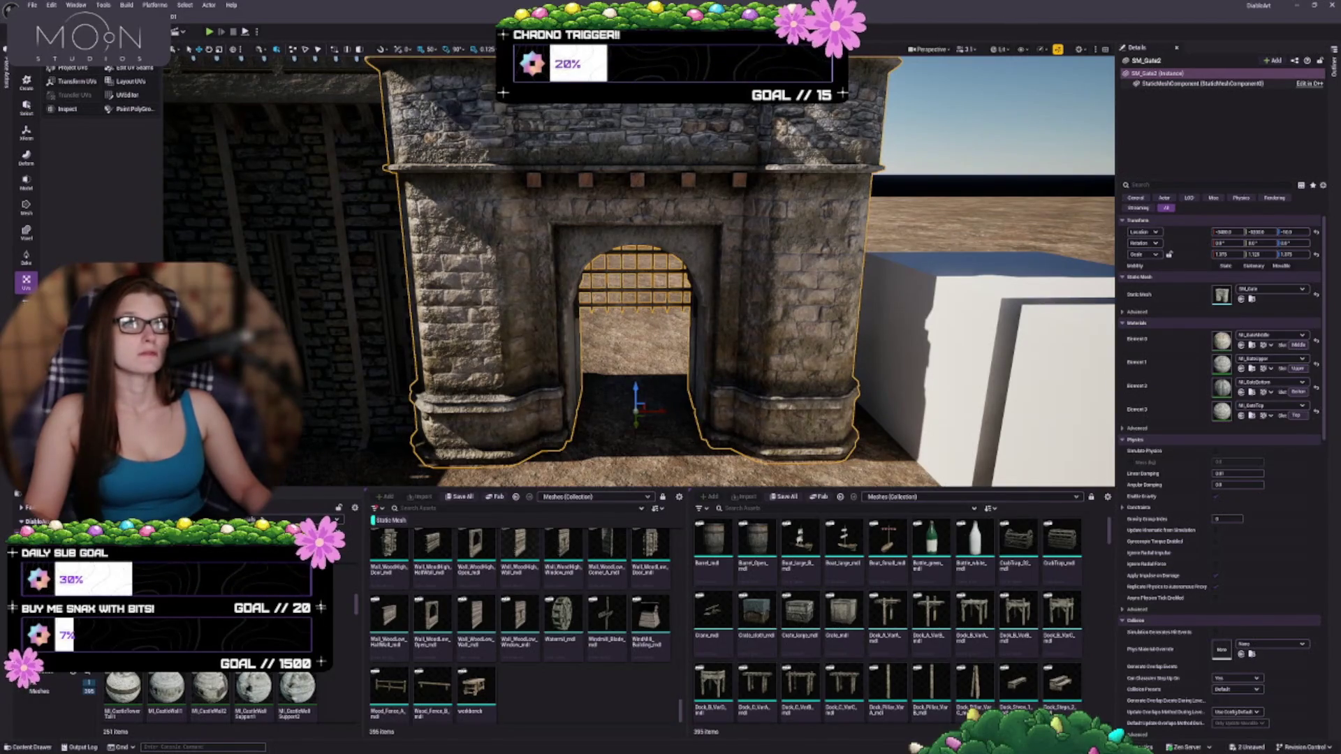
pyautogui.click(49, 670)
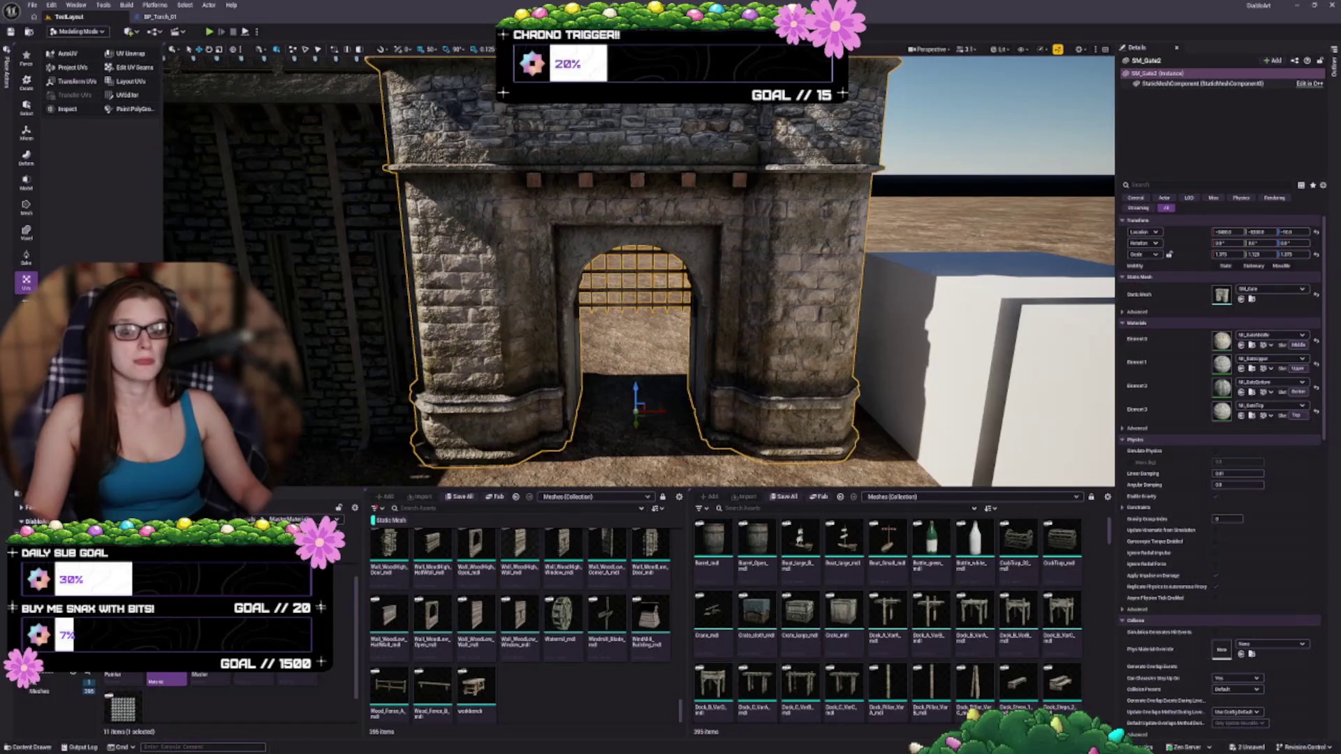
# - Go up from SM_Gate's folder to the Content root and create a new folder there
pyautogui.hotkey('ctrl', 'b')
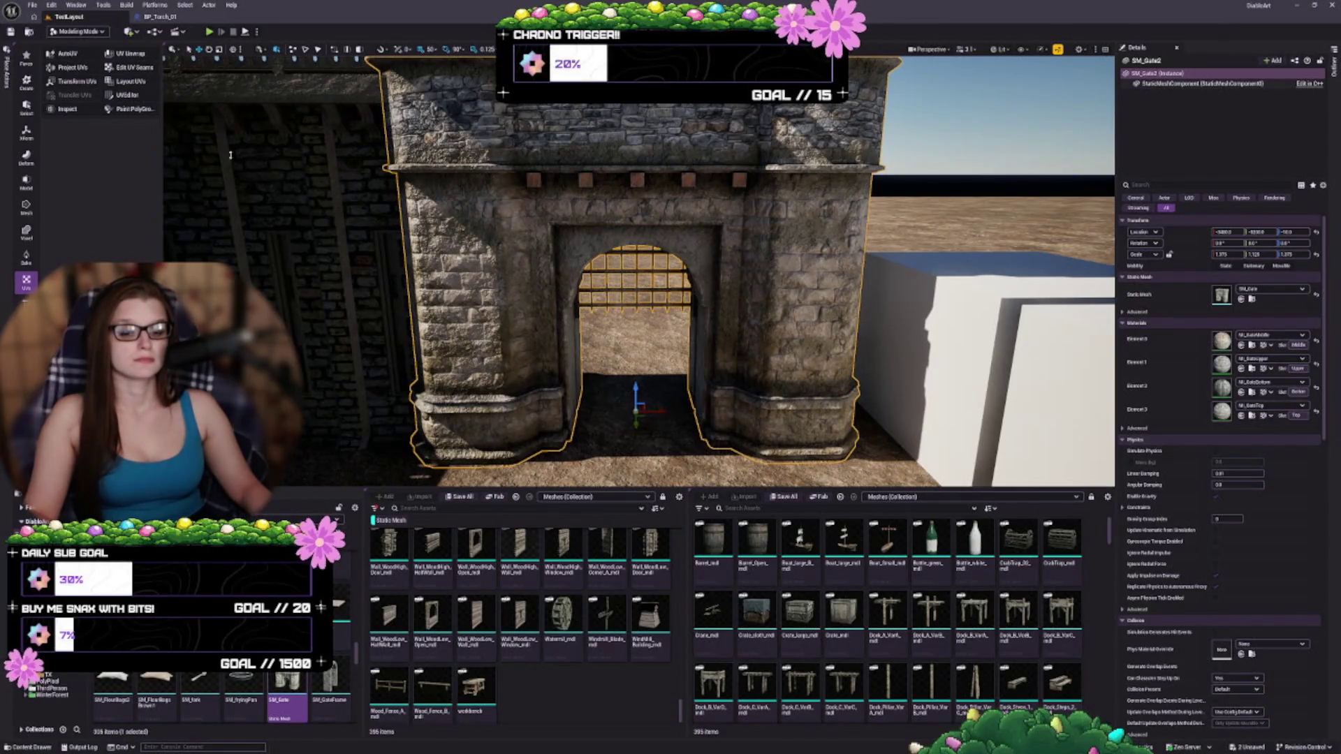
pyautogui.hotkey('alt', 'Left')
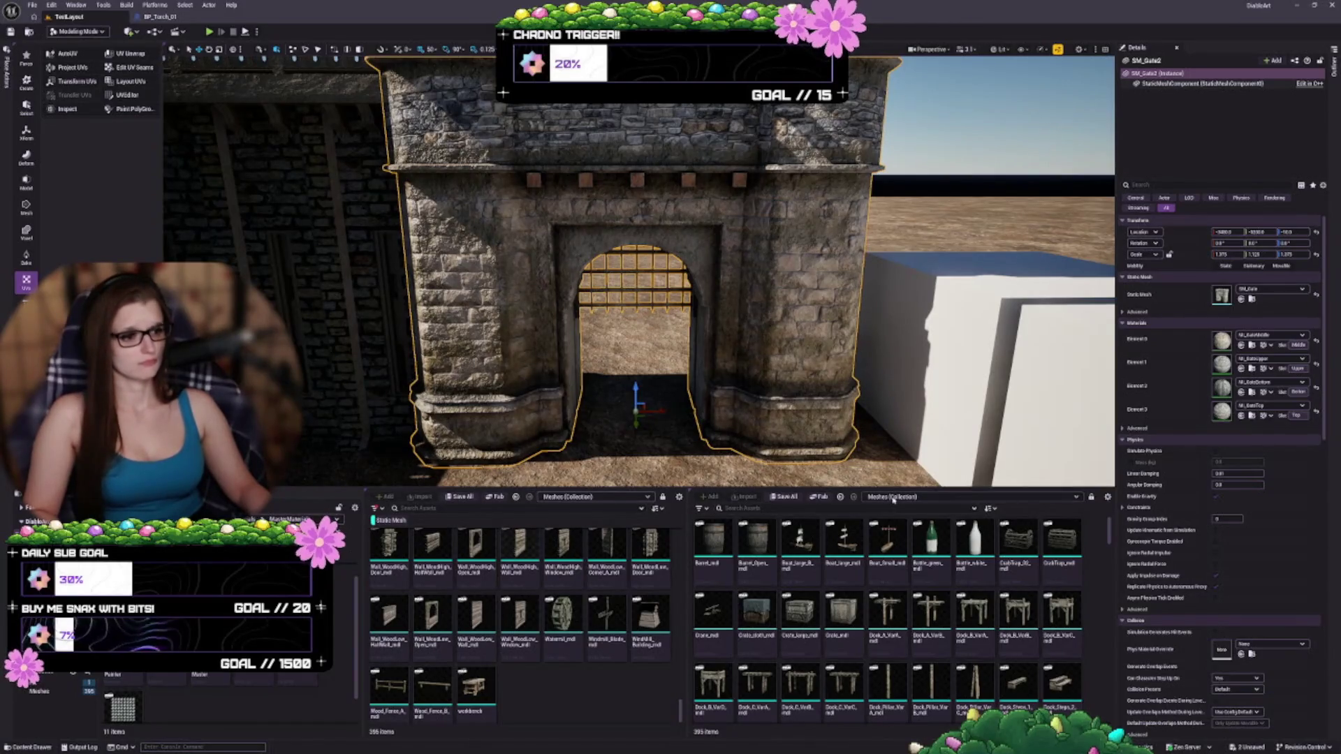
pyautogui.hotkey('ctrl', 'b')
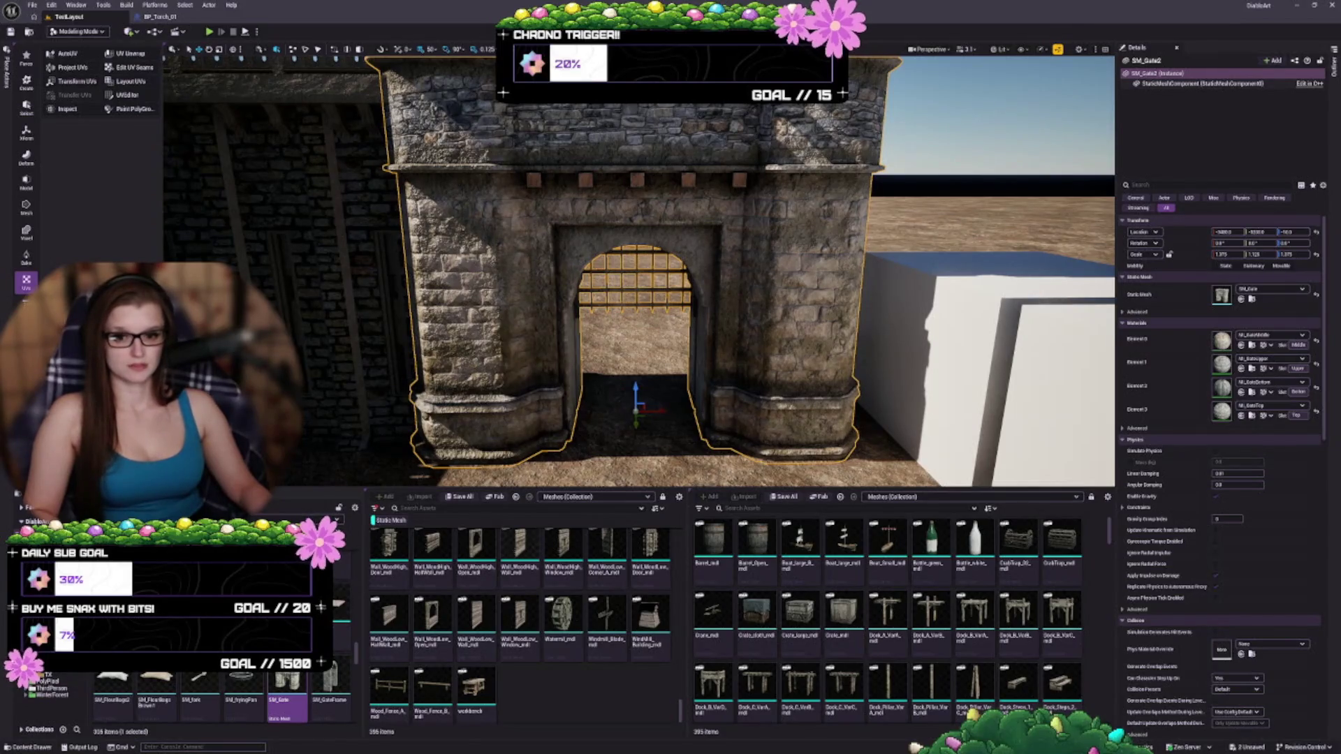
pyautogui.doubleClick(334, 599)
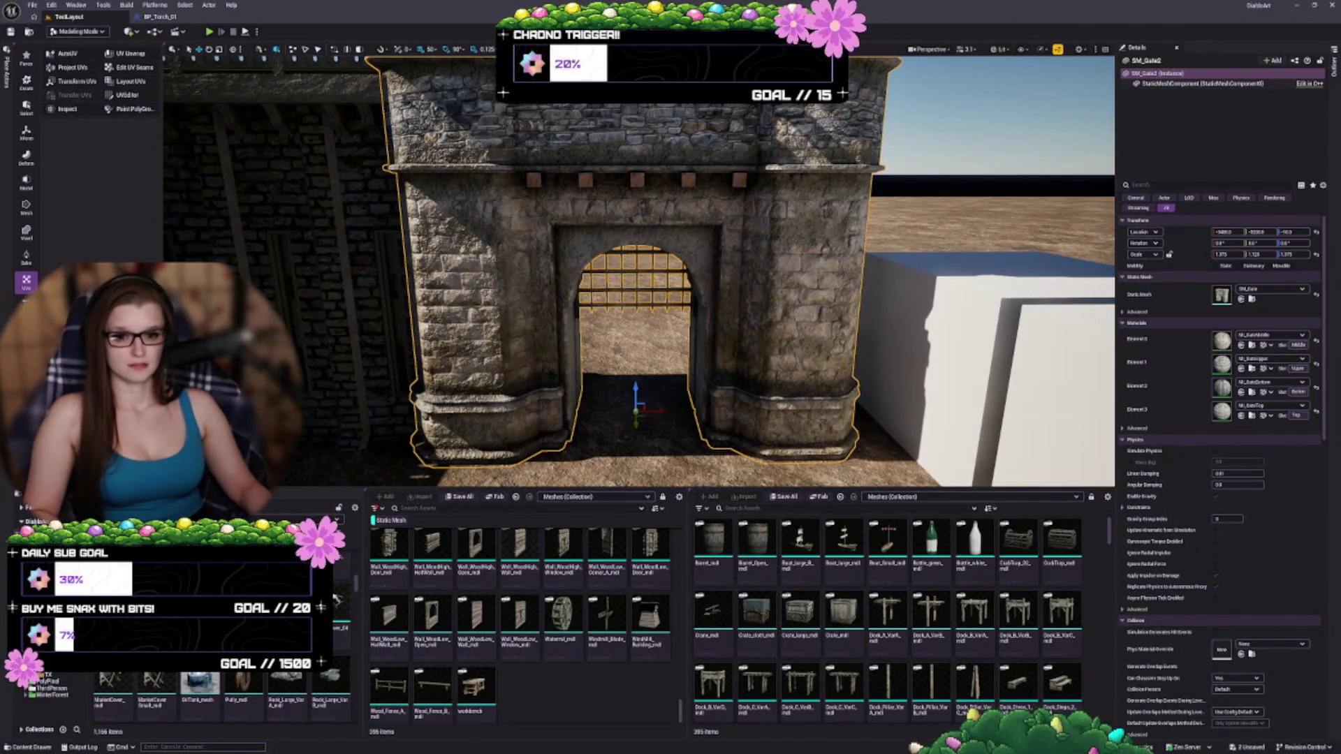
pyautogui.doubleClick(334, 599)
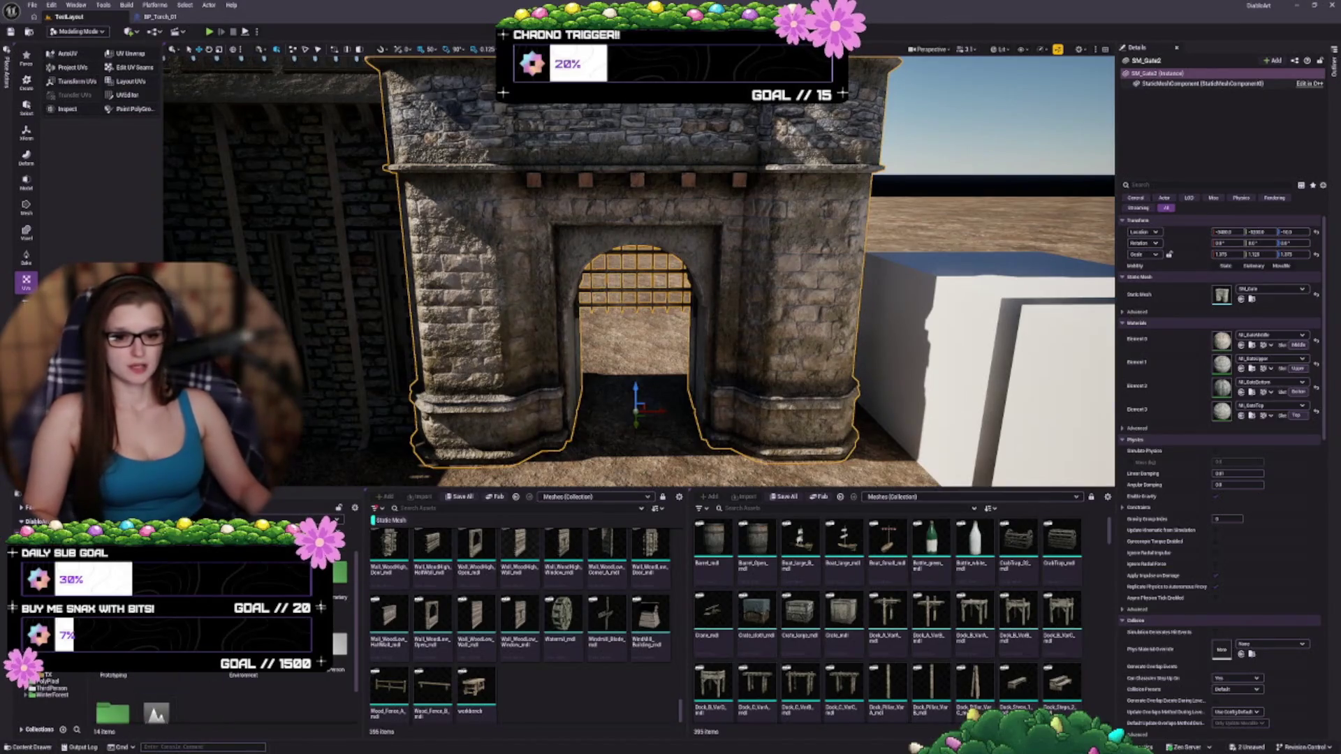
pyautogui.scroll(-1, 209, 698)
pyautogui.rightClick(275, 688)
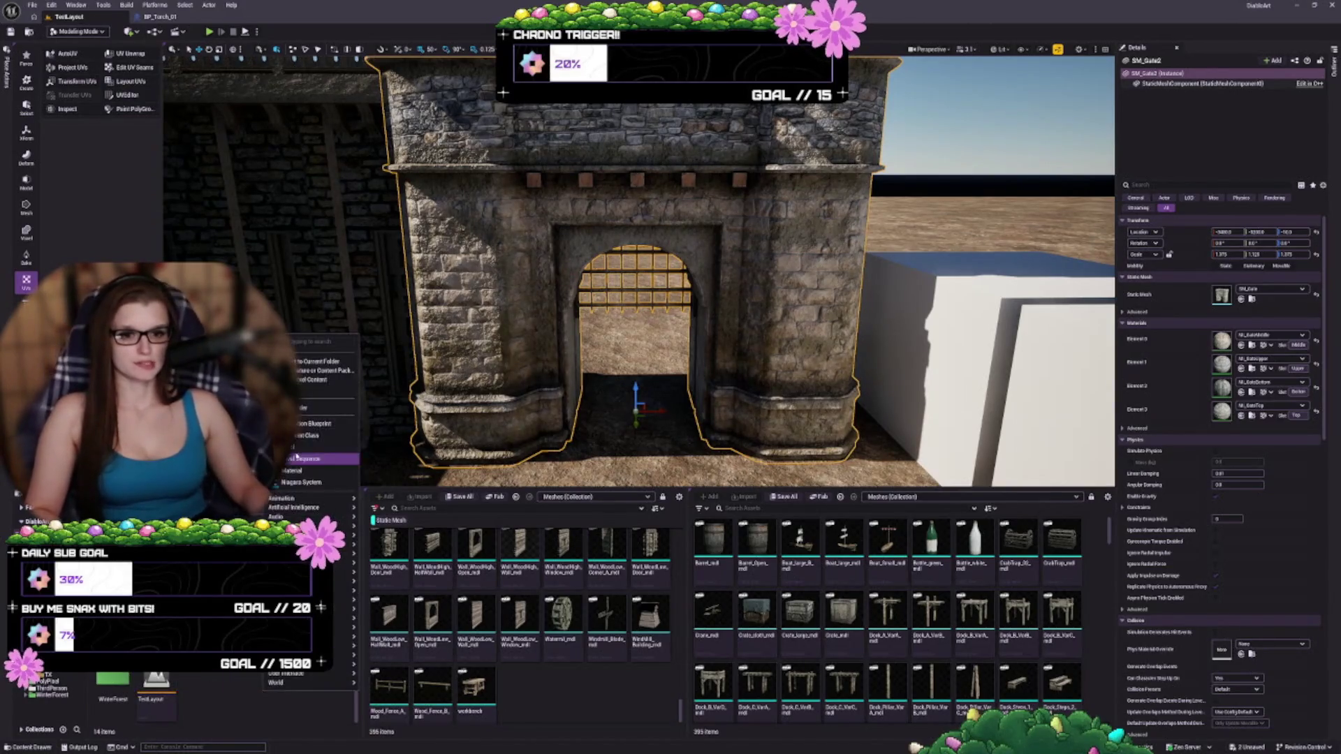
pyautogui.click(297, 457)
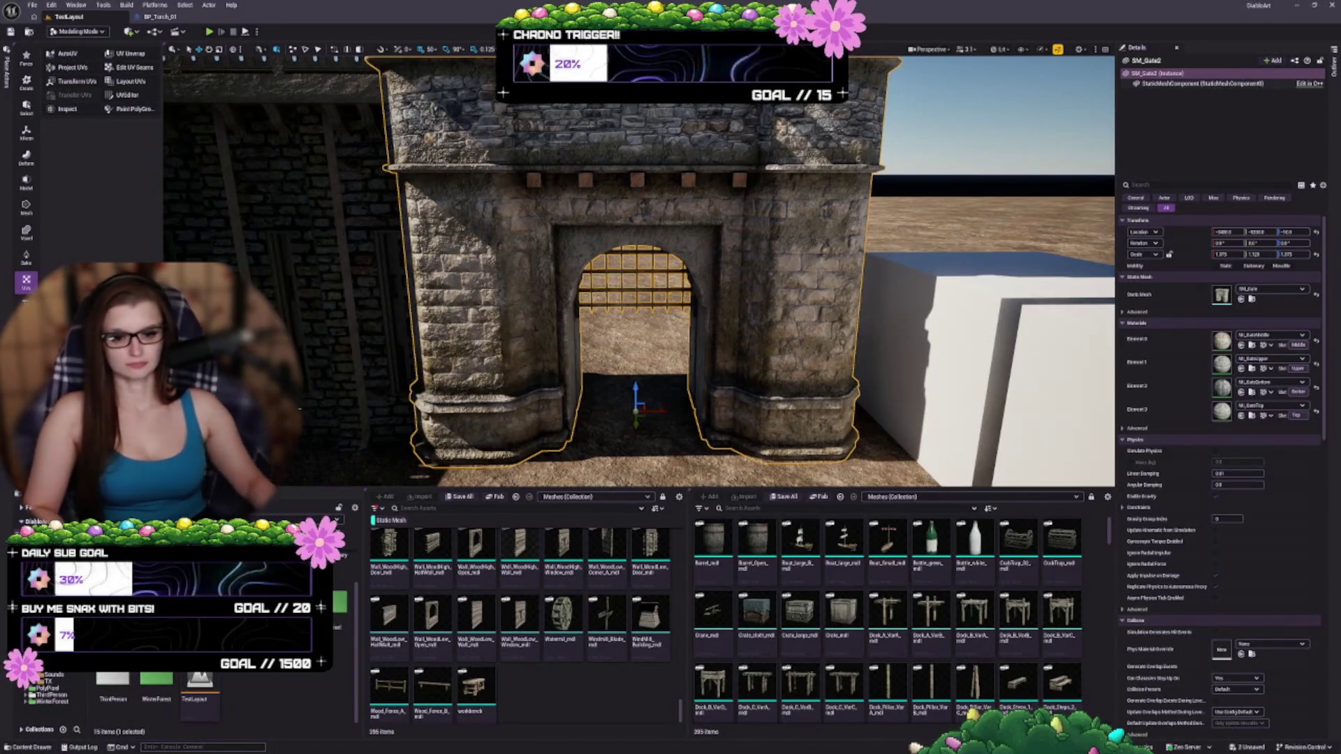
# - Set the new folder's colour to dark green and open it
pyautogui.rightClick(199, 684)
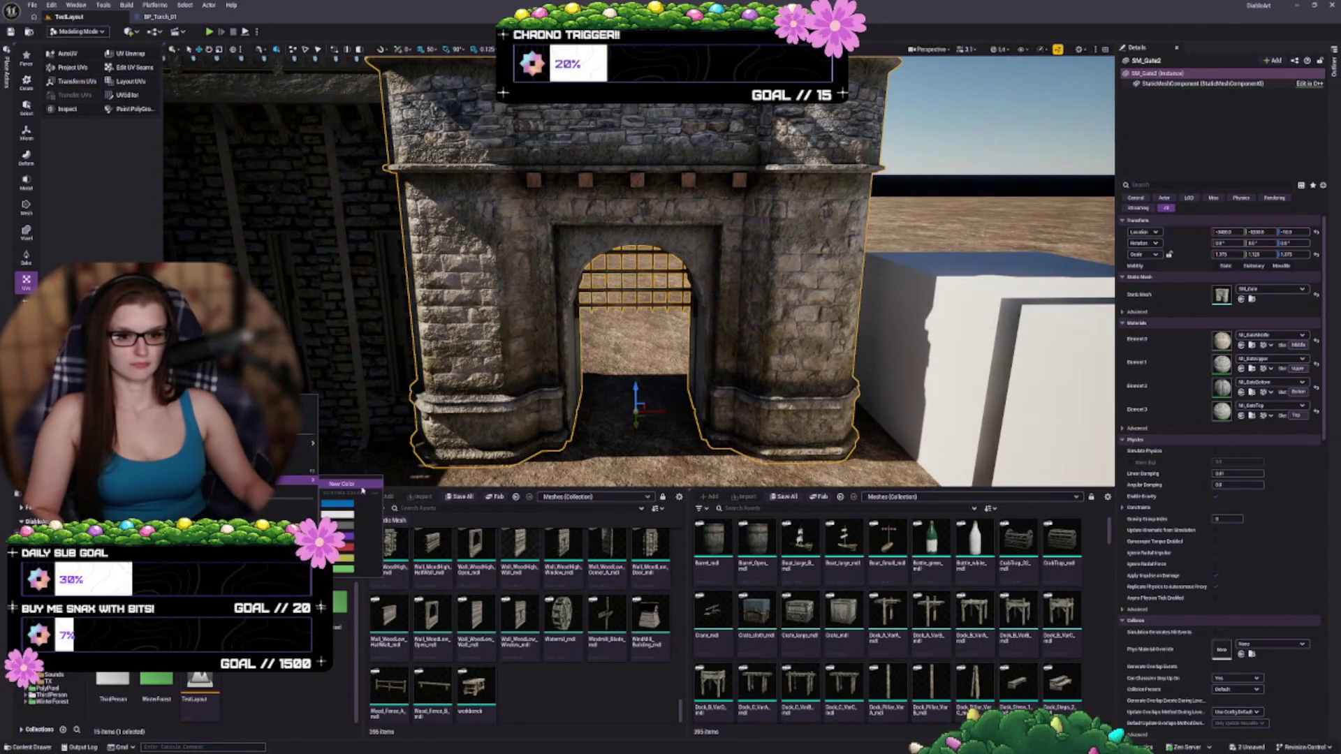
pyautogui.click(267, 498)
pyautogui.click(396, 579)
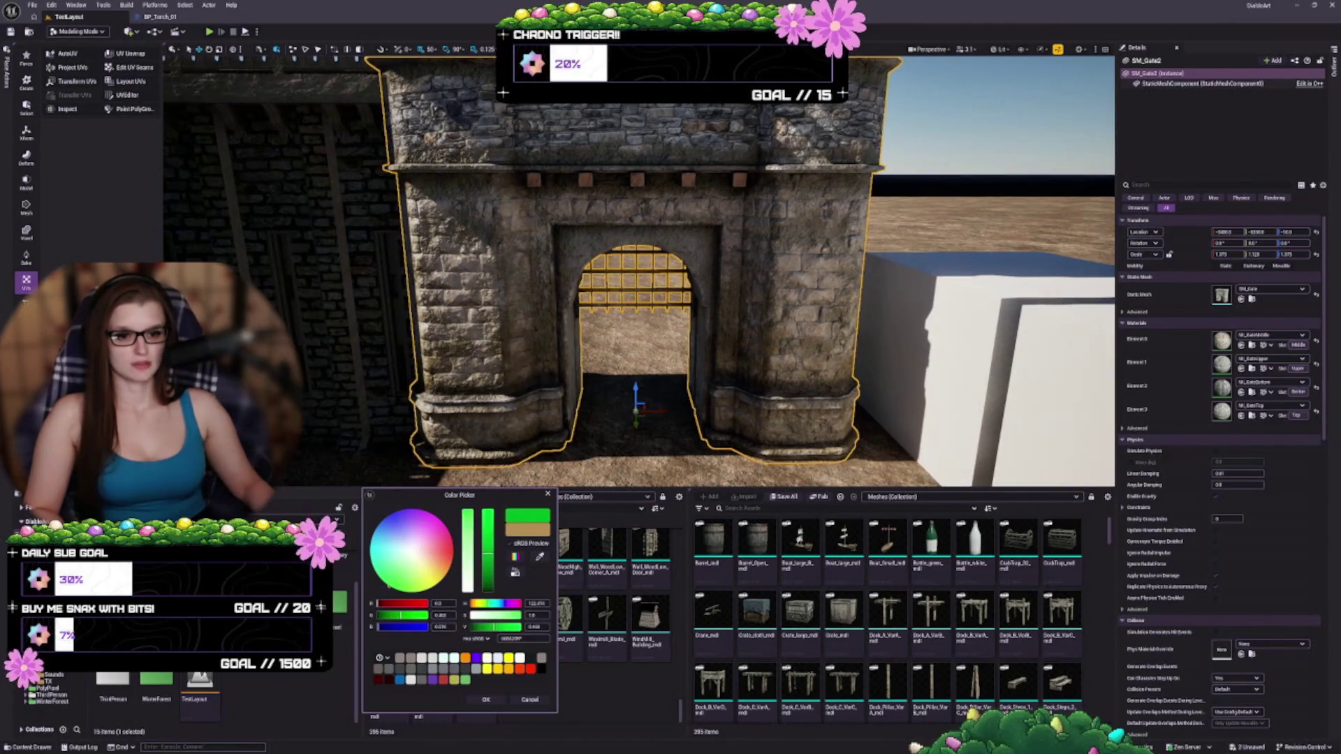
pyautogui.click(393, 579)
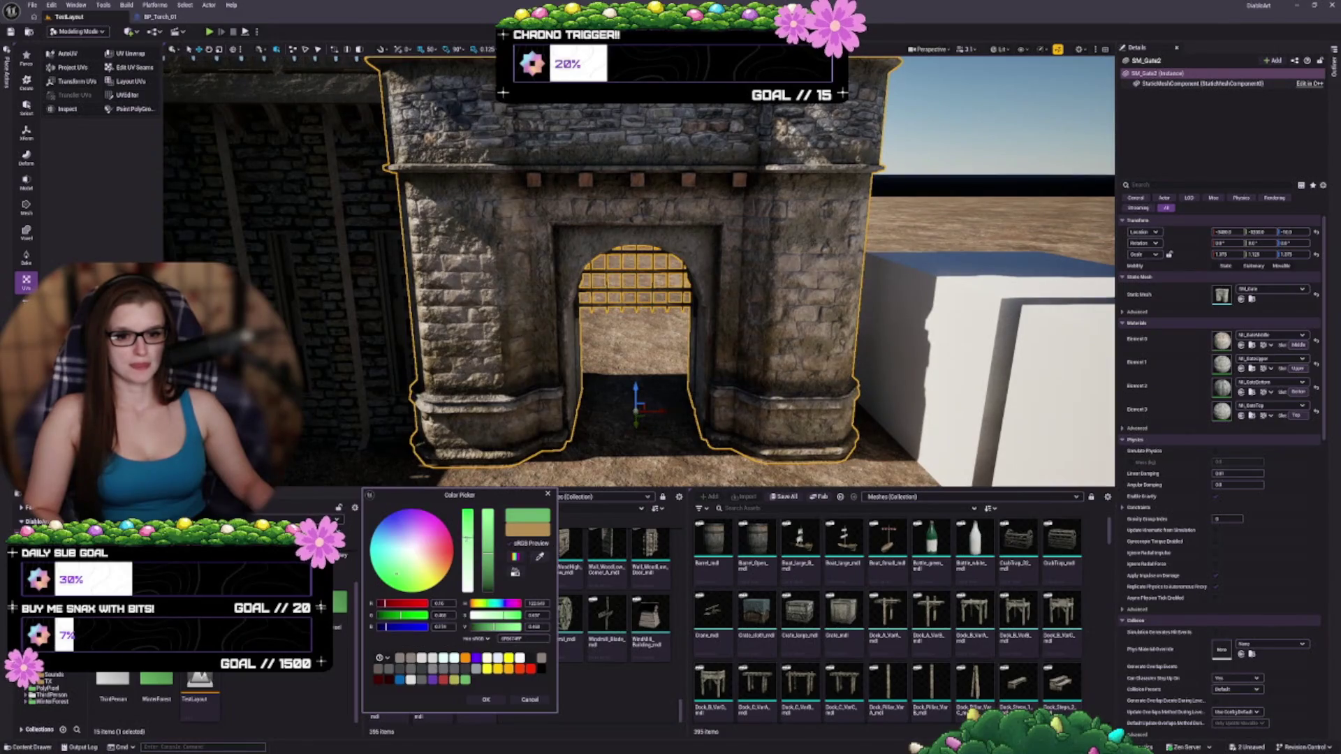
pyautogui.moveTo(488, 574); pyautogui.dragTo(488, 584)
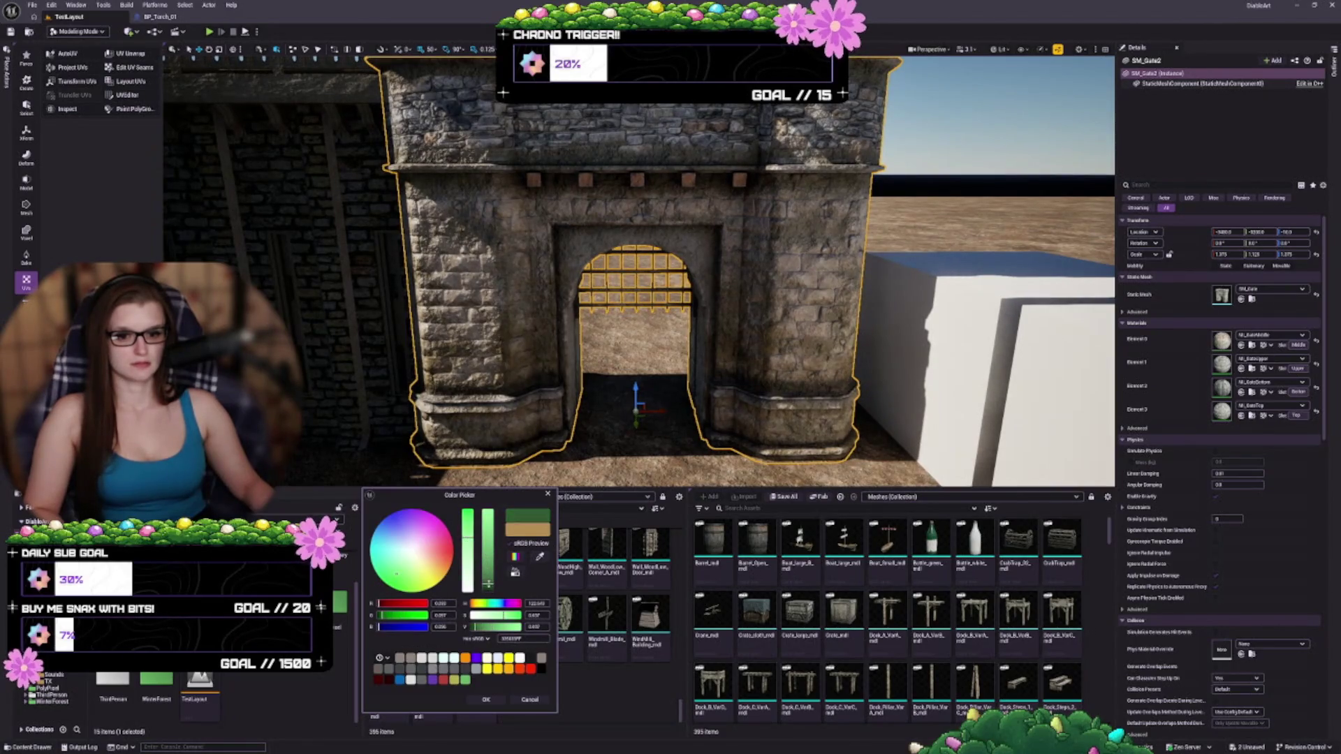
pyautogui.click(486, 699)
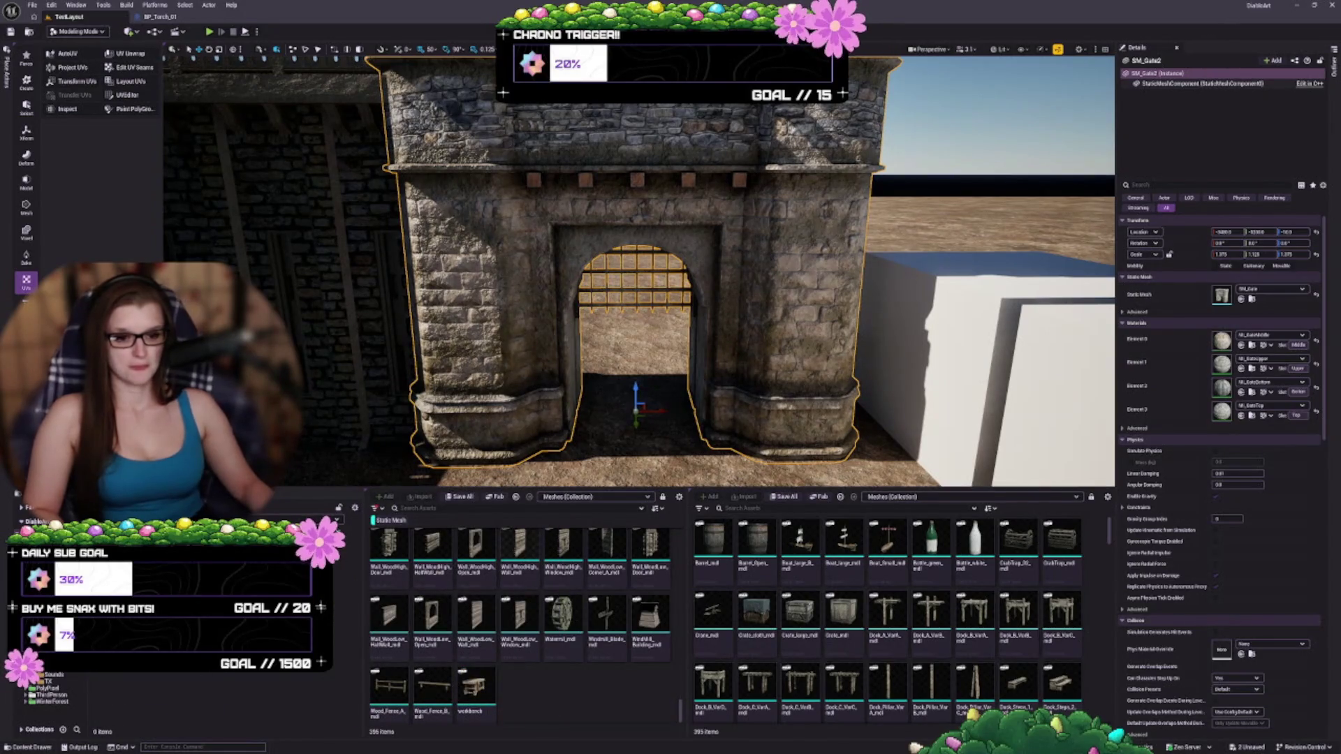
pyautogui.rightClick(196, 593)
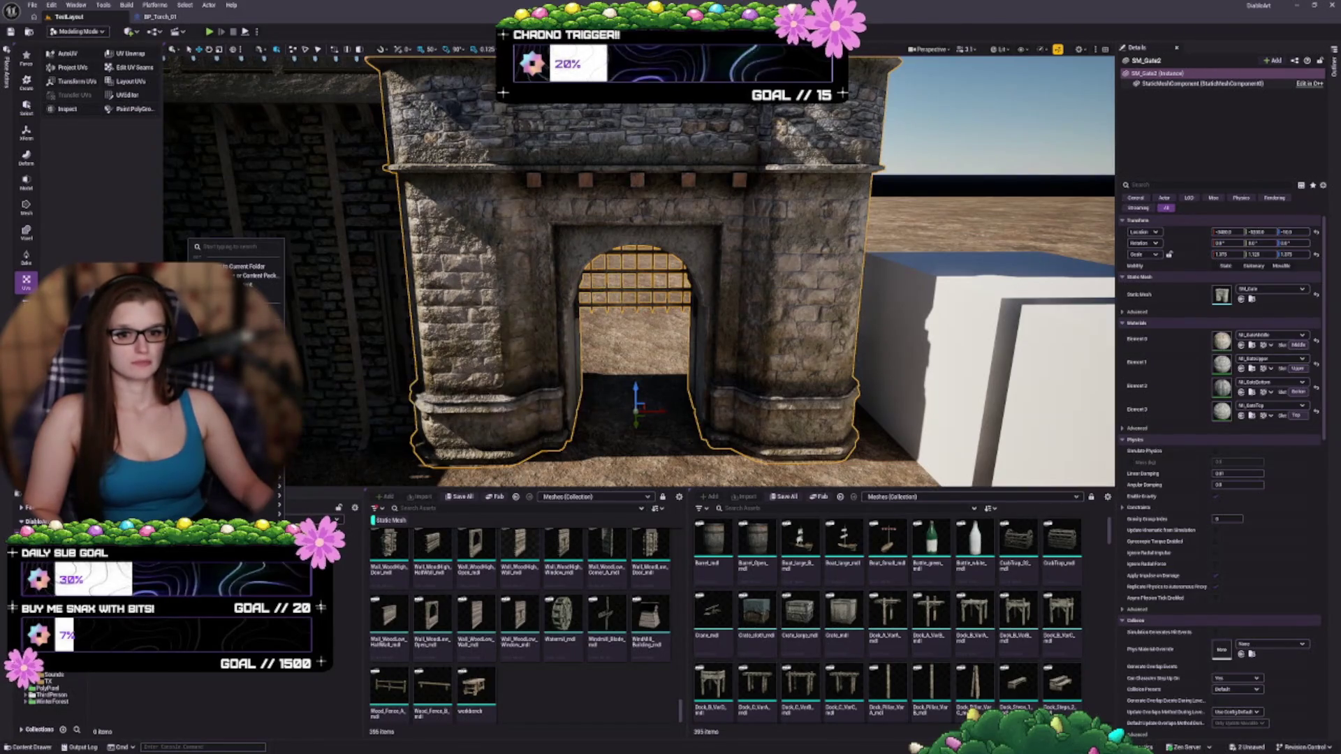
# - Confirm the new M_CastleBrick_WA material and assign it to SM_Gate2's Element 0 slot
pyautogui.press('Escape')
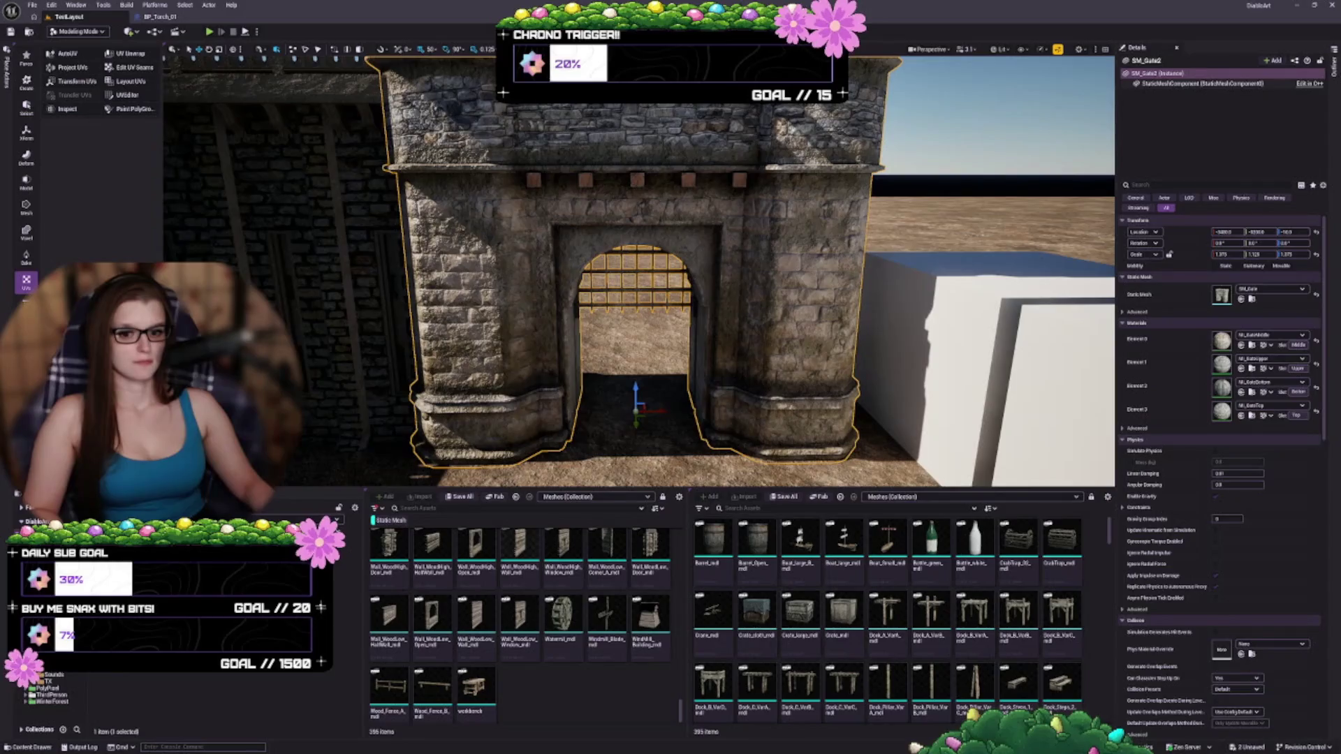
pyautogui.click(1241, 345)
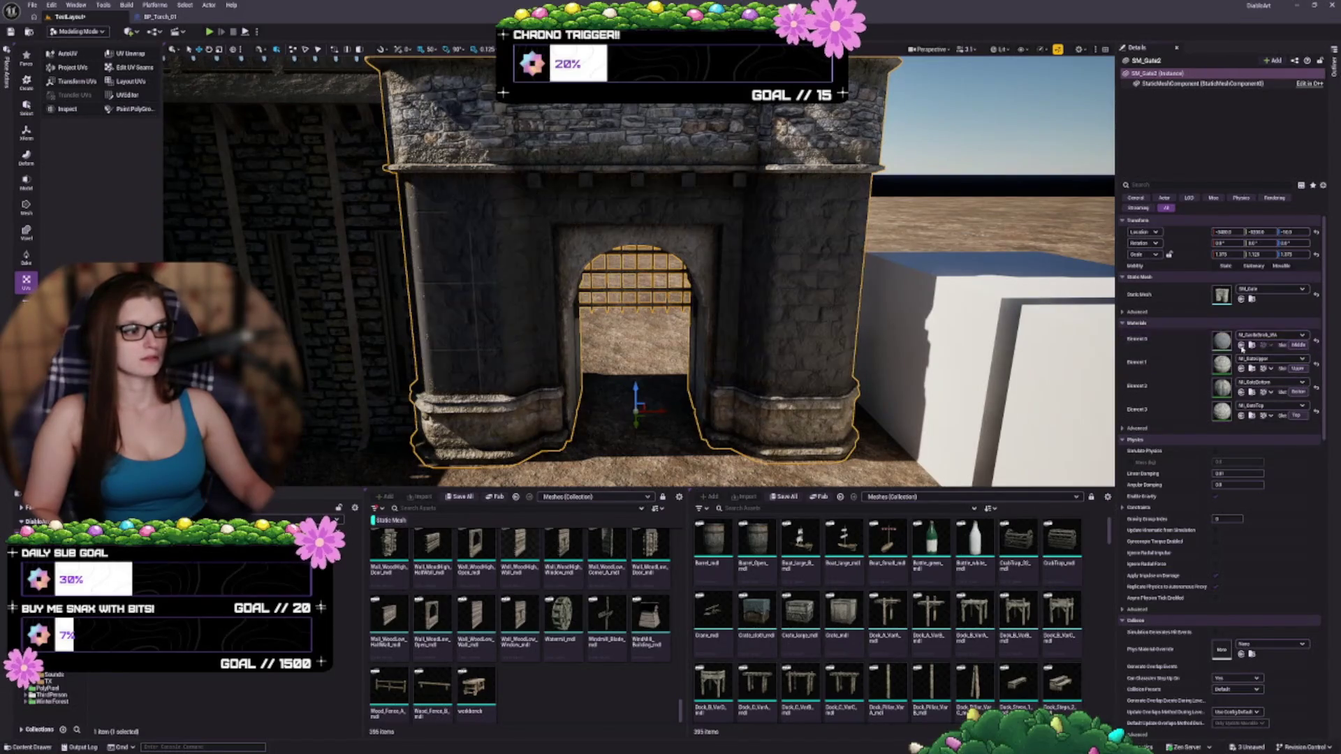
pyautogui.moveTo(636, 279); pyautogui.dragTo(631, 319)
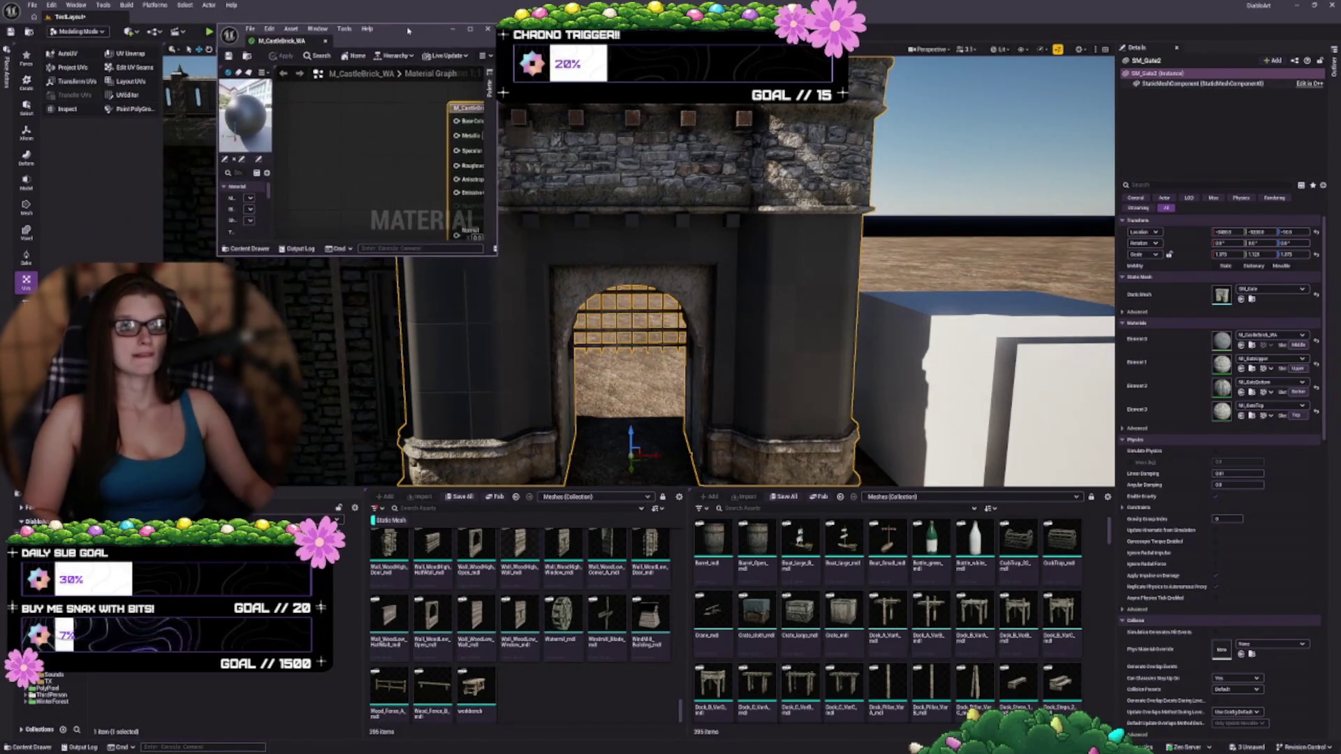
# - Switch from Modeling Mode to Selection Mode and enlarge the M_CastleBrick_WA material editor window
pyautogui.moveTo(356, 33); pyautogui.dragTo(495, 39)
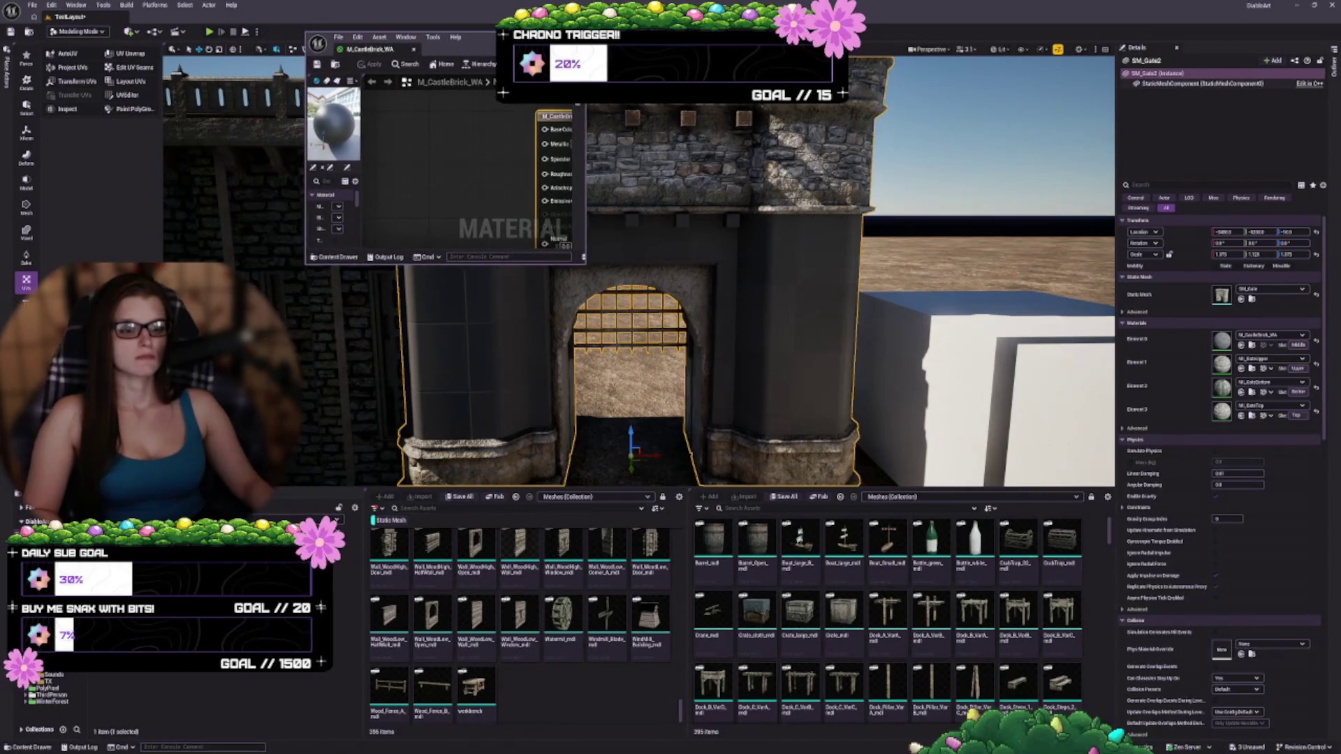
pyautogui.scroll(-3, 685, 393)
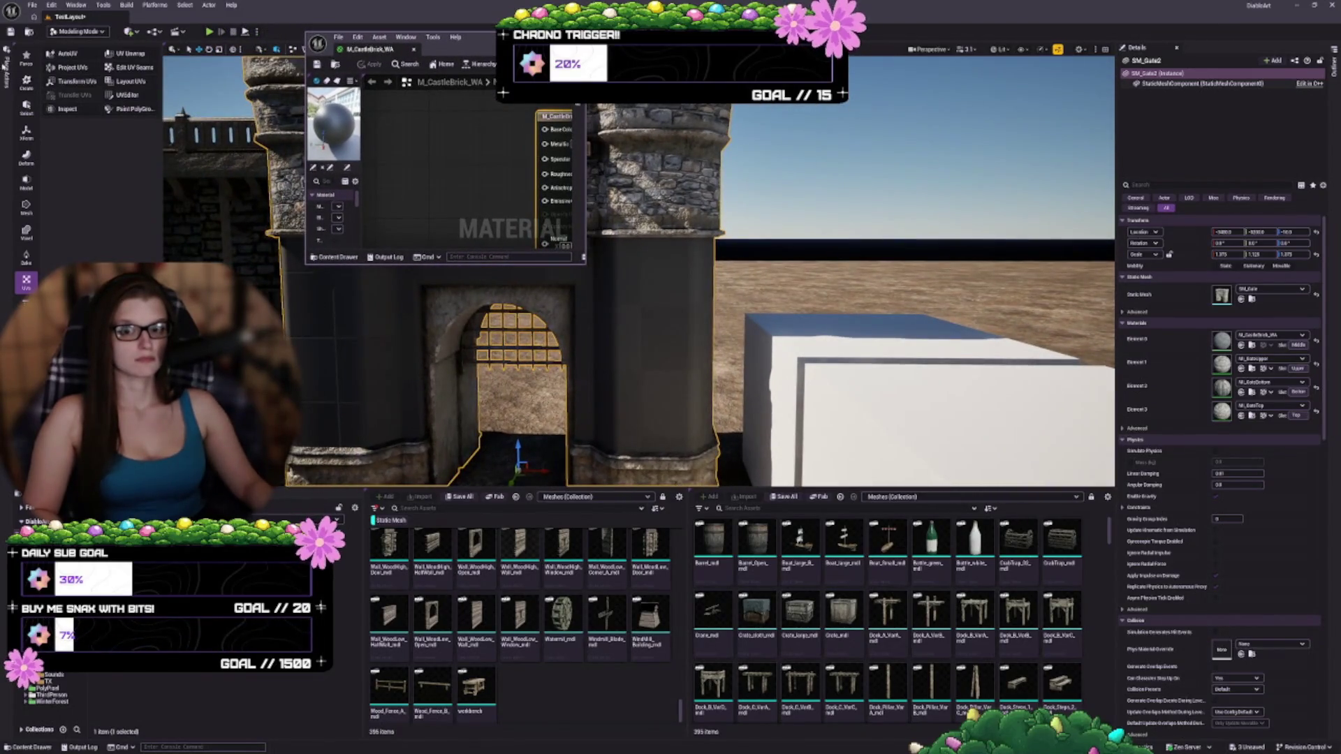
pyautogui.click(8, 65)
pyautogui.click(6, 82)
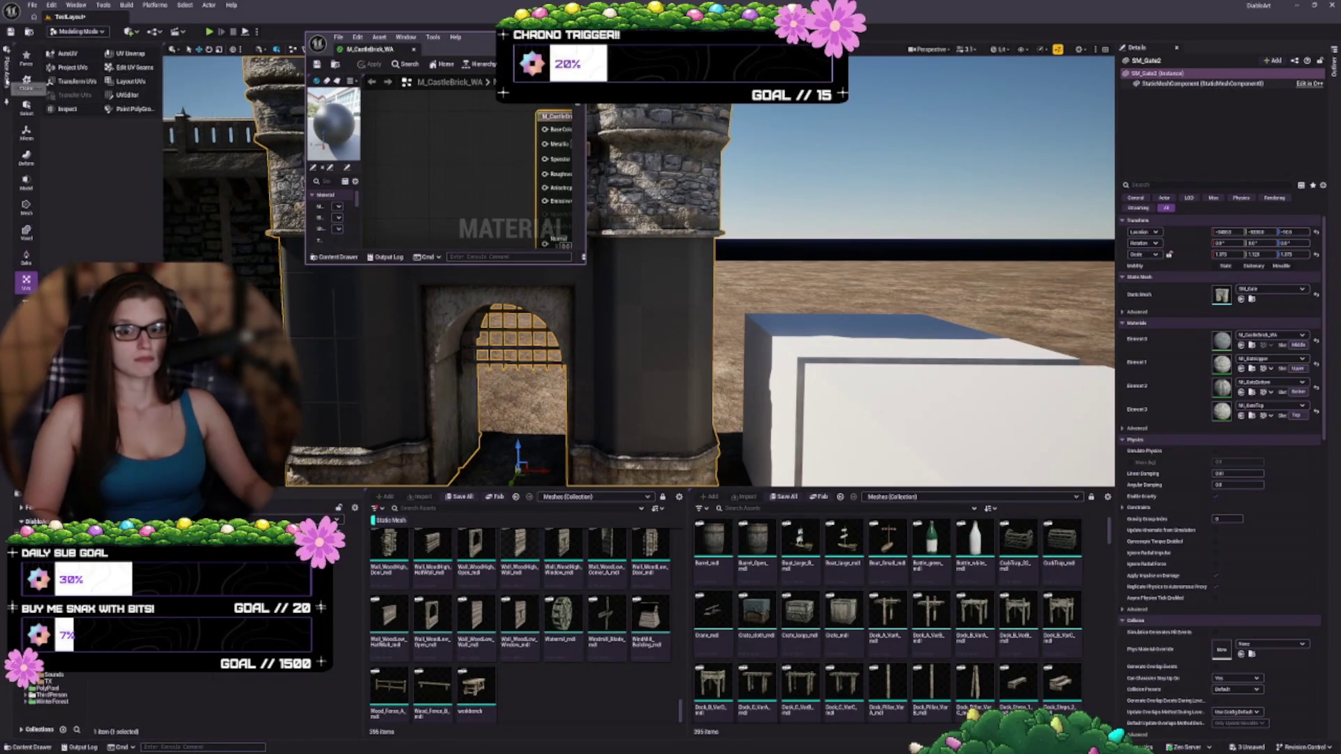
pyautogui.click(91, 32)
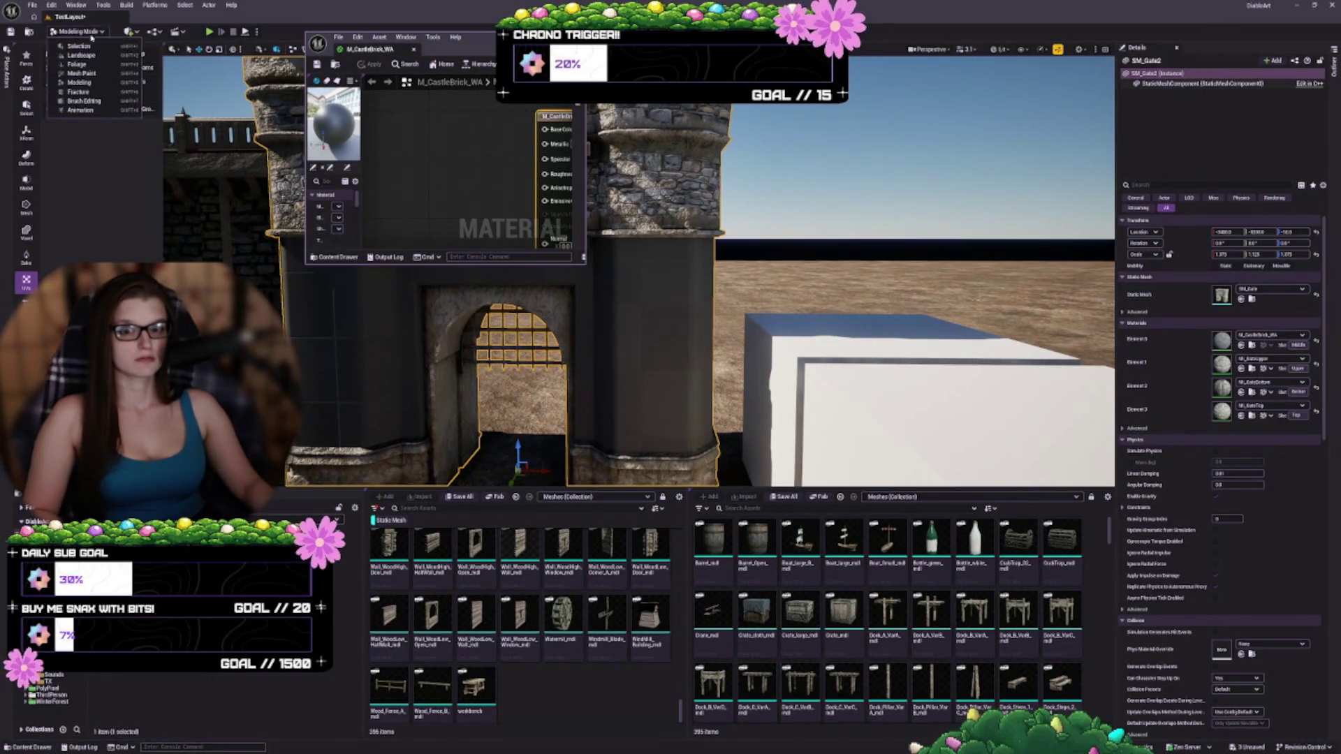
pyautogui.click(77, 44)
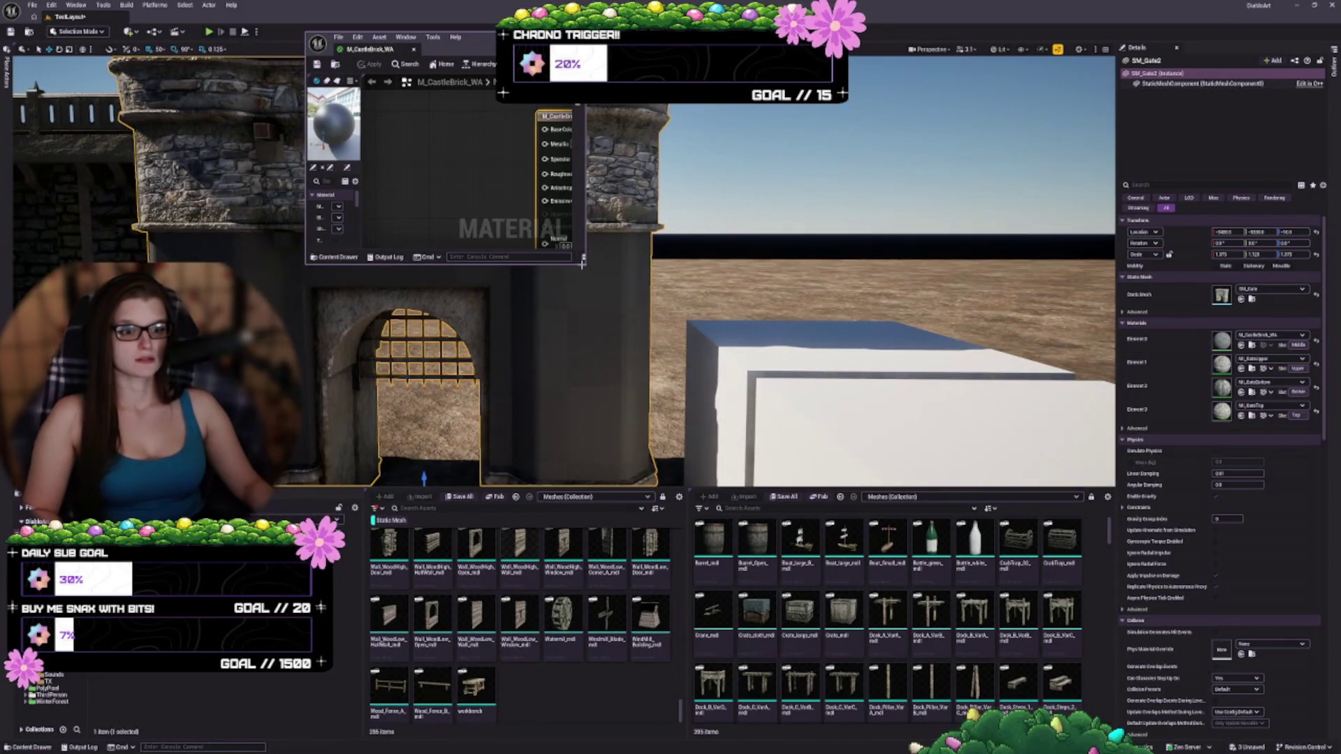
pyautogui.moveTo(584, 259)
pyautogui.mouseDown()
pyautogui.moveTo(1056, 581)
pyautogui.moveTo(1249, 629)
pyautogui.mouseUp()
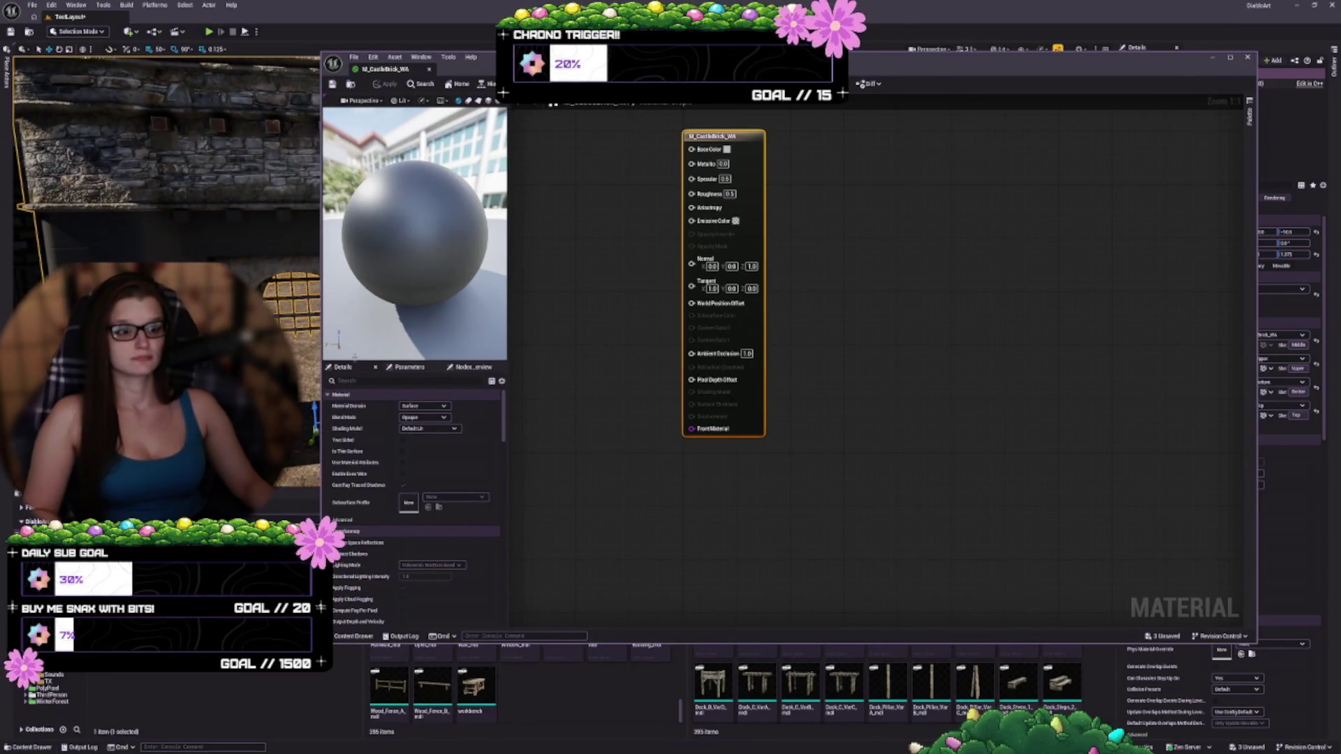
# - Move the material output node right and add the castle brick diffuse texture to the graph
pyautogui.moveTo(765, 374)
pyautogui.mouseDown()
pyautogui.moveTo(919, 419)
pyautogui.moveTo(1121, 415)
pyautogui.mouseUp()
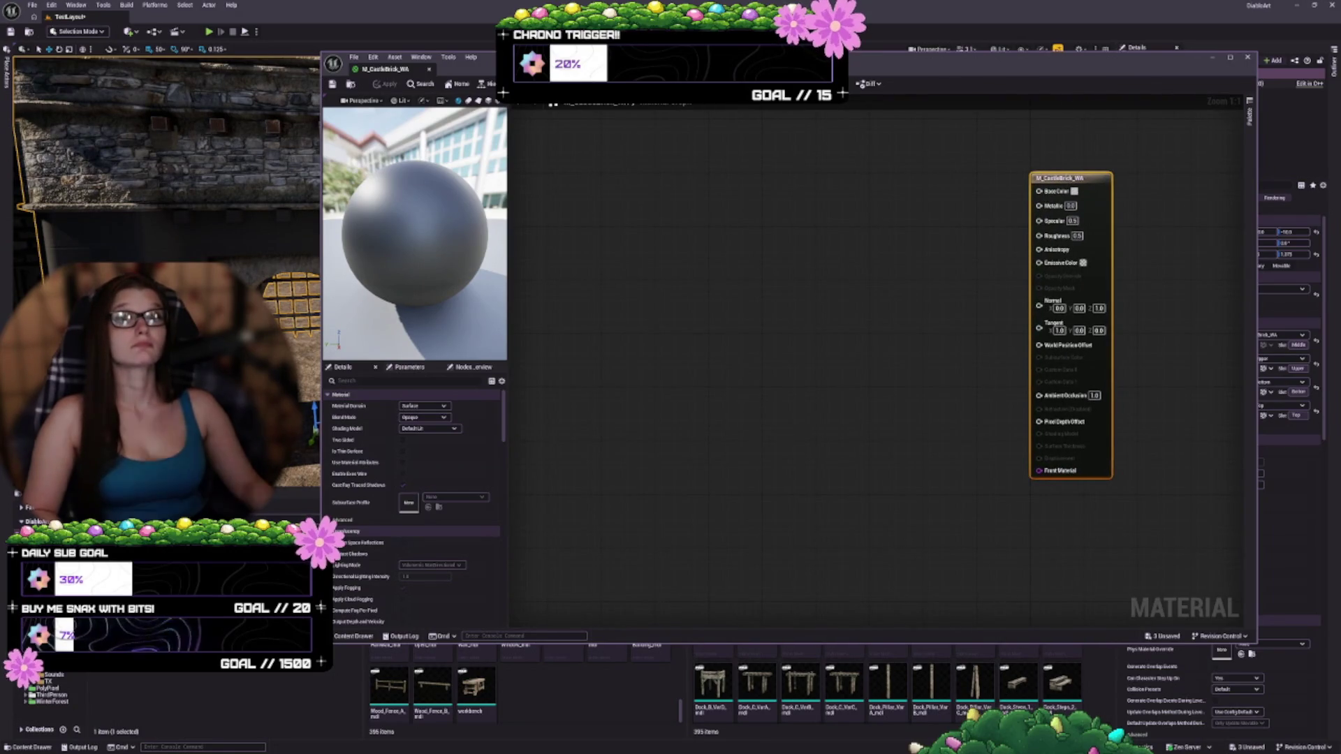
pyautogui.click(123, 725)
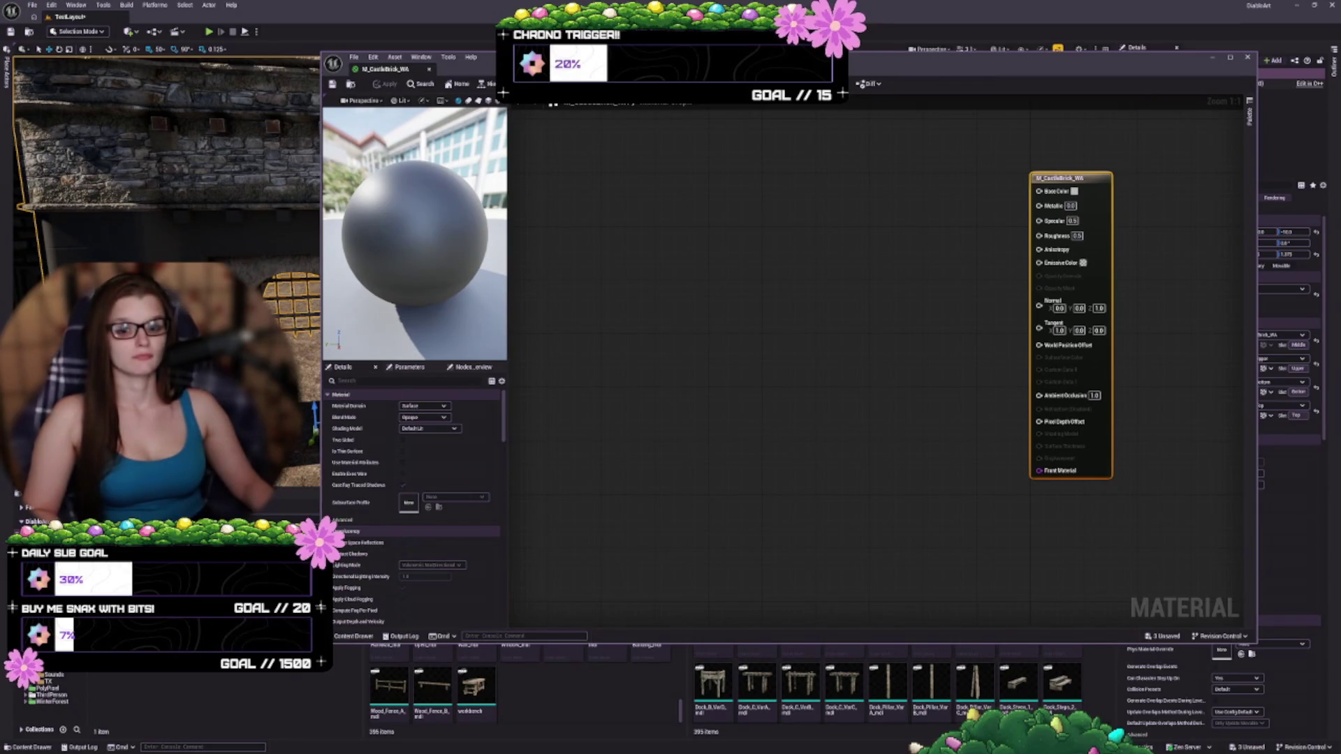
pyautogui.doubleClick(123, 698)
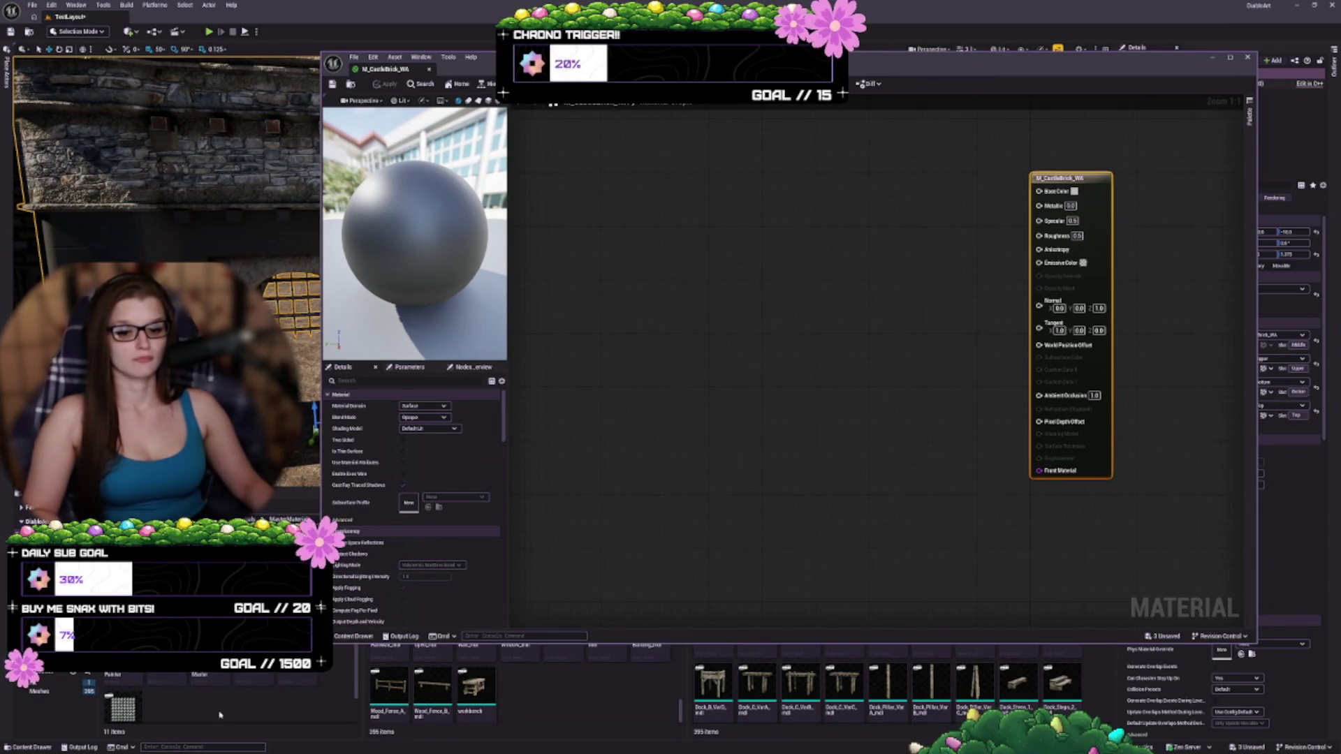
pyautogui.hotkey('alt', 'Left')
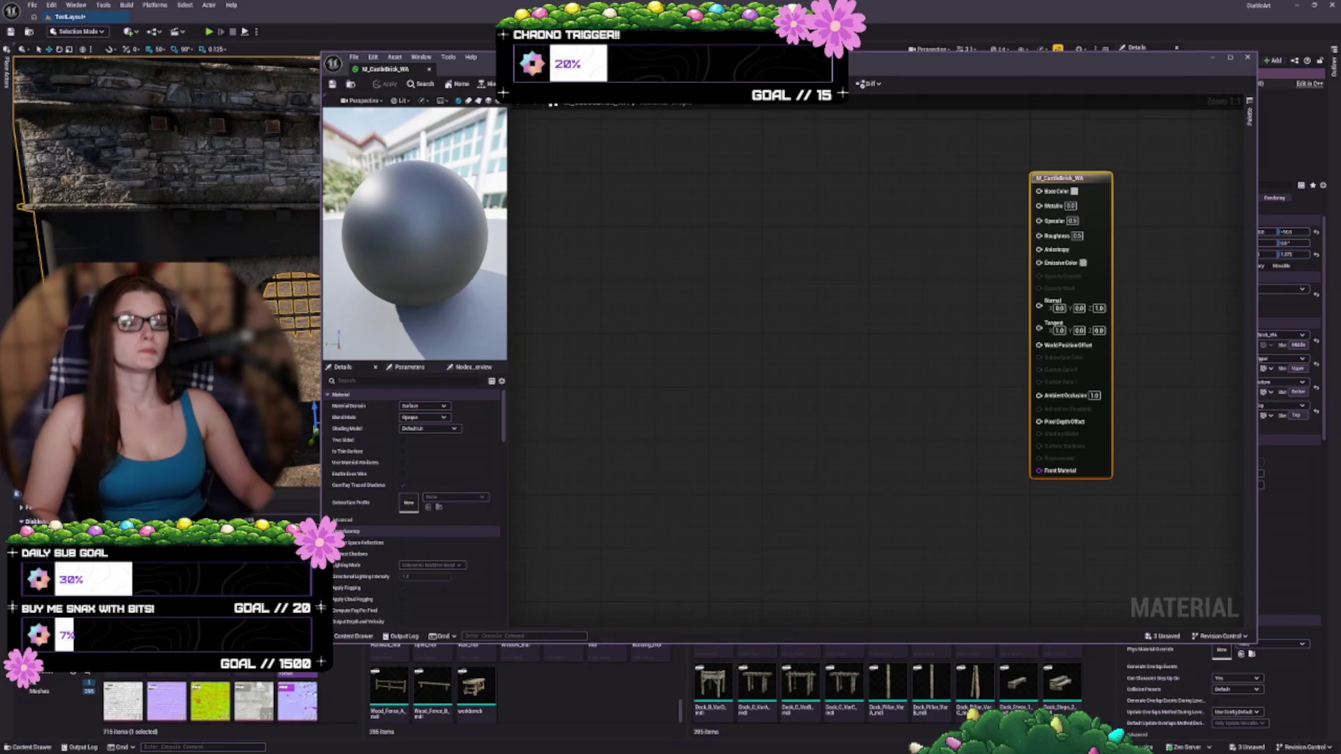
pyautogui.moveTo(254, 701)
pyautogui.mouseDown()
pyautogui.moveTo(647, 227)
pyautogui.moveTo(641, 203)
pyautogui.mouseUp()
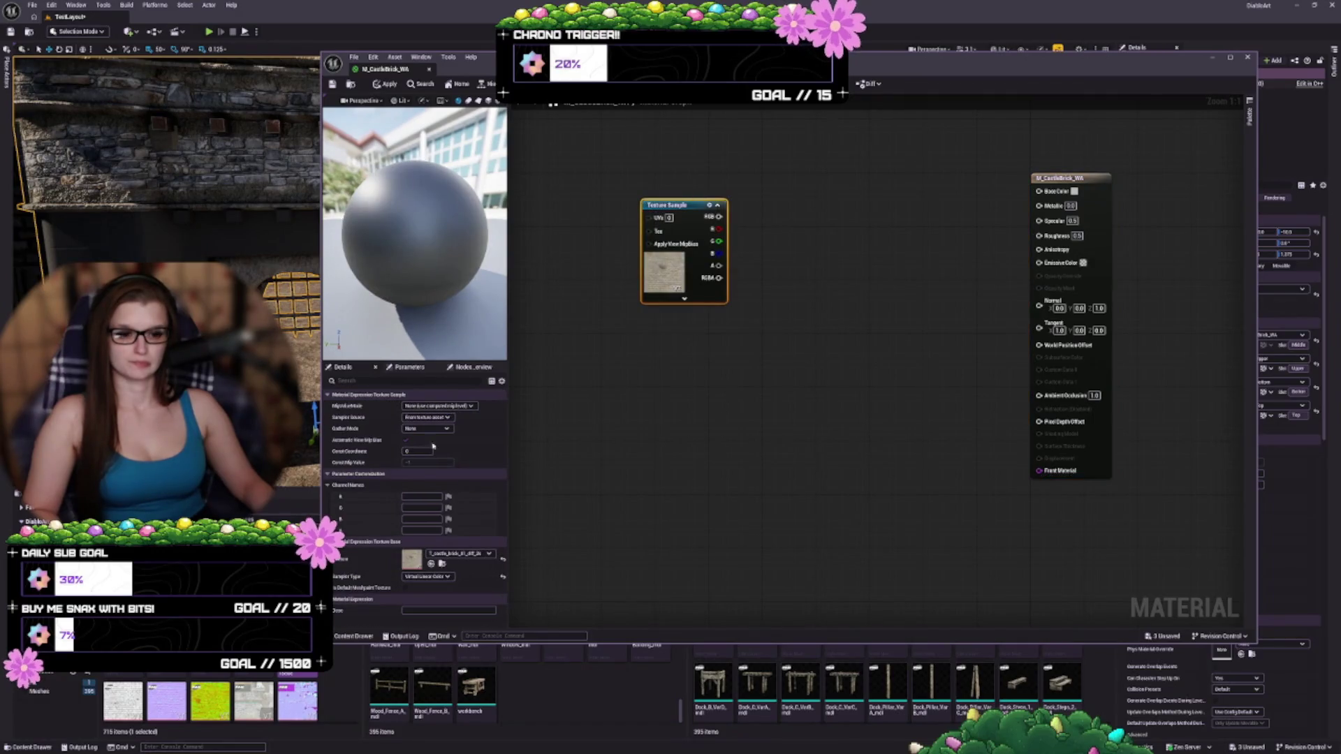
pyautogui.scroll(-2, 297, 698)
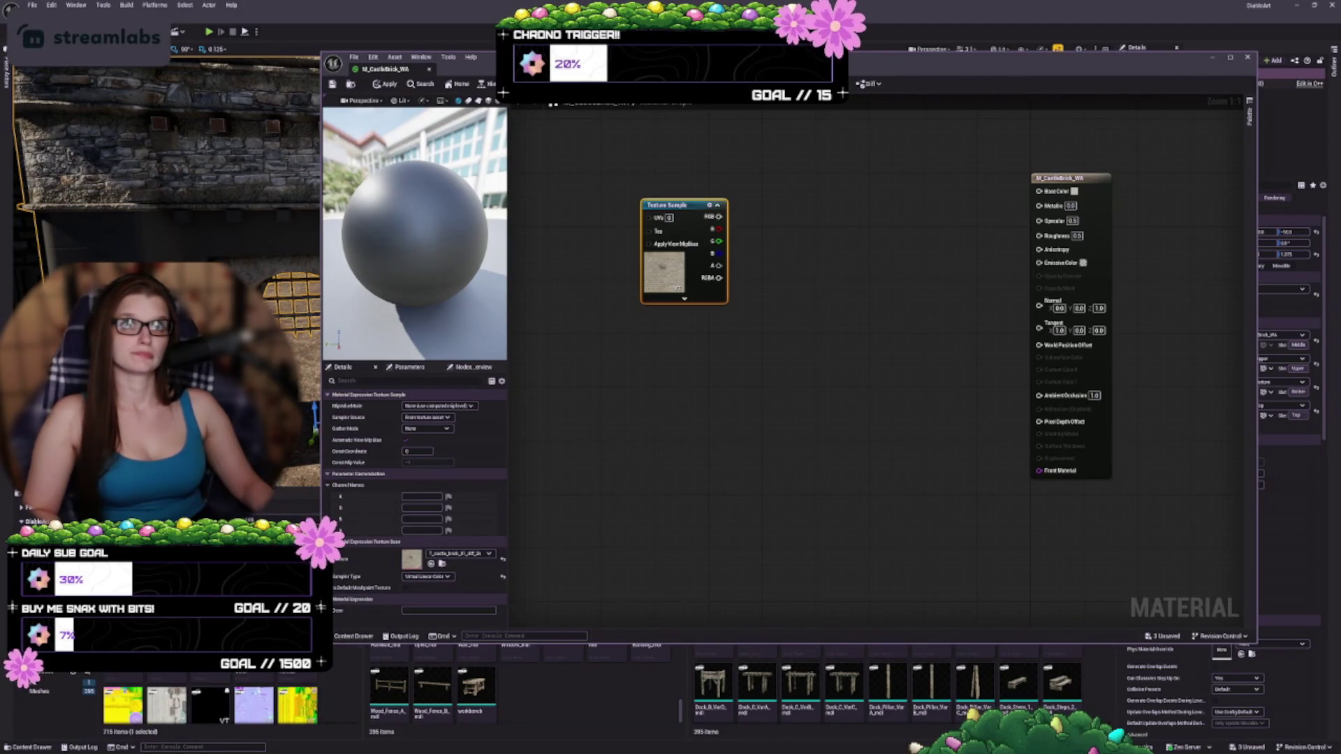
pyautogui.moveTo(122, 702)
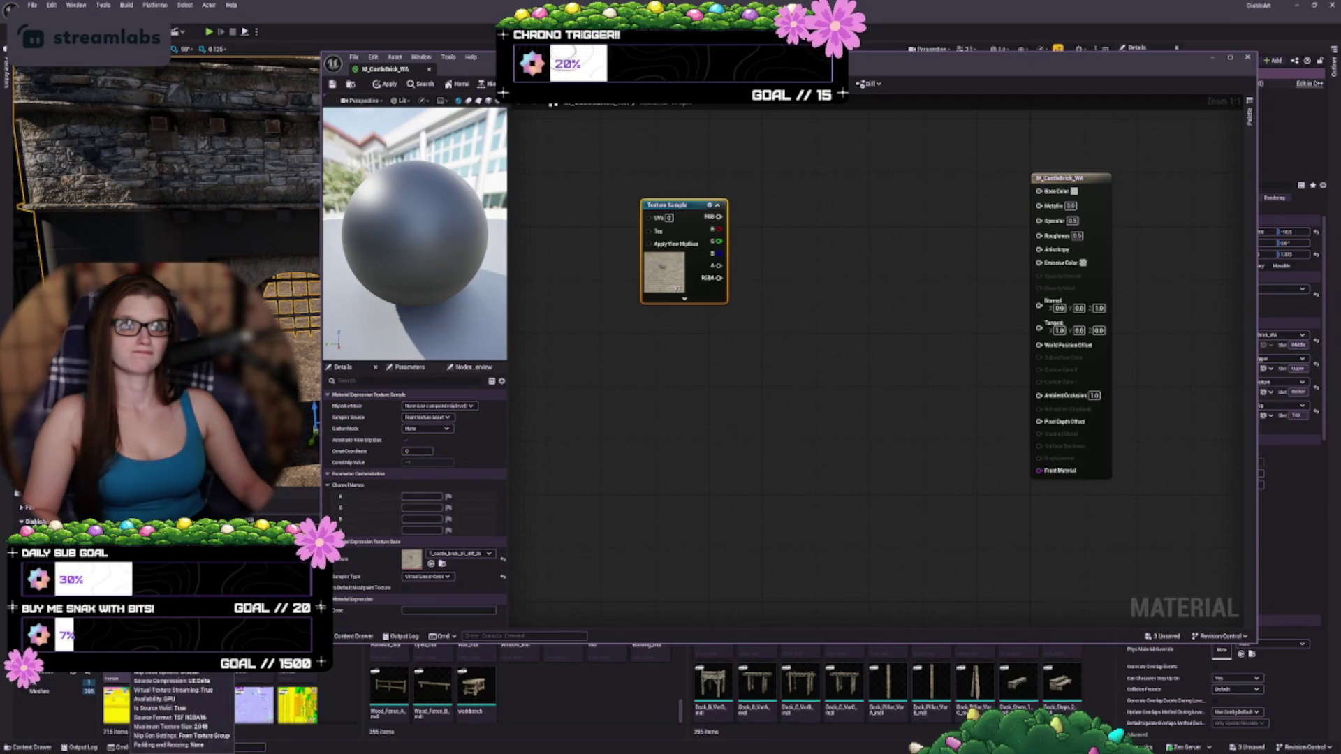
# - Add three more castle textures, including the normal map, and stack all four nodes in a column
pyautogui.moveTo(122, 702)
pyautogui.mouseDown()
pyautogui.moveTo(139, 687)
pyautogui.moveTo(168, 579)
pyautogui.moveTo(730, 356)
pyautogui.moveTo(643, 347)
pyautogui.mouseUp()
pyautogui.moveTo(253, 704)
pyautogui.mouseDown()
pyautogui.moveTo(675, 521)
pyautogui.moveTo(671, 491)
pyautogui.mouseUp()
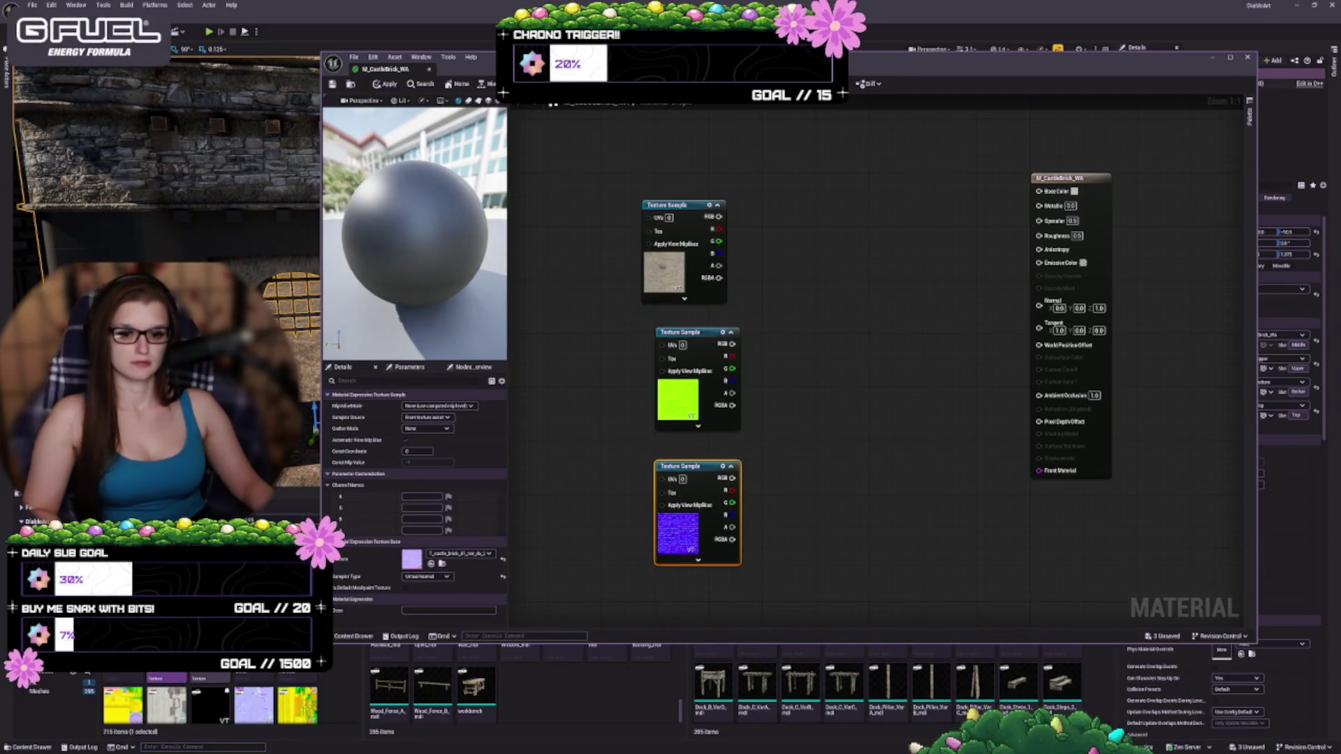
pyautogui.moveTo(696, 512)
pyautogui.mouseDown()
pyautogui.moveTo(710, 480)
pyautogui.moveTo(697, 486)
pyautogui.mouseUp()
pyautogui.moveTo(859, 405); pyautogui.dragTo(653, 524)
pyautogui.moveTo(862, 547)
pyautogui.mouseDown()
pyautogui.moveTo(608, 443)
pyautogui.moveTo(638, 439)
pyautogui.mouseUp()
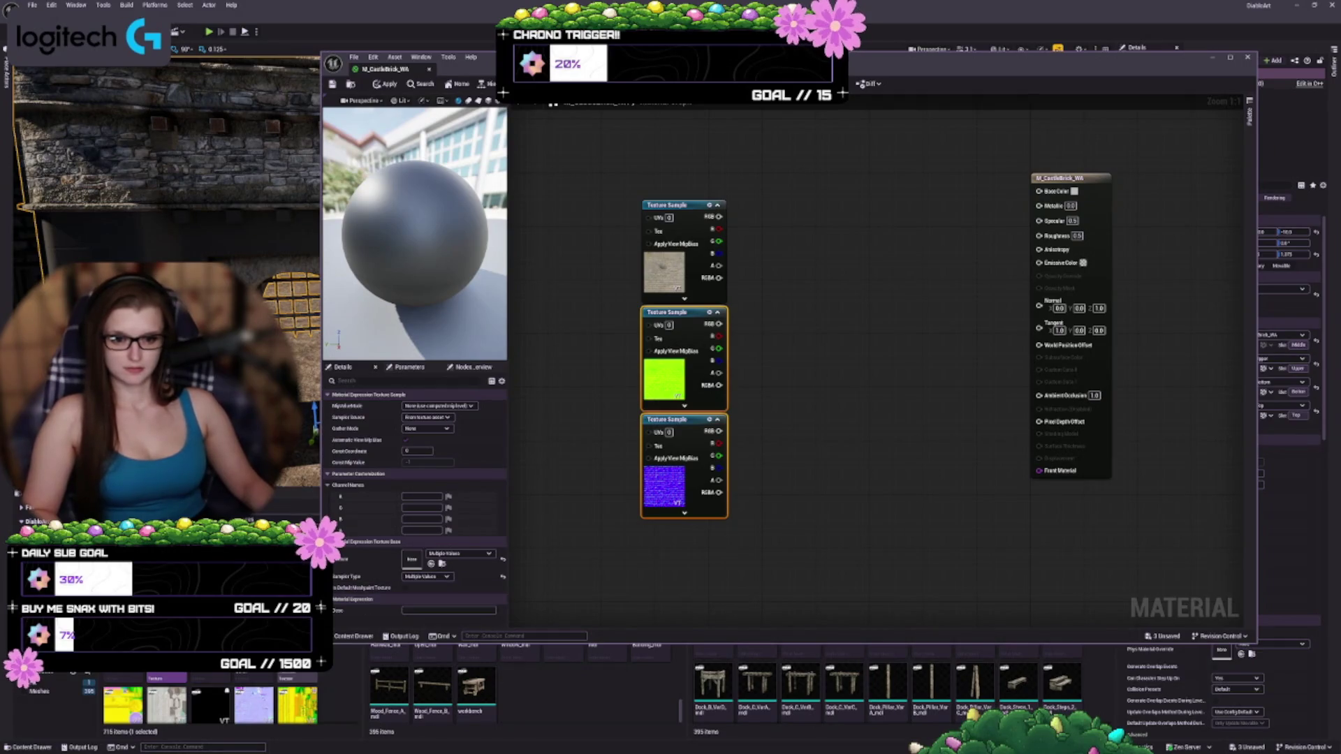
pyautogui.moveTo(167, 706)
pyautogui.mouseDown()
pyautogui.moveTo(664, 567)
pyautogui.moveTo(667, 551)
pyautogui.mouseUp()
pyautogui.moveTo(687, 602); pyautogui.dragTo(671, 583)
pyautogui.click(789, 497)
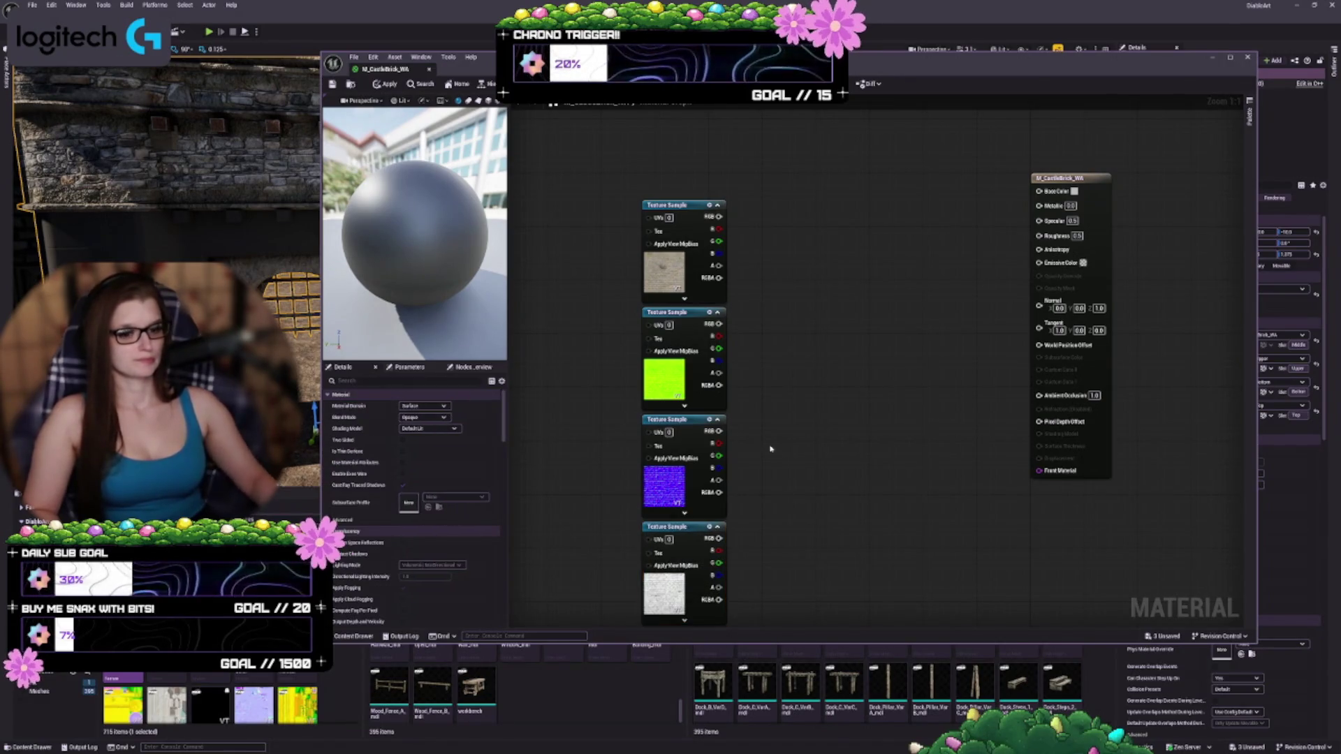
# - Select the top Texture Sample node and narrow the material editor window from its left edge
pyautogui.click(683, 290)
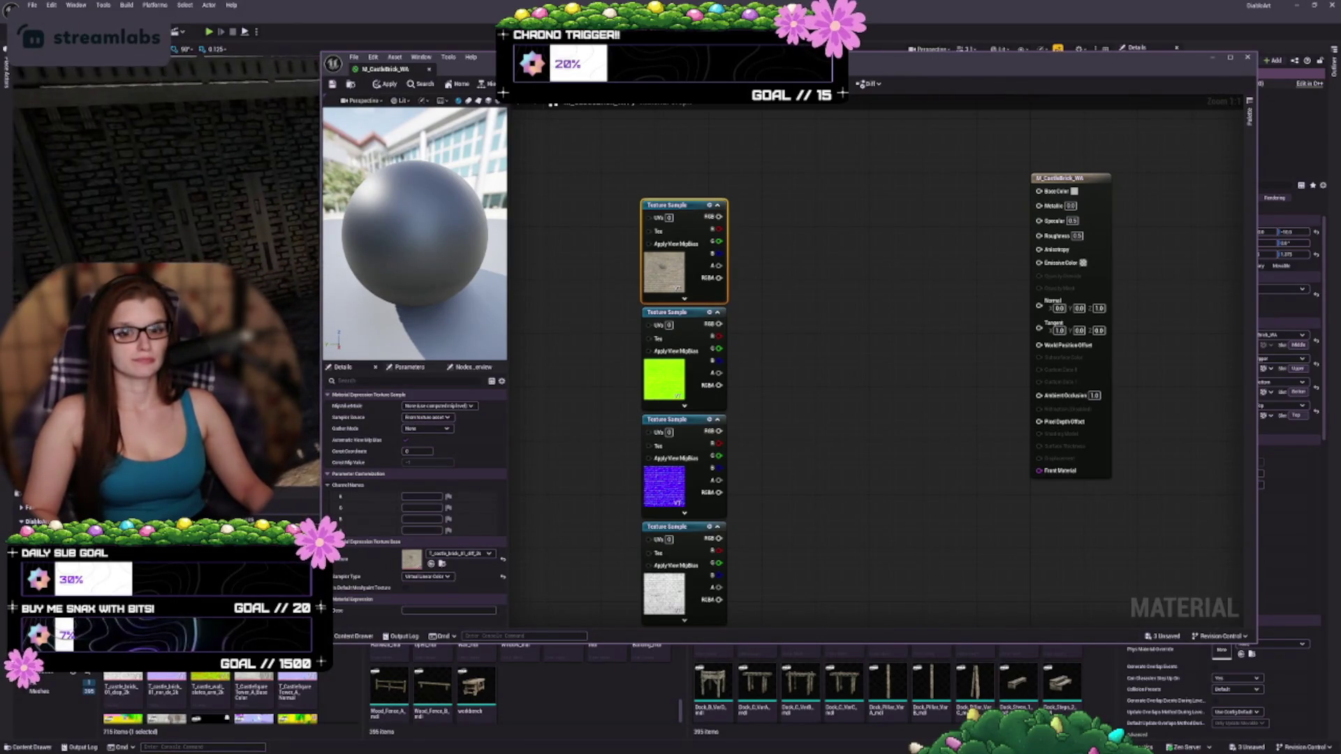
pyautogui.moveTo(323, 179); pyautogui.dragTo(503, 179)
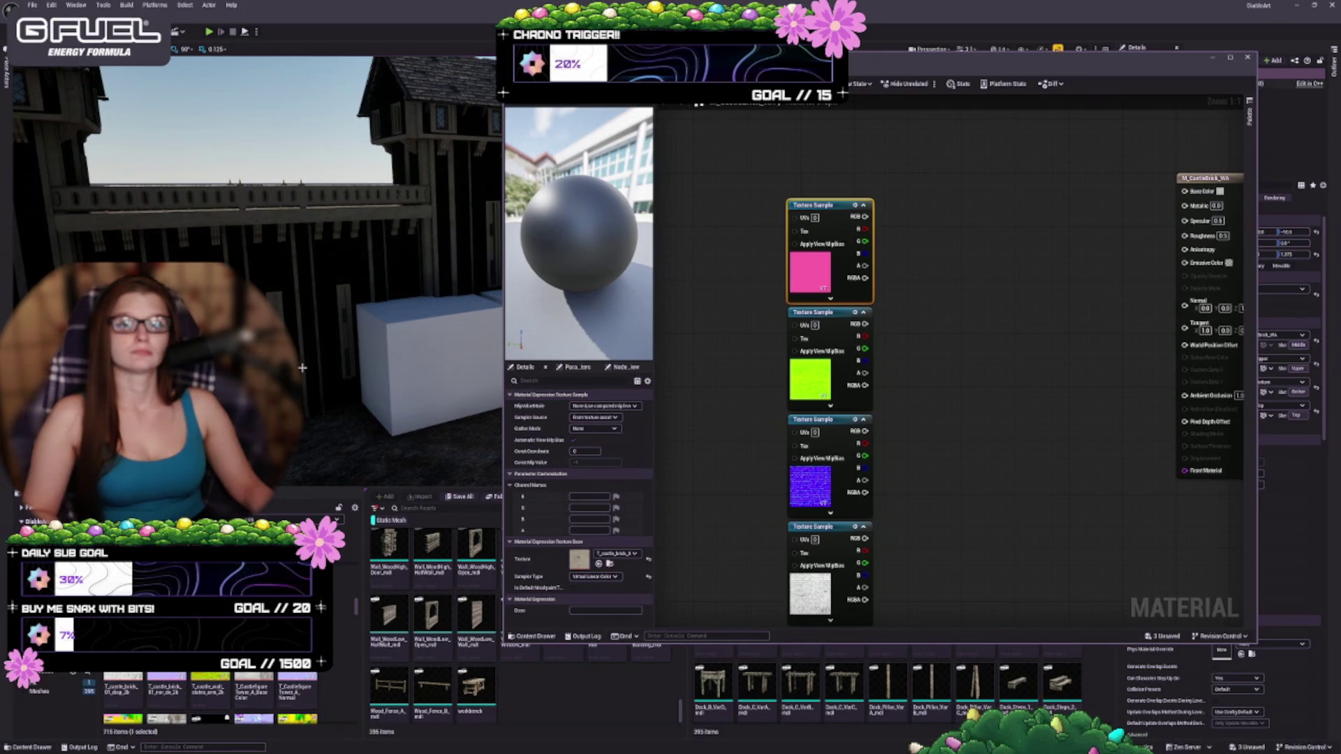
pyautogui.moveTo(301, 367); pyautogui.dragTo(303, 304)
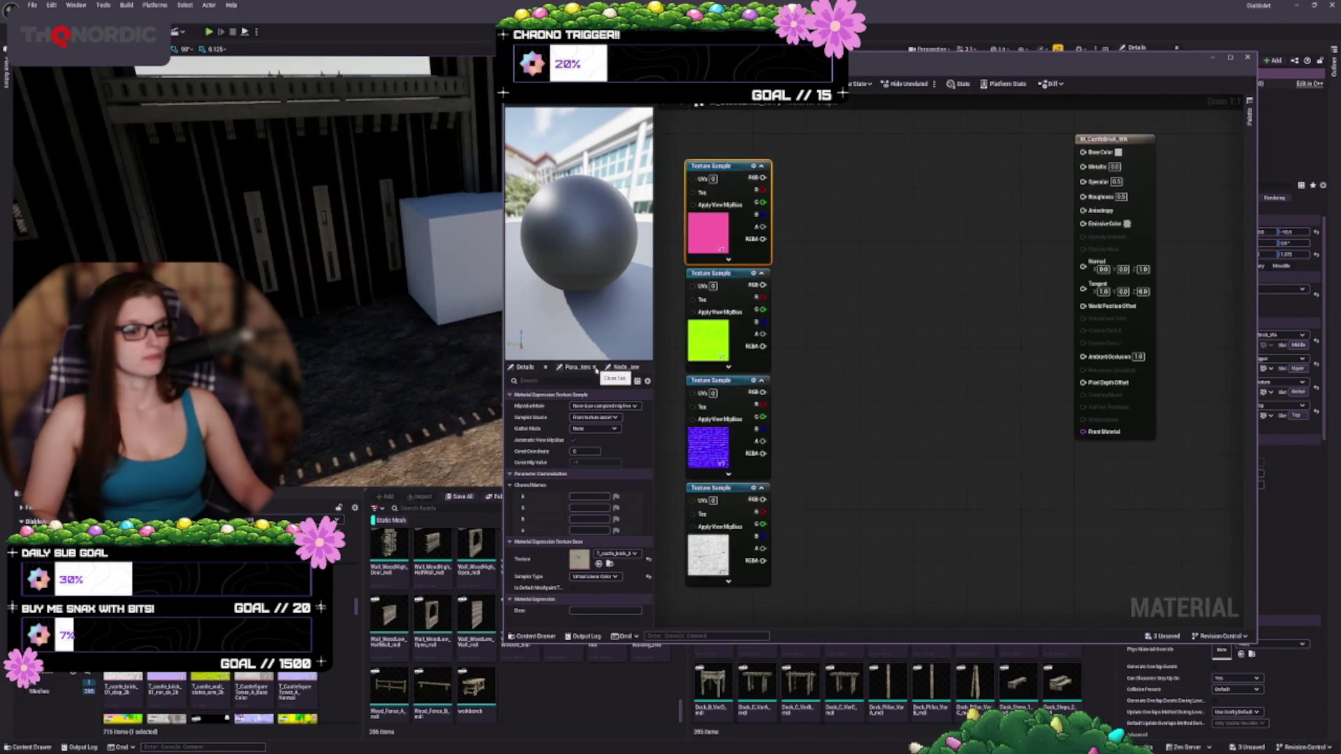
pyautogui.moveTo(806, 300); pyautogui.dragTo(854, 278)
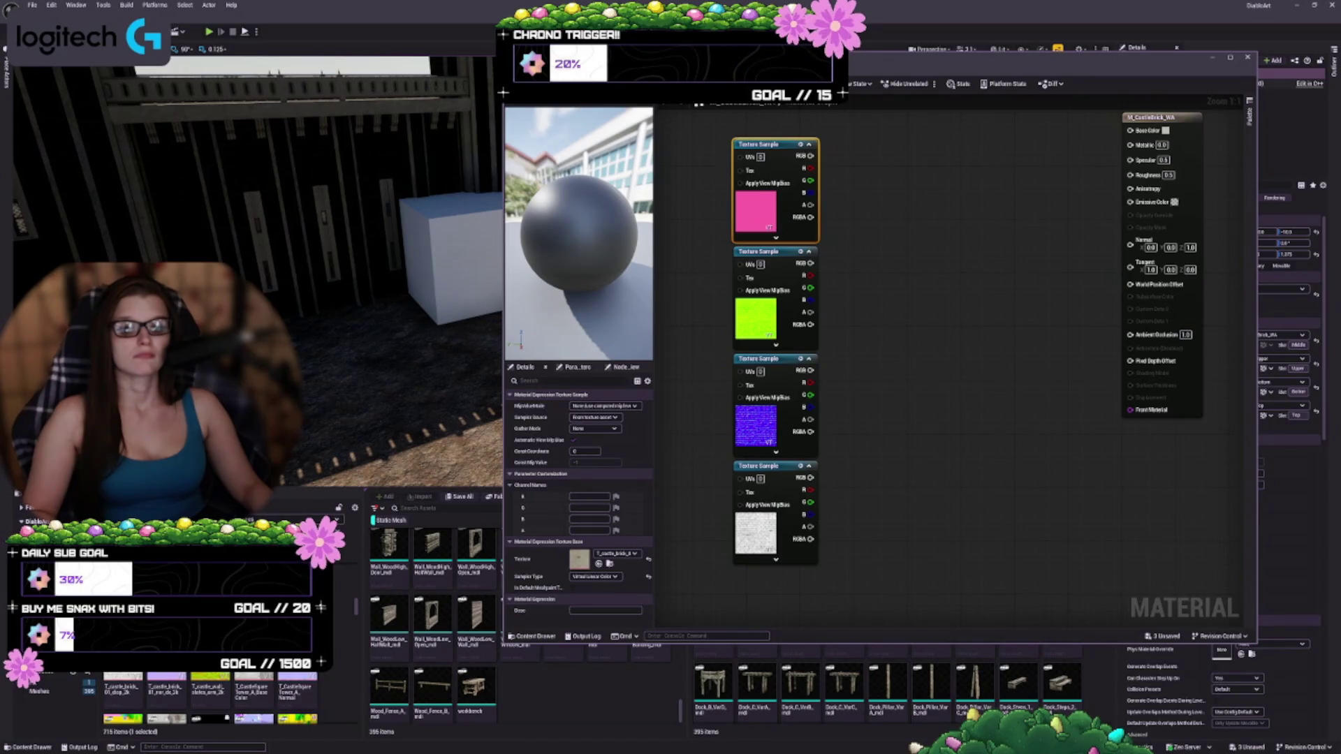
pyautogui.moveTo(296, 301); pyautogui.dragTo(296, 342)
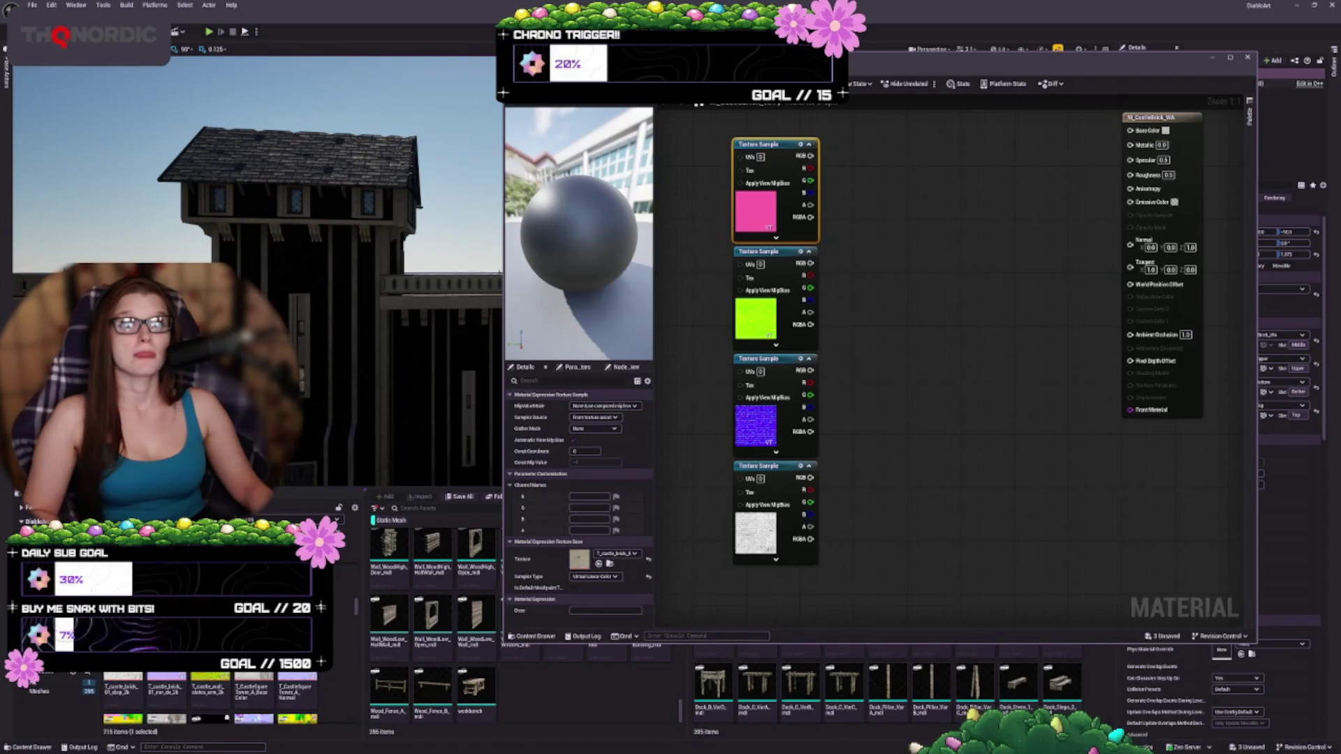
pyautogui.moveTo(296, 342)
pyautogui.mouseDown()
pyautogui.moveTo(296, 293)
pyautogui.moveTo(272, 336)
pyautogui.mouseUp()
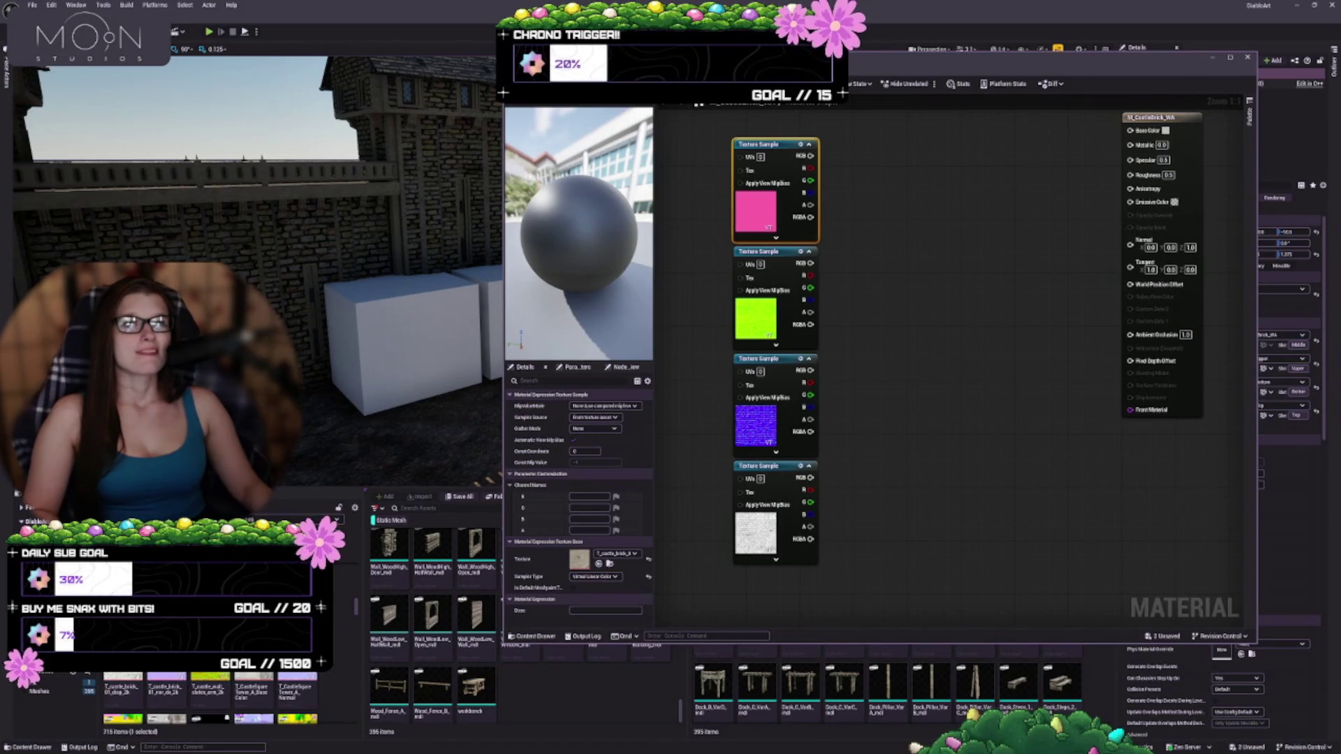
pyautogui.scroll(-2, 209, 699)
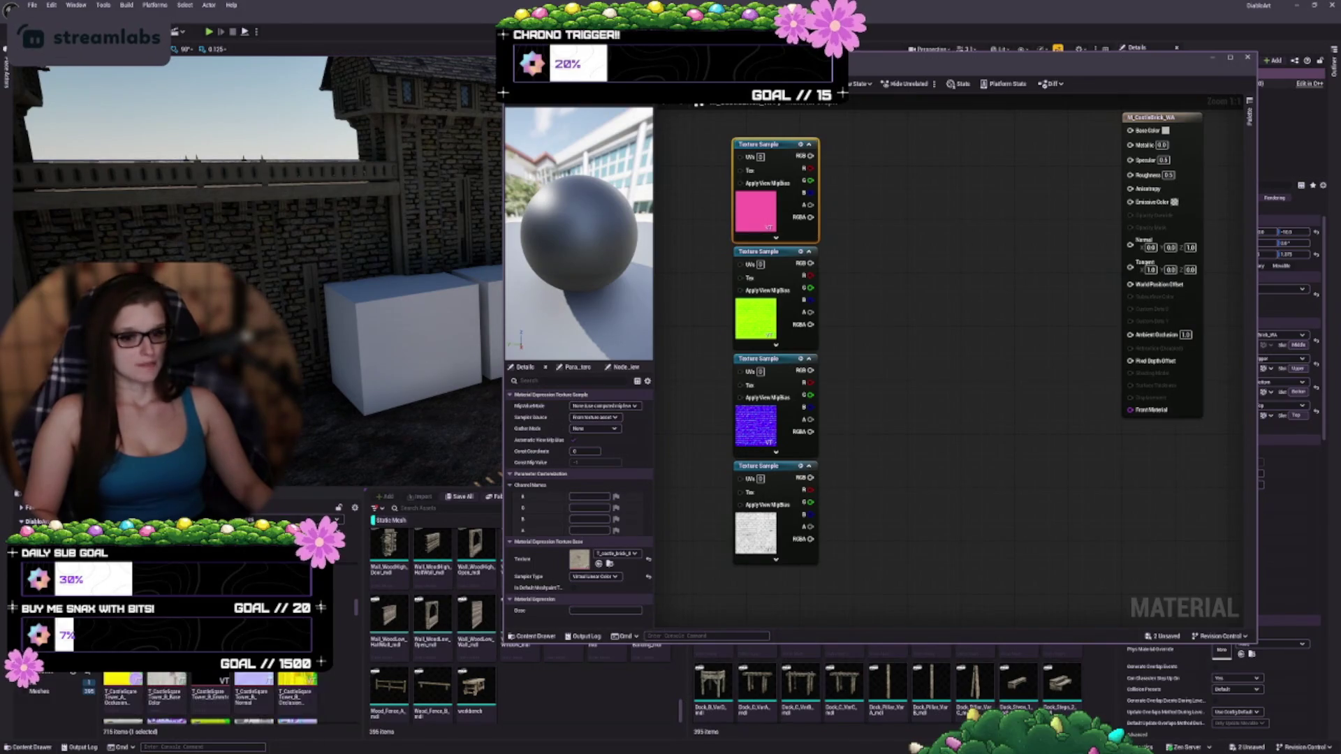
# - Navigate into the target content subfolder and create a new asset there, bringing it to three items
pyautogui.scroll(2, 343, 685)
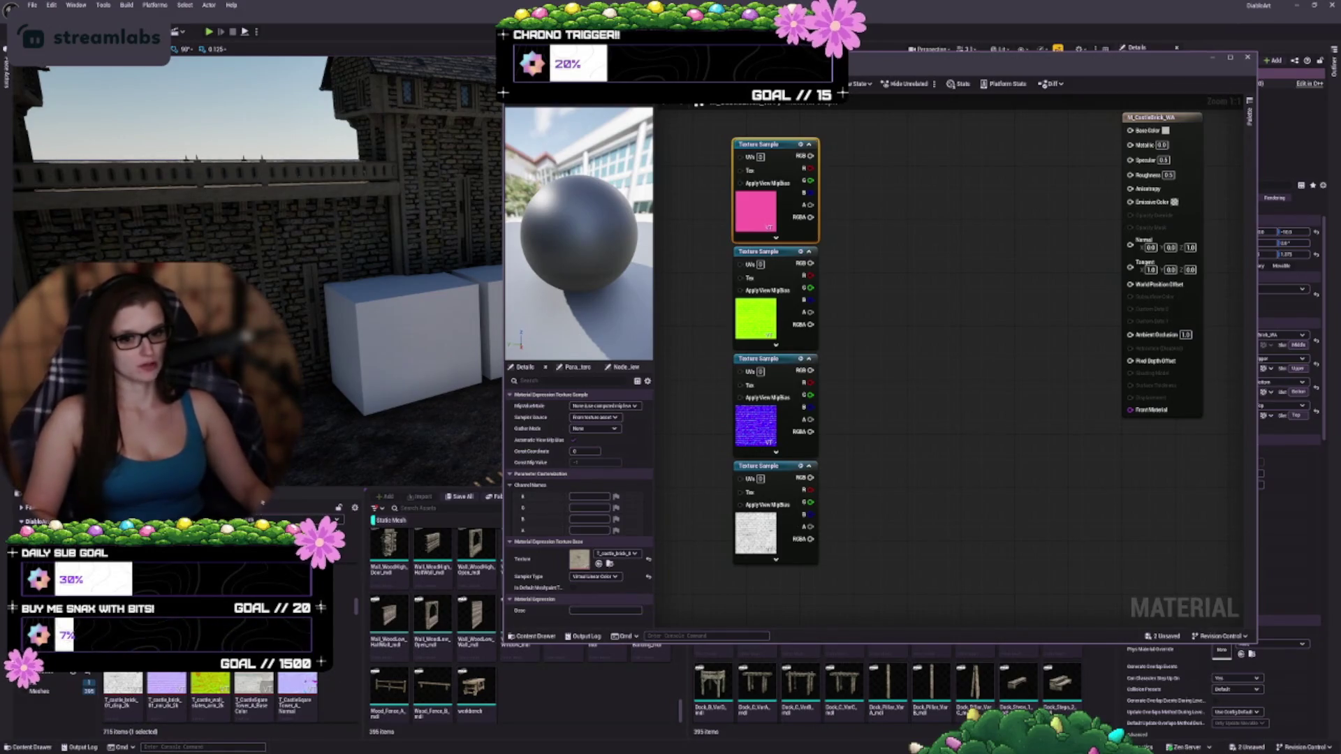
pyautogui.click(49, 664)
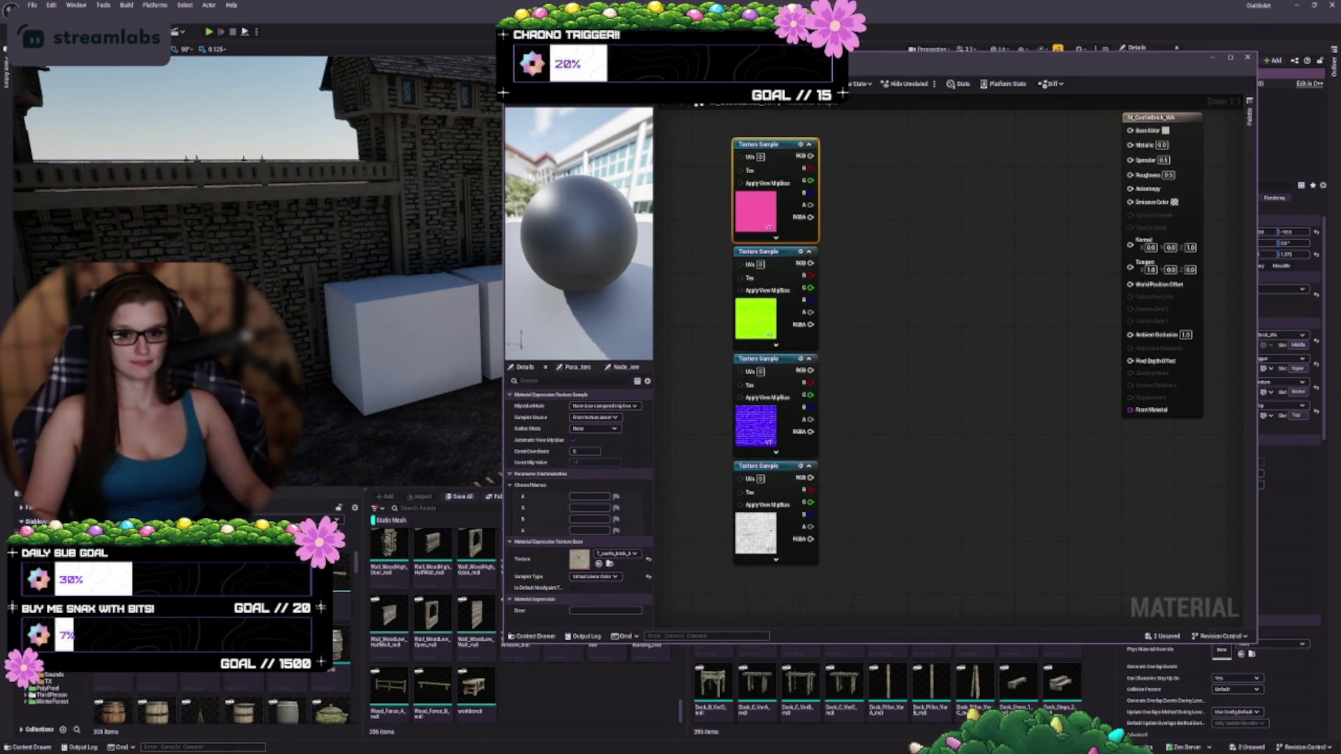
pyautogui.click(49, 688)
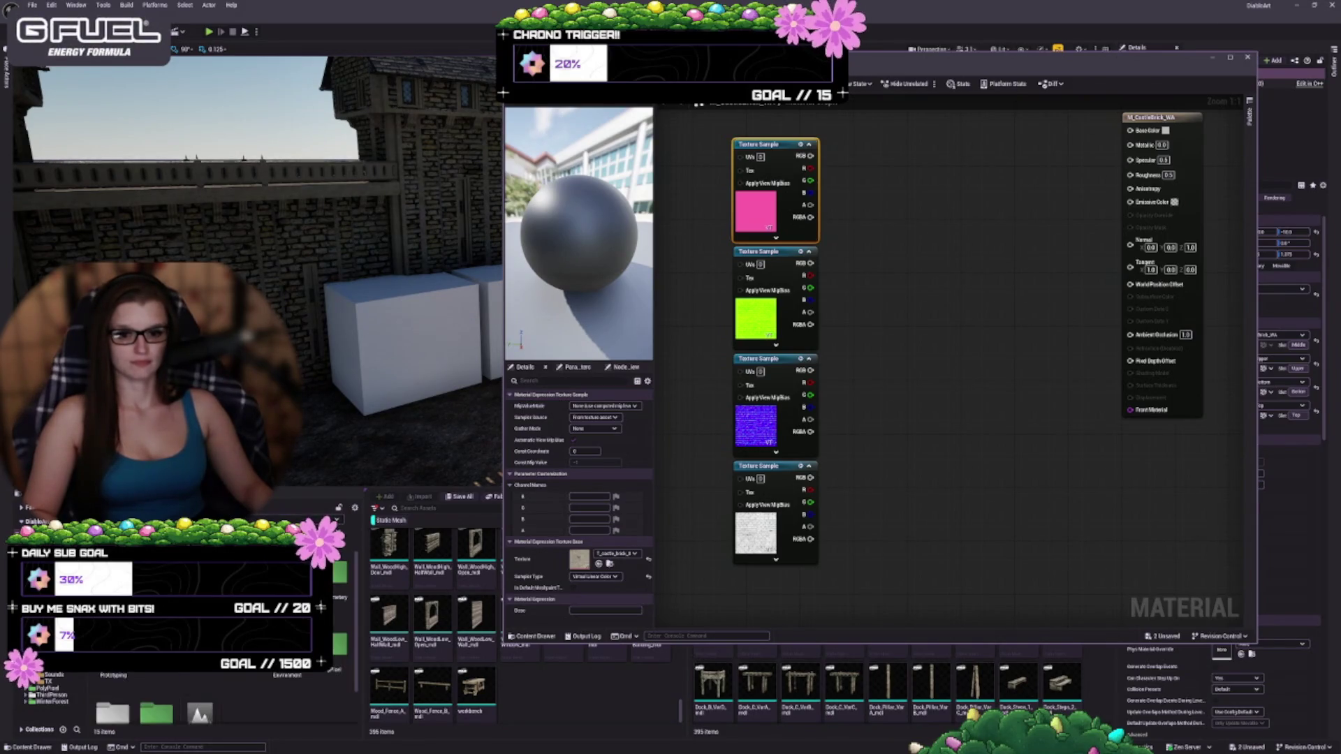
pyautogui.doubleClick(200, 681)
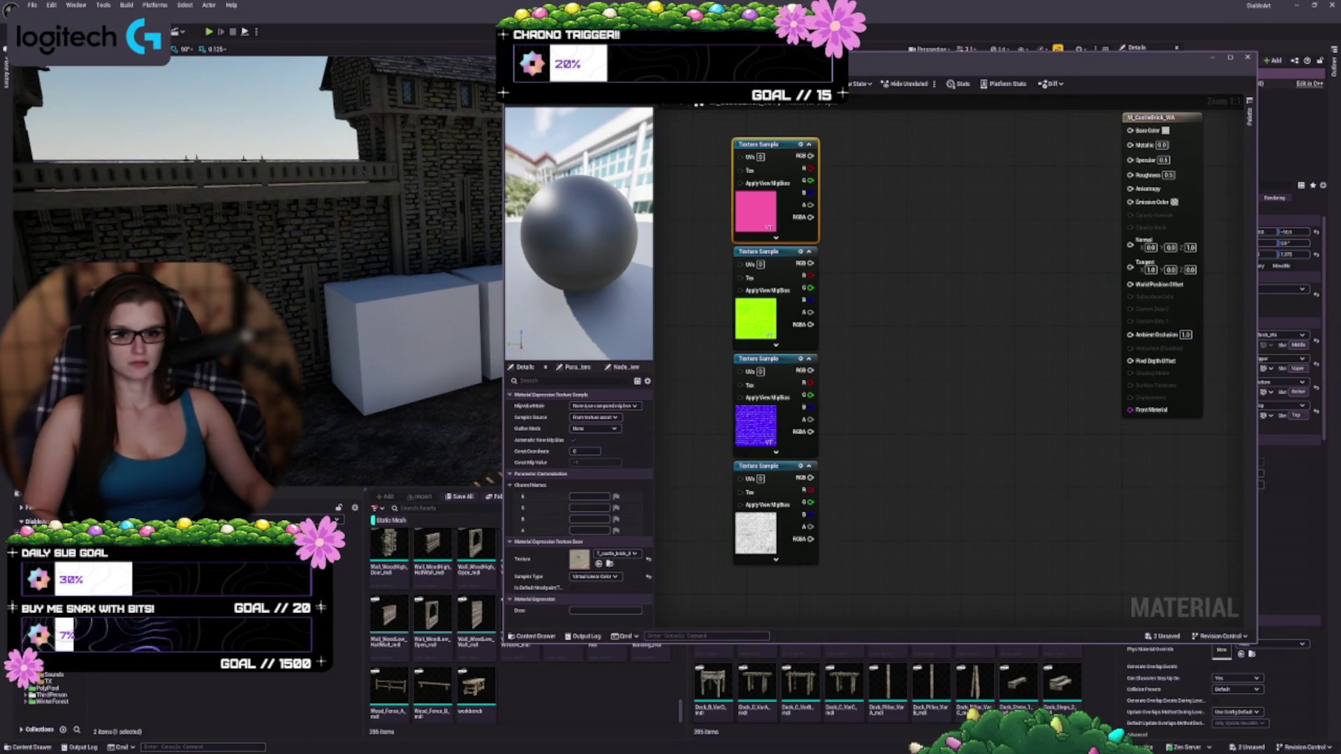
pyautogui.rightClick(293, 629)
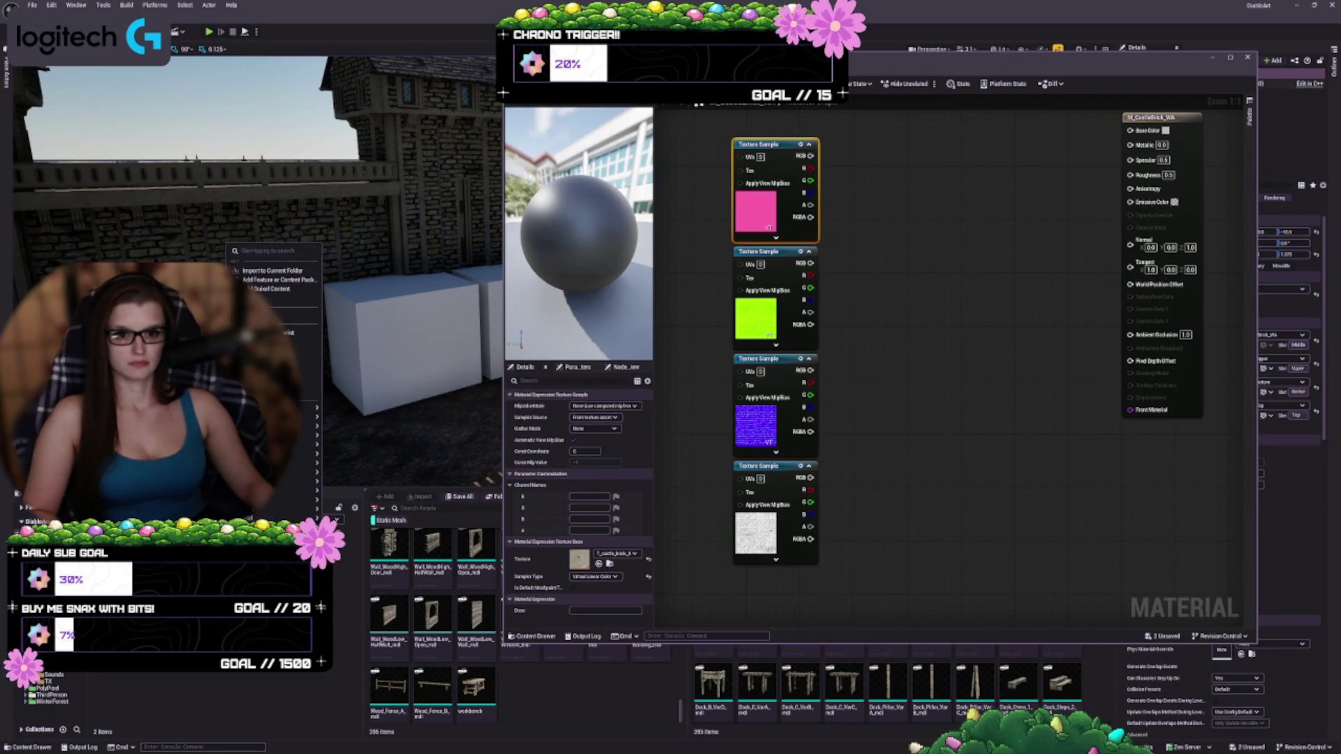
pyautogui.click(310, 379)
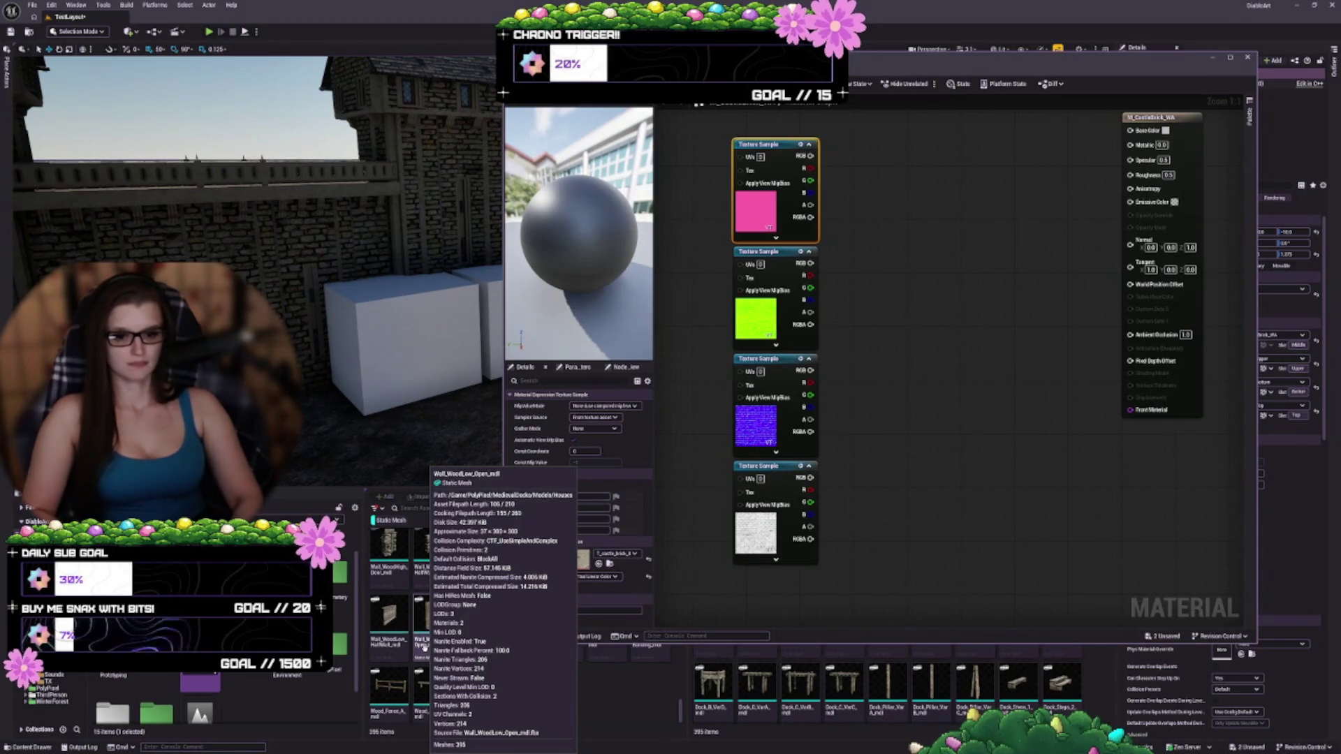
pyautogui.rightClick(201, 683)
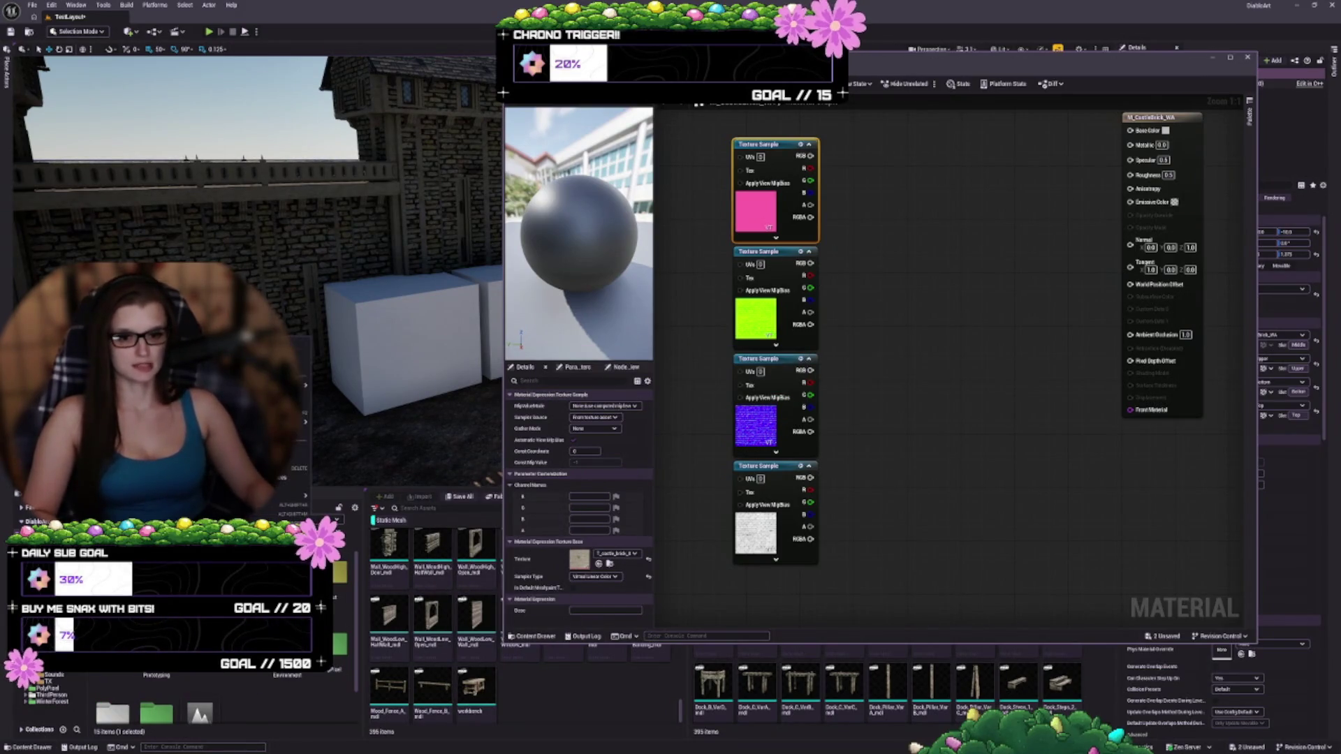
# - Give the content folder a custom vivid pink colour picked in the Color Picker
pyautogui.moveTo(308, 435)
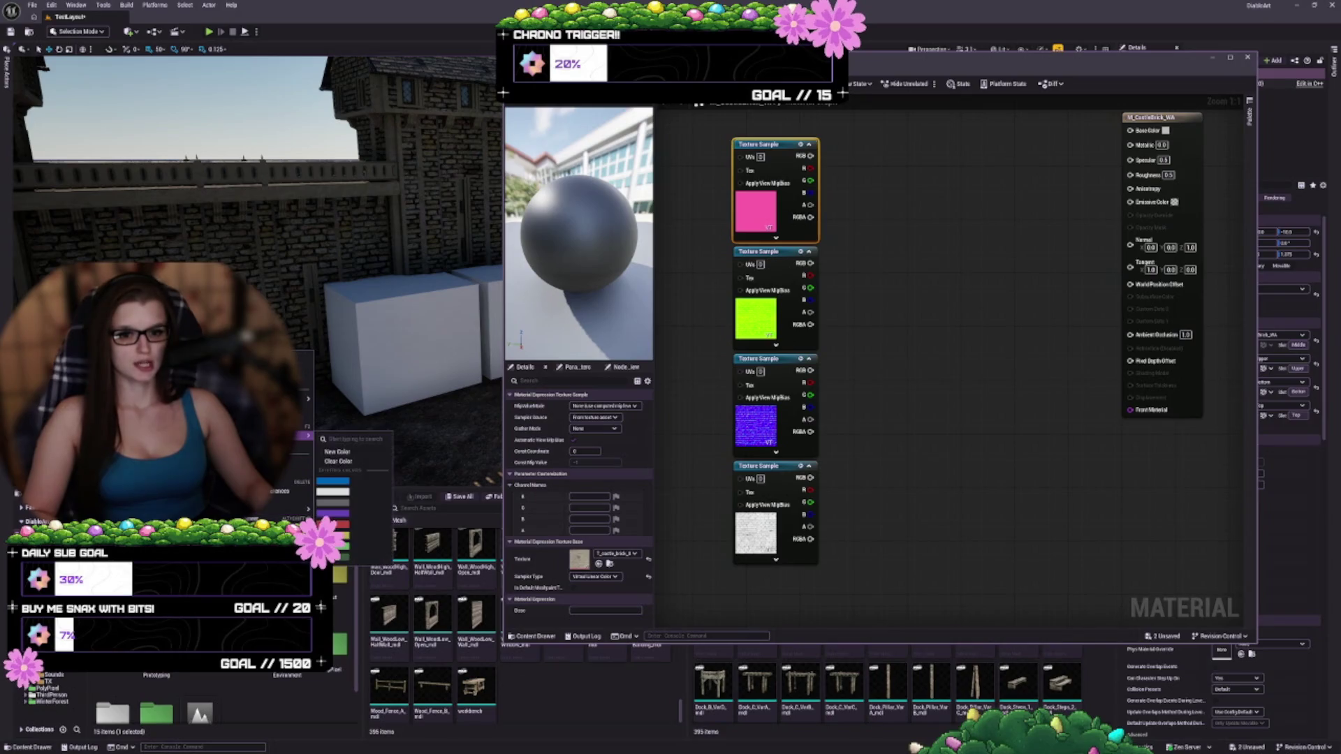
pyautogui.click(338, 452)
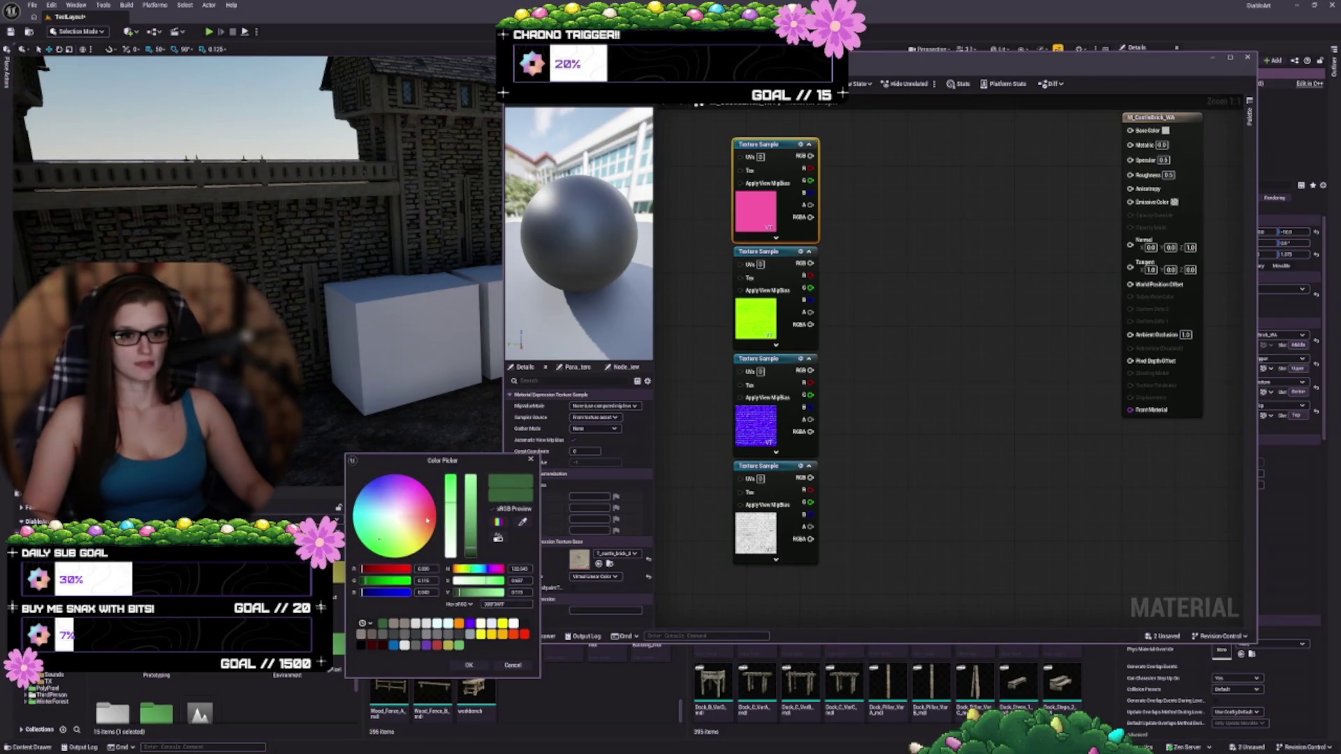
pyautogui.click(412, 483)
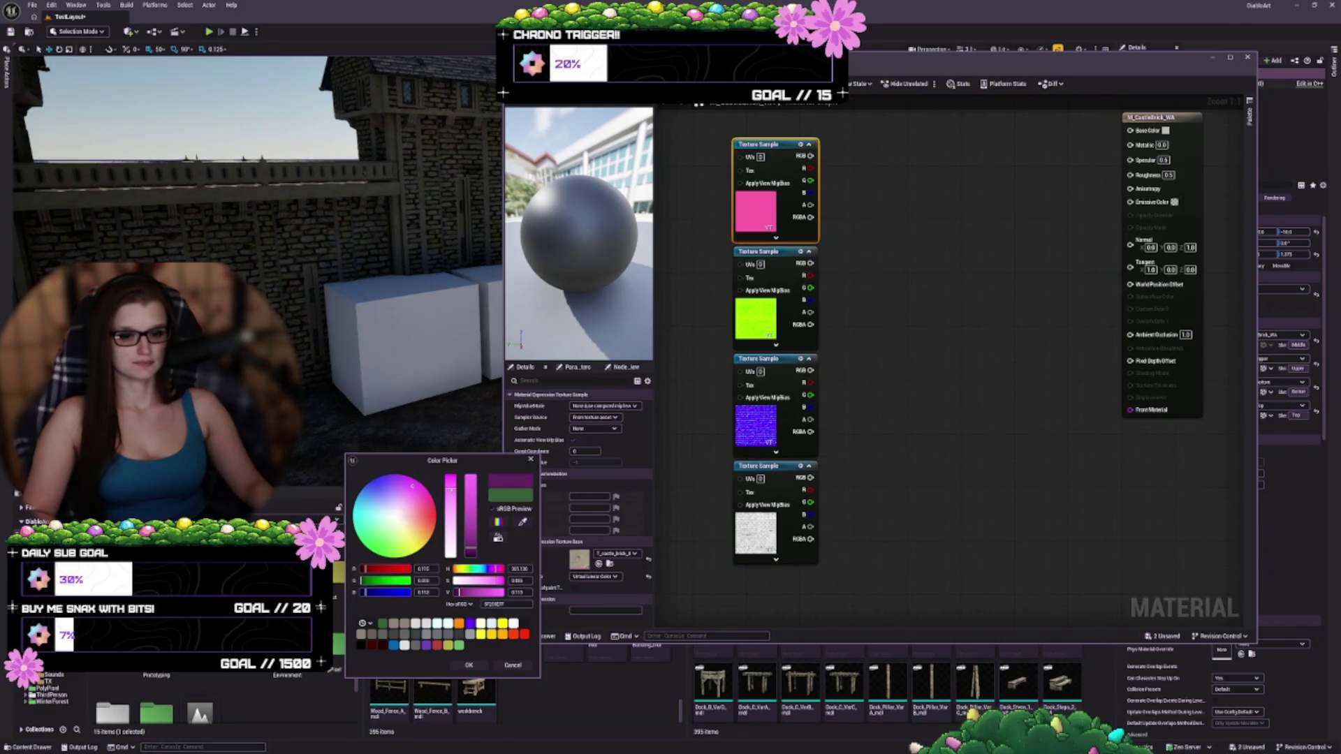
pyautogui.click(472, 481)
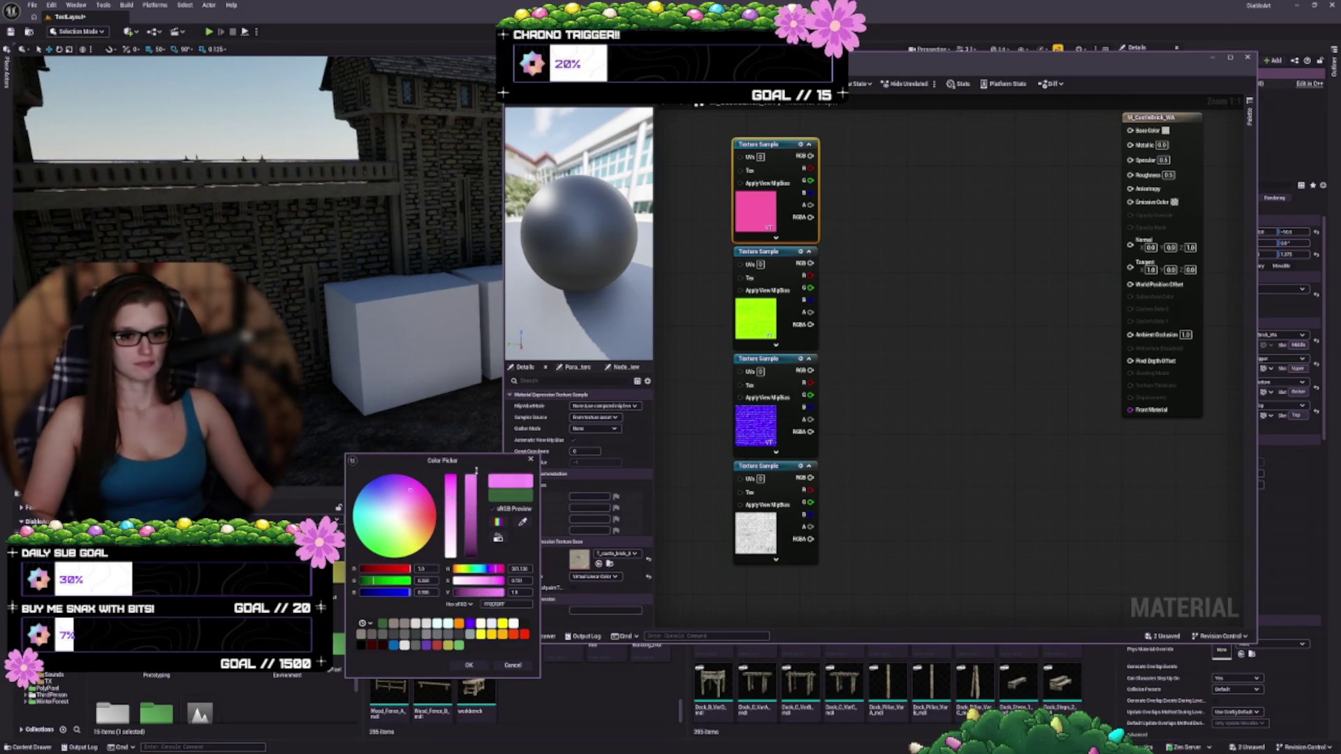
pyautogui.click(455, 493)
pyautogui.moveTo(455, 487); pyautogui.dragTo(455, 493)
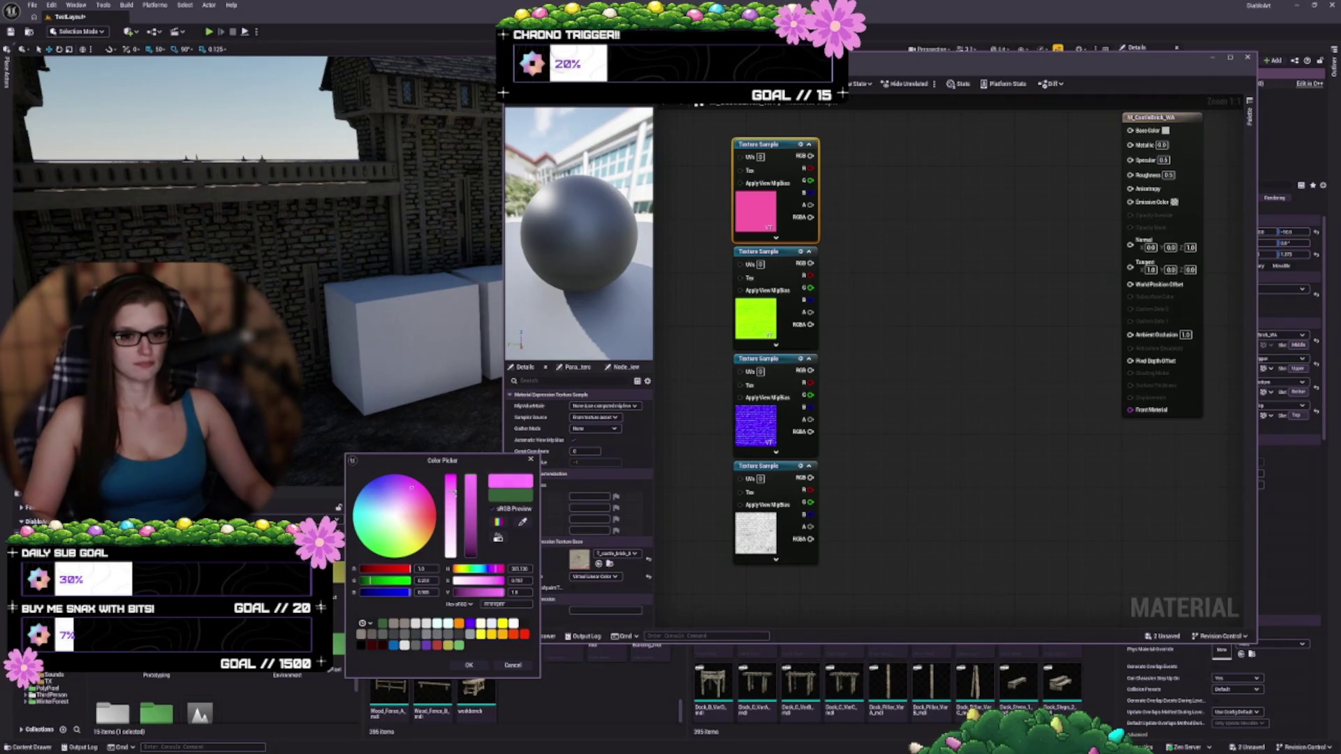
pyautogui.click(469, 665)
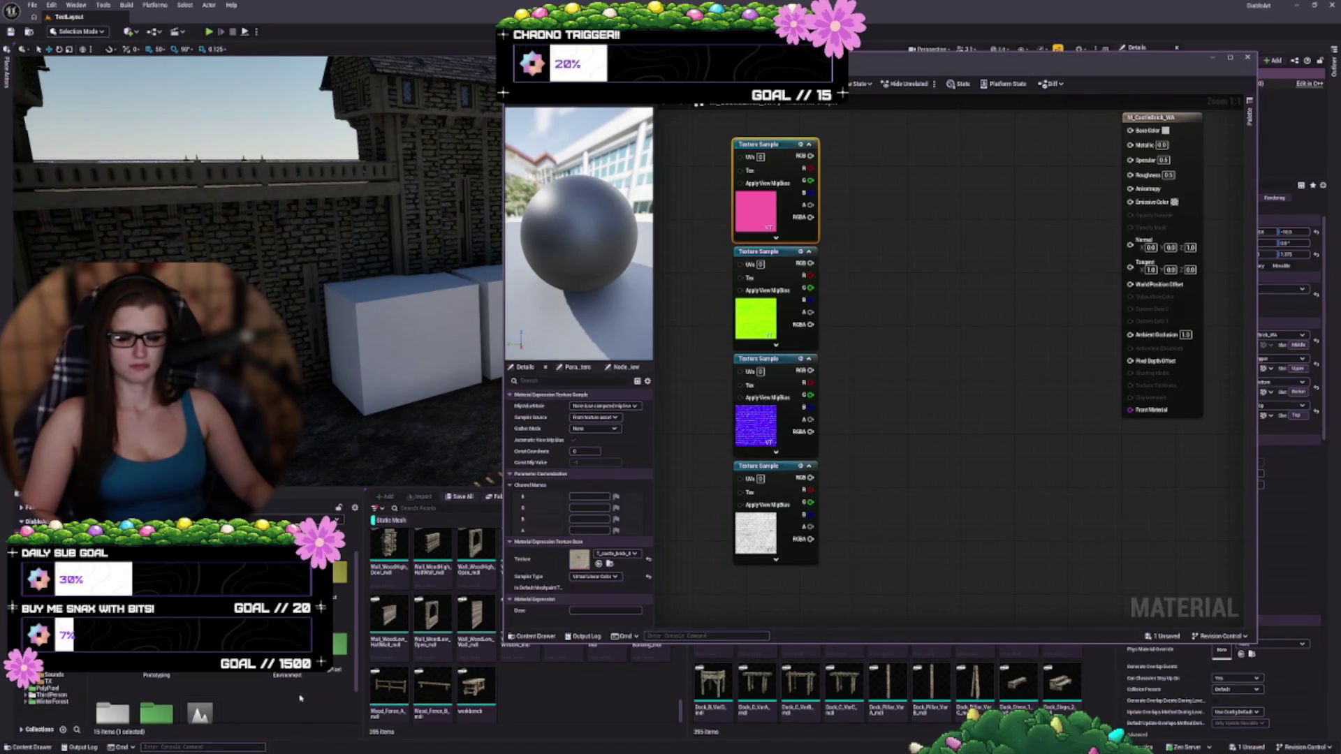
# - Open the folder and create a first new subfolder inside it
pyautogui.scroll(-1, 291, 690)
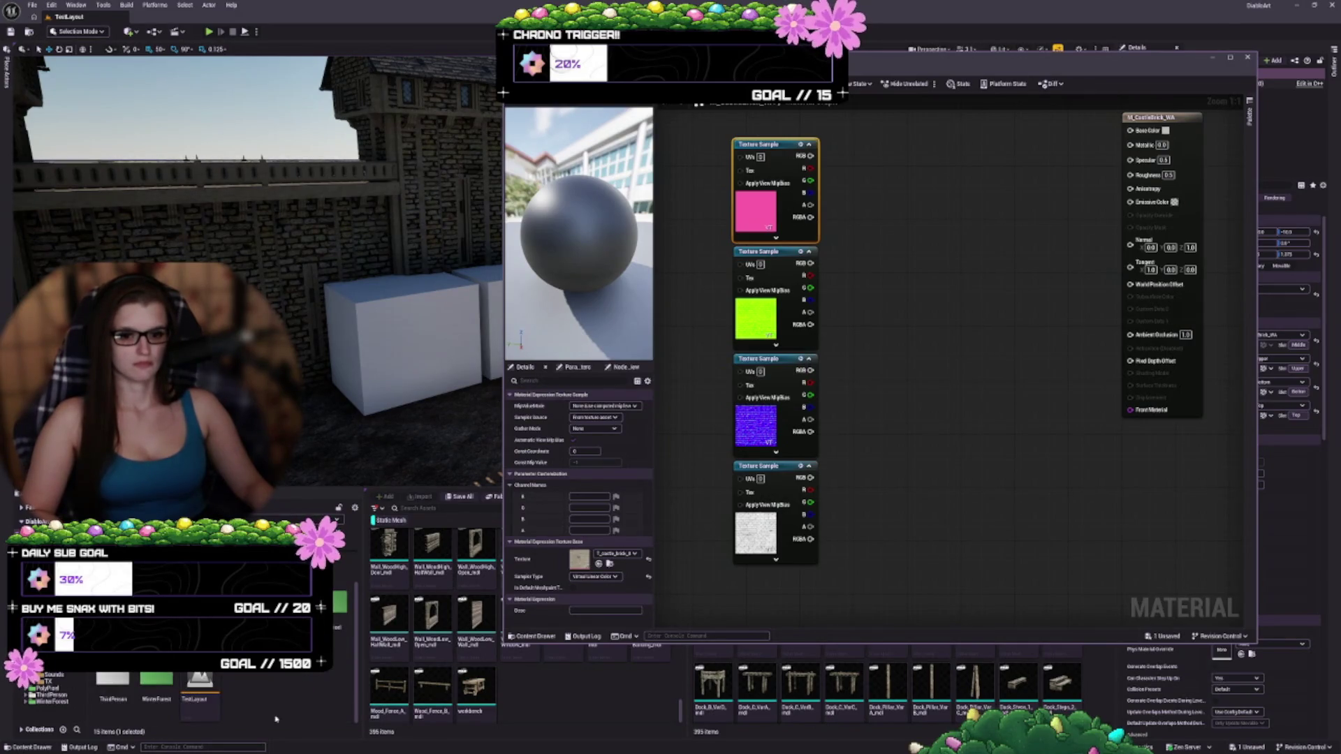
pyautogui.doubleClick(199, 681)
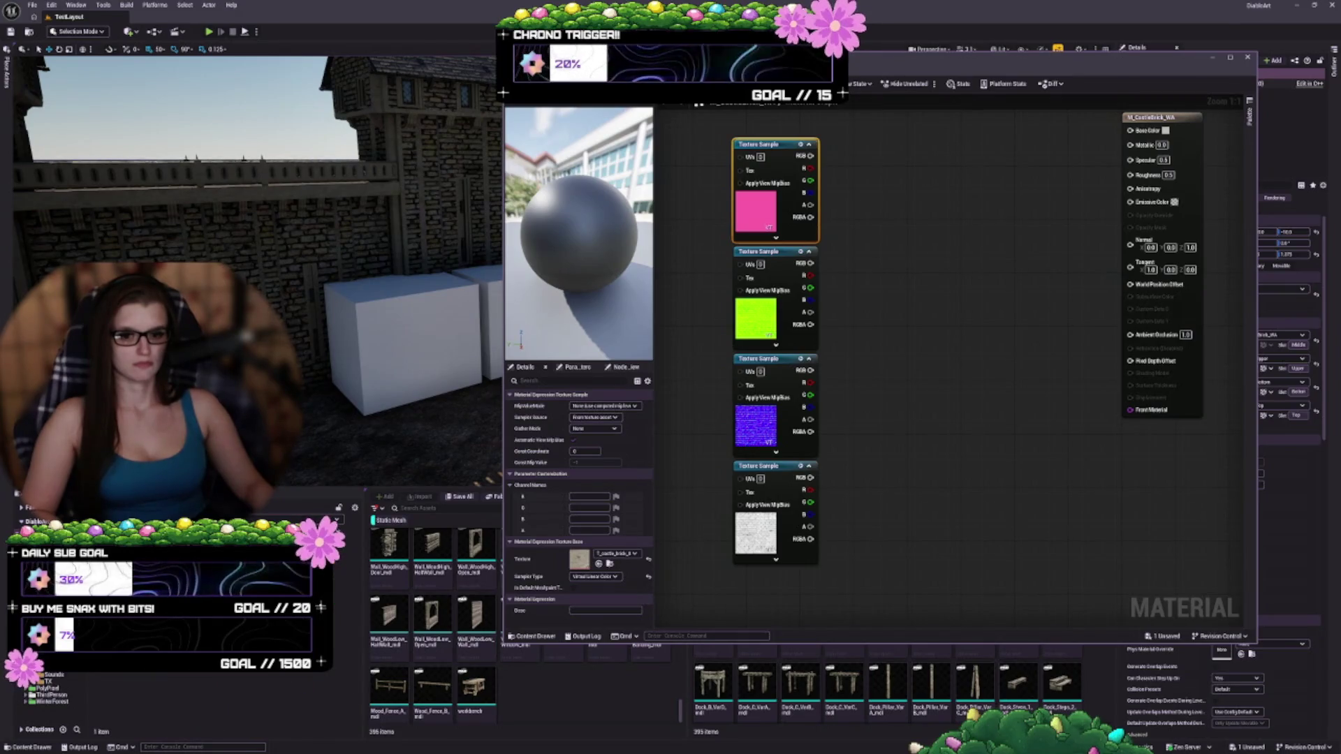
pyautogui.click(165, 703)
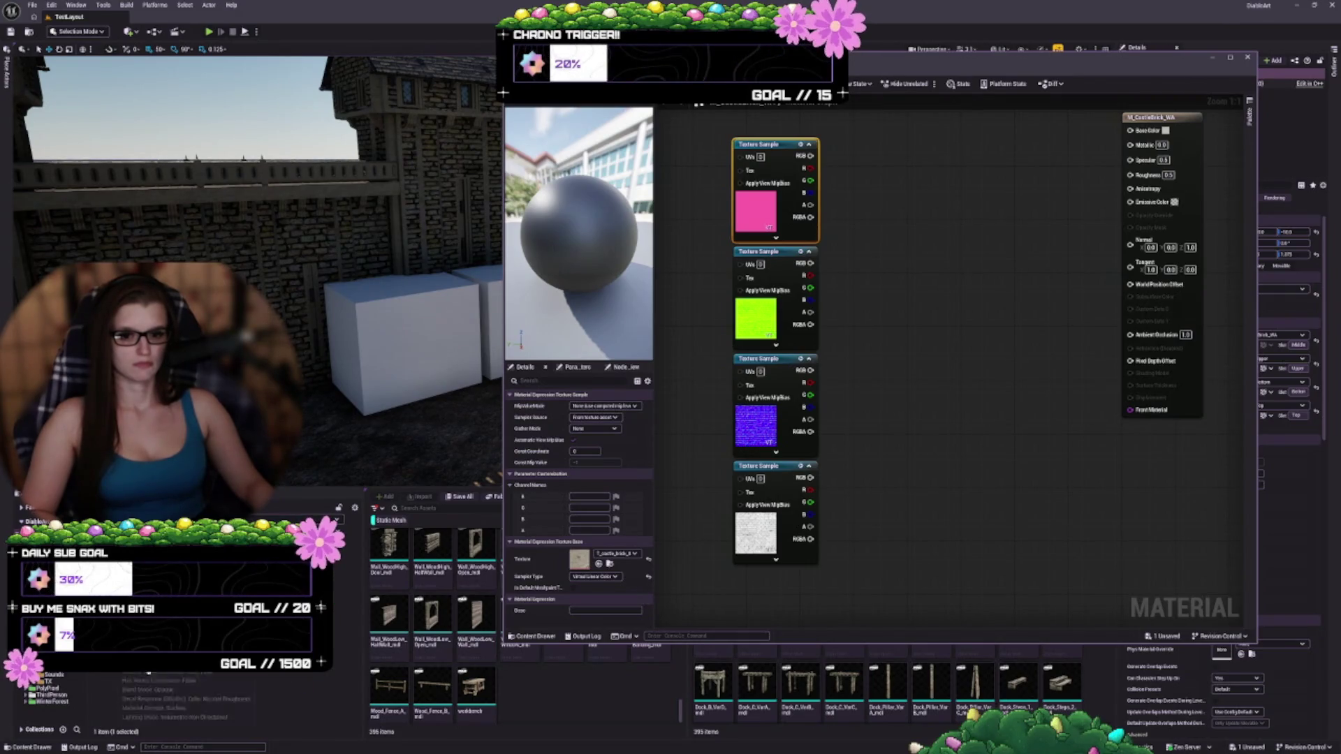
pyautogui.rightClick(186, 698)
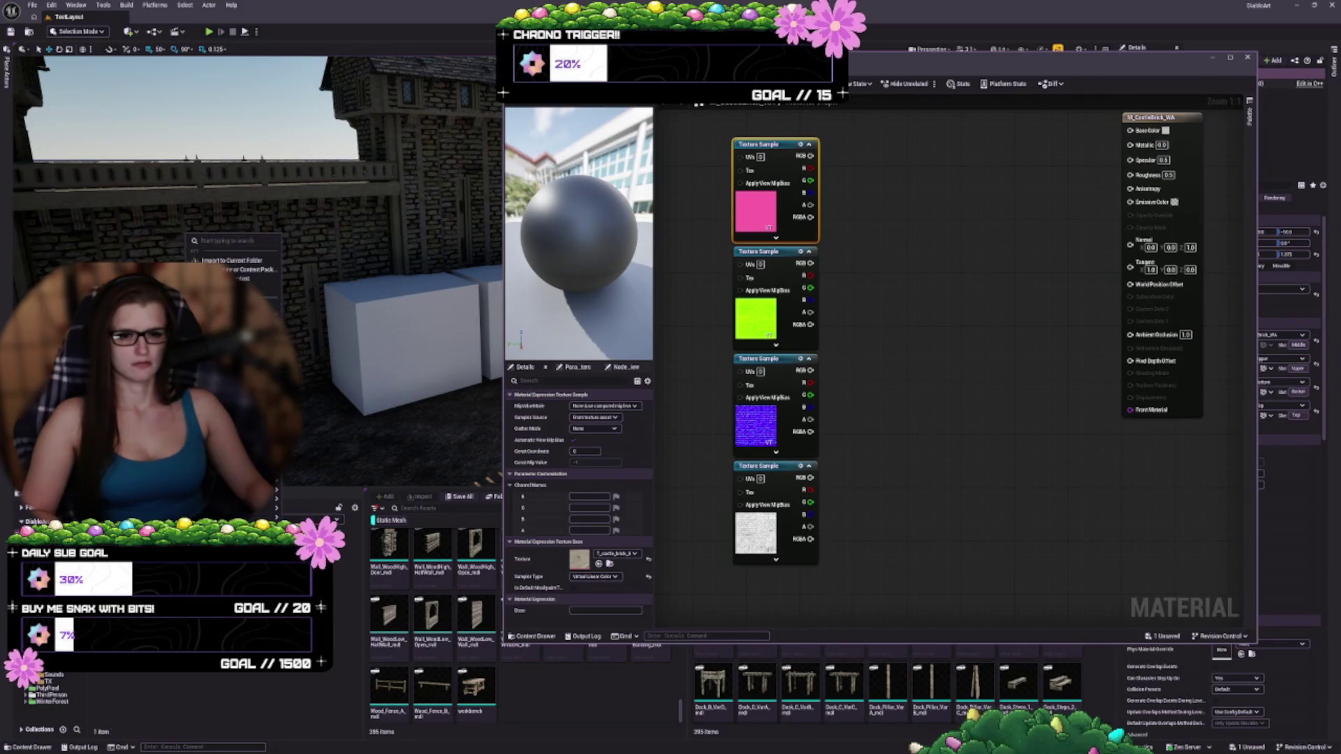
pyautogui.click(231, 319)
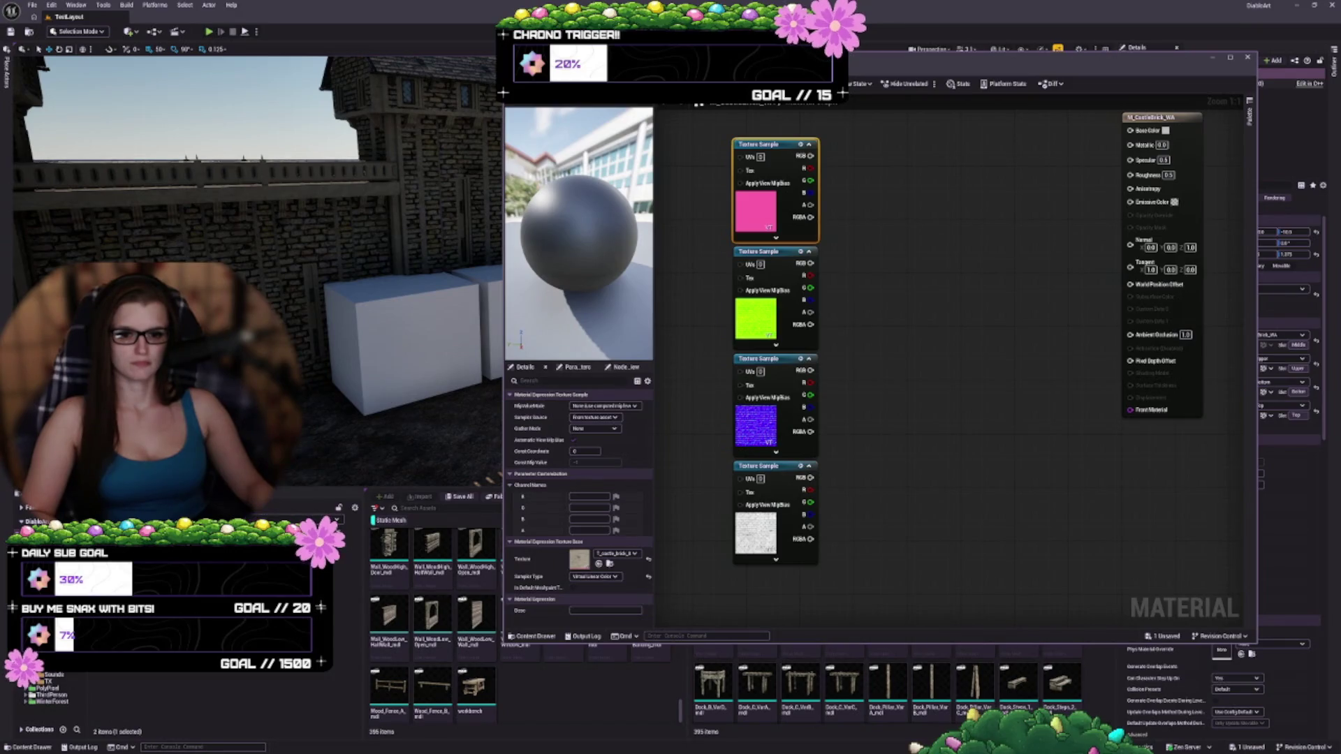
# - Add two more subfolders and colour one of them bright green
pyautogui.rightClick(297, 461)
pyautogui.click(293, 309)
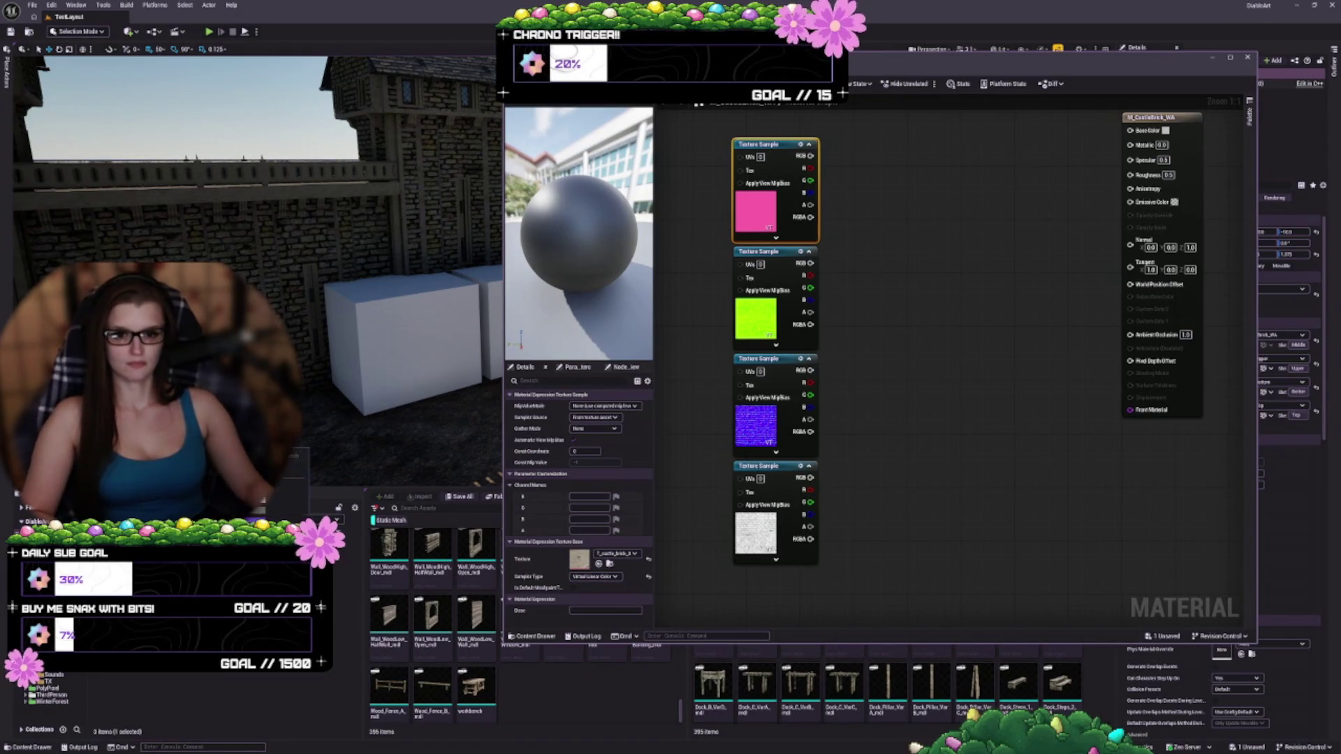
pyautogui.rightClick(242, 499)
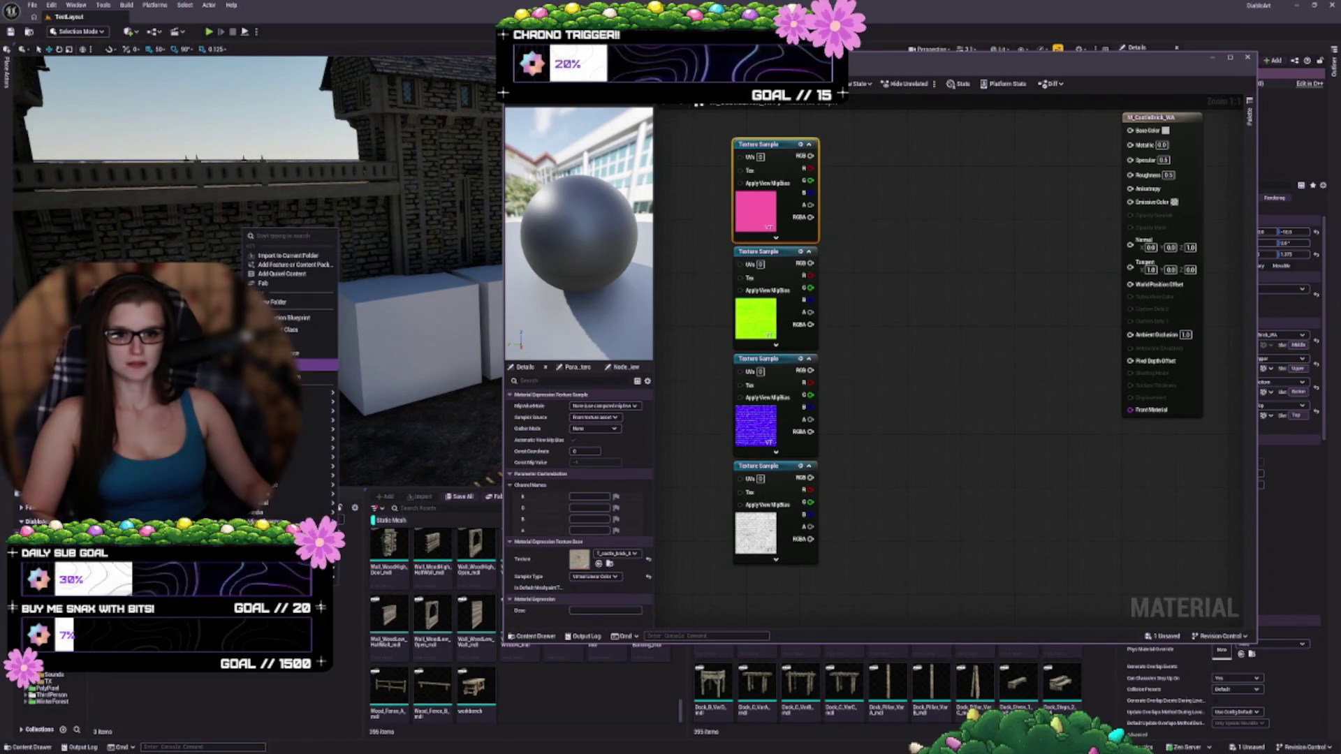
pyautogui.click(281, 318)
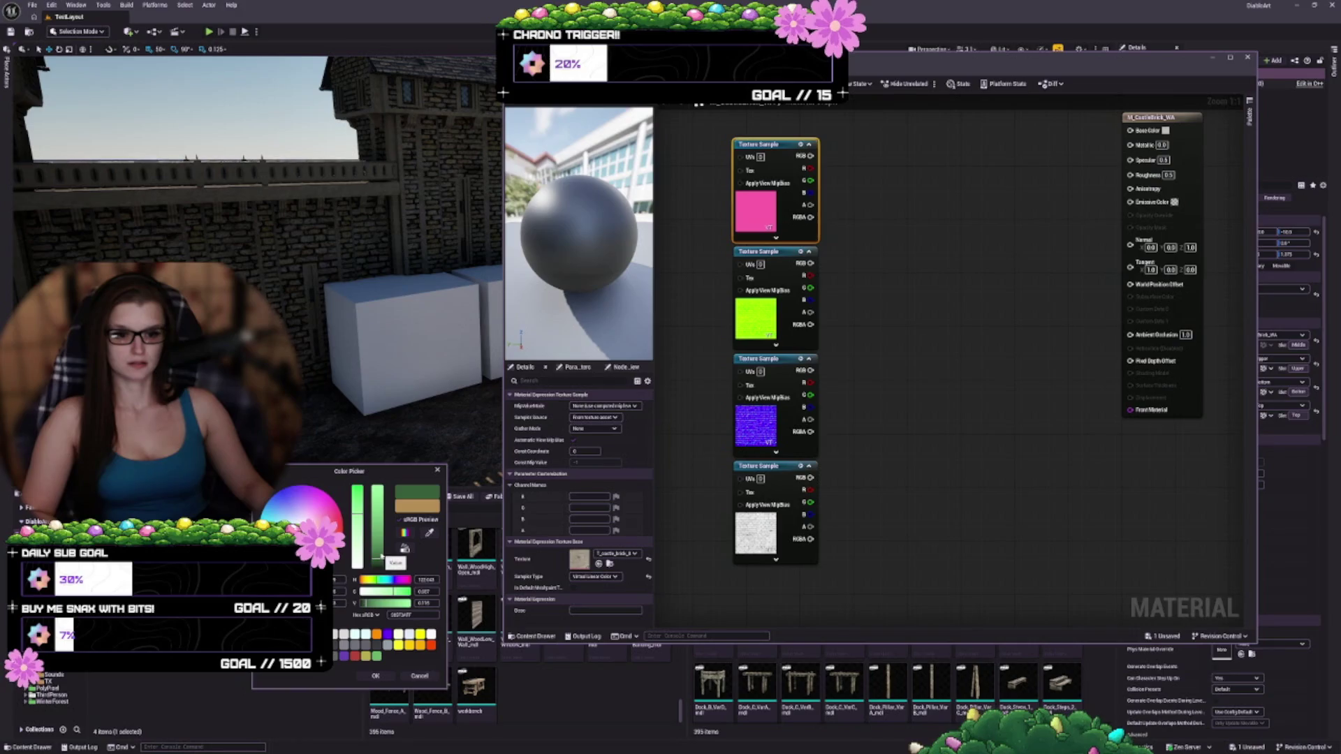
pyautogui.moveTo(383, 556); pyautogui.dragTo(379, 524)
pyautogui.click(375, 676)
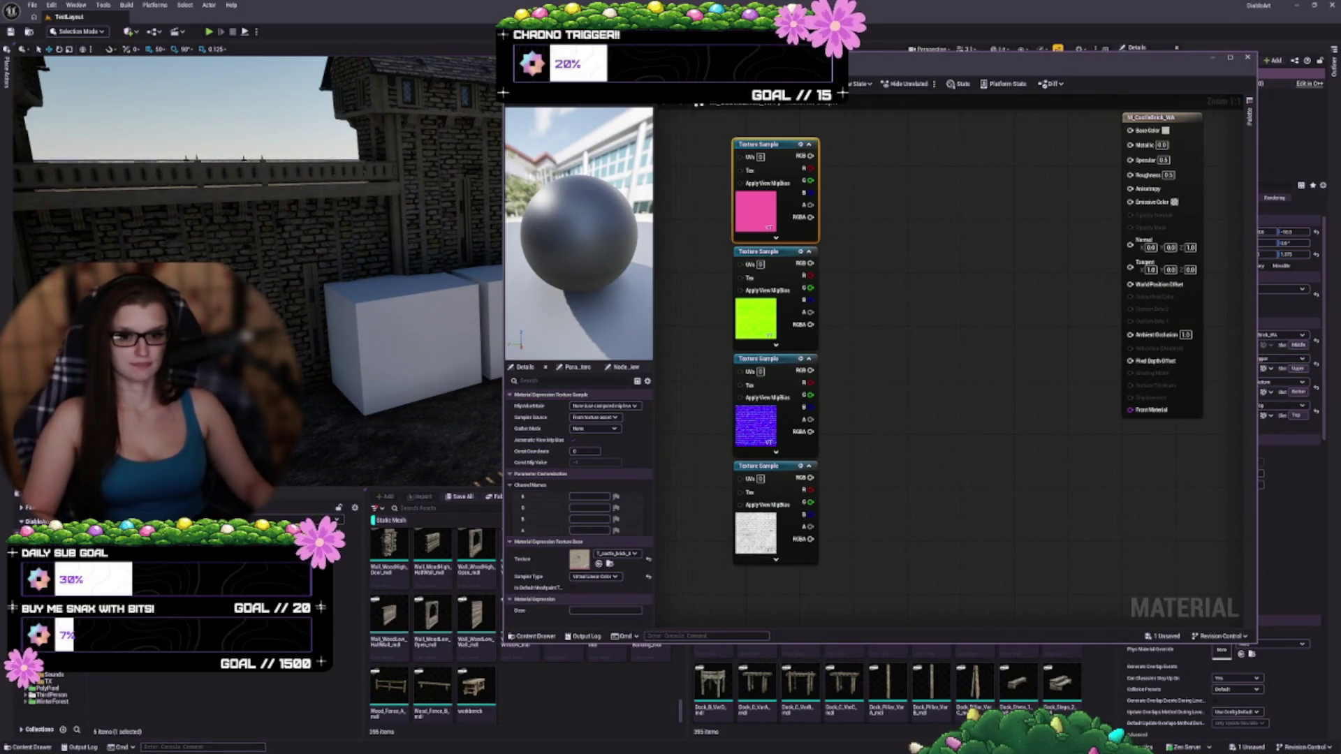
# - Colour another folder a saturated teal through Set Color > New Color
pyautogui.rightClick(31, 520)
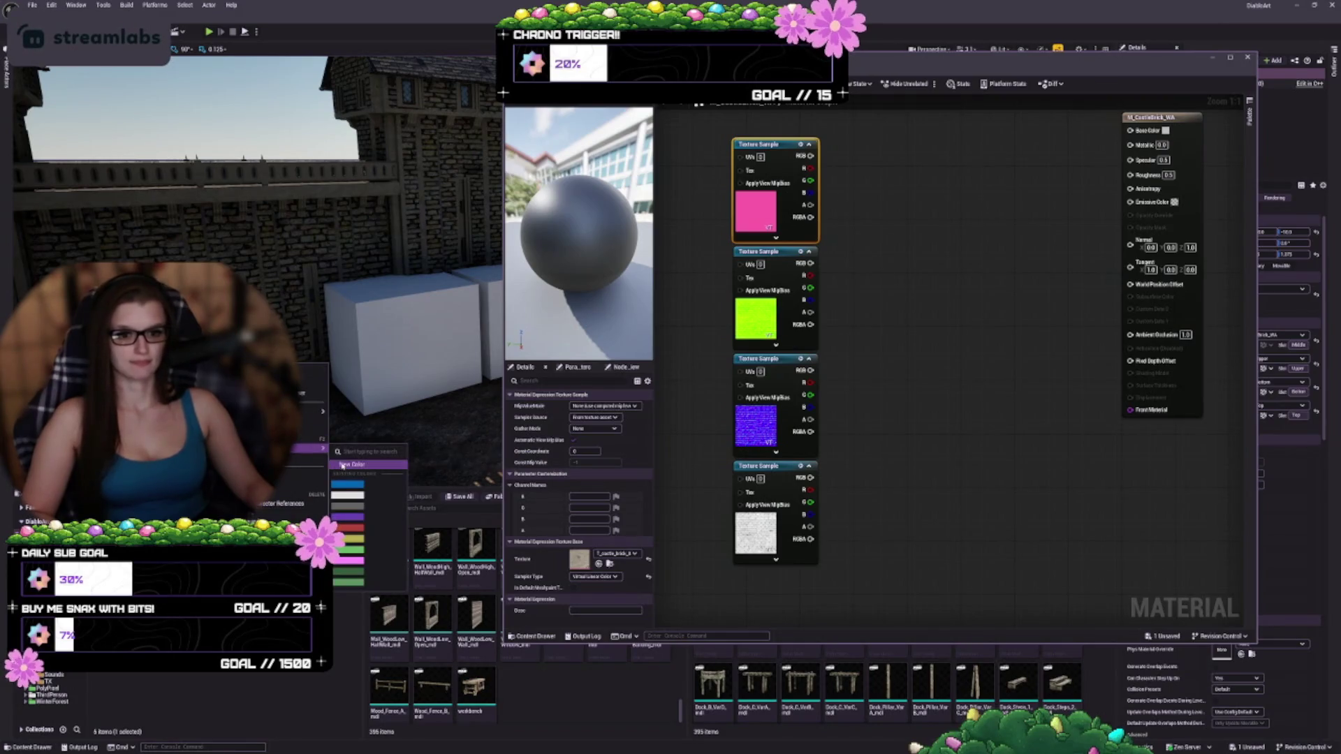
pyautogui.click(342, 464)
pyautogui.moveTo(358, 521); pyautogui.dragTo(355, 528)
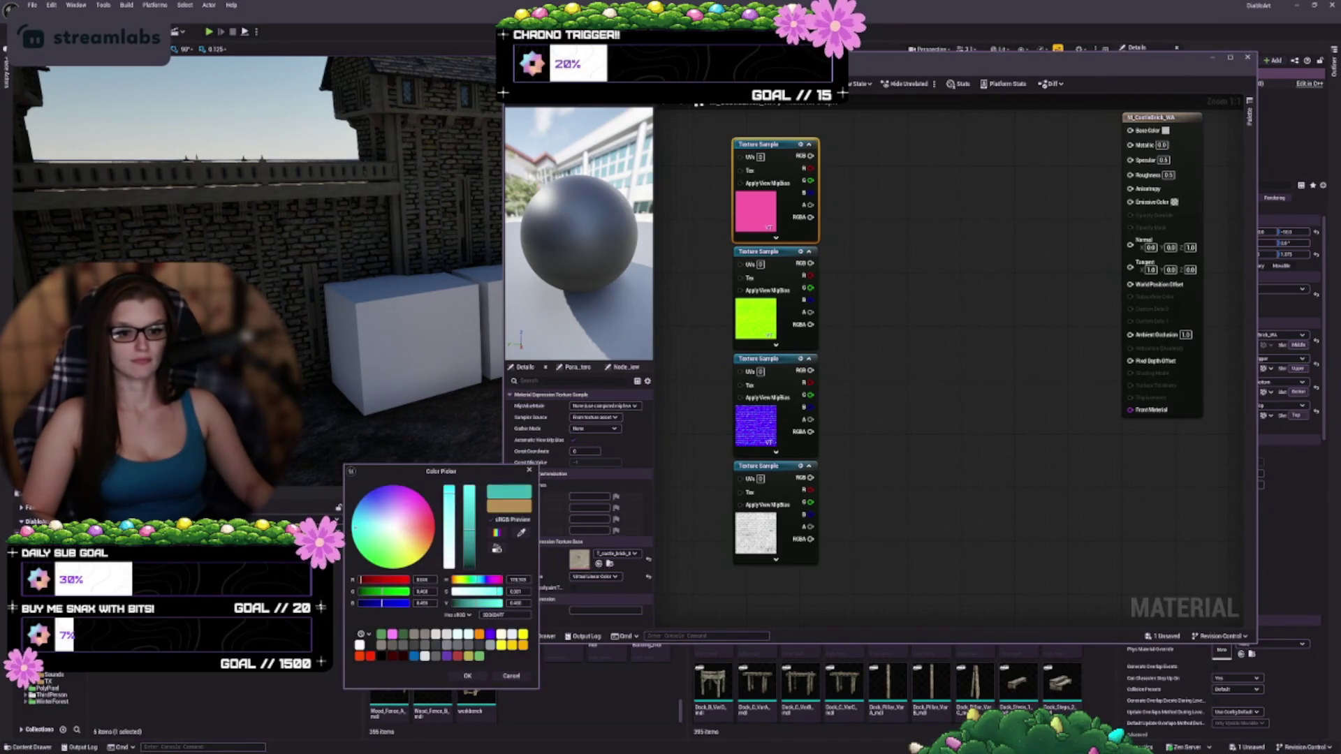
pyautogui.moveTo(459, 501); pyautogui.dragTo(450, 502)
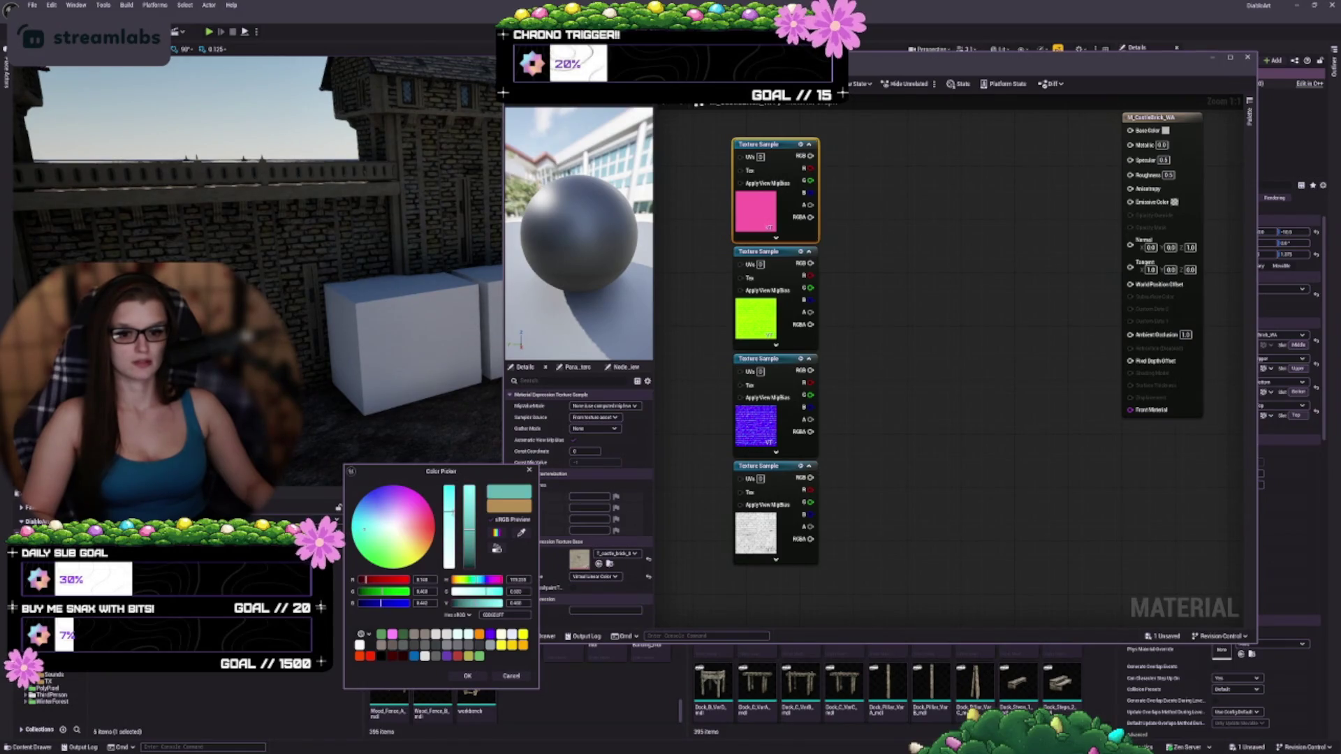
pyautogui.click(467, 676)
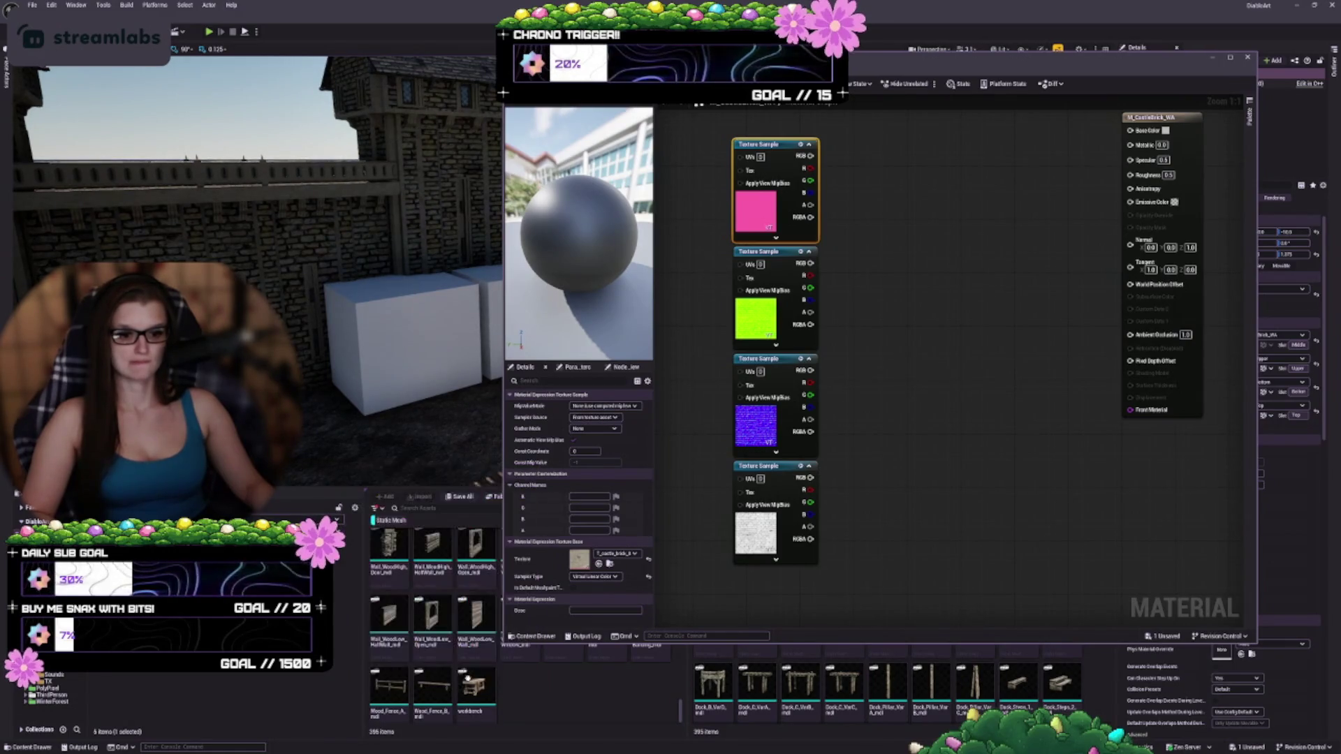
# - Save the pending texture asset and return to the folder with Prototyping and Environment
pyautogui.click(251, 686)
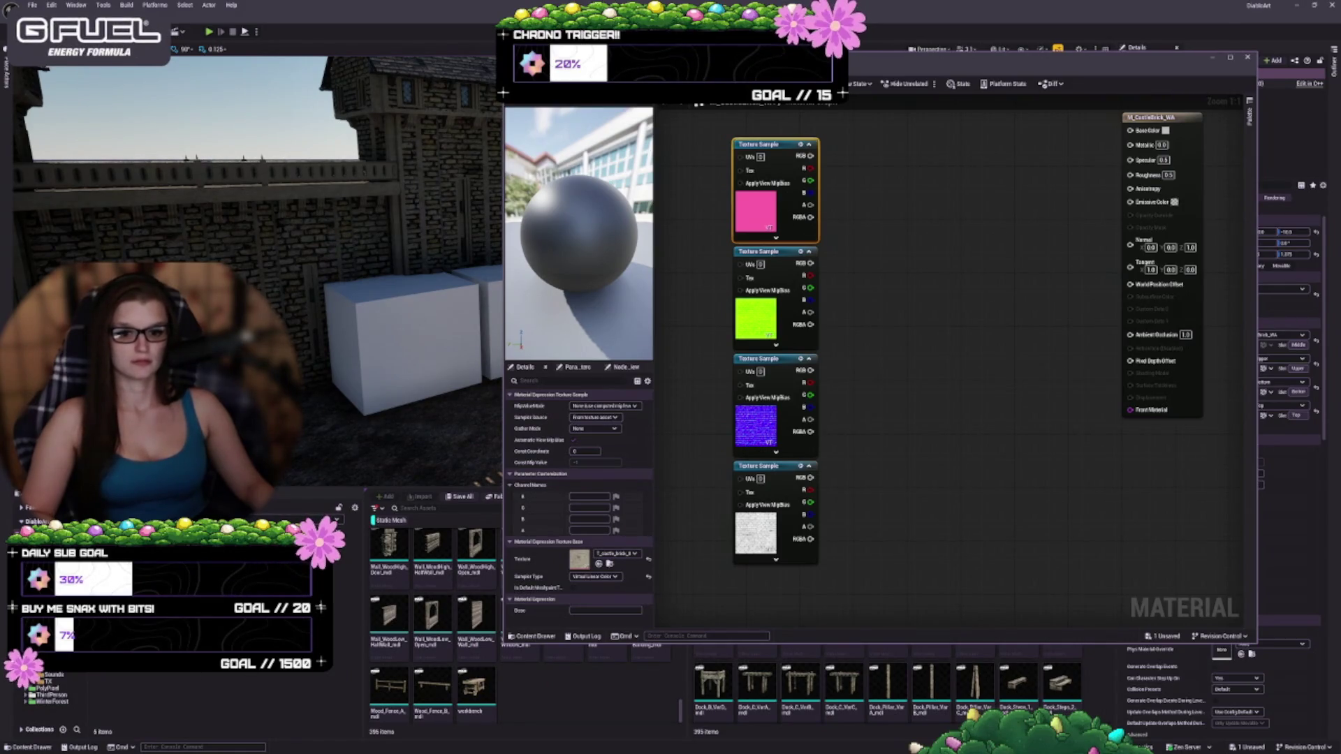
pyautogui.hotkey('ctrl', 'shift', 's')
pyautogui.click(714, 457)
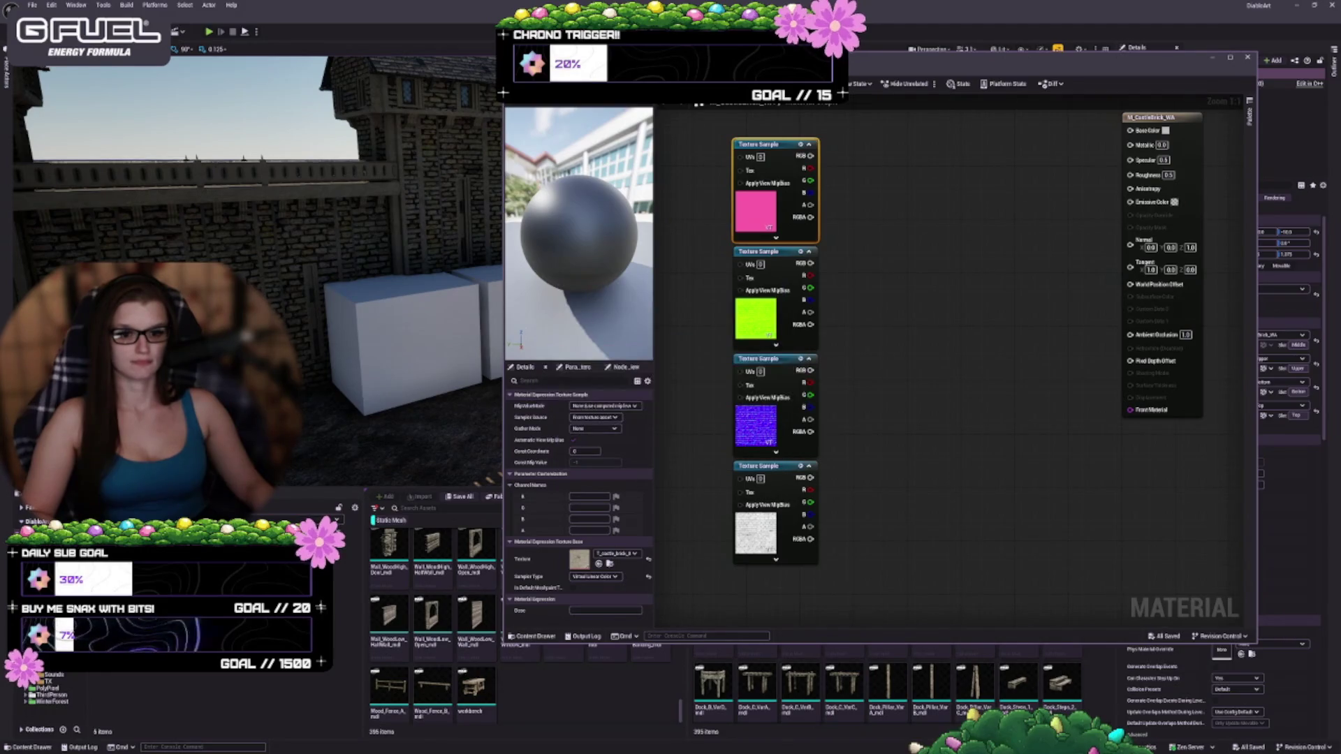
pyautogui.click(48, 671)
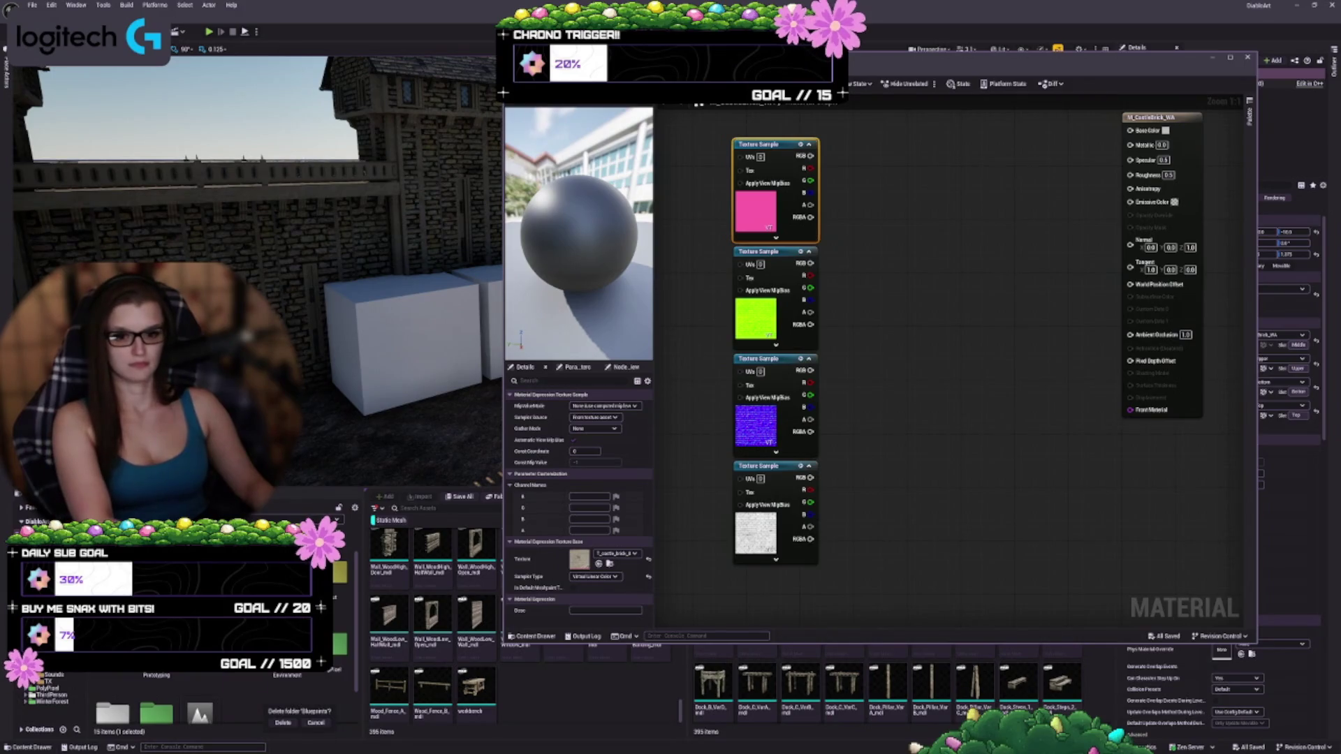
# - Force-delete the Blueprints folder and its torch blueprint, then close the Redirector Update Report
pyautogui.click(283, 722)
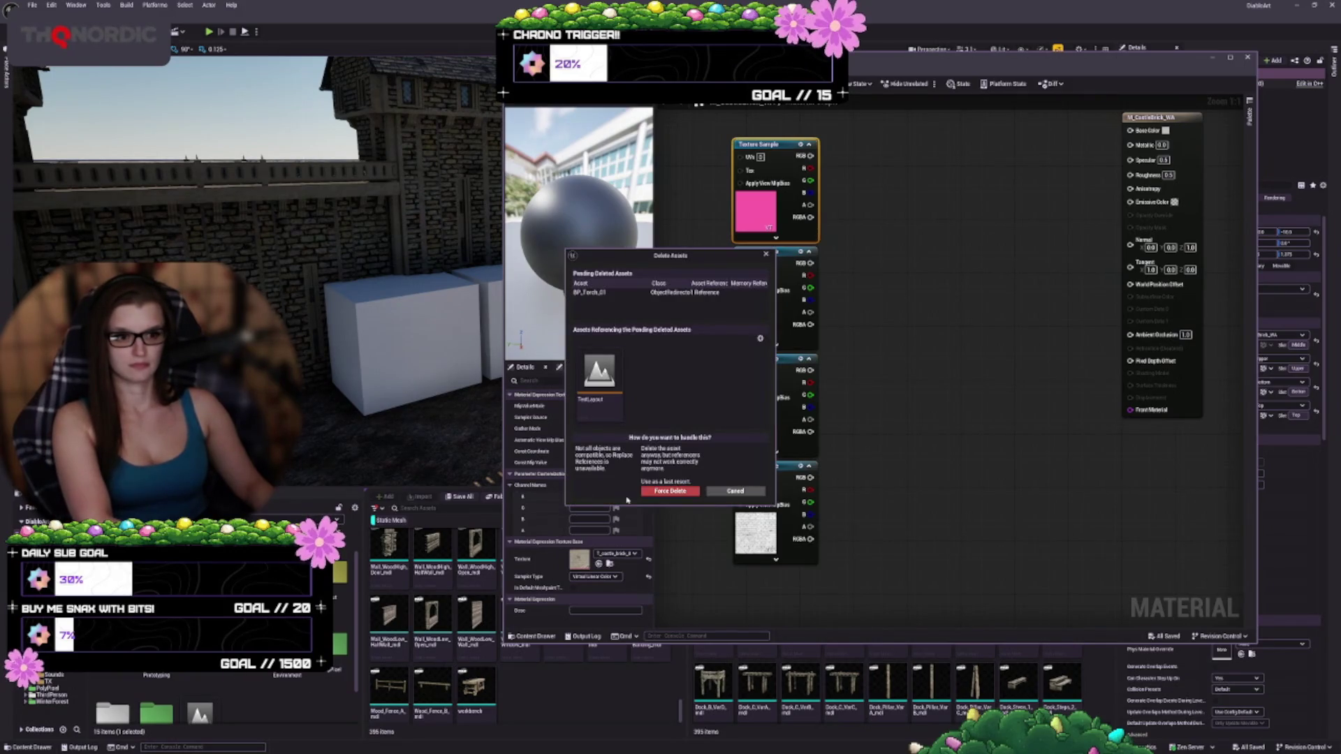
pyautogui.click(726, 492)
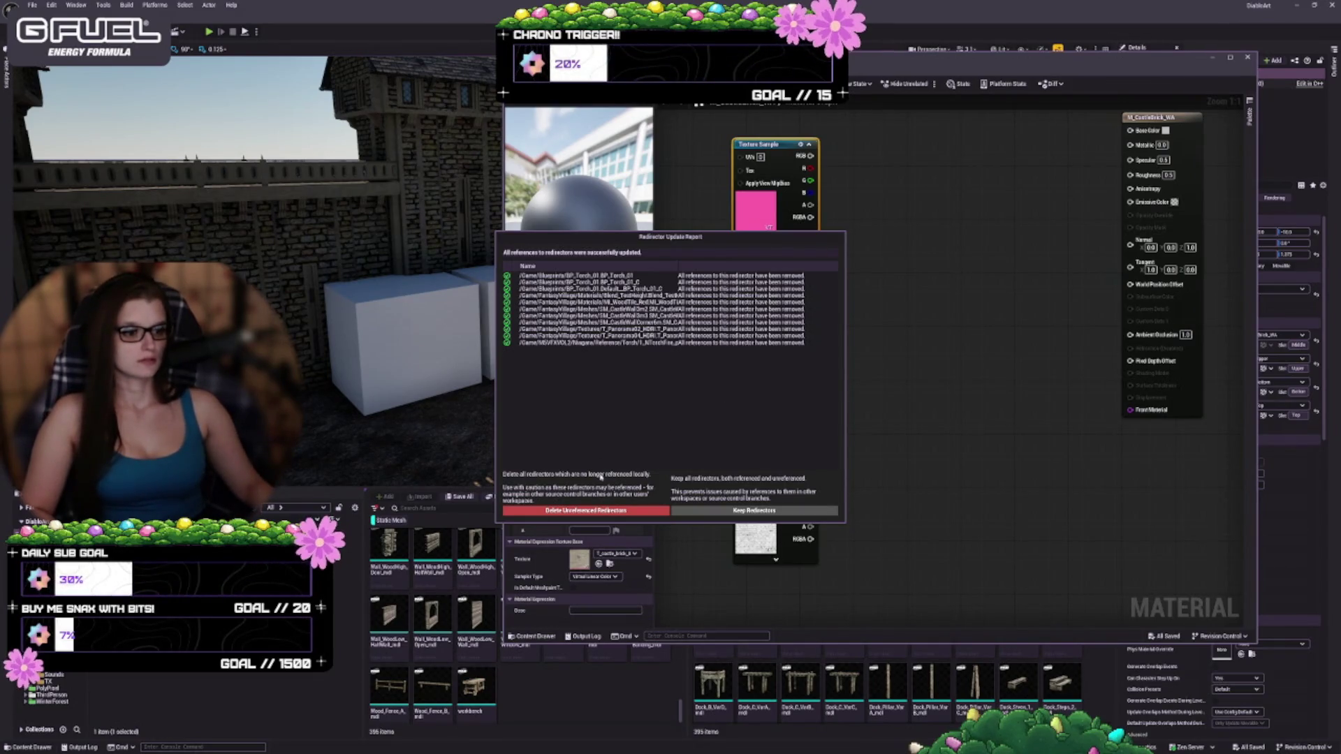
pyautogui.click(600, 511)
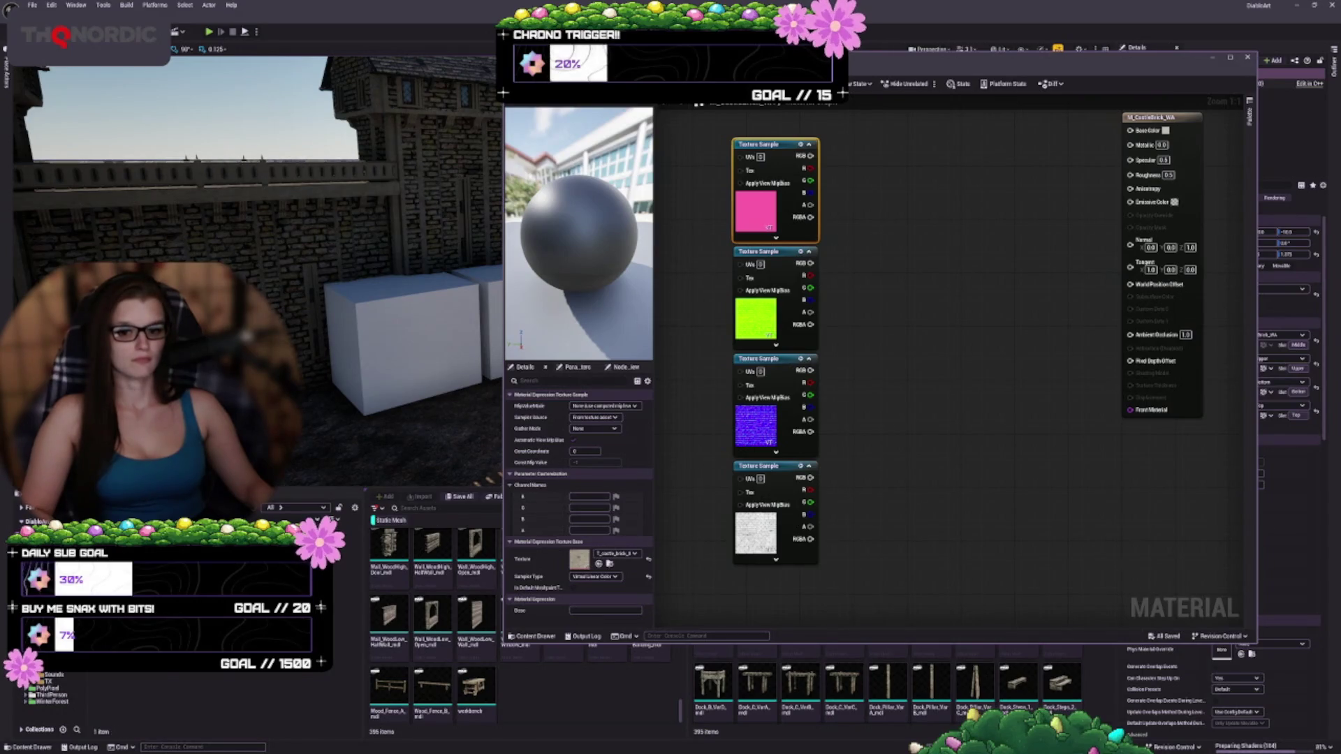
# - Delete the Sounds folder from the content folder list
pyautogui.click(32, 521)
pyautogui.click(286, 678)
pyautogui.press('Delete')
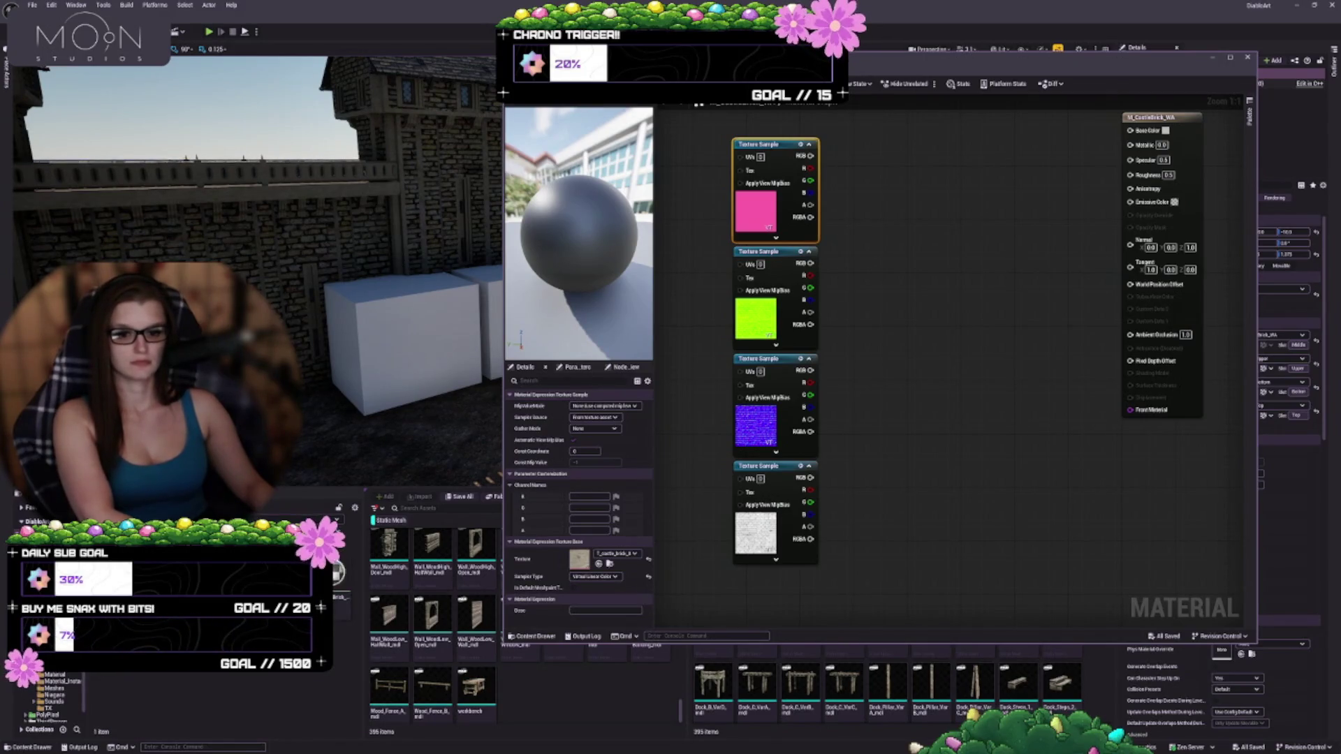
# - Select the four castle-brick textures and open Content Browser 3 on the new folder
pyautogui.click(342, 608)
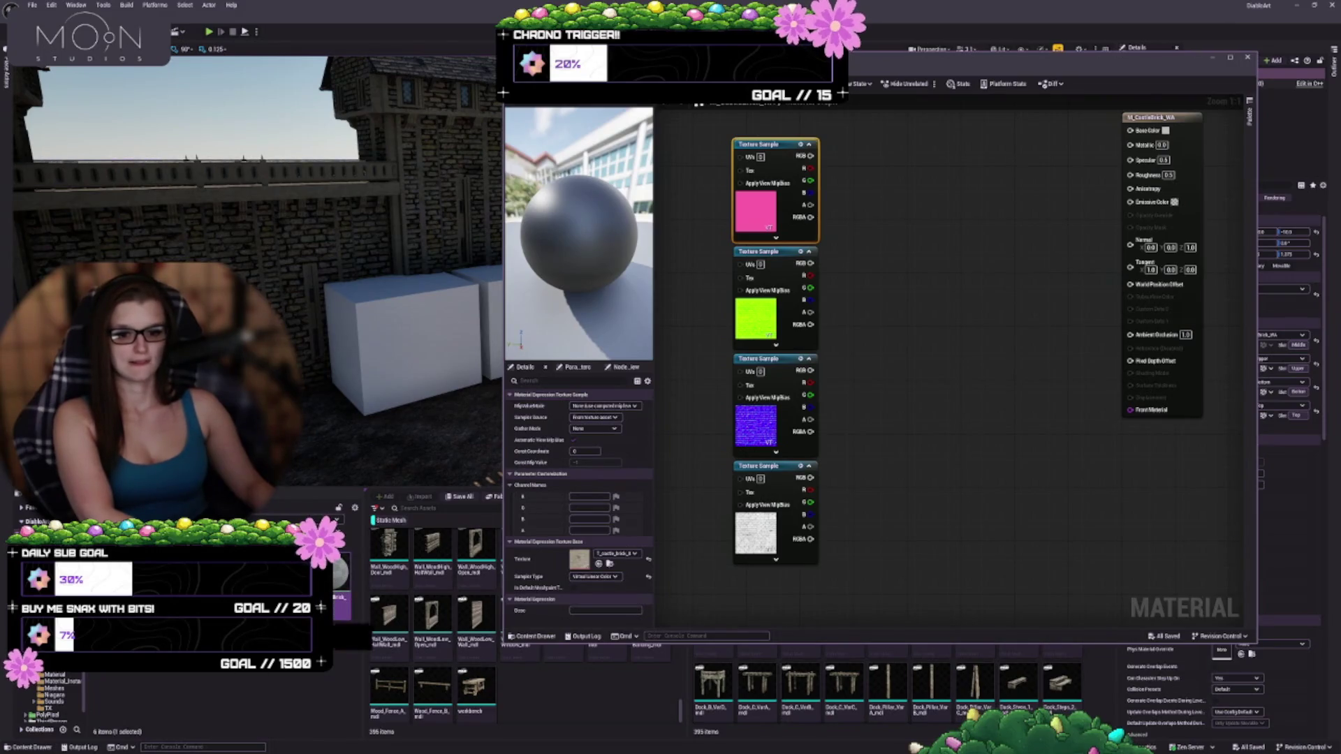
pyautogui.moveTo(342, 607); pyautogui.dragTo(228, 701)
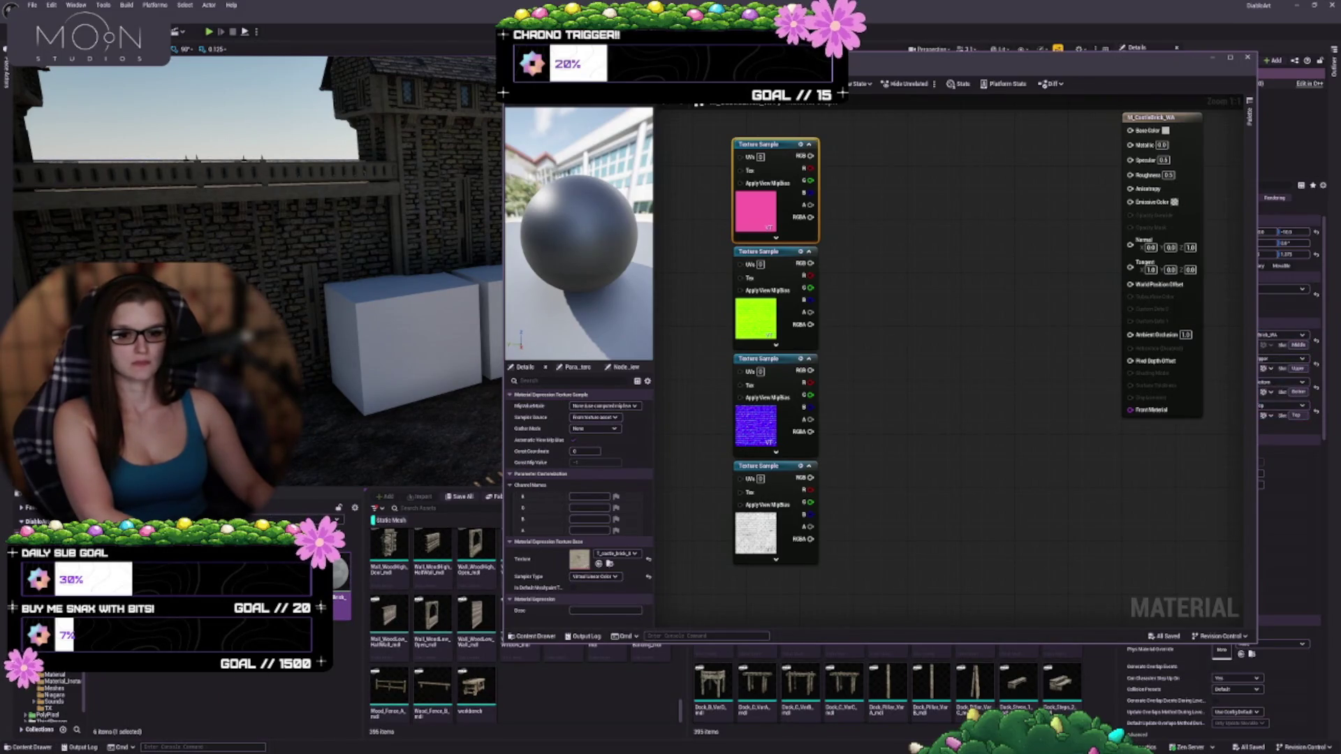
pyautogui.click(259, 700)
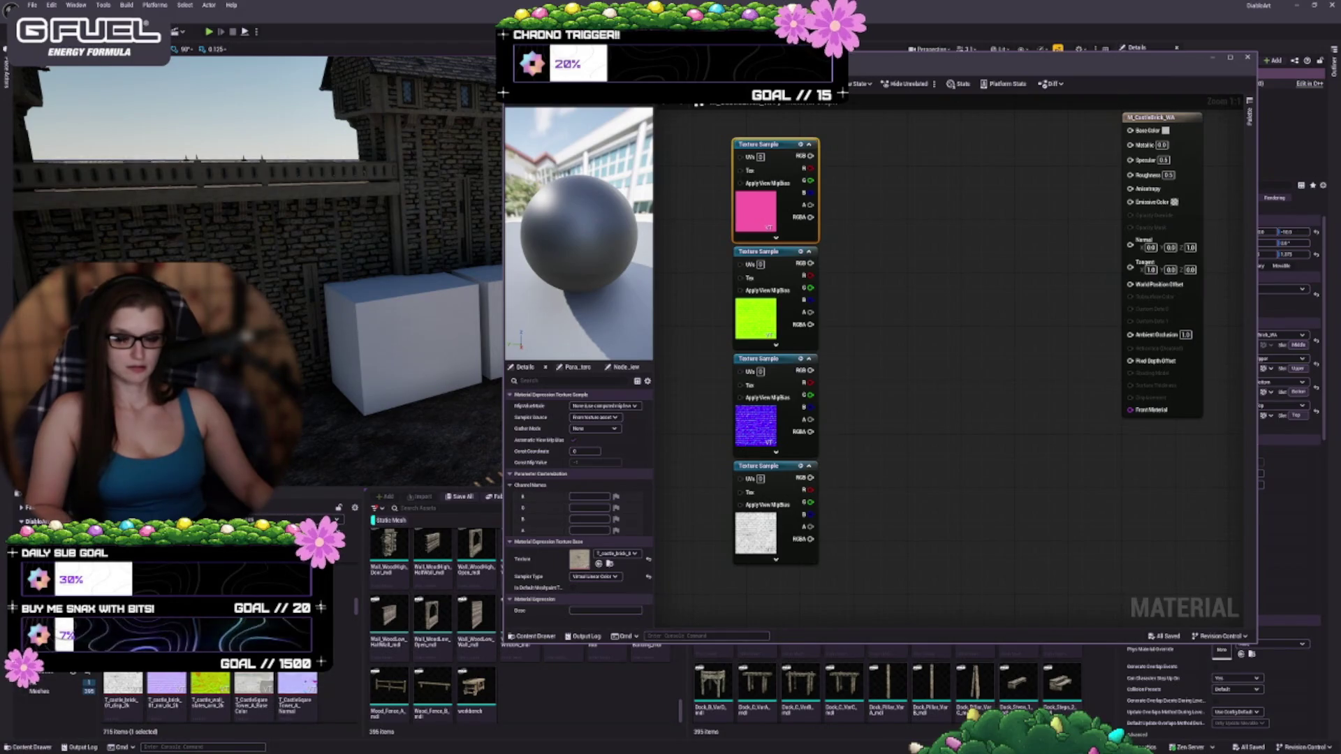
pyautogui.moveTo(162, 691)
pyautogui.keyDown('shift'); pyautogui.click(253, 695); pyautogui.keyUp('shift')
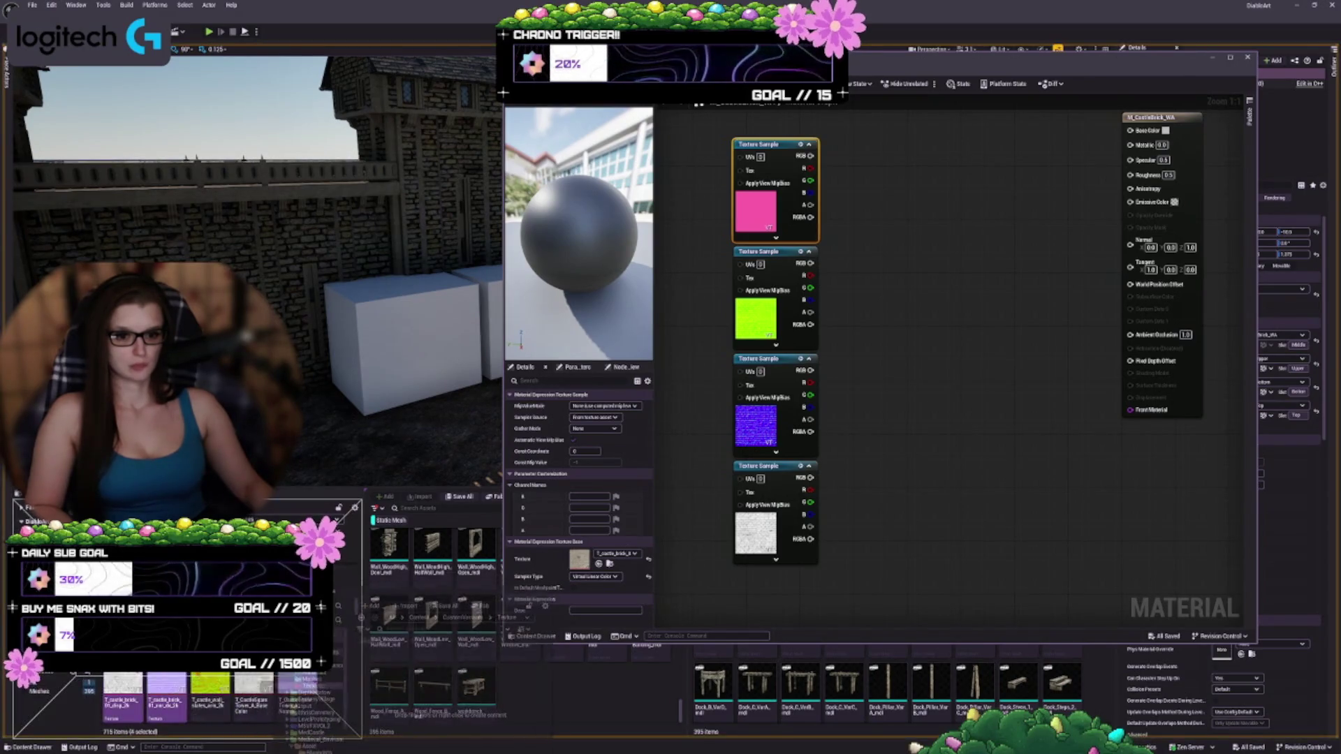
pyautogui.click(334, 720)
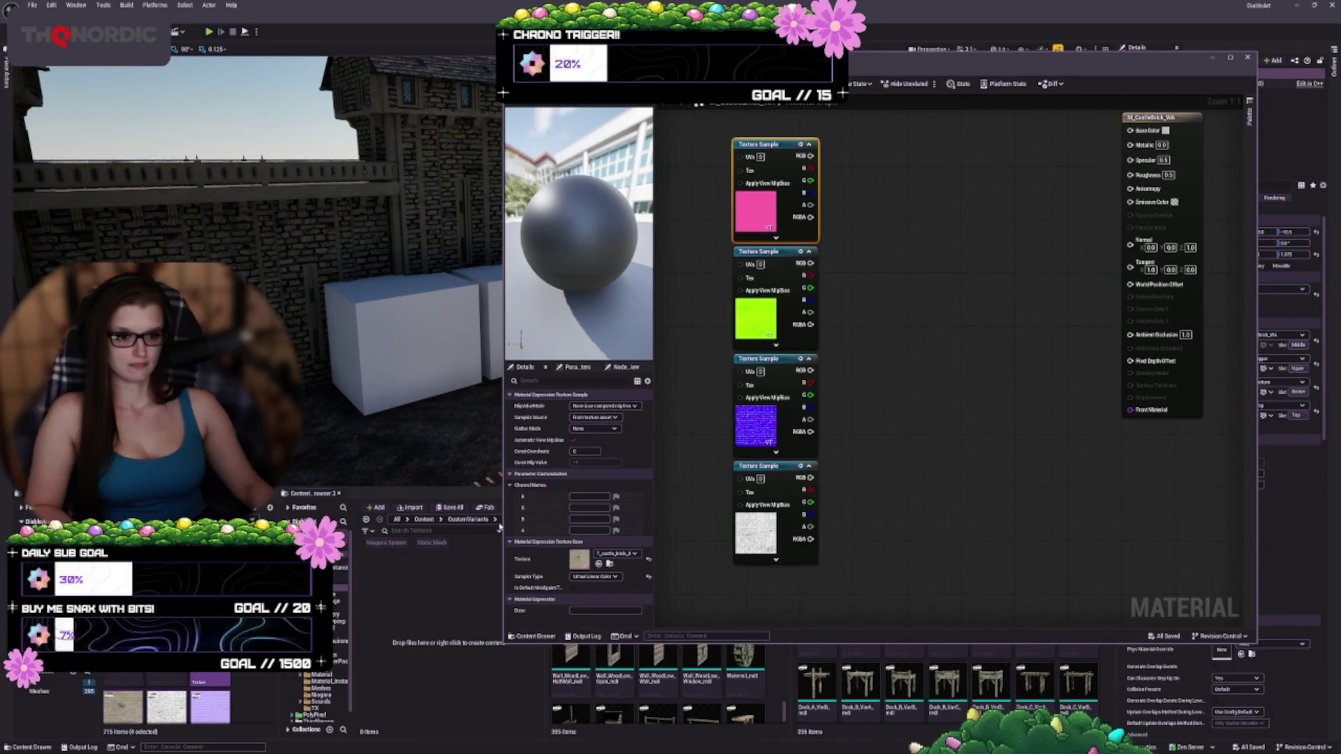
# - Delete the four Texture Sample nodes from the M_CastleBrick_WA material graph
pyautogui.moveTo(516, 527); pyautogui.dragTo(554, 525)
pyautogui.moveTo(964, 589)
pyautogui.mouseDown()
pyautogui.moveTo(802, 270)
pyautogui.moveTo(761, 138)
pyautogui.mouseUp()
pyautogui.press('Delete')
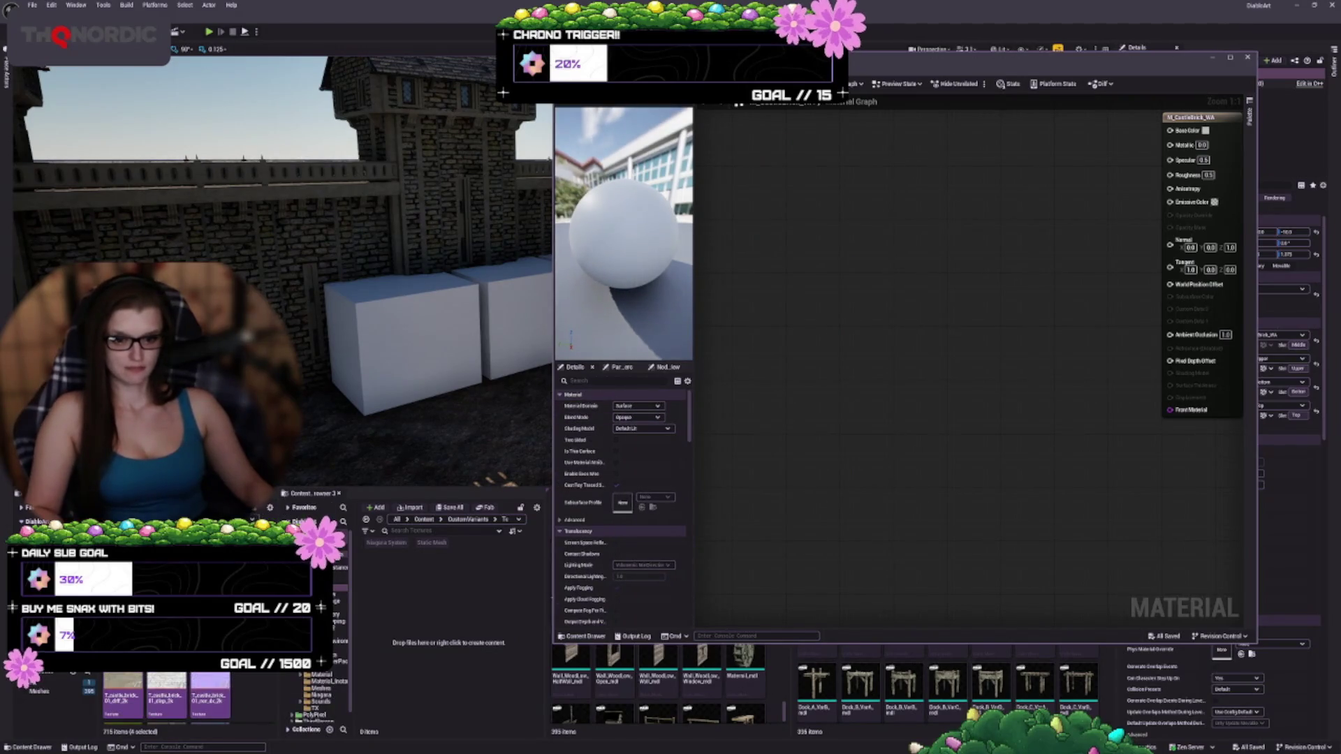
# - Advanced-copy the four castle-brick textures into the new folder and save them
pyautogui.moveTo(166, 695); pyautogui.dragTo(410, 583)
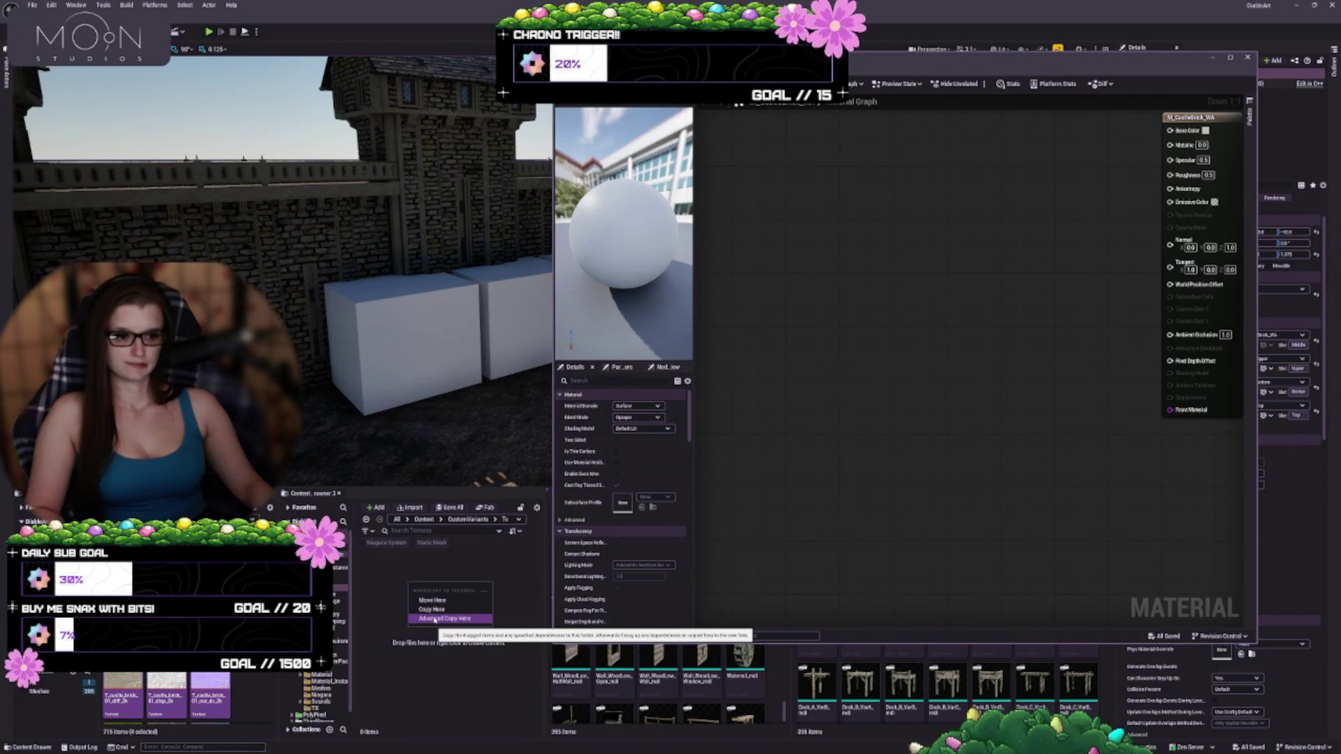
pyautogui.click(431, 610)
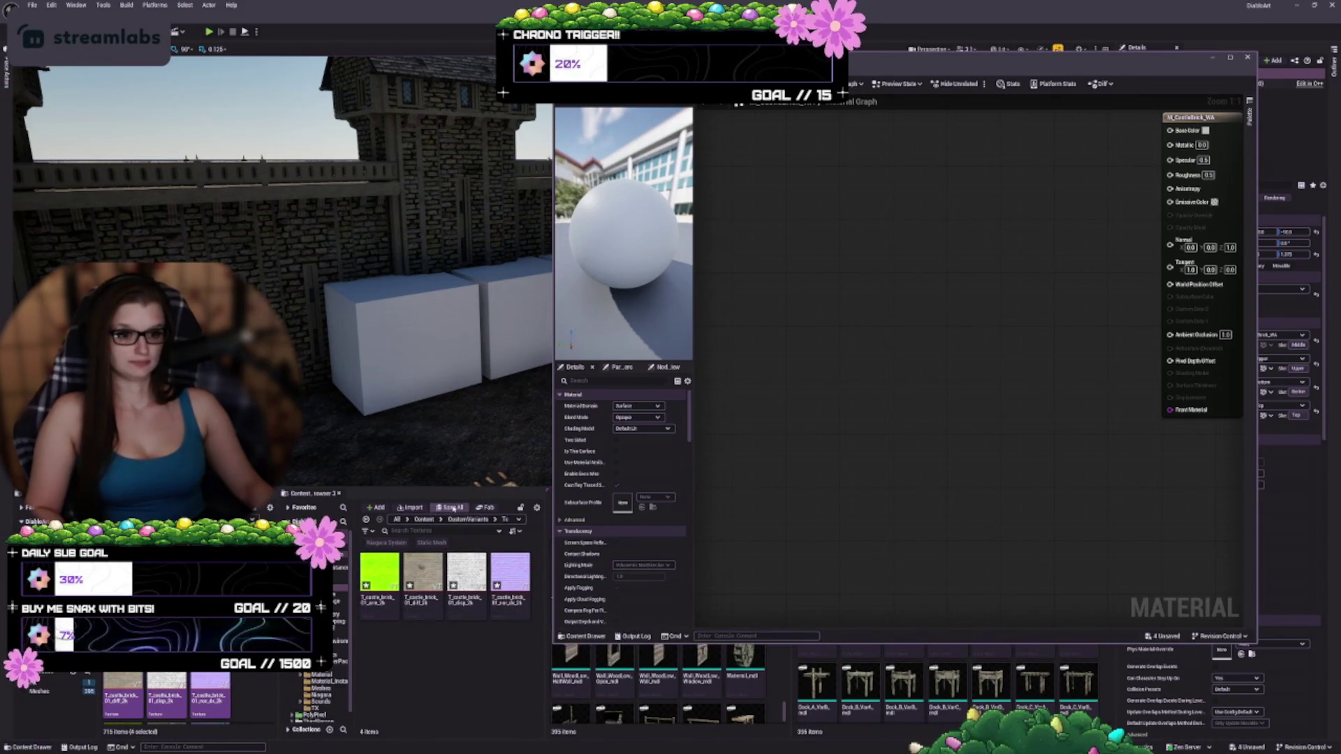
pyautogui.click(452, 508)
pyautogui.click(714, 457)
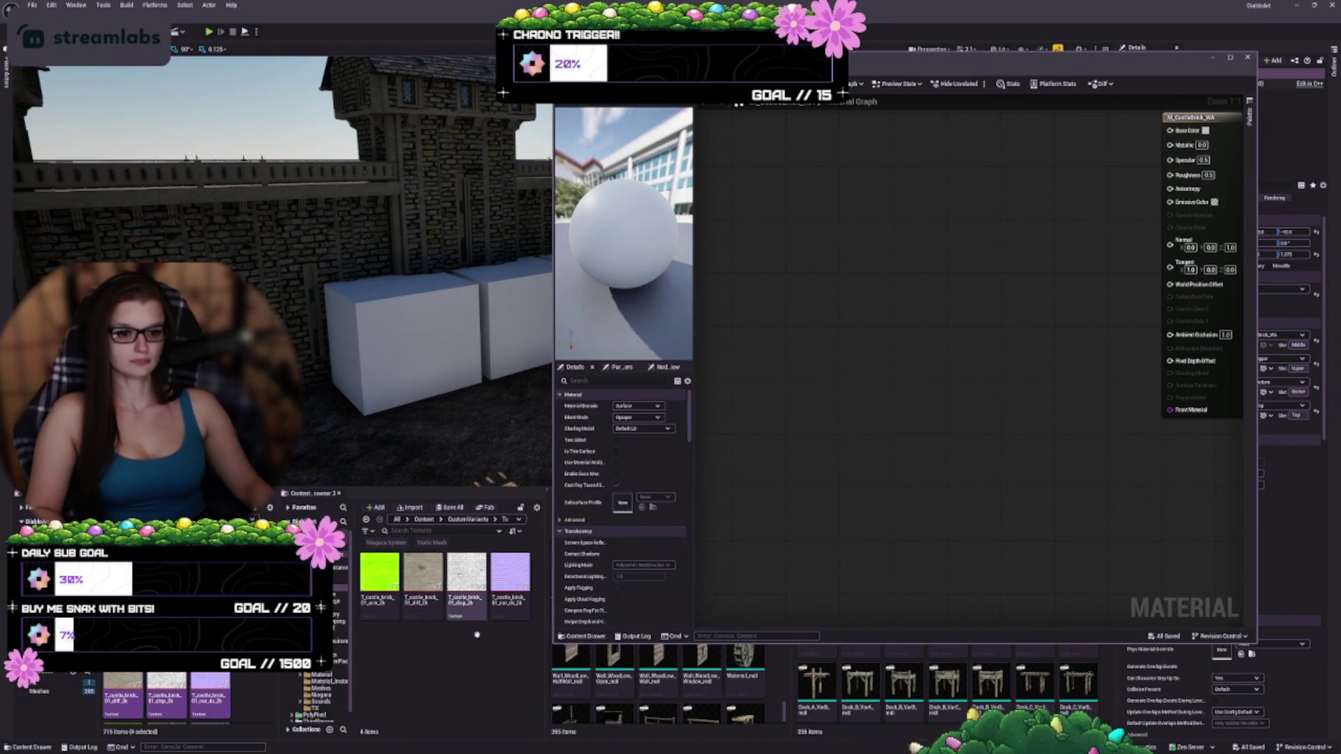
pyautogui.click(379, 572)
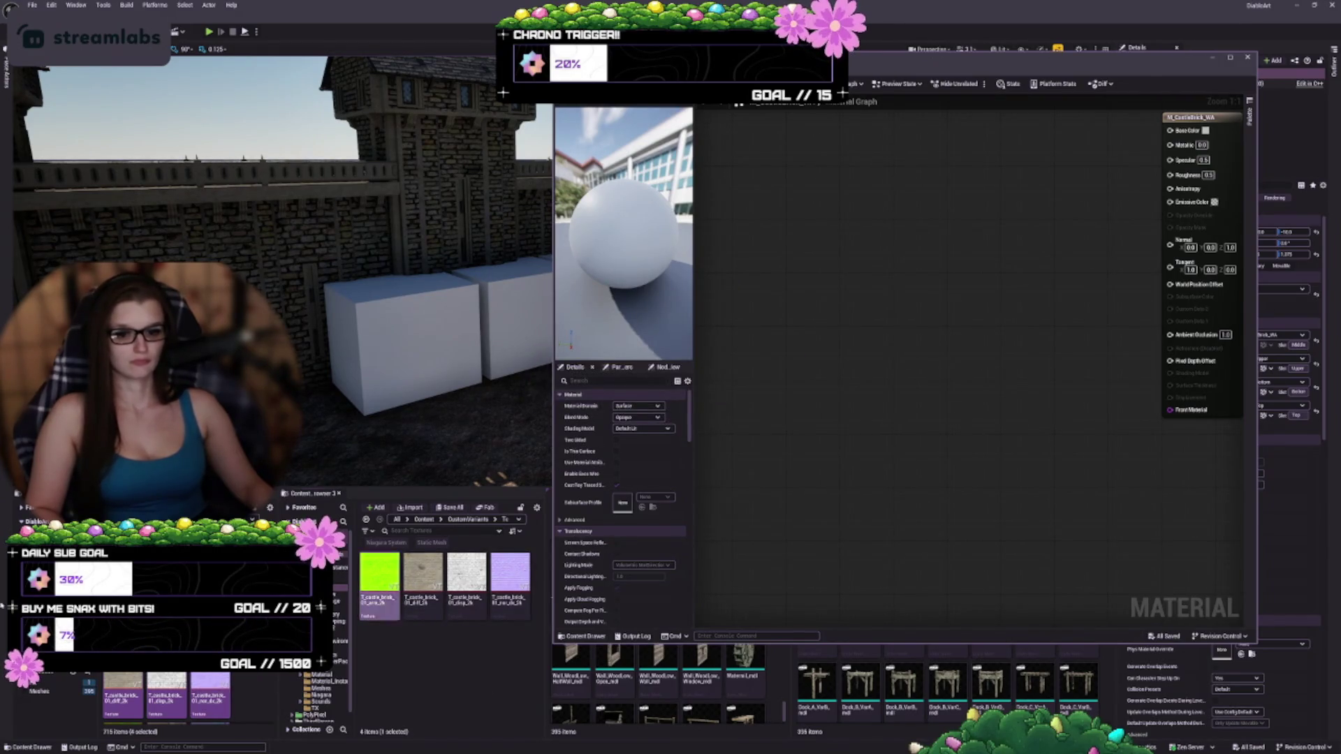
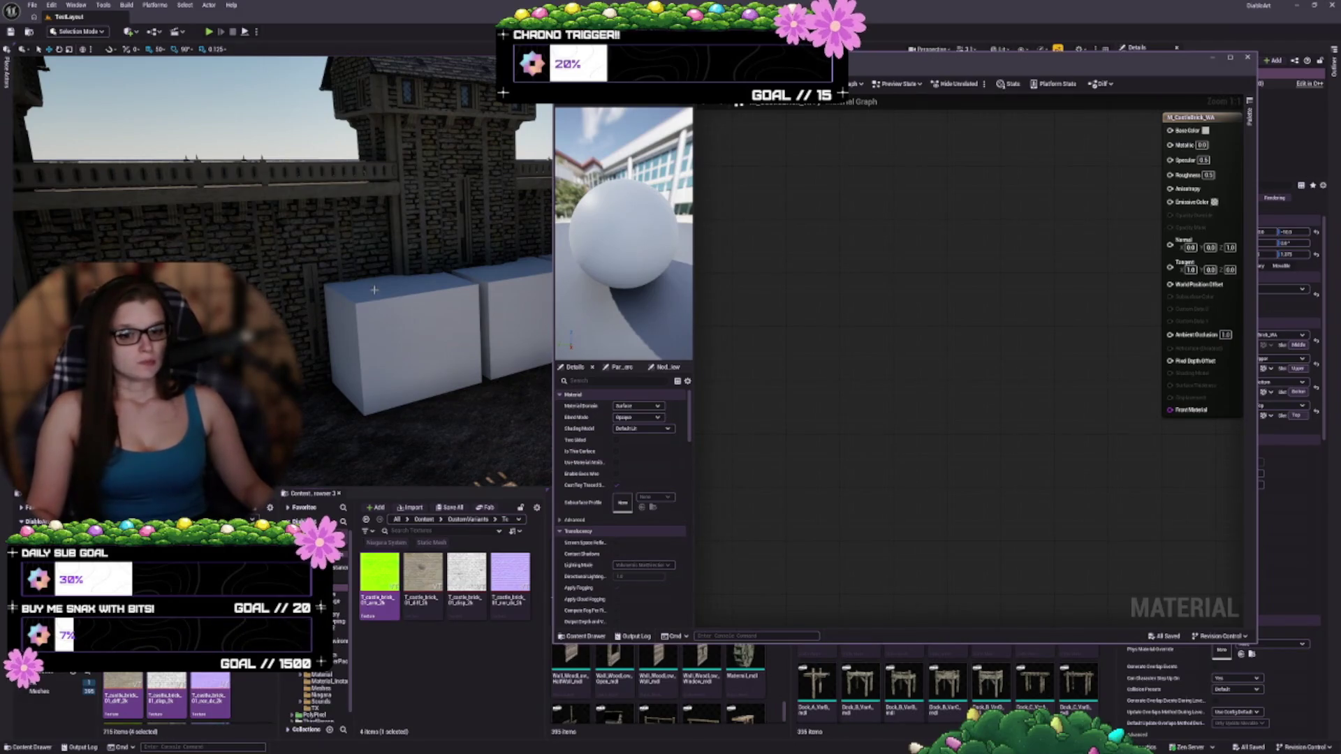
# - Close the RVT_Function material editor to reveal the M_CastleBrick_WA graph, then focus on the castle gate
pyautogui.scroll(-5, 377, 300)
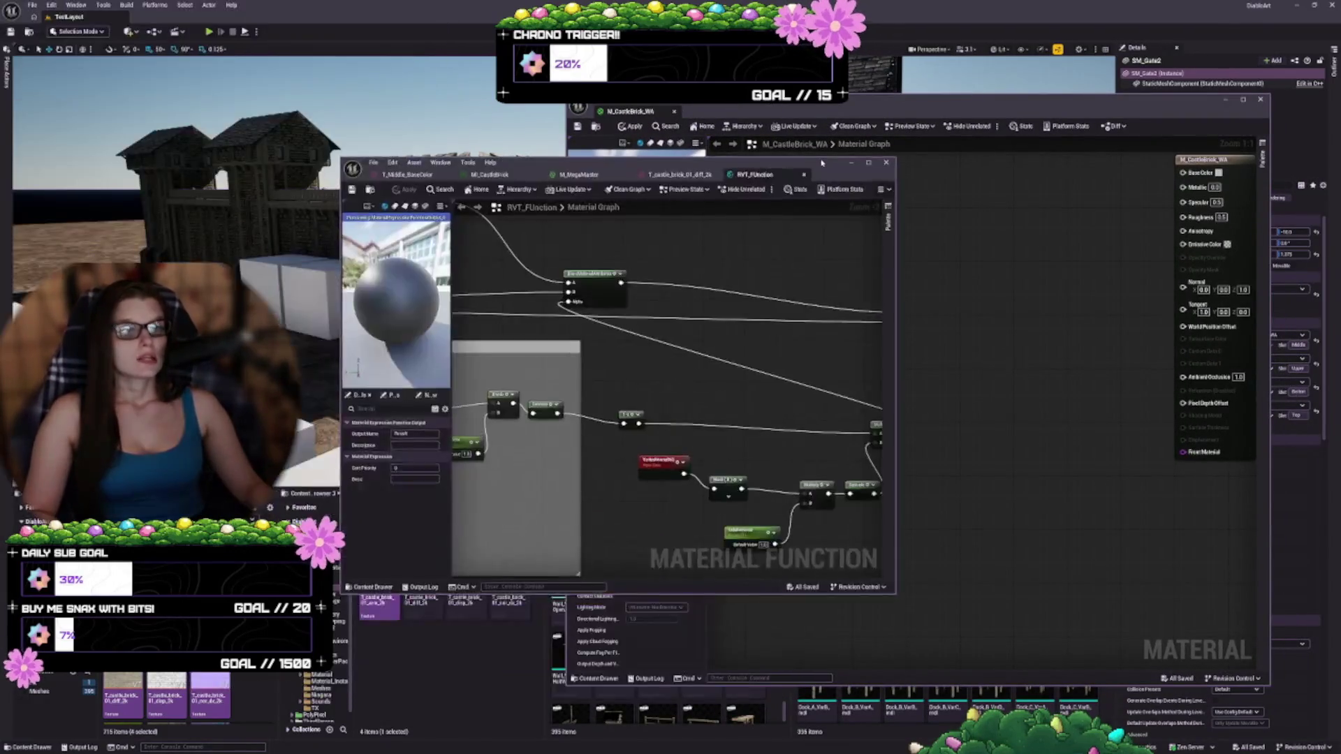
pyautogui.moveTo(820, 175)
pyautogui.mouseDown()
pyautogui.moveTo(905, 214)
pyautogui.moveTo(904, 179)
pyautogui.moveTo(612, 201)
pyautogui.moveTo(794, 116)
pyautogui.mouseUp()
pyautogui.click(816, 115)
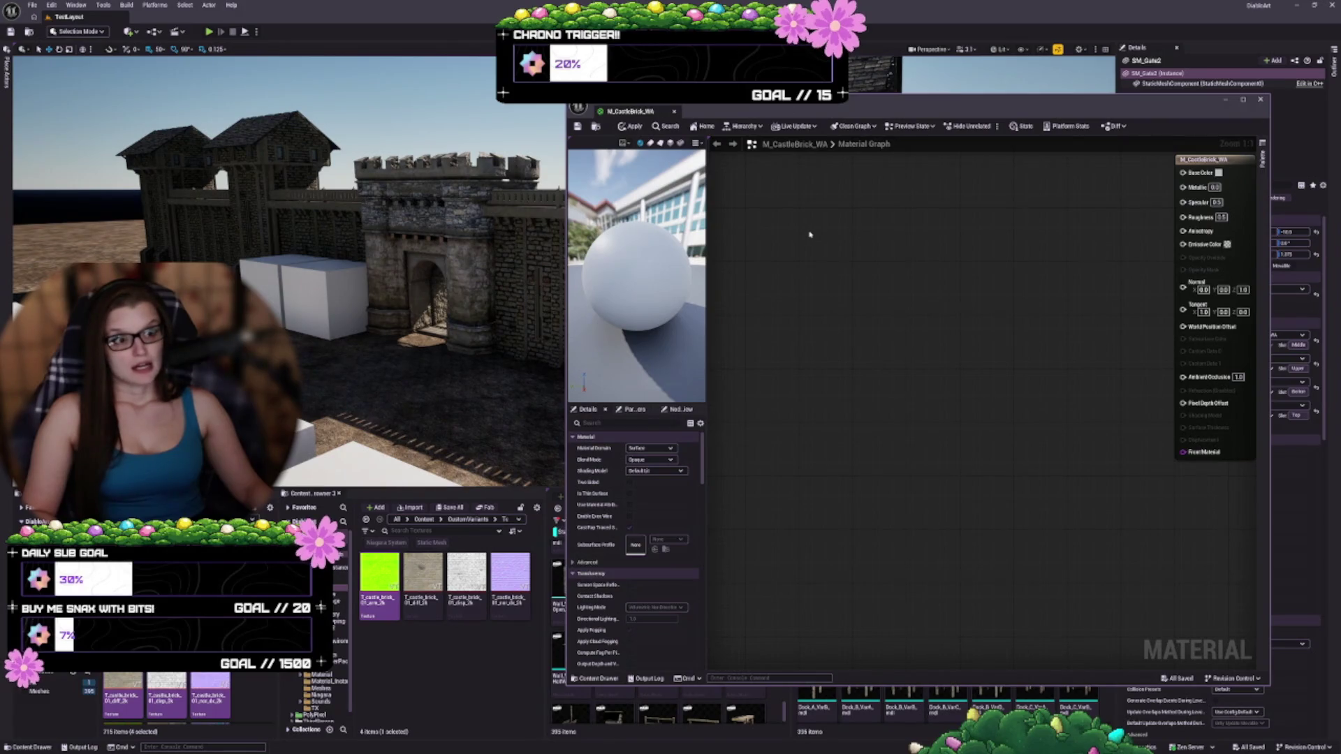
pyautogui.press('f')
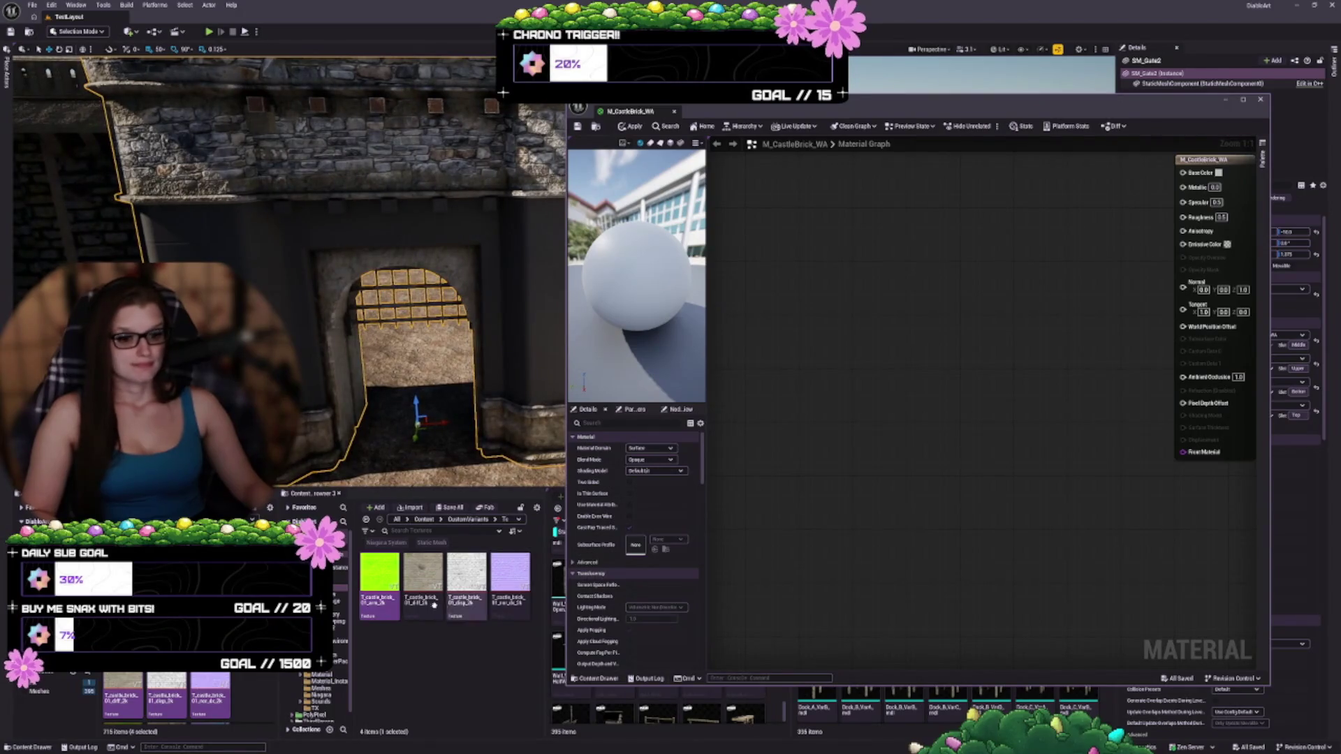
# - Select the castle brick ARM, normal and other texture assets in the Content Browser
pyautogui.rightClick(388, 583)
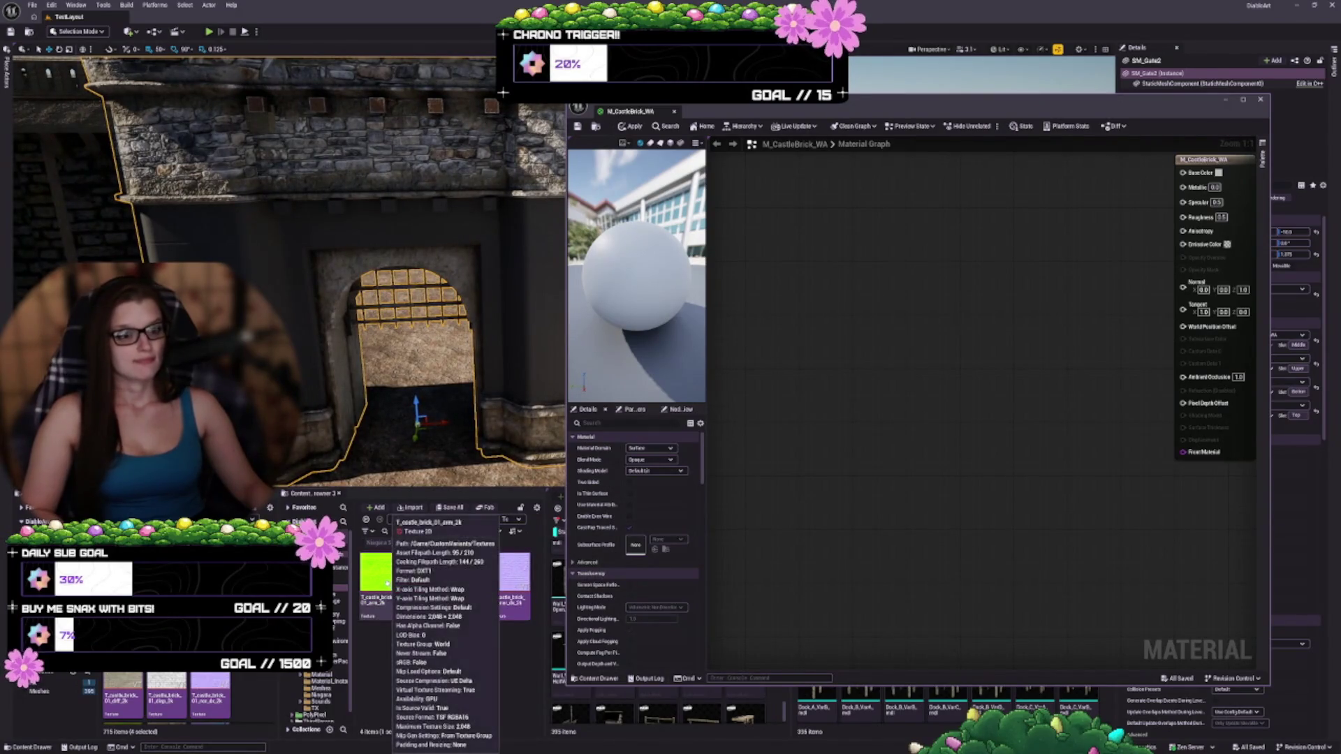
pyautogui.press('Escape')
pyautogui.rightClick(387, 584)
pyautogui.click(410, 662)
pyautogui.rightClick(427, 585)
pyautogui.click(479, 619)
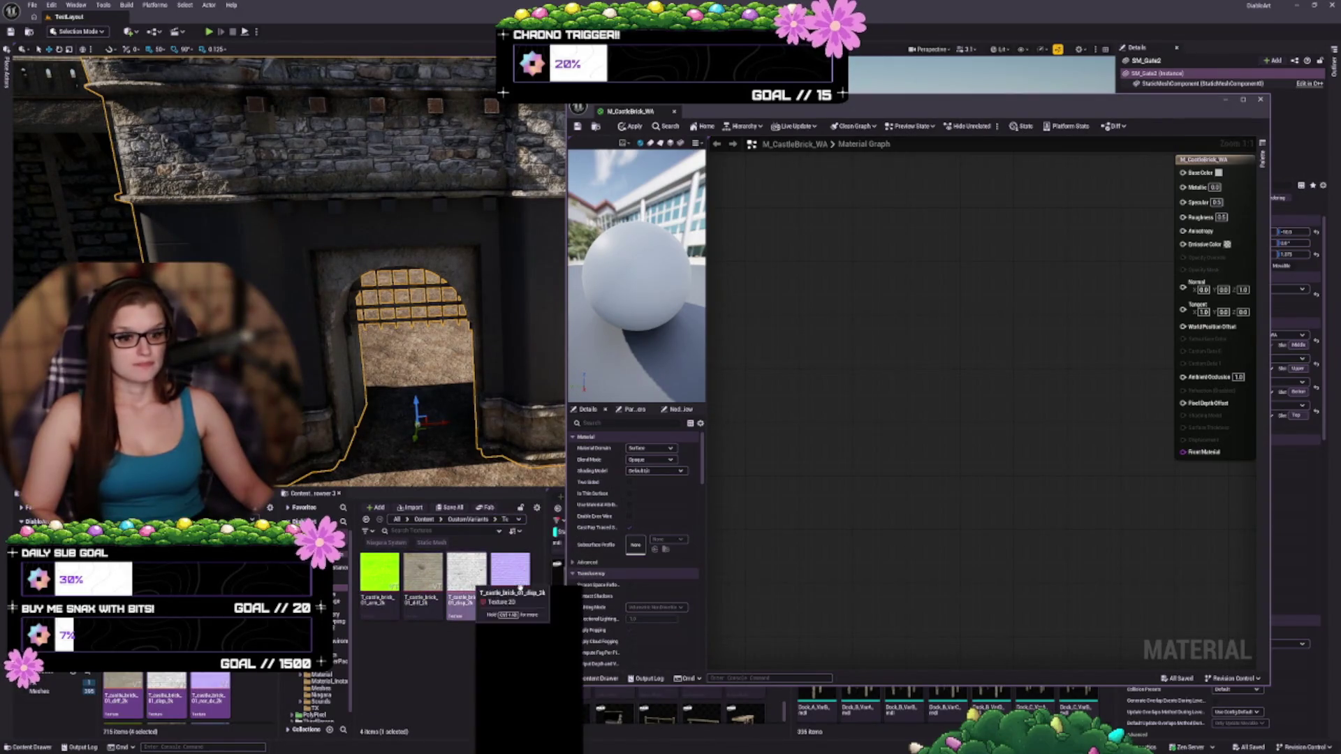
pyautogui.click(514, 586)
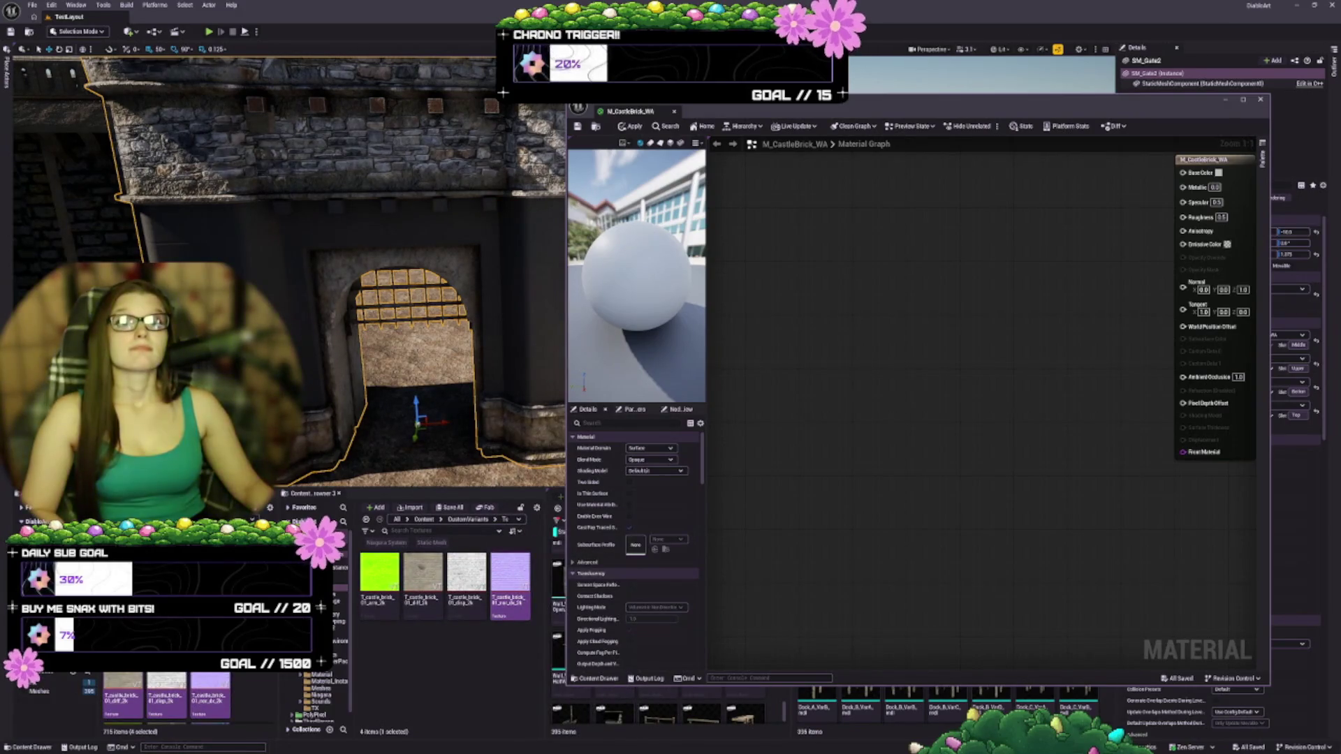
# - Open the ARM texture in its own floating texture editor and add the normal map
pyautogui.moveTo(293, 66); pyautogui.dragTo(702, 121)
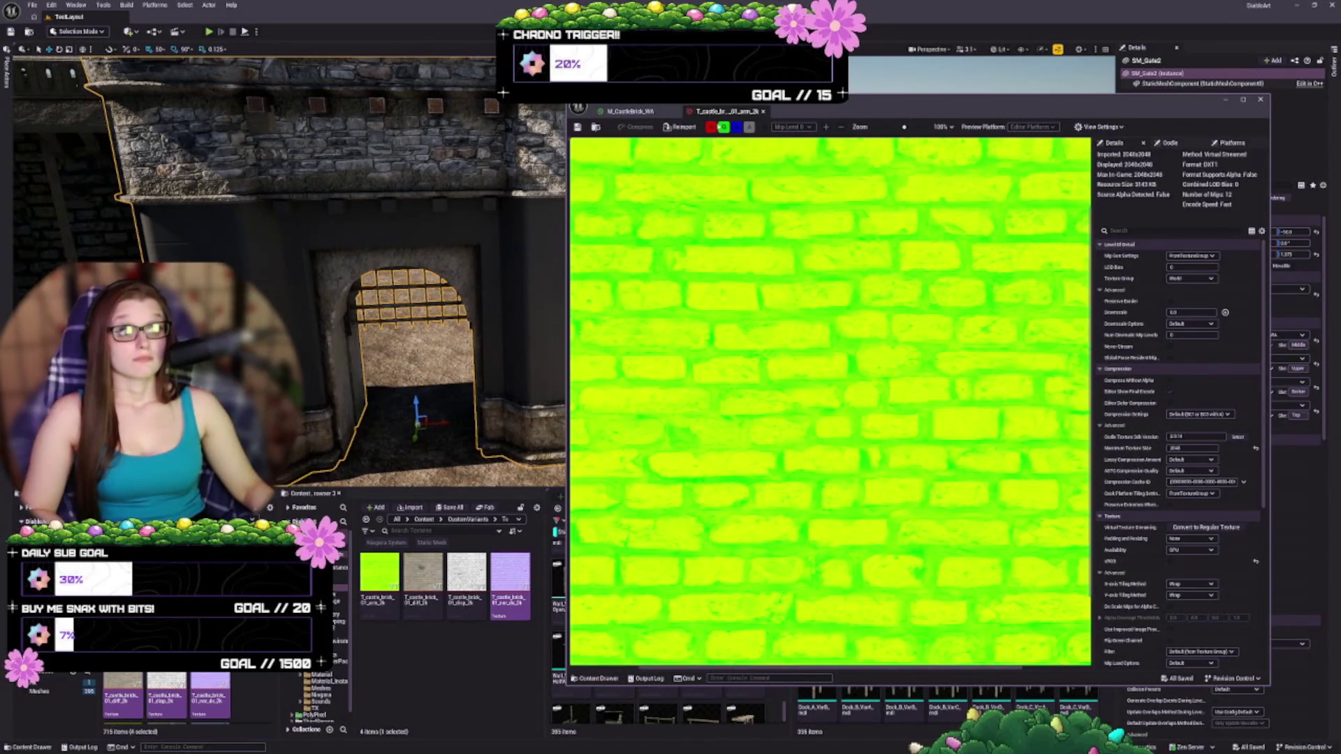
pyautogui.moveTo(726, 114)
pyautogui.mouseDown()
pyautogui.moveTo(723, 165)
pyautogui.moveTo(290, 164)
pyautogui.mouseUp()
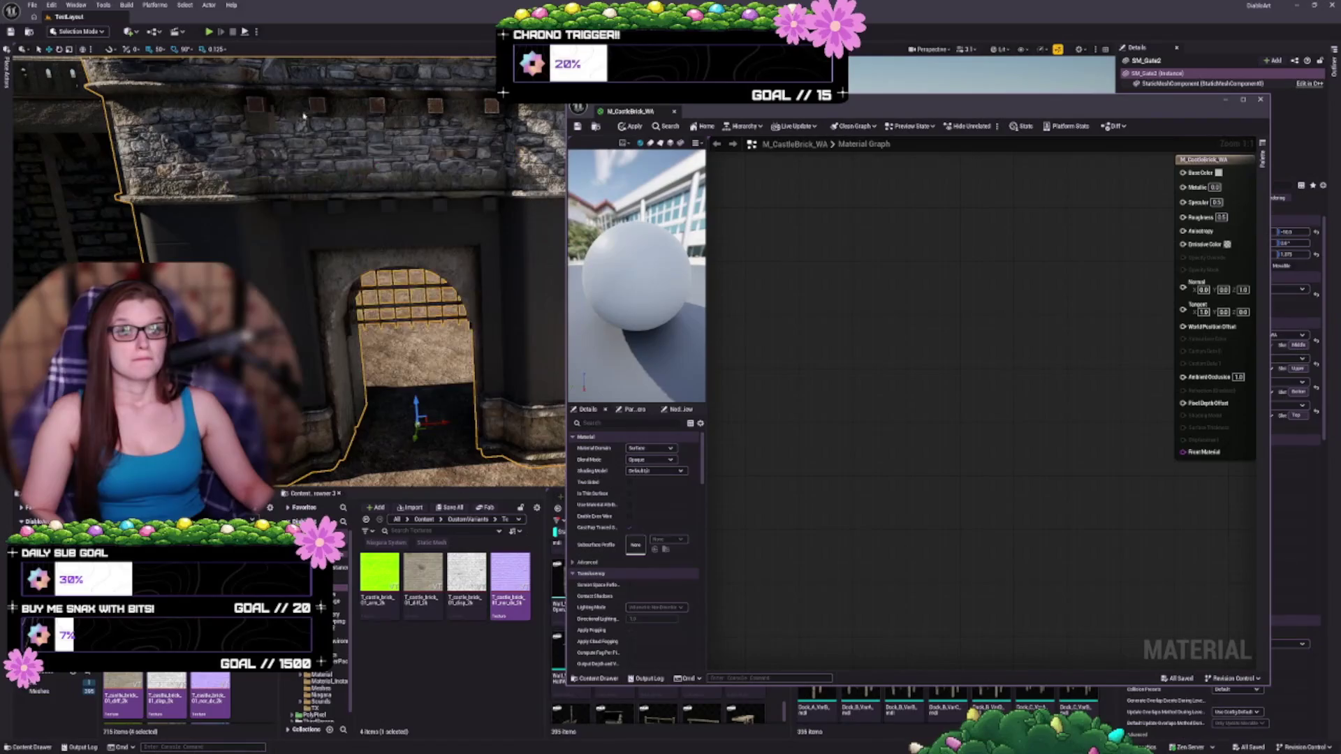
pyautogui.doubleClick(510, 580)
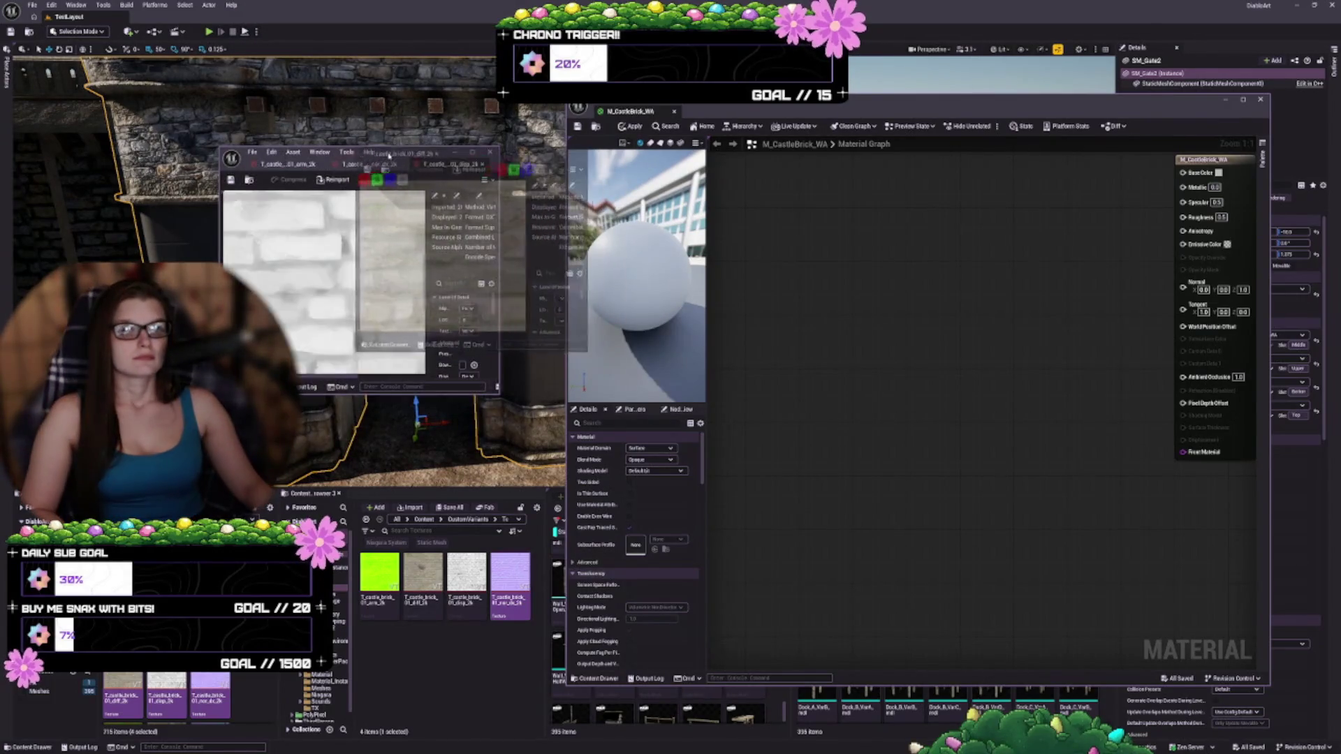
# - Enlarge the texture window and convert the ARM, normal, displacement and diffuse textures to regular textures
pyautogui.moveTo(497, 389)
pyautogui.mouseDown()
pyautogui.moveTo(741, 649)
pyautogui.moveTo(764, 720)
pyautogui.mouseUp()
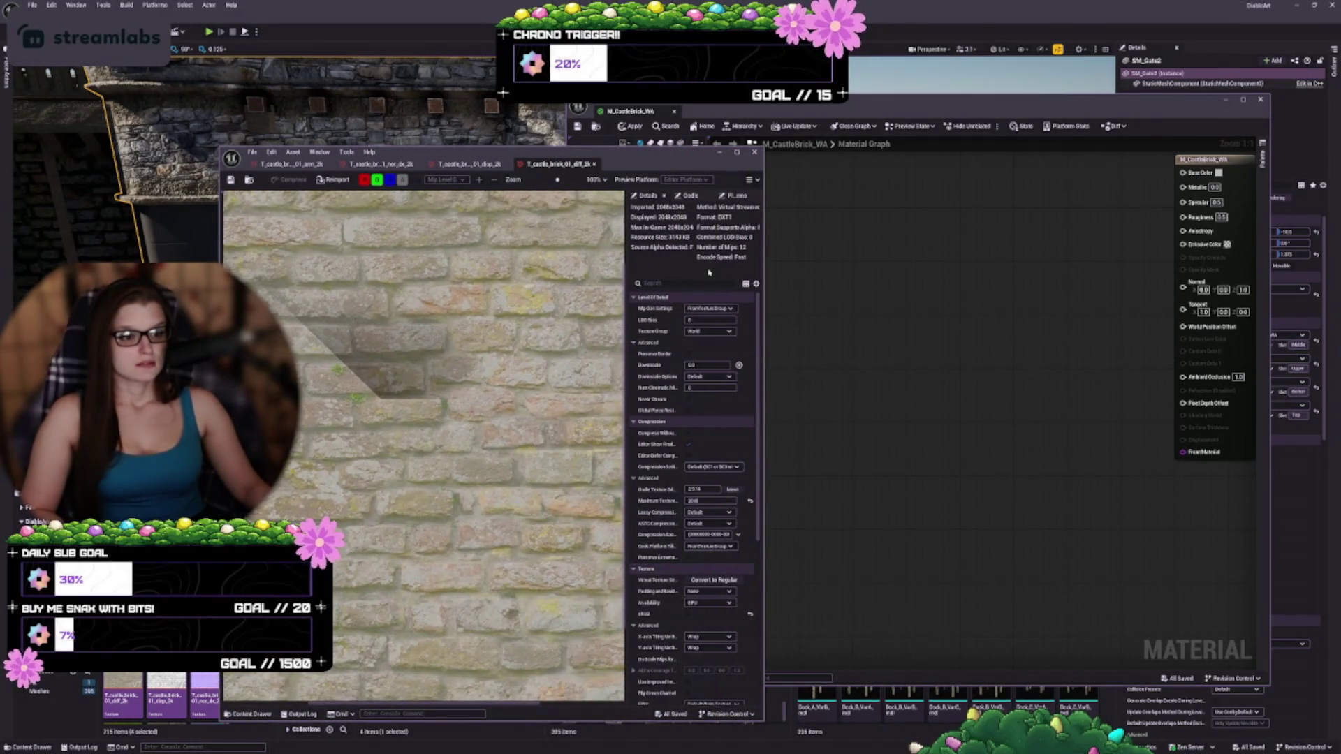
pyautogui.click(292, 164)
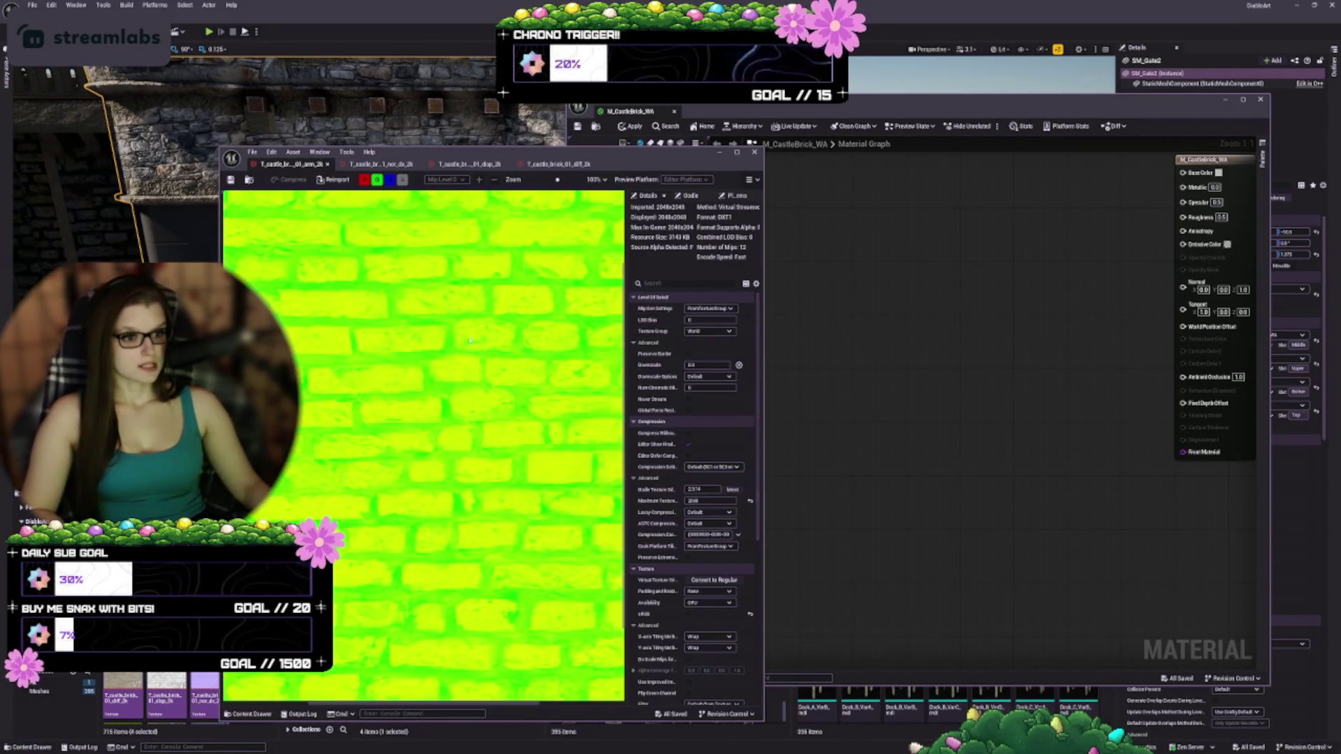
pyautogui.click(713, 580)
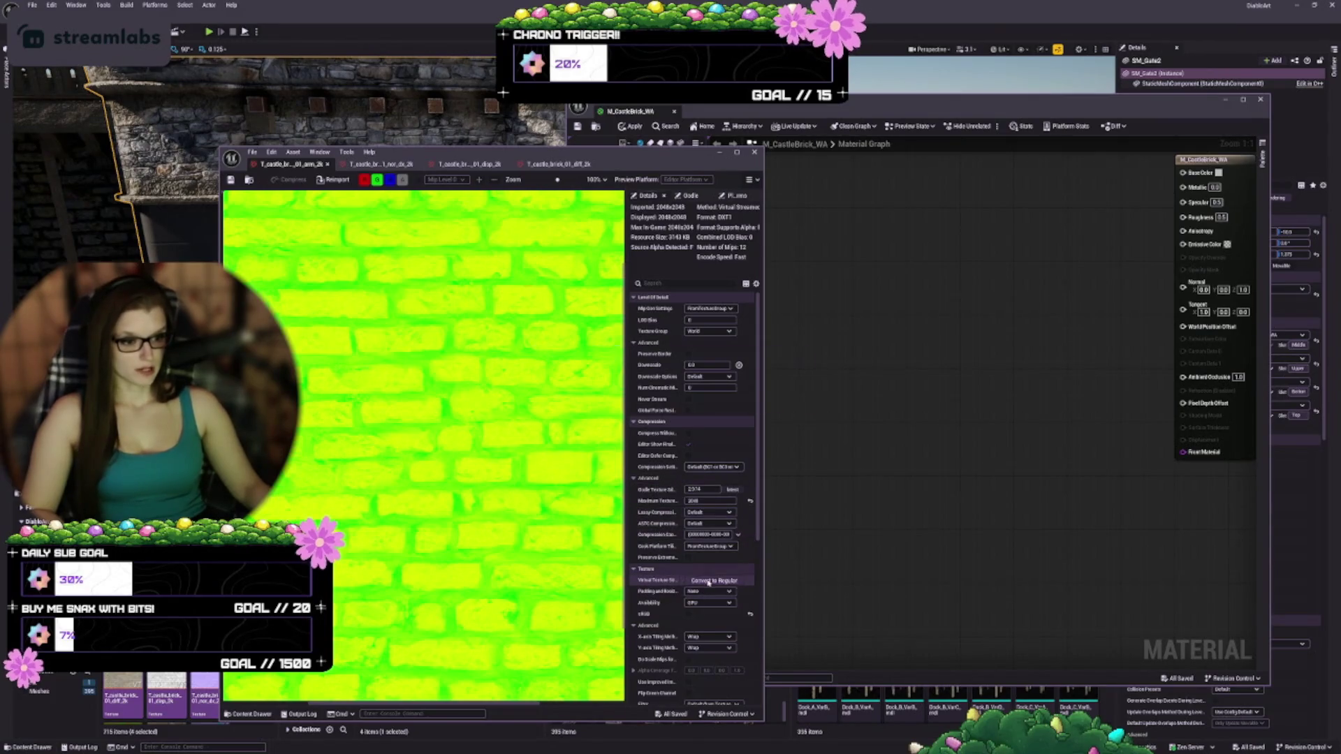
pyautogui.click(380, 164)
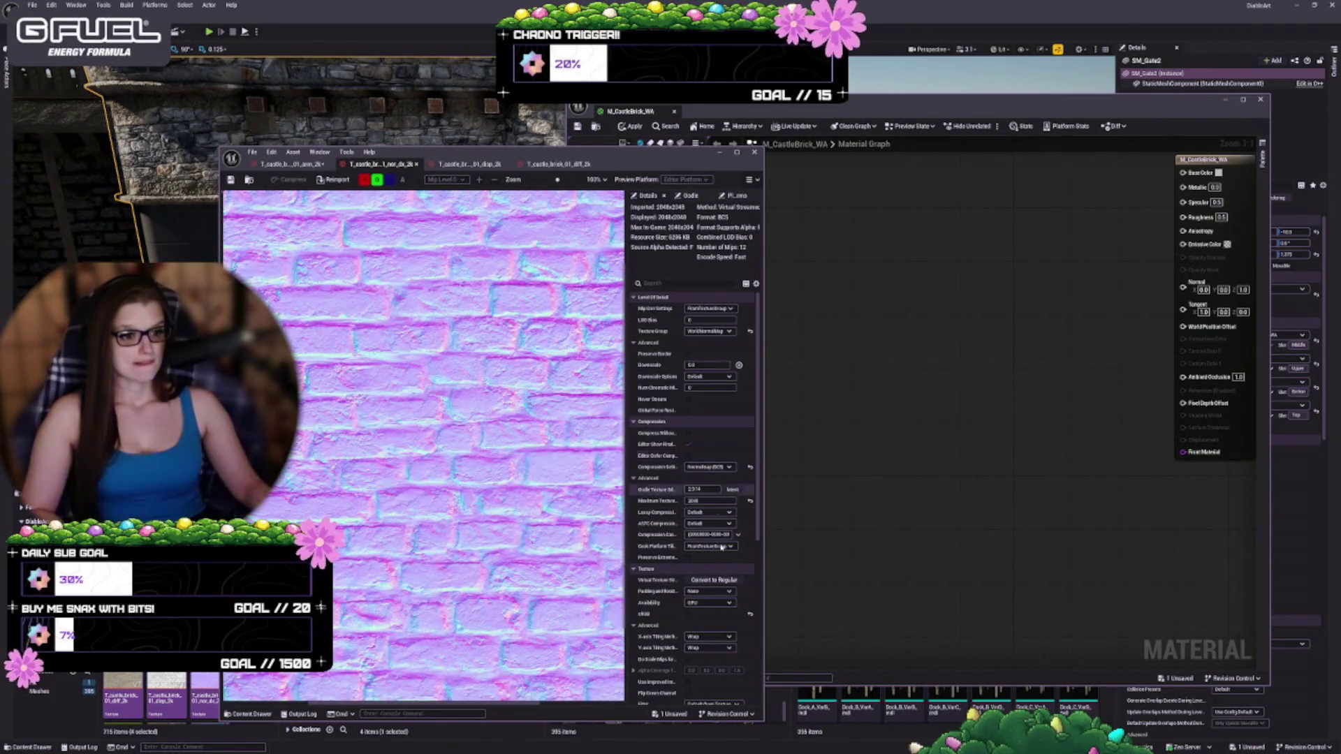
pyautogui.click(713, 580)
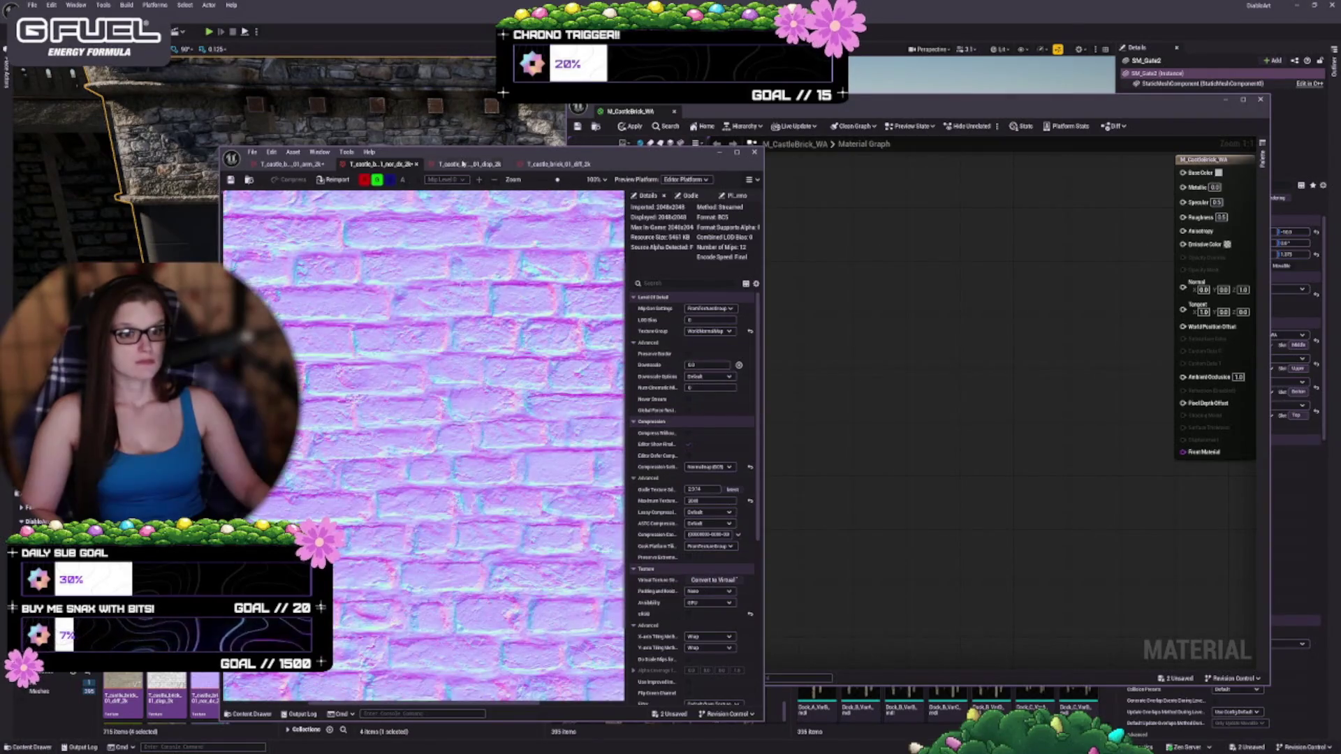
pyautogui.click(468, 164)
pyautogui.click(713, 580)
pyautogui.click(559, 165)
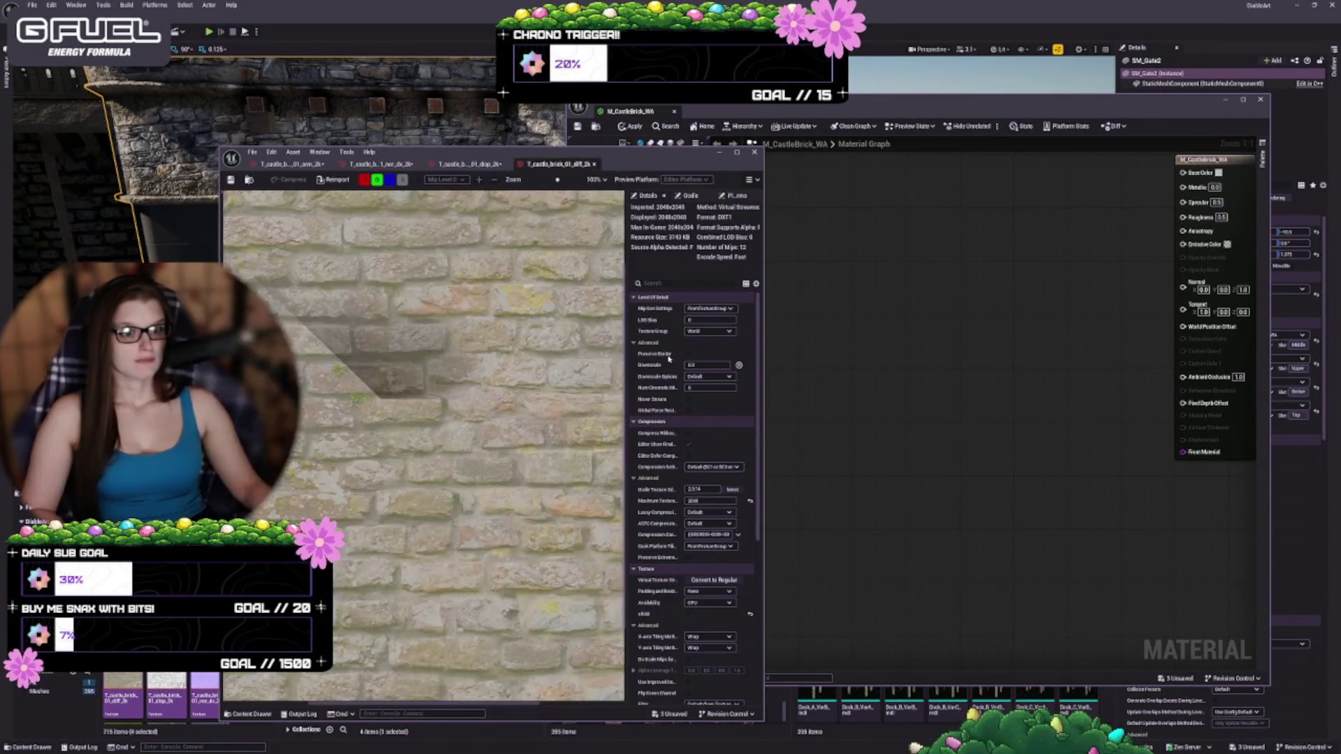
pyautogui.click(709, 580)
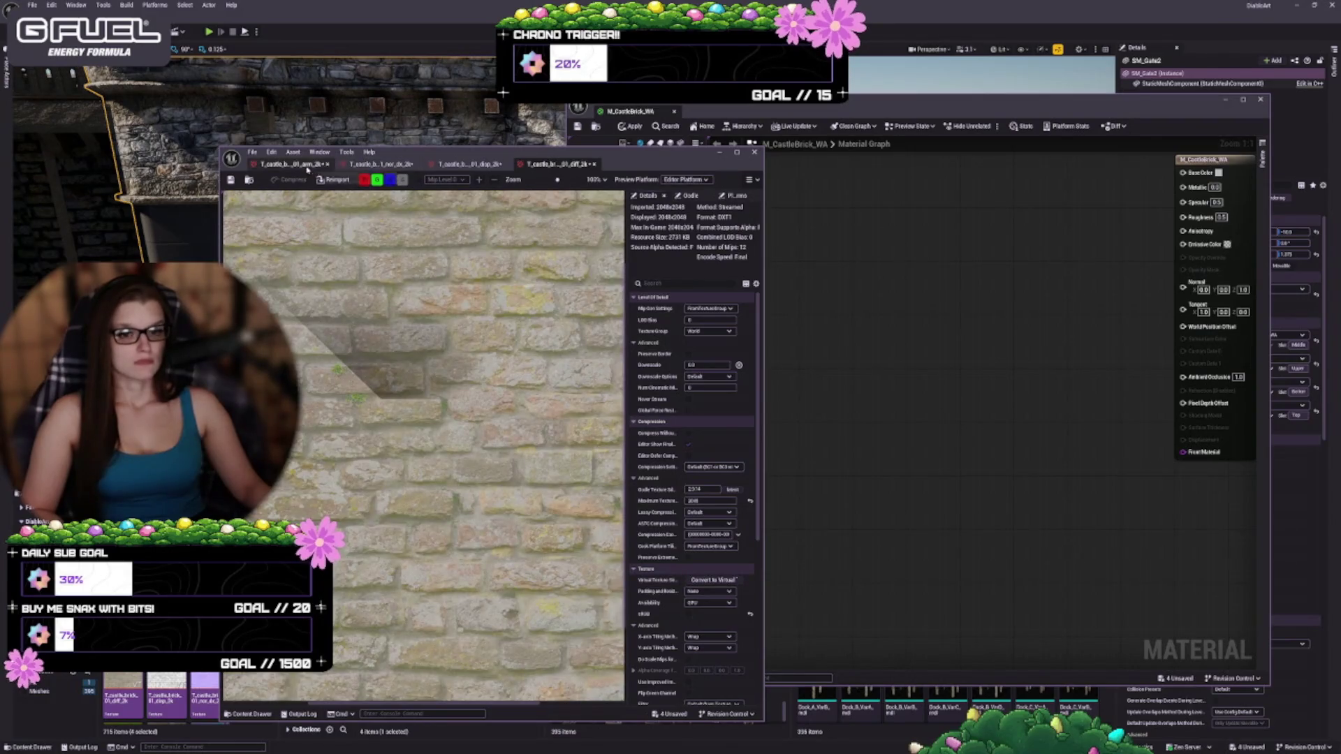
pyautogui.click(290, 164)
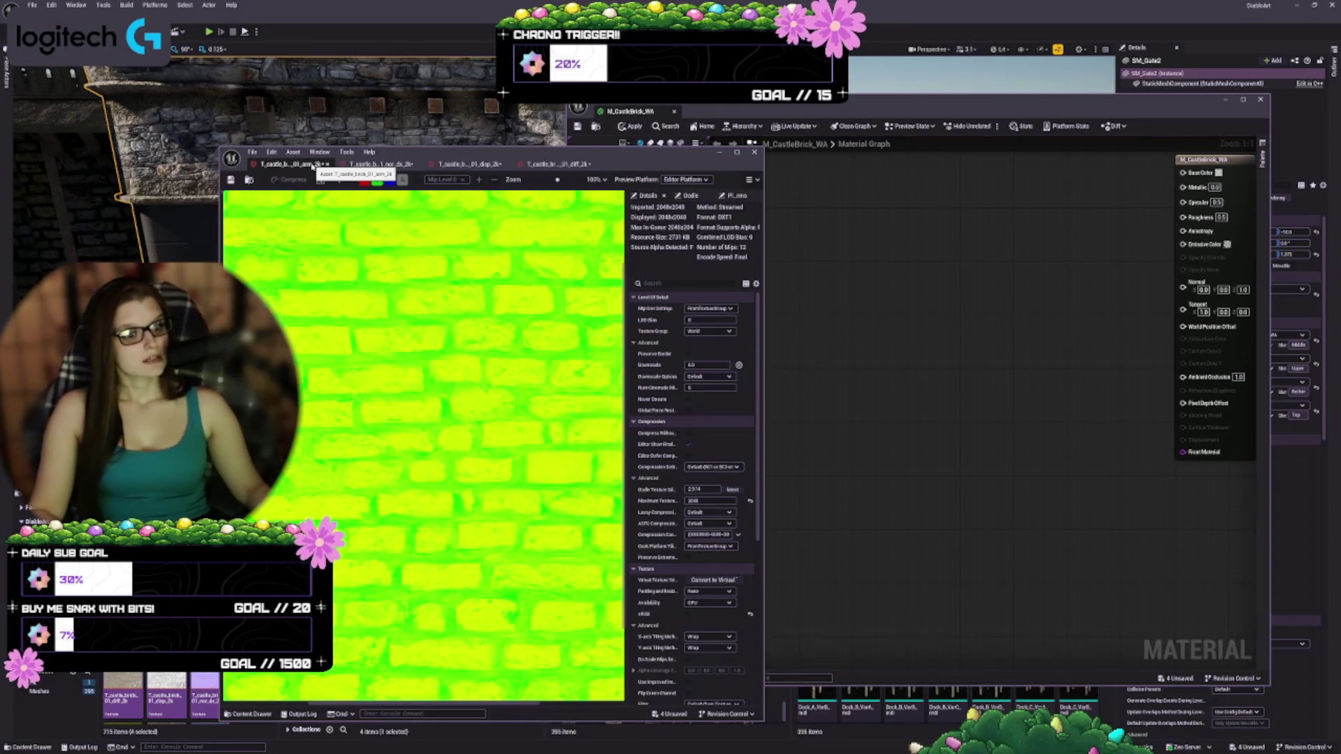
# - Keep the ARM texture's group as World and enable sRGB on it
pyautogui.click(708, 331)
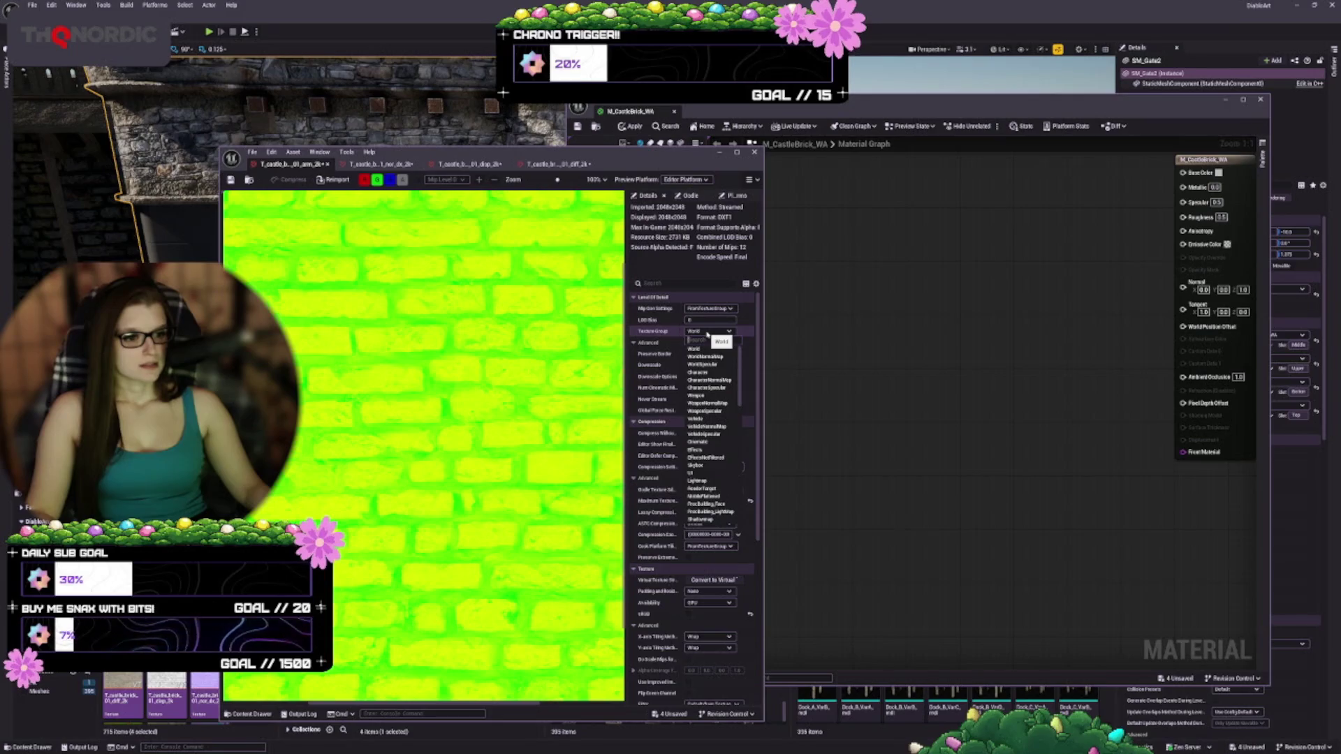
pyautogui.click(695, 349)
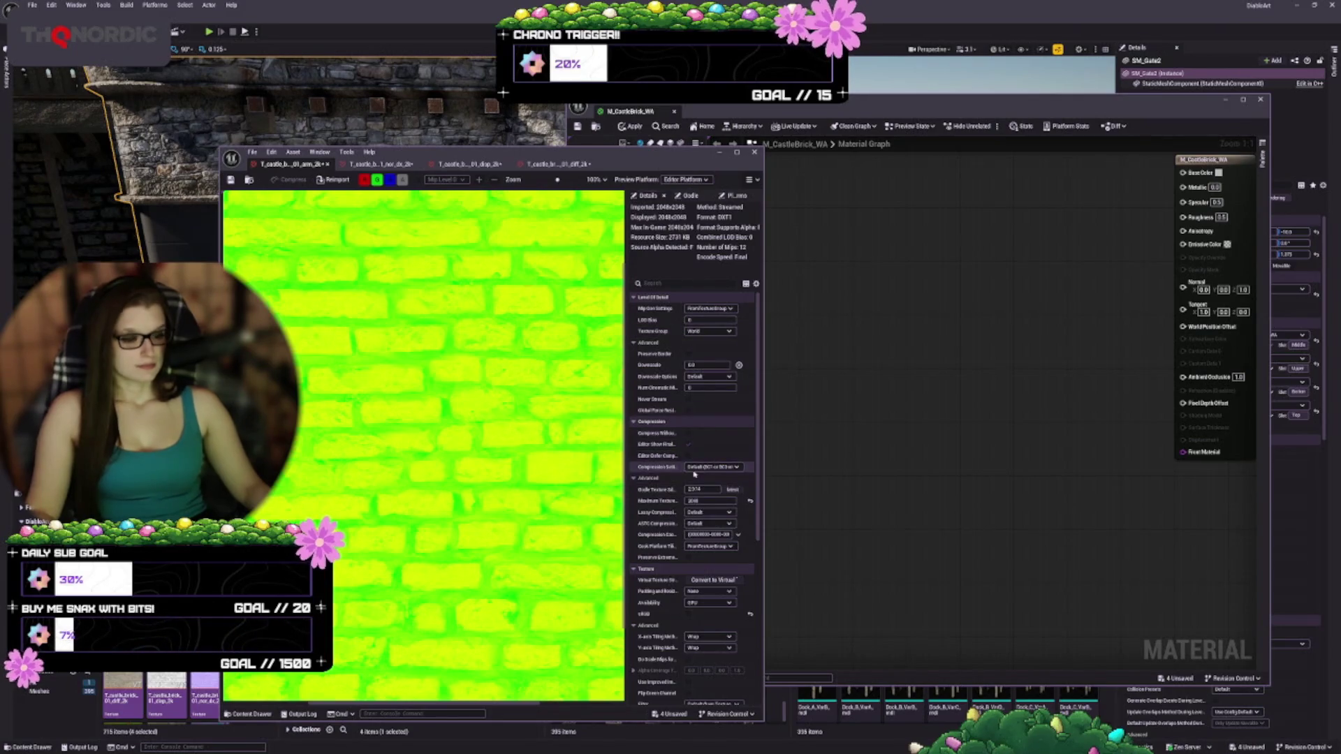
pyautogui.scroll(-2, 689, 516)
pyautogui.scroll(-1, 678, 525)
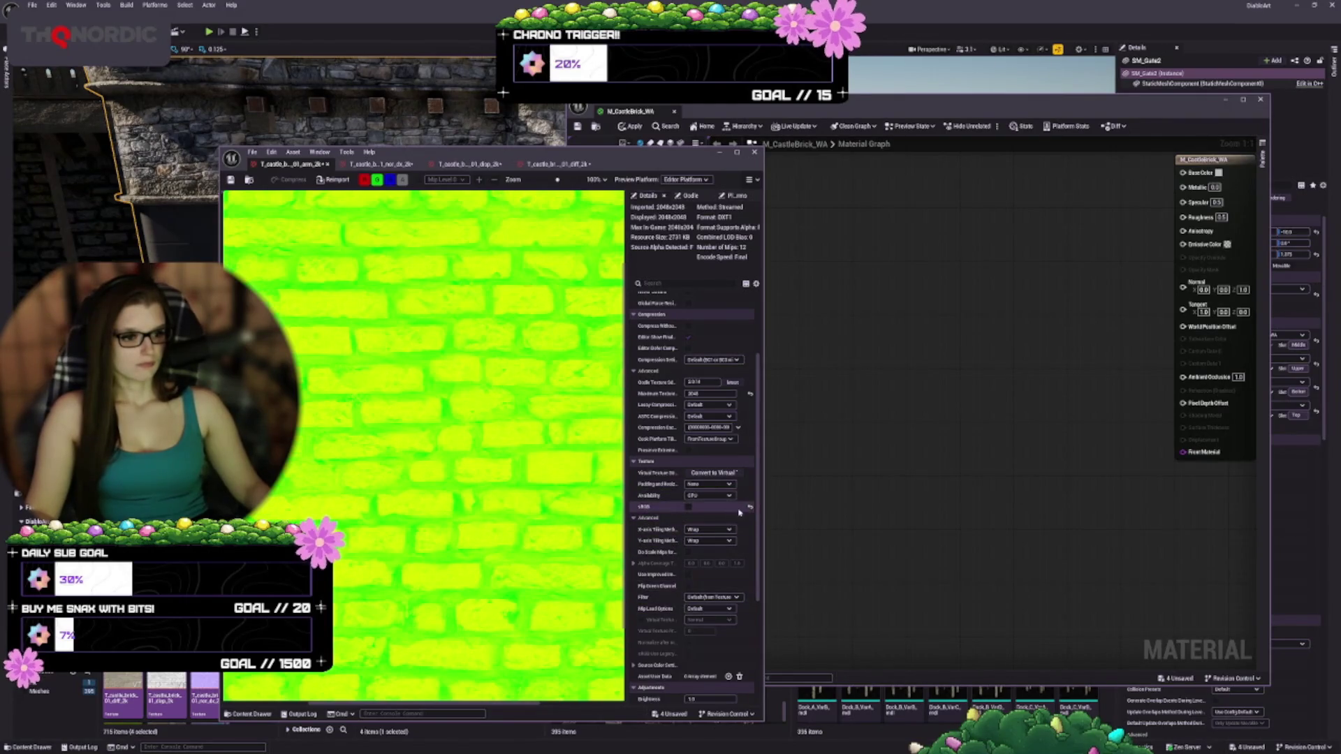
pyautogui.click(751, 507)
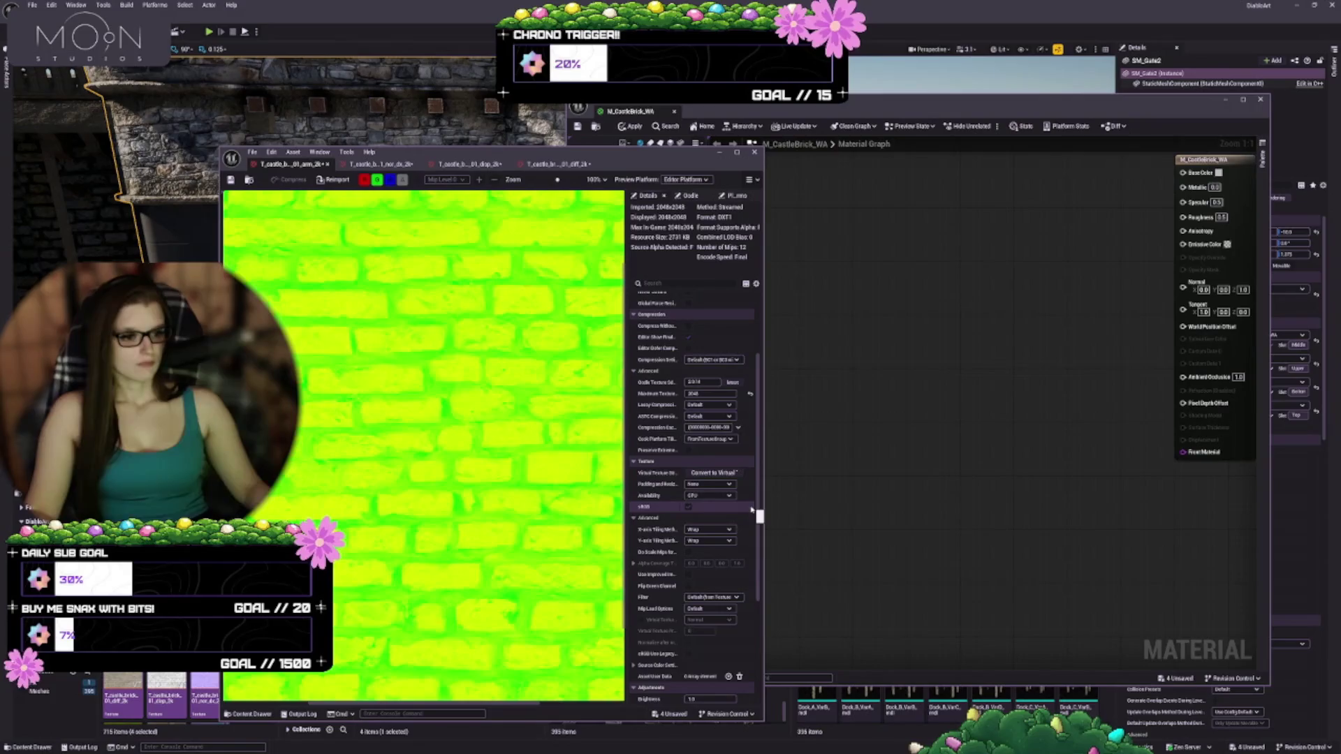
pyautogui.scroll(-3, 672, 497)
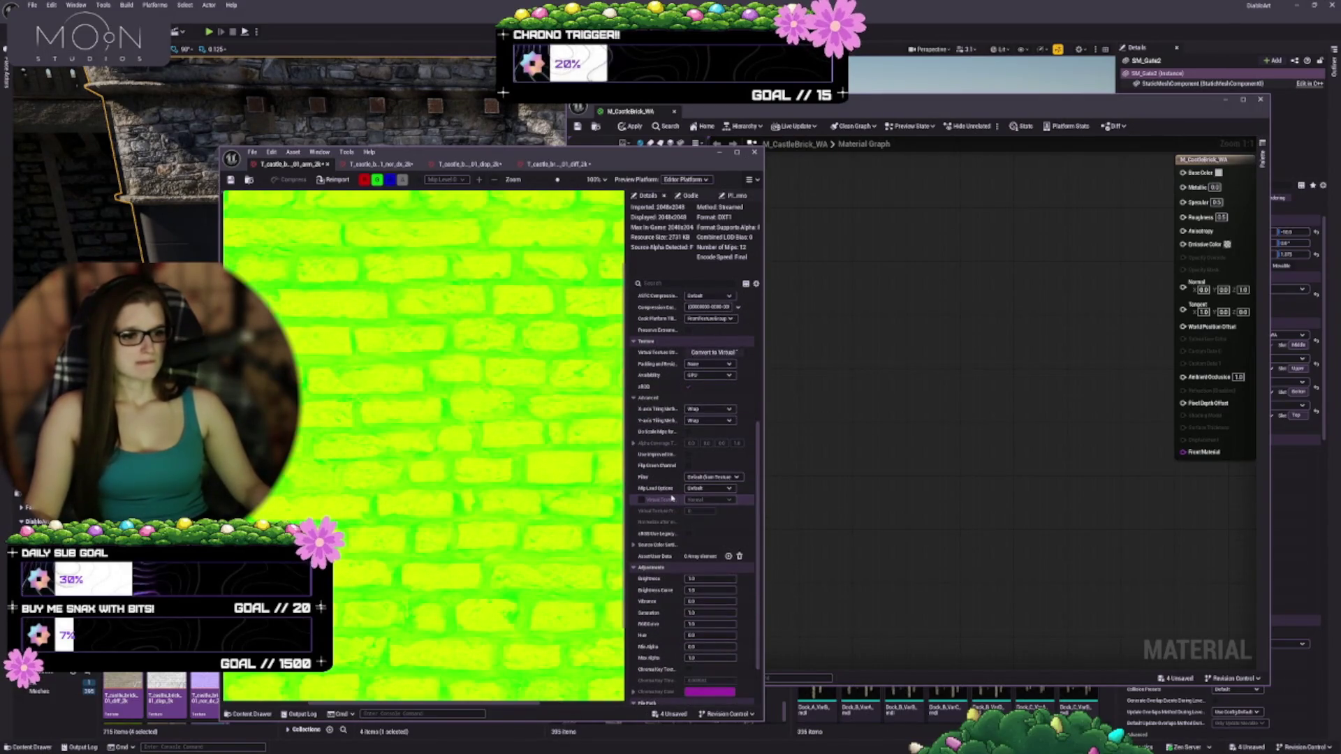
pyautogui.scroll(-2, 653, 542)
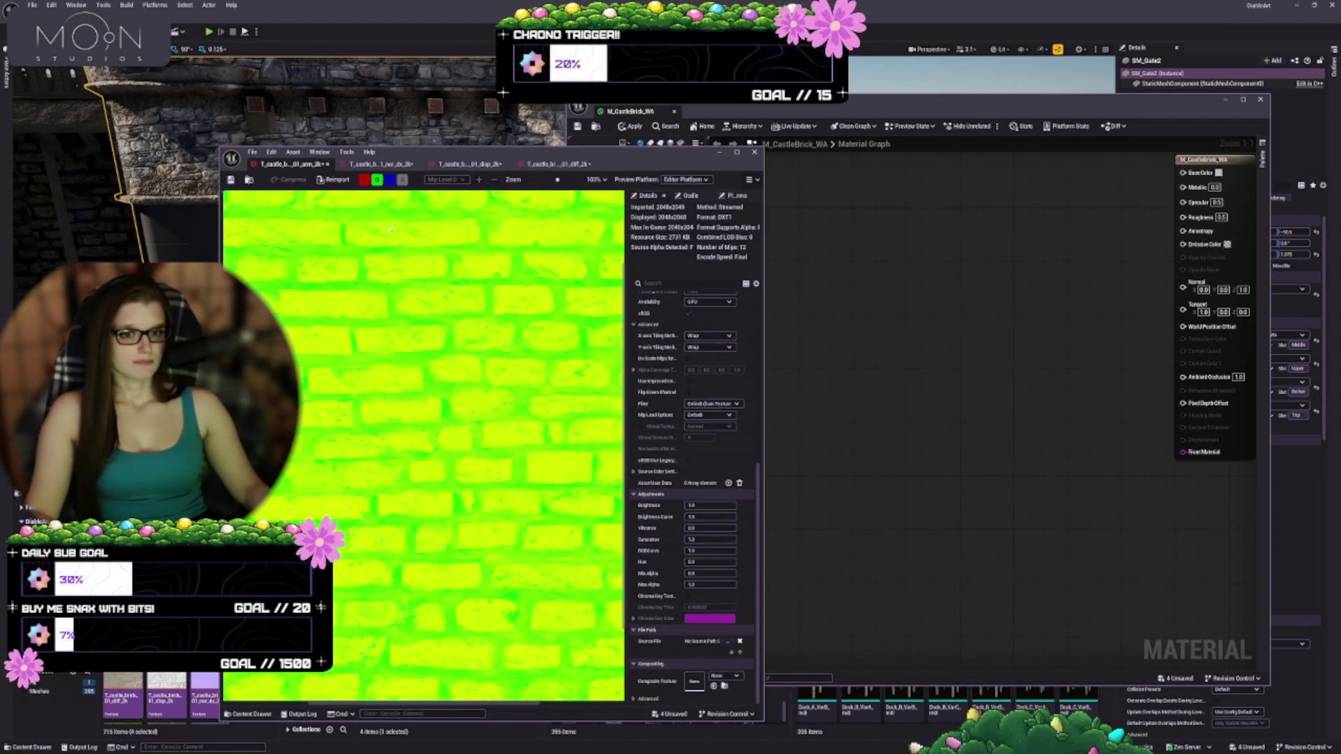
# - Review the normal map and ARM settings, then show the displacement texture
pyautogui.click(381, 163)
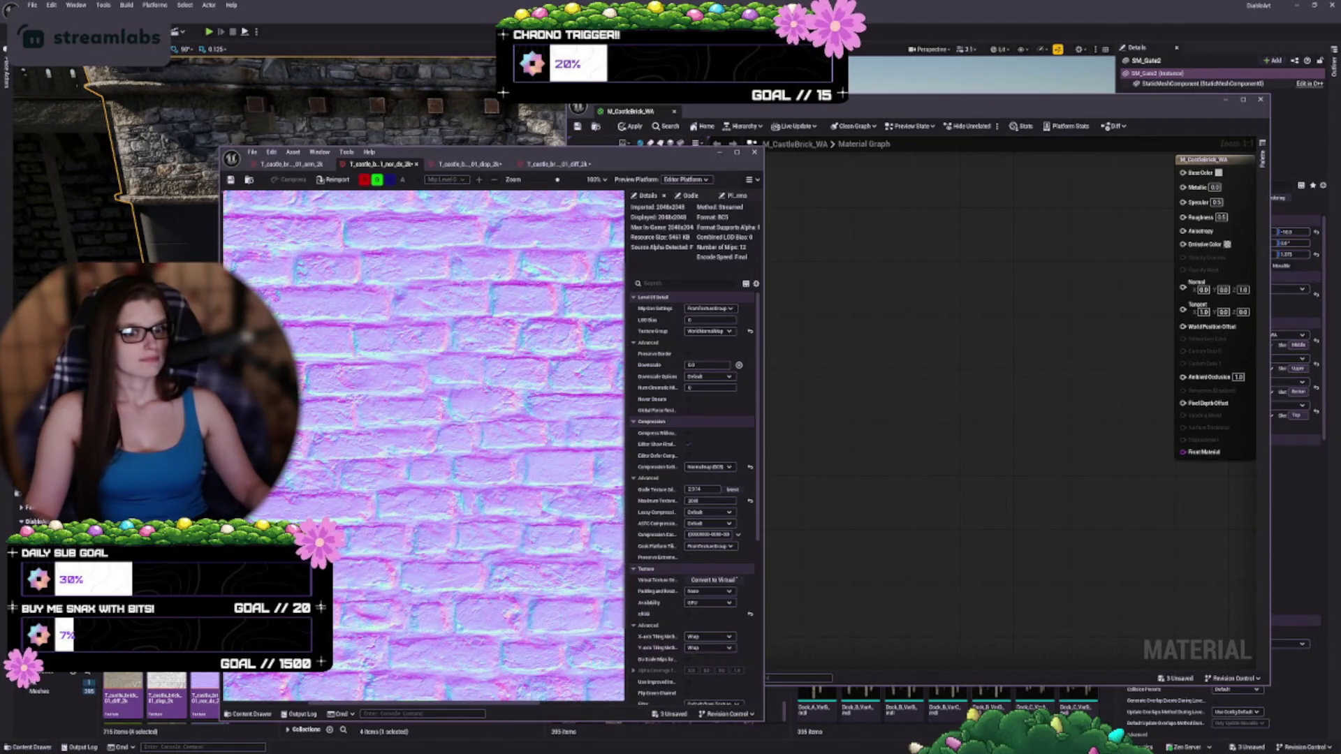
pyautogui.click(285, 164)
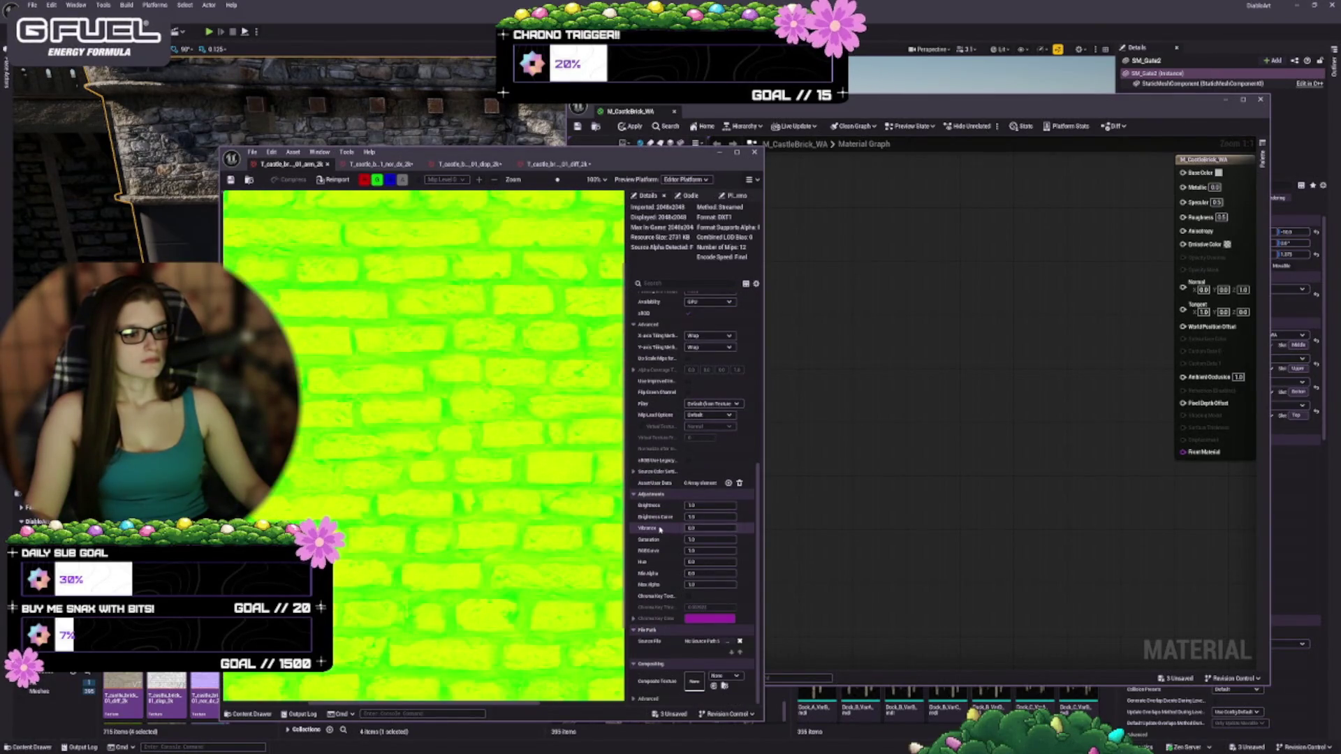
pyautogui.scroll(2, 657, 529)
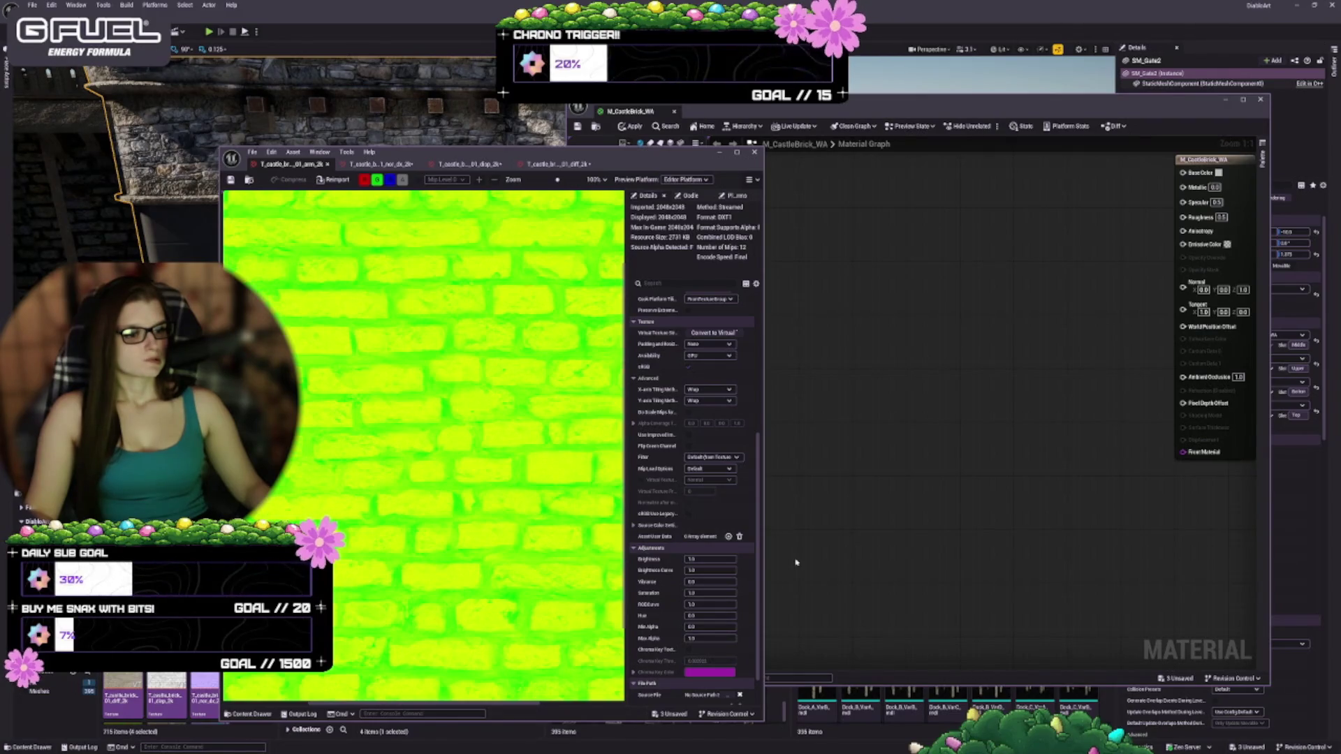
pyautogui.scroll(4, 722, 524)
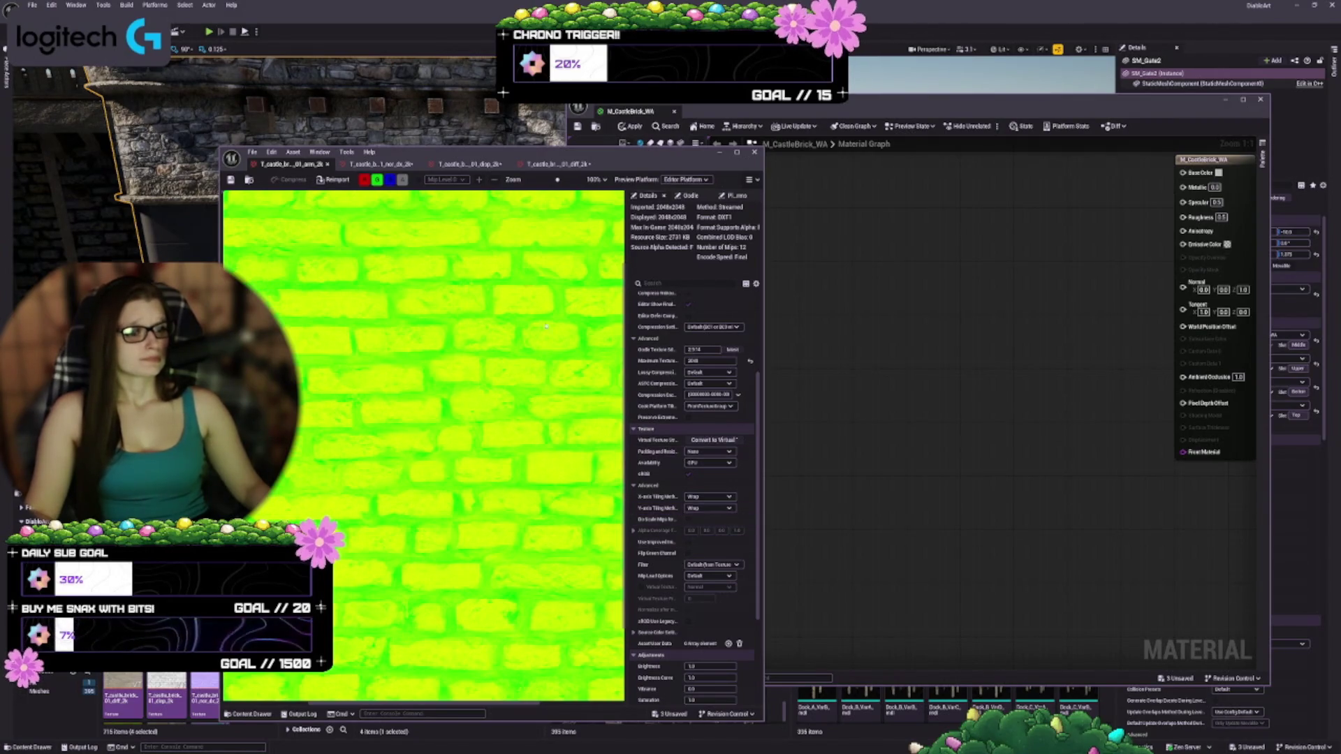
pyautogui.click(381, 164)
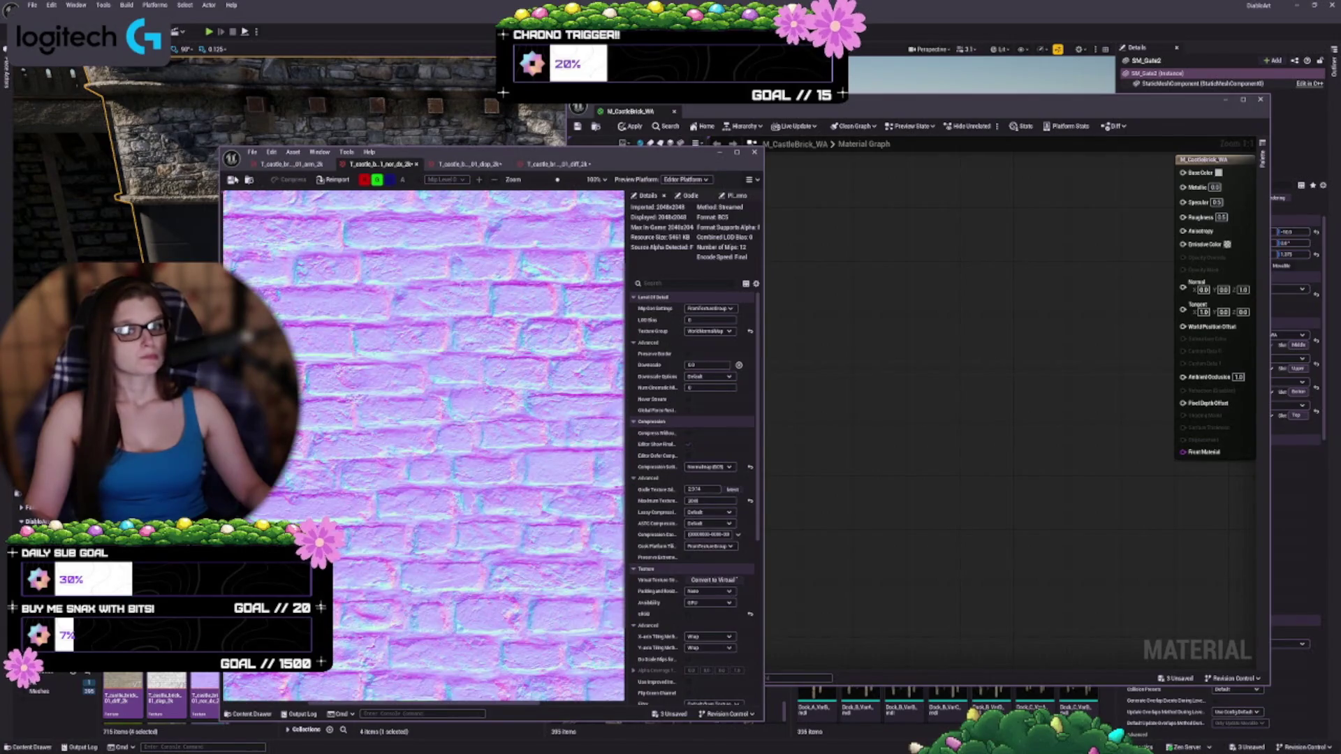
pyautogui.click(466, 164)
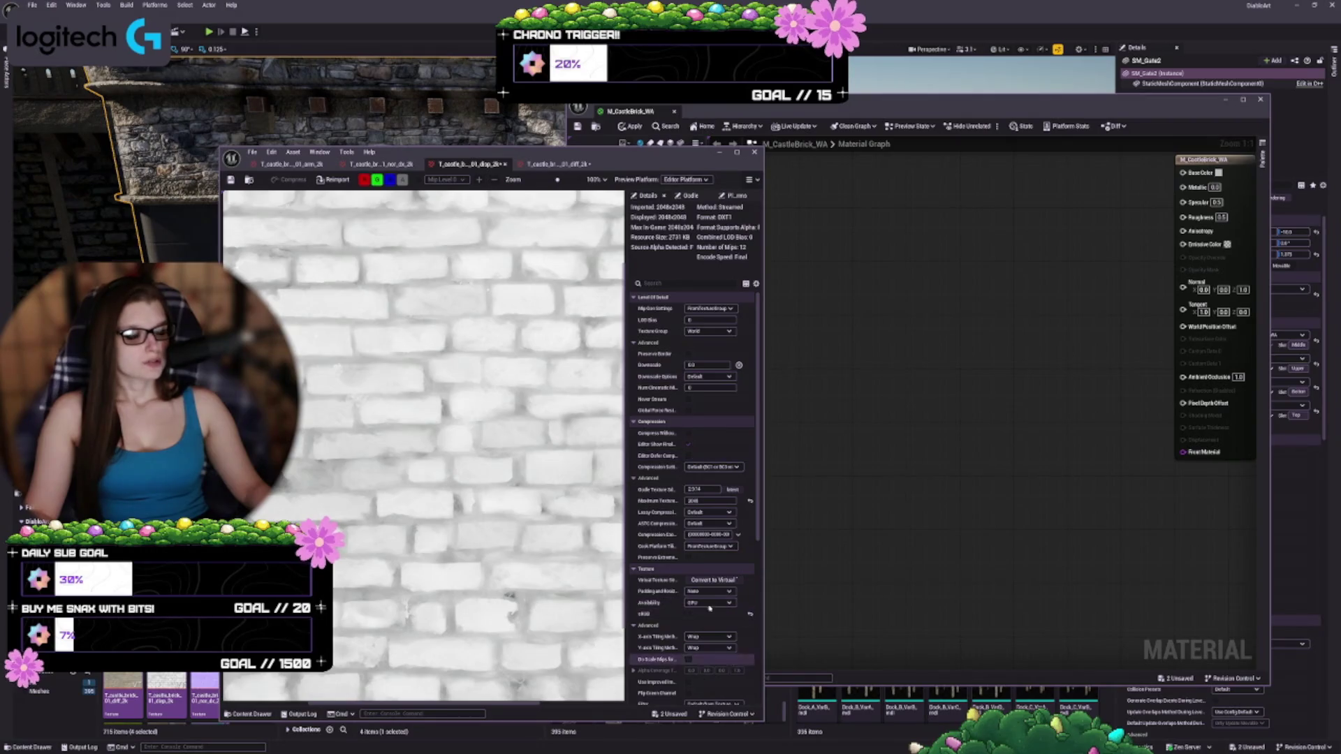
# - Keep Wrap X-axis tiling on the displacement texture and list its compression setting options
pyautogui.click(716, 636)
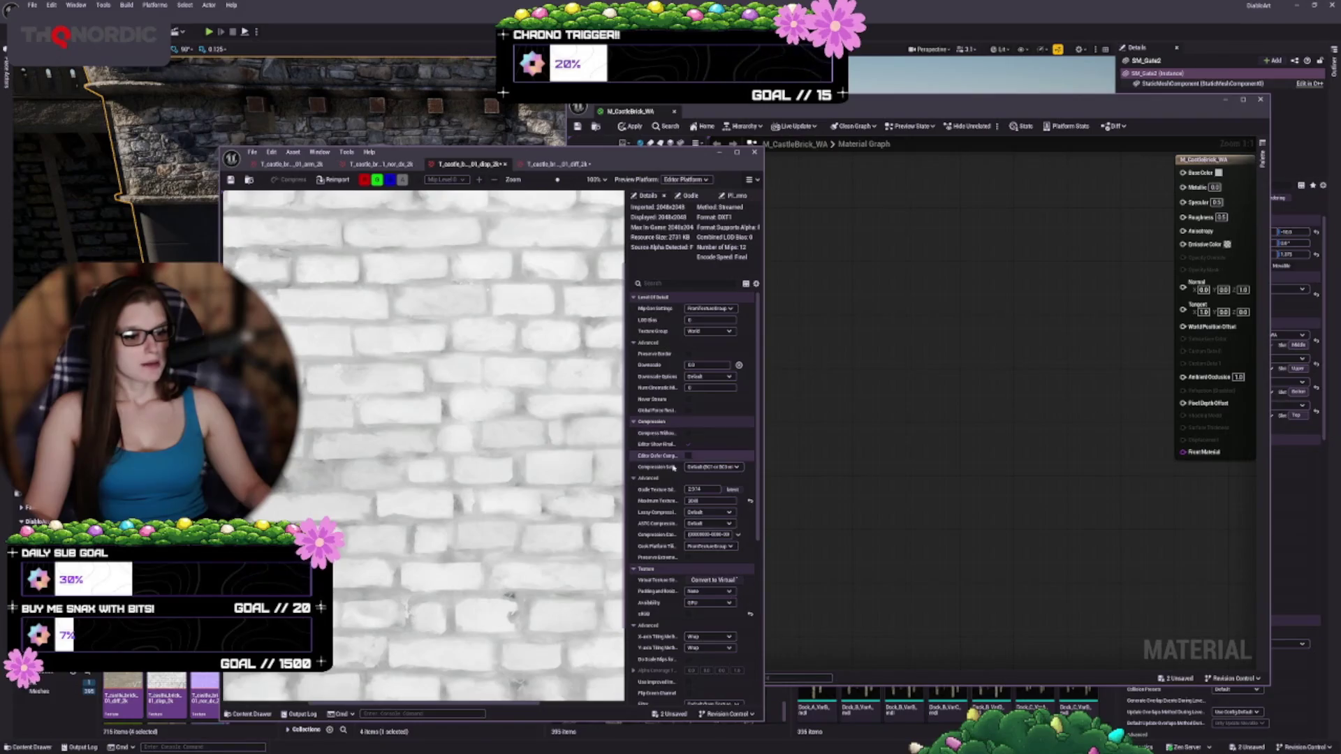
pyautogui.scroll(-4, 690, 625)
pyautogui.scroll(-2, 690, 625)
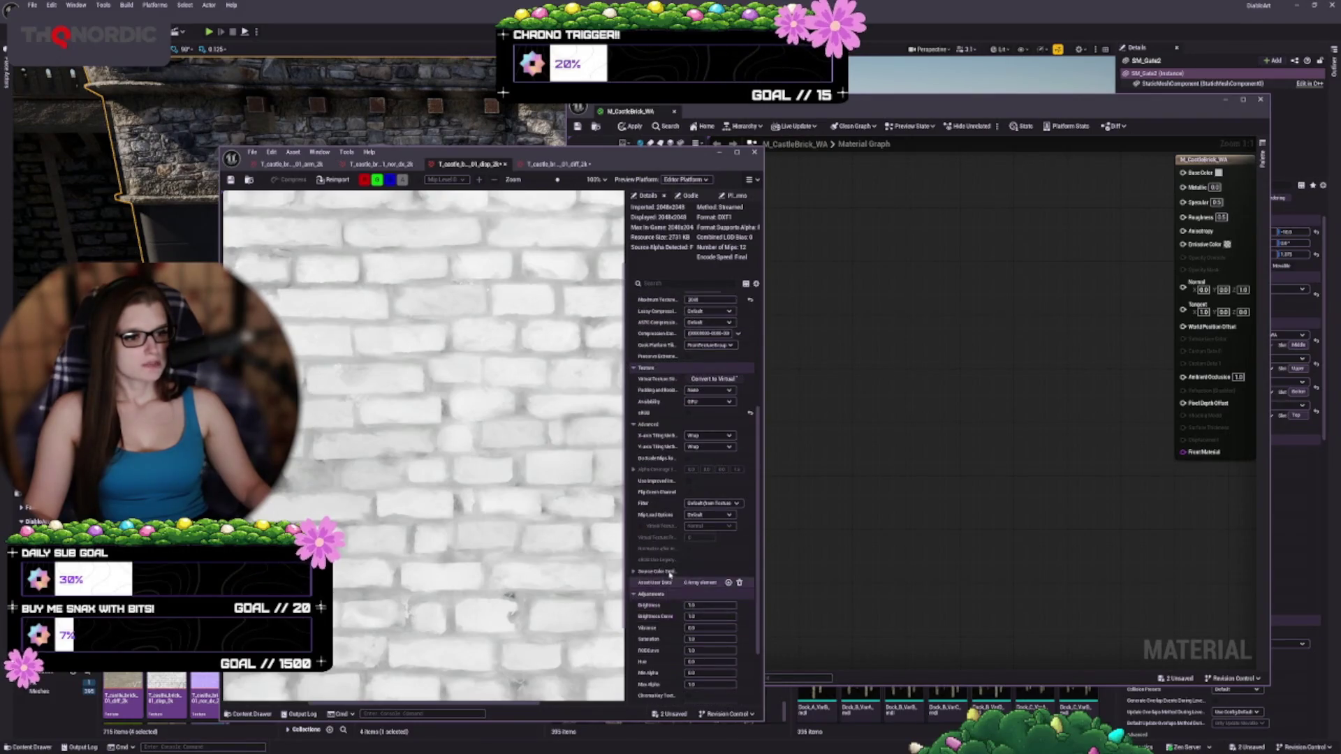
pyautogui.scroll(4, 671, 580)
pyautogui.scroll(2, 667, 567)
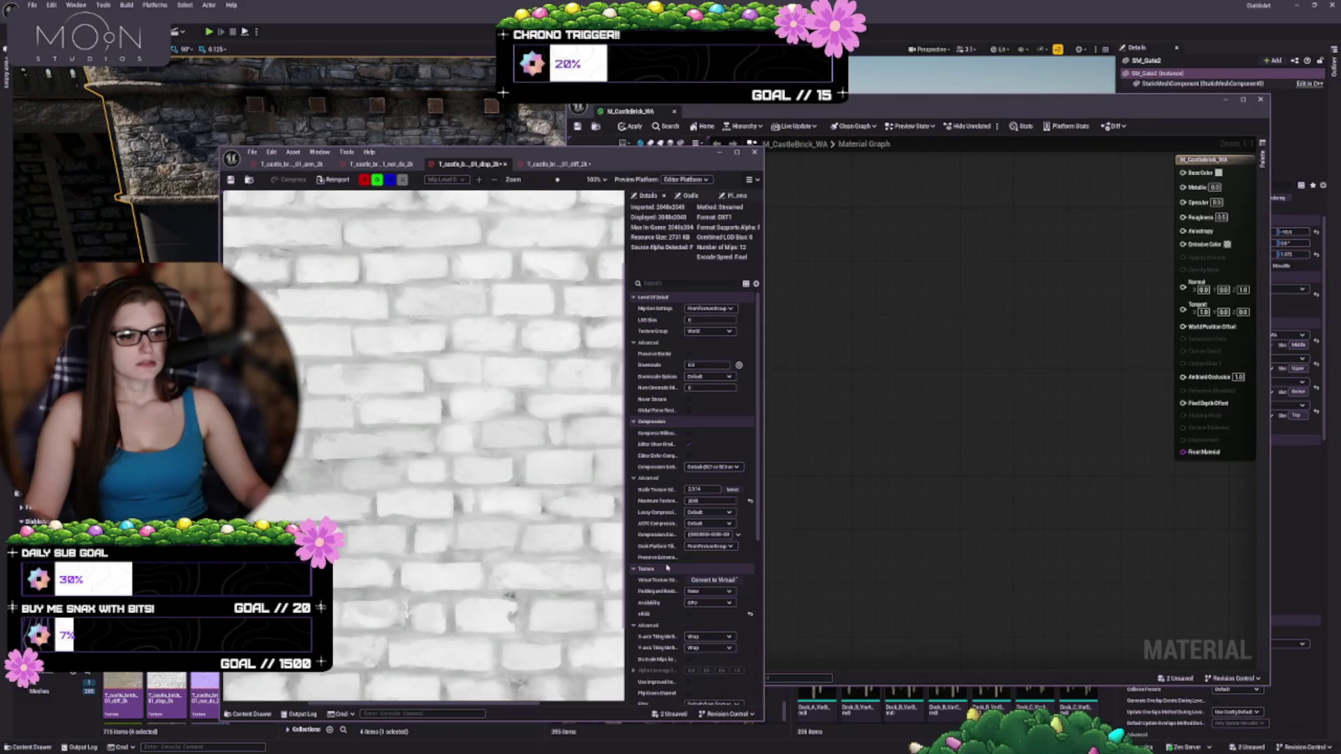
pyautogui.click(722, 467)
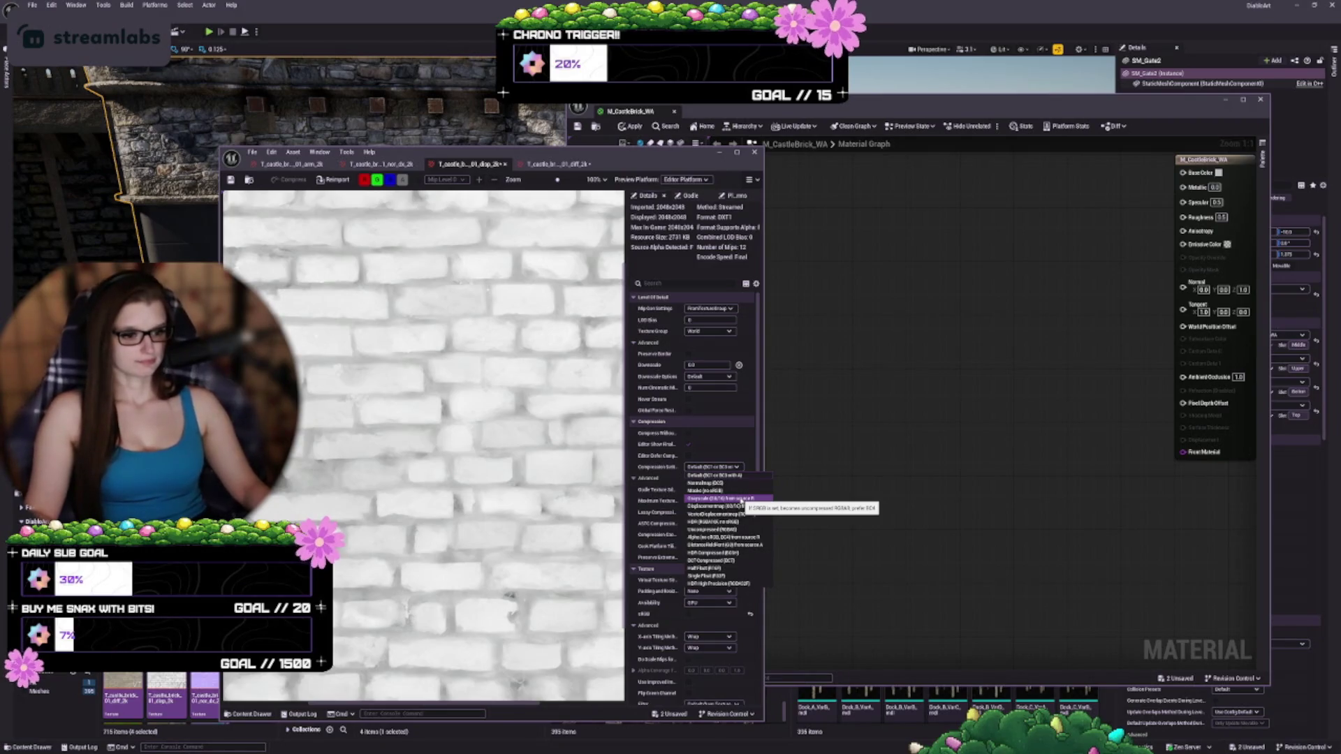
# - Keep Default compression and enable sRGB on the diffuse brick texture
pyautogui.click(738, 319)
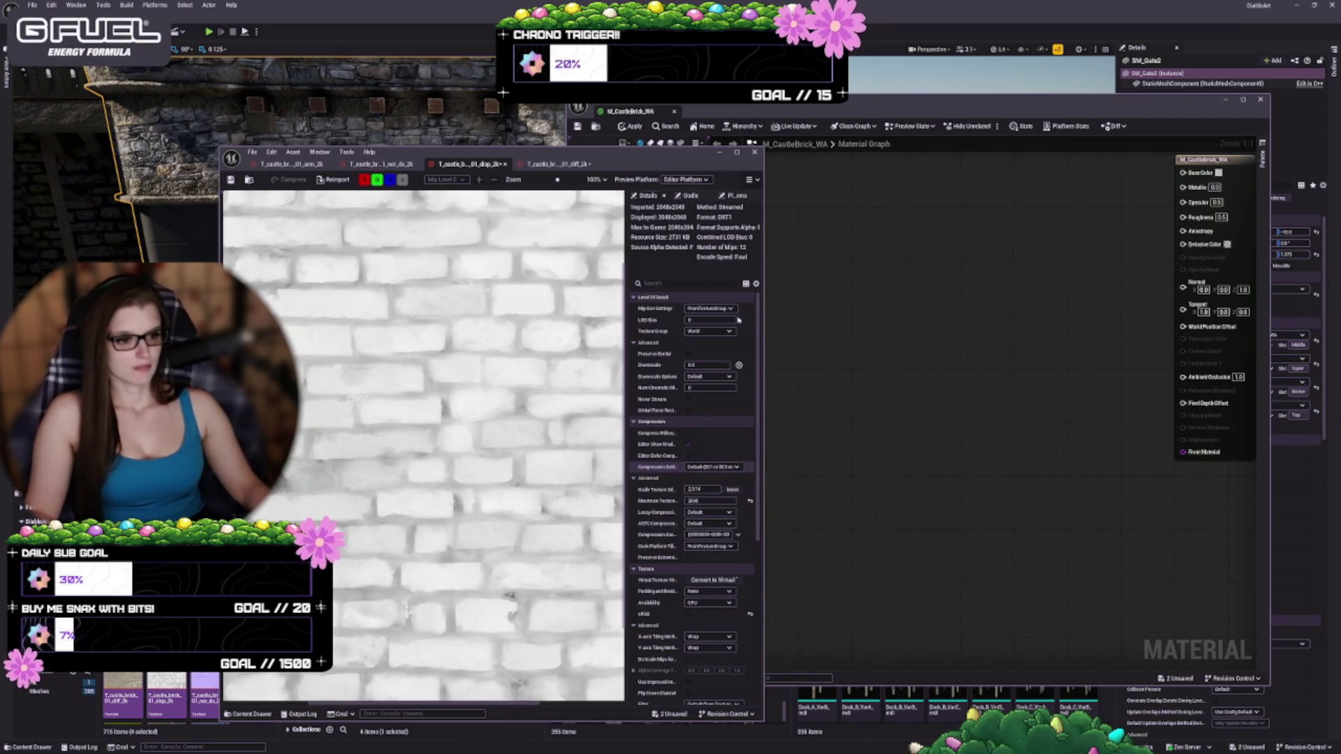
pyautogui.click(558, 164)
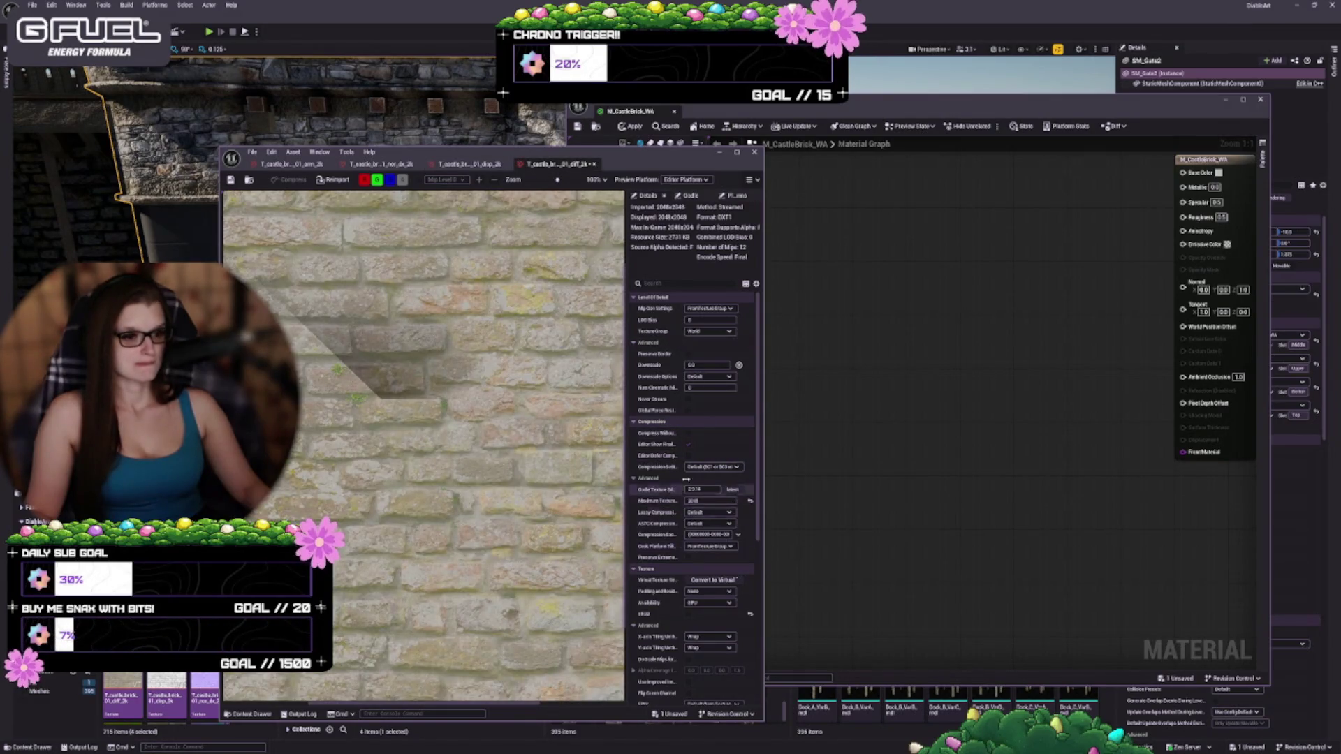
pyautogui.scroll(-1, 694, 467)
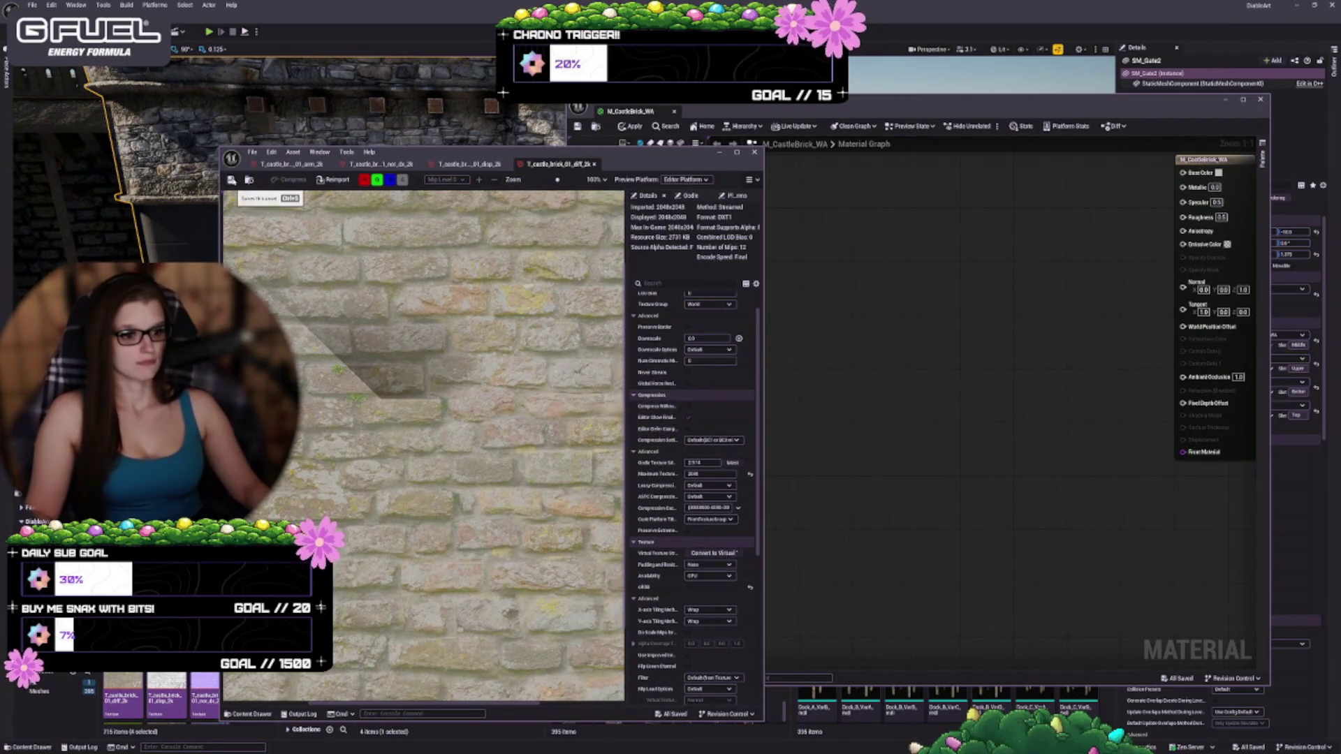
pyautogui.click(231, 179)
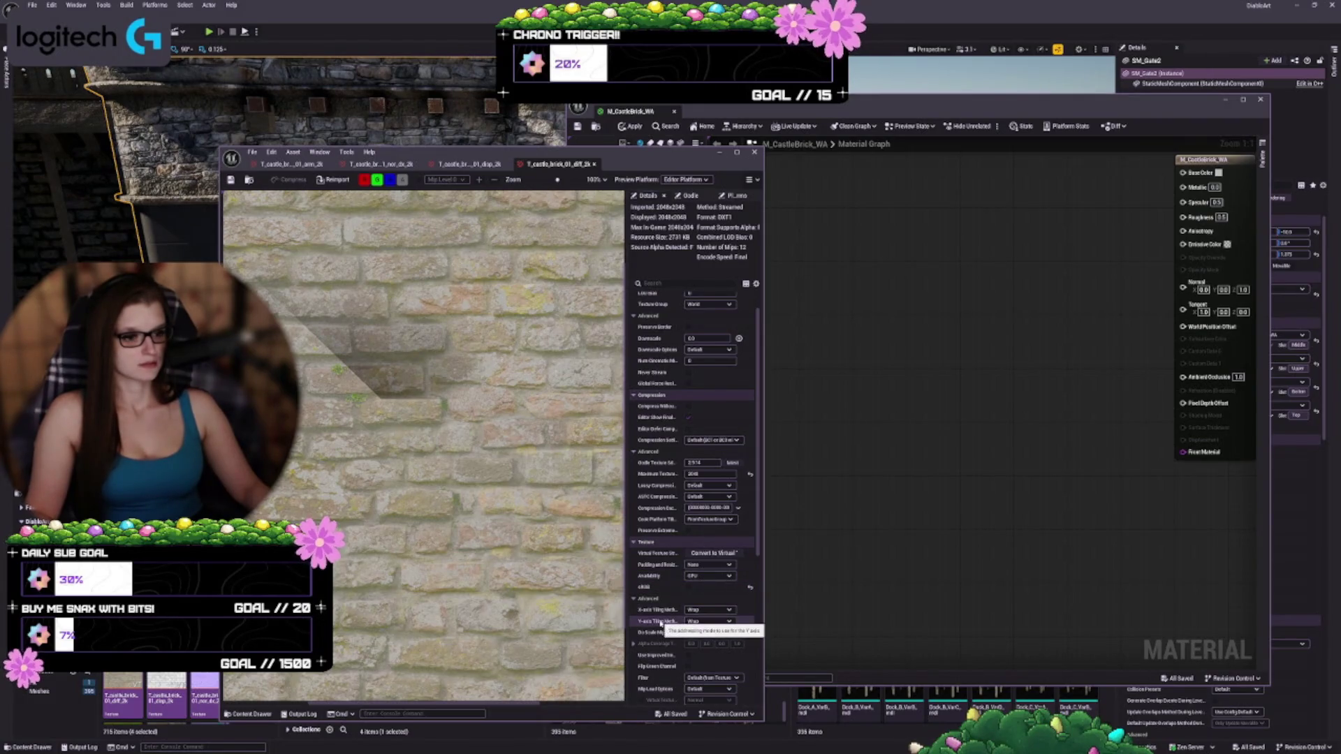
pyautogui.click(688, 587)
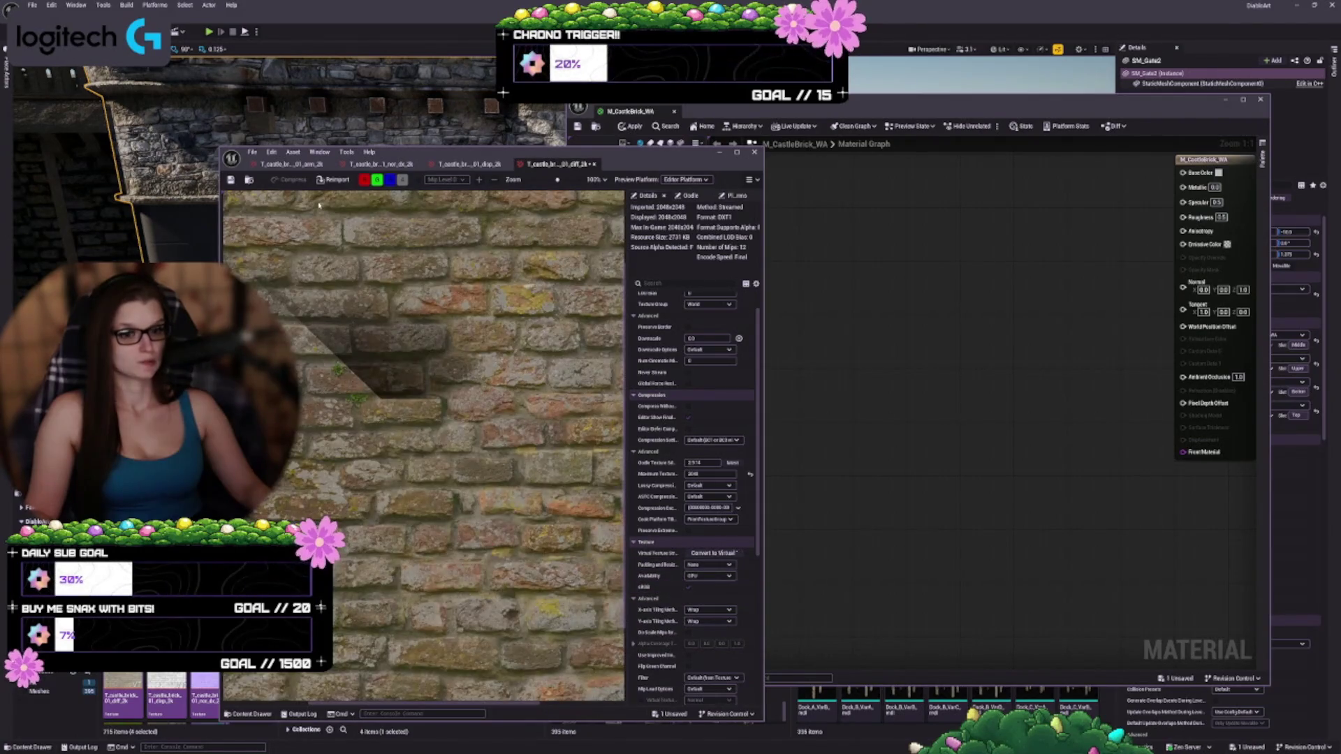
# - Enable sRGB on the displacement texture, save, and close the texture editor
pyautogui.click(463, 165)
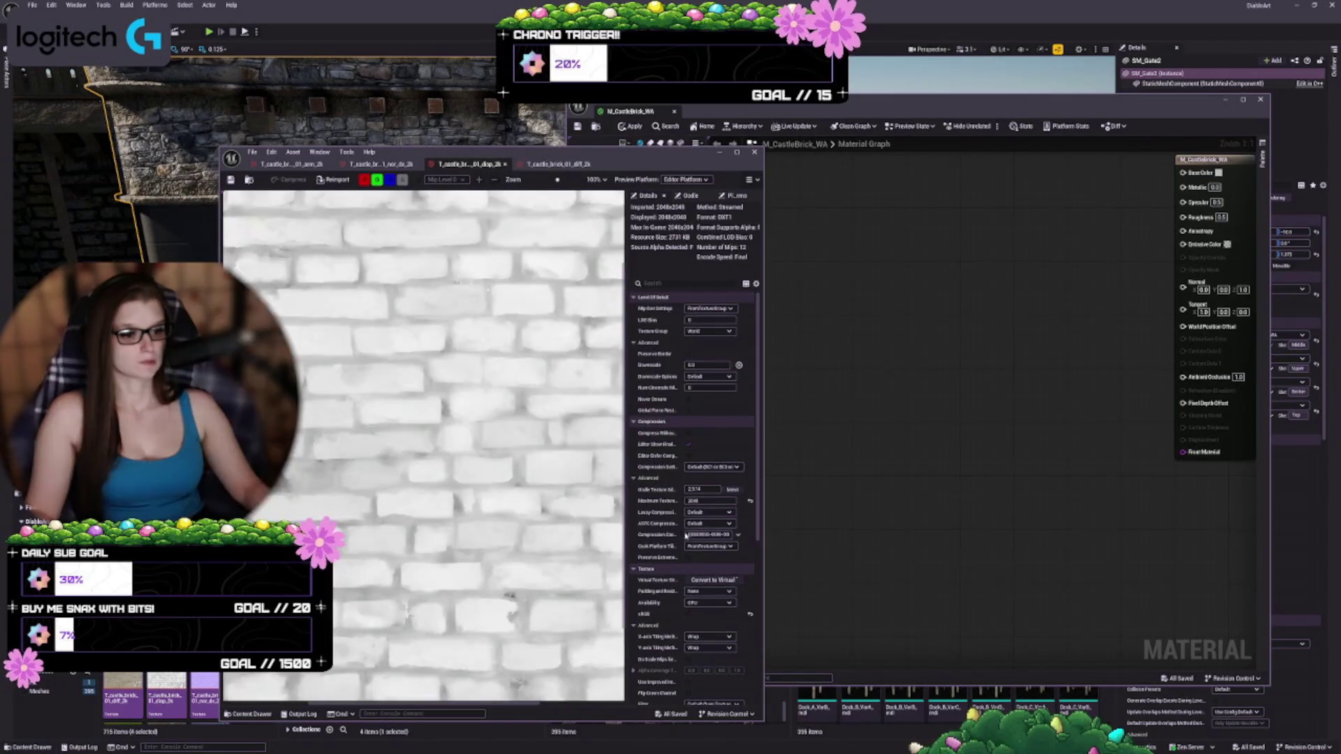
pyautogui.click(688, 614)
pyautogui.hotkey('ctrl', 's')
pyautogui.click(558, 163)
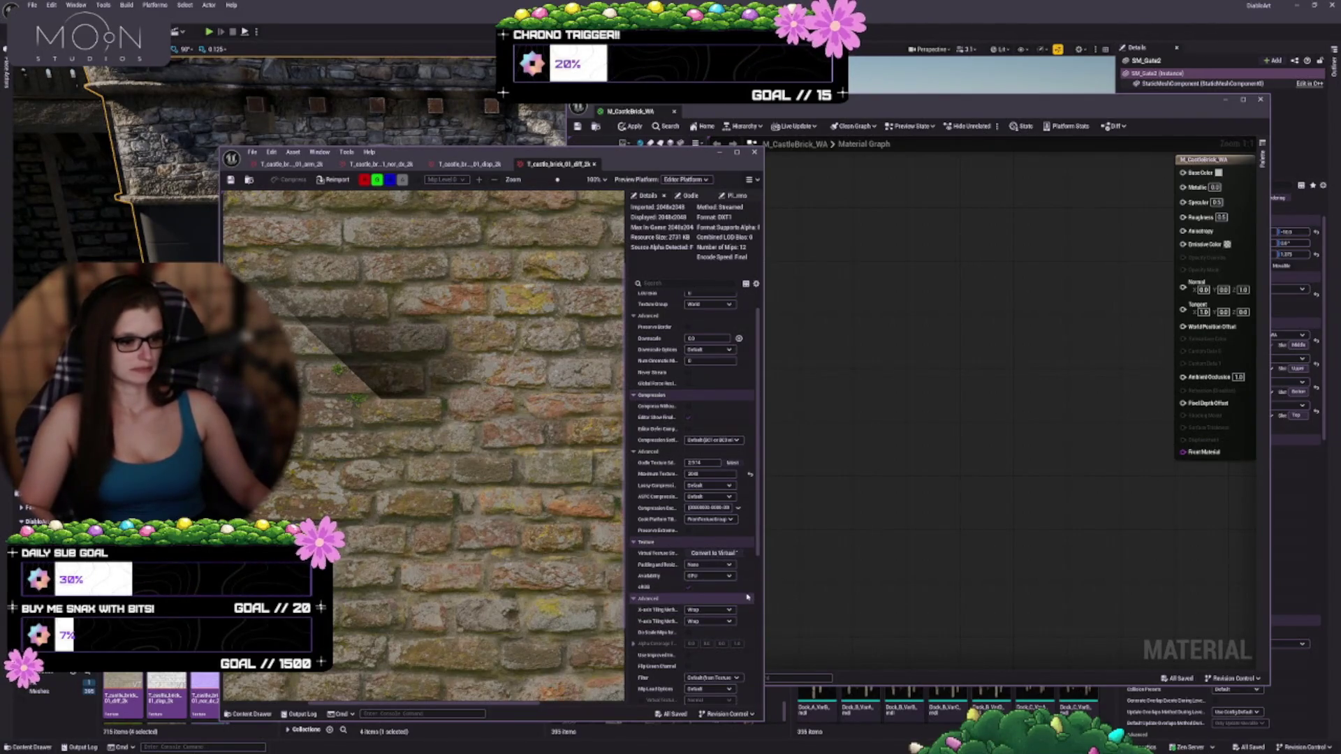
pyautogui.scroll(2, 638, 474)
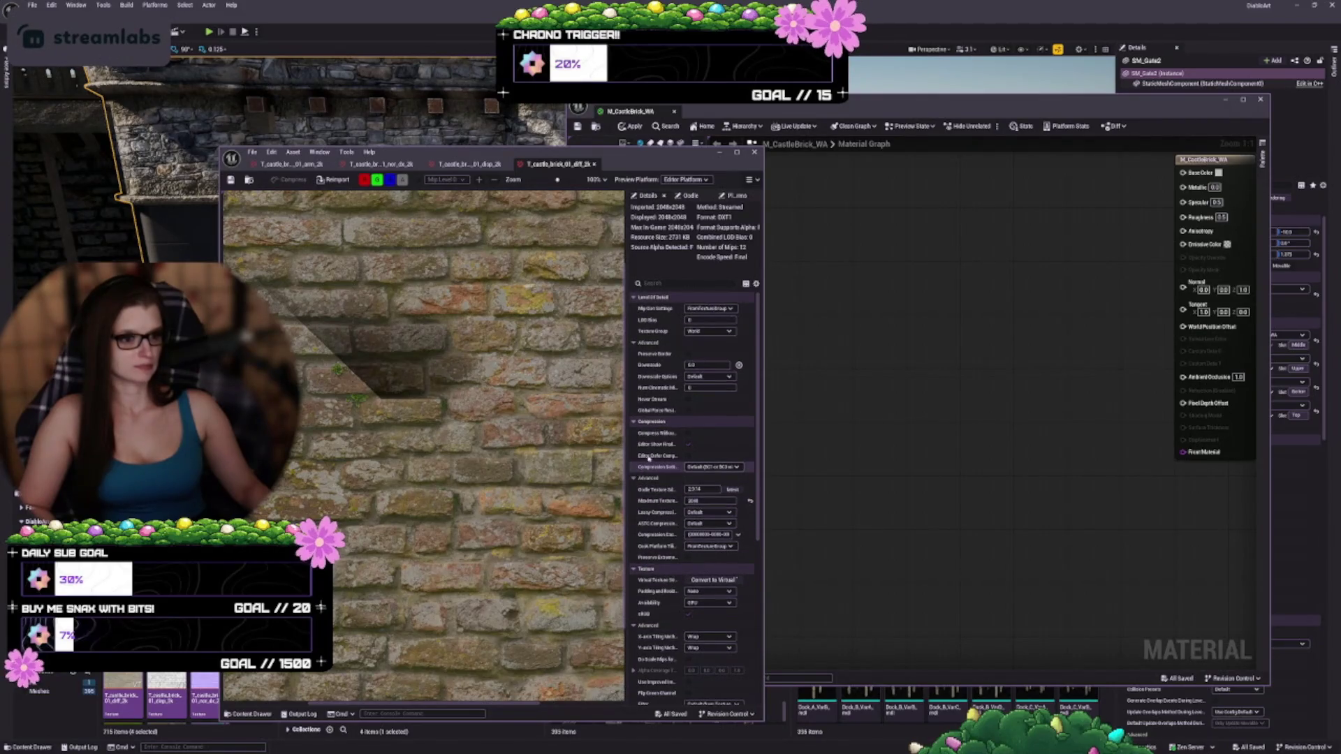
pyautogui.moveTo(433, 152)
pyautogui.mouseDown()
pyautogui.moveTo(345, 114)
pyautogui.moveTo(321, 87)
pyautogui.mouseUp()
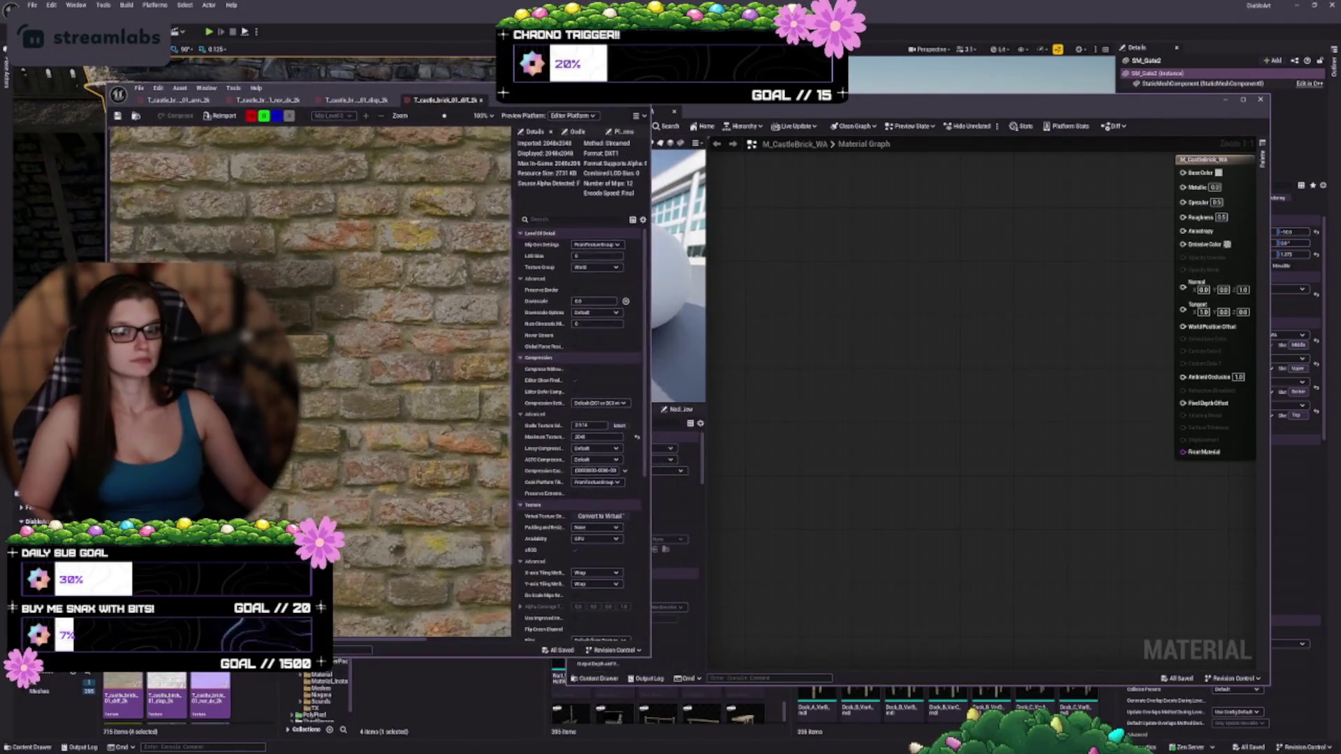
pyautogui.click(644, 89)
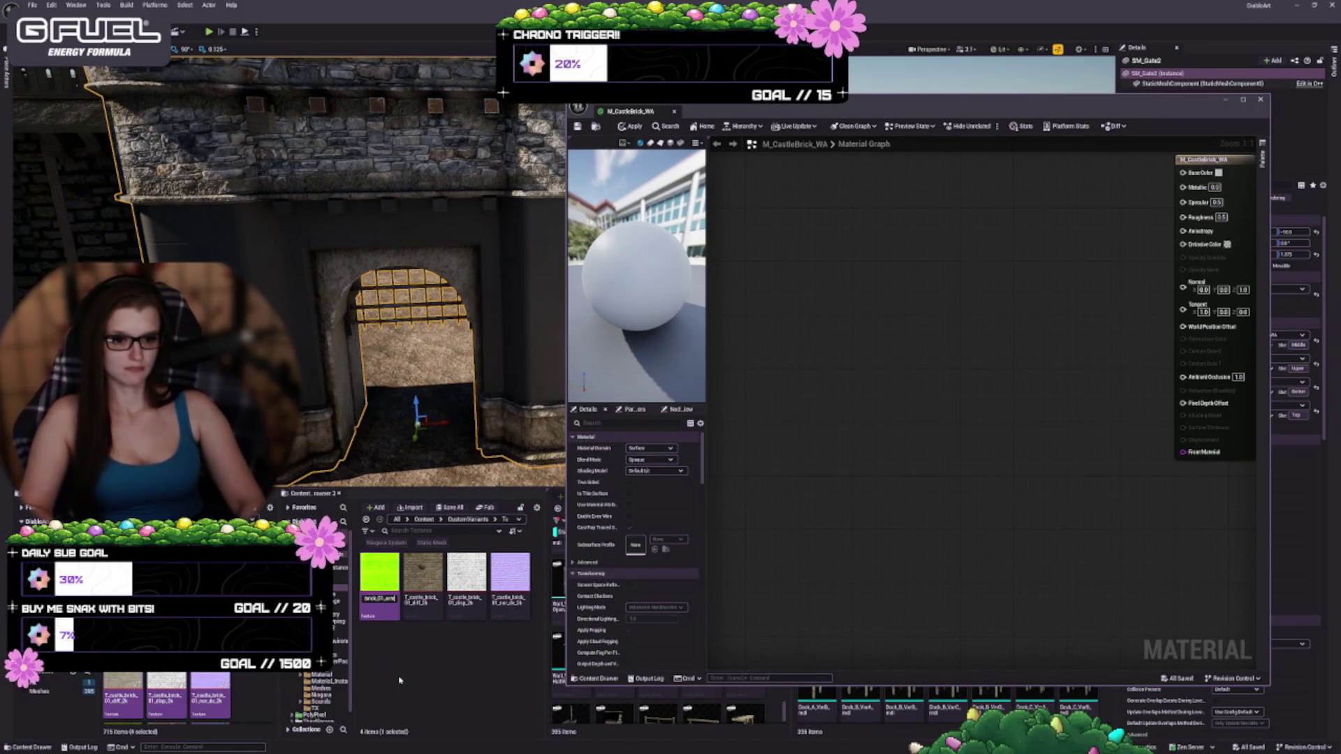
# - Rename the green texture to T_Castle_Brick_01_ARM
pyautogui.write('RM')
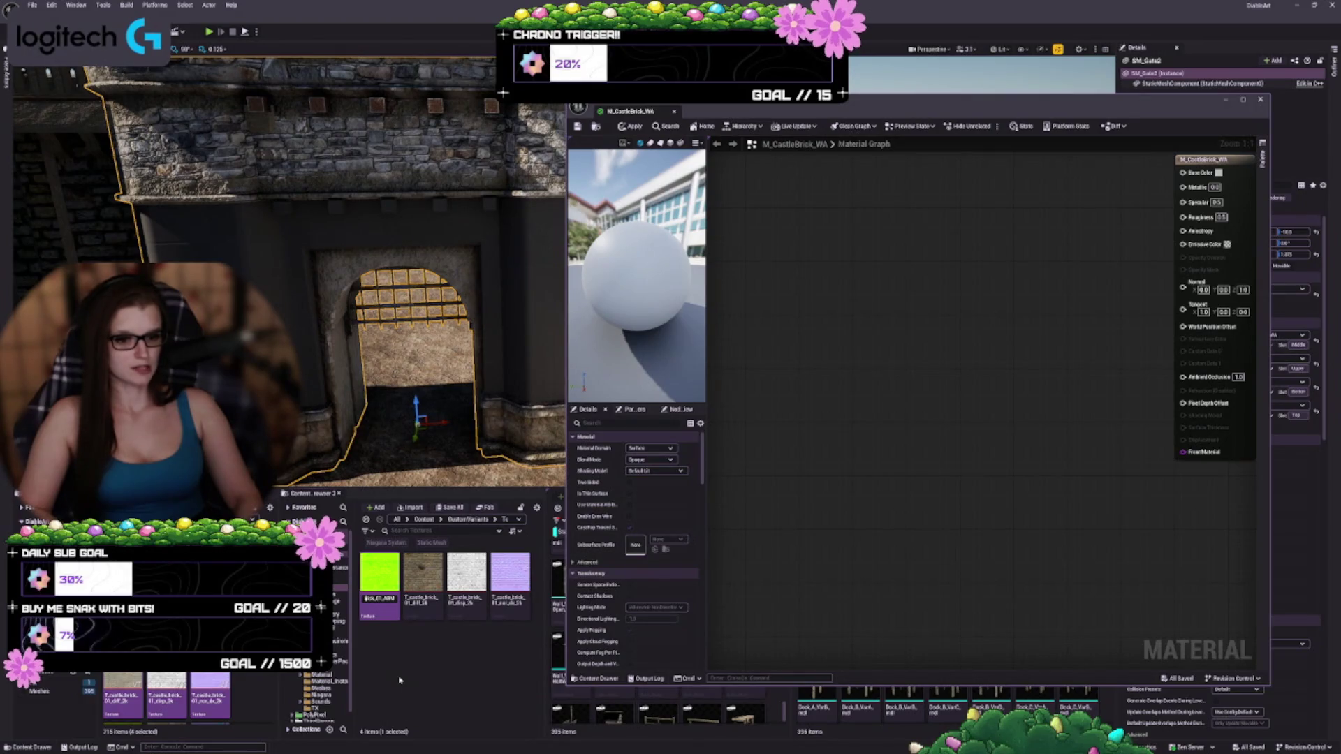
pyautogui.press('Return')
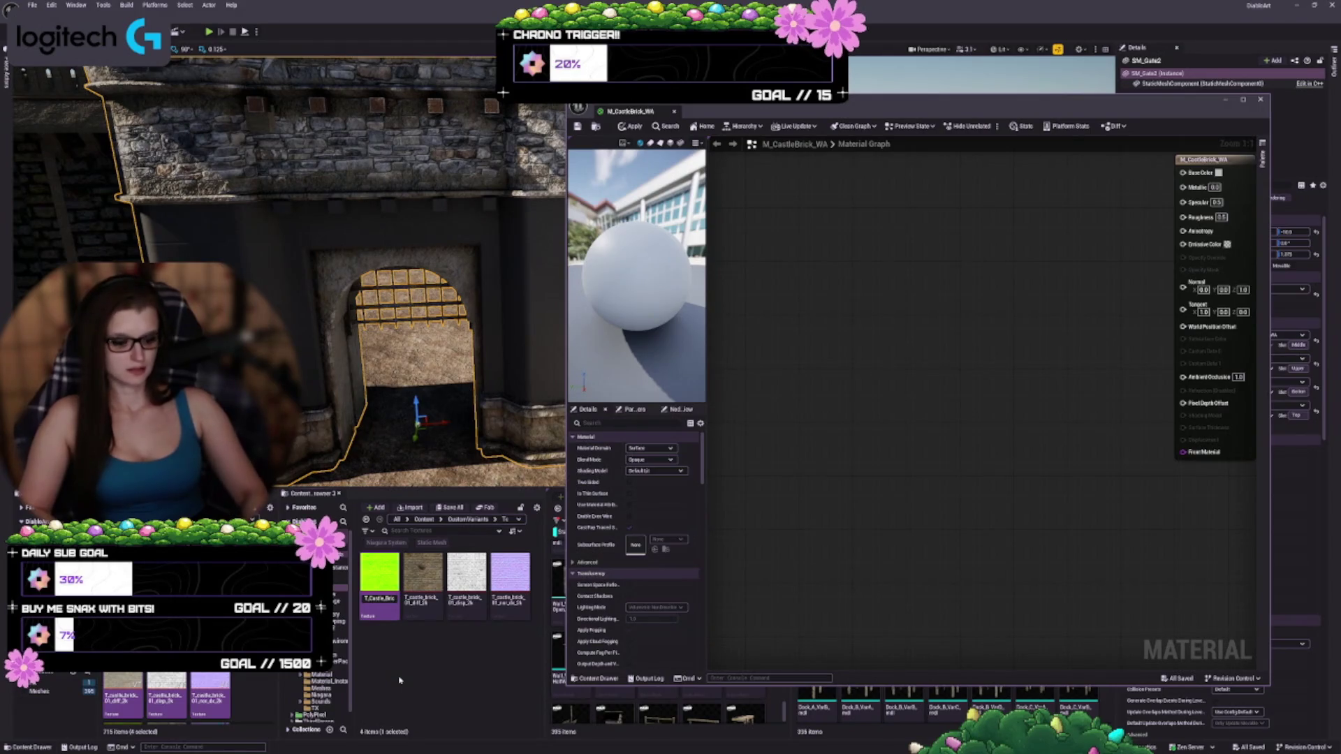
pyautogui.press('F2')
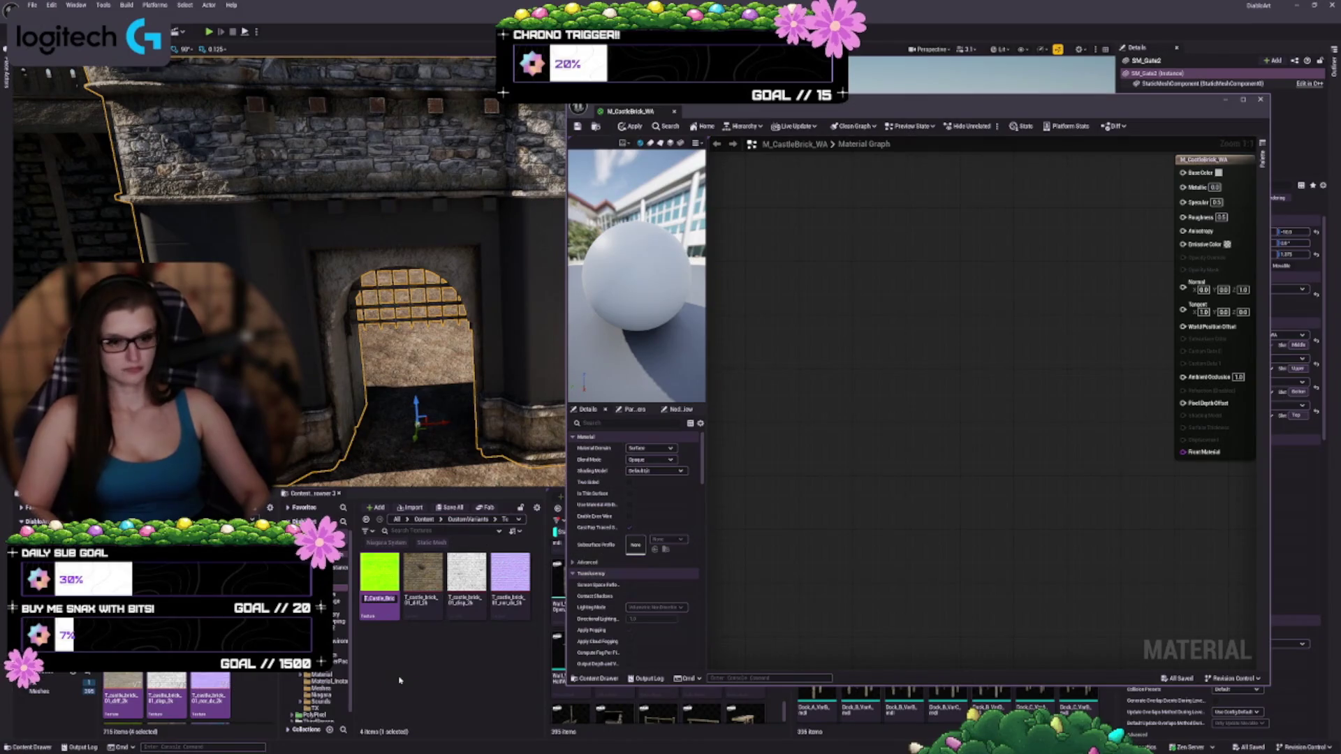
pyautogui.press('Return')
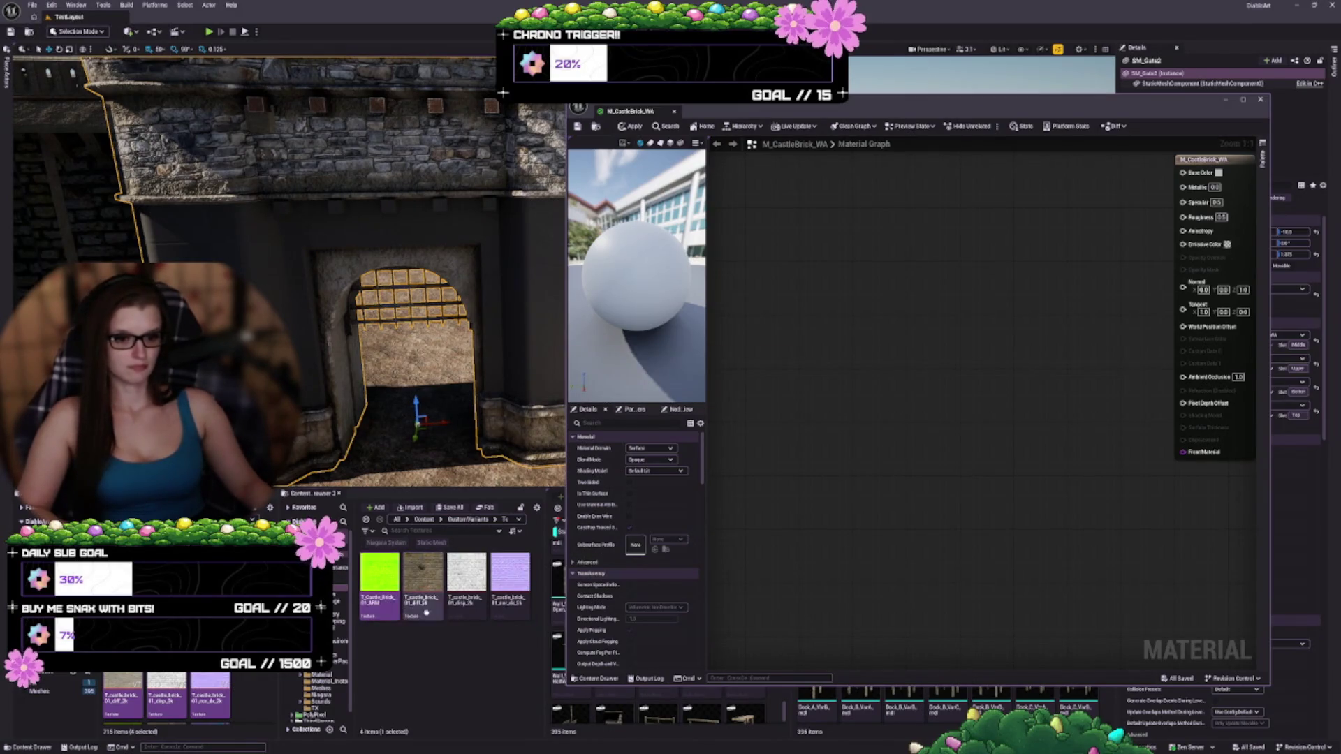
# - Give the diffuse texture and the third texture new T_Castle_Brick names
pyautogui.click(426, 613)
pyautogui.press('F2')
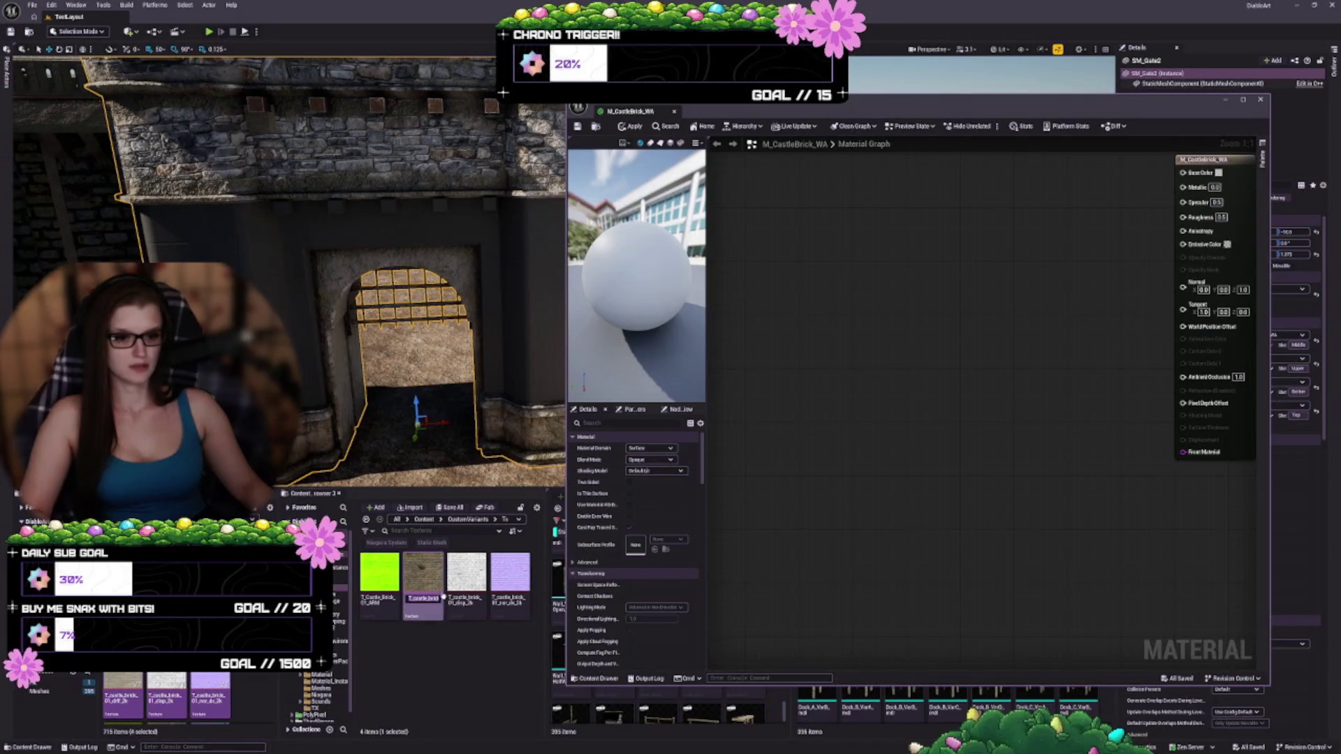
pyautogui.write('T_Castle_Brick')
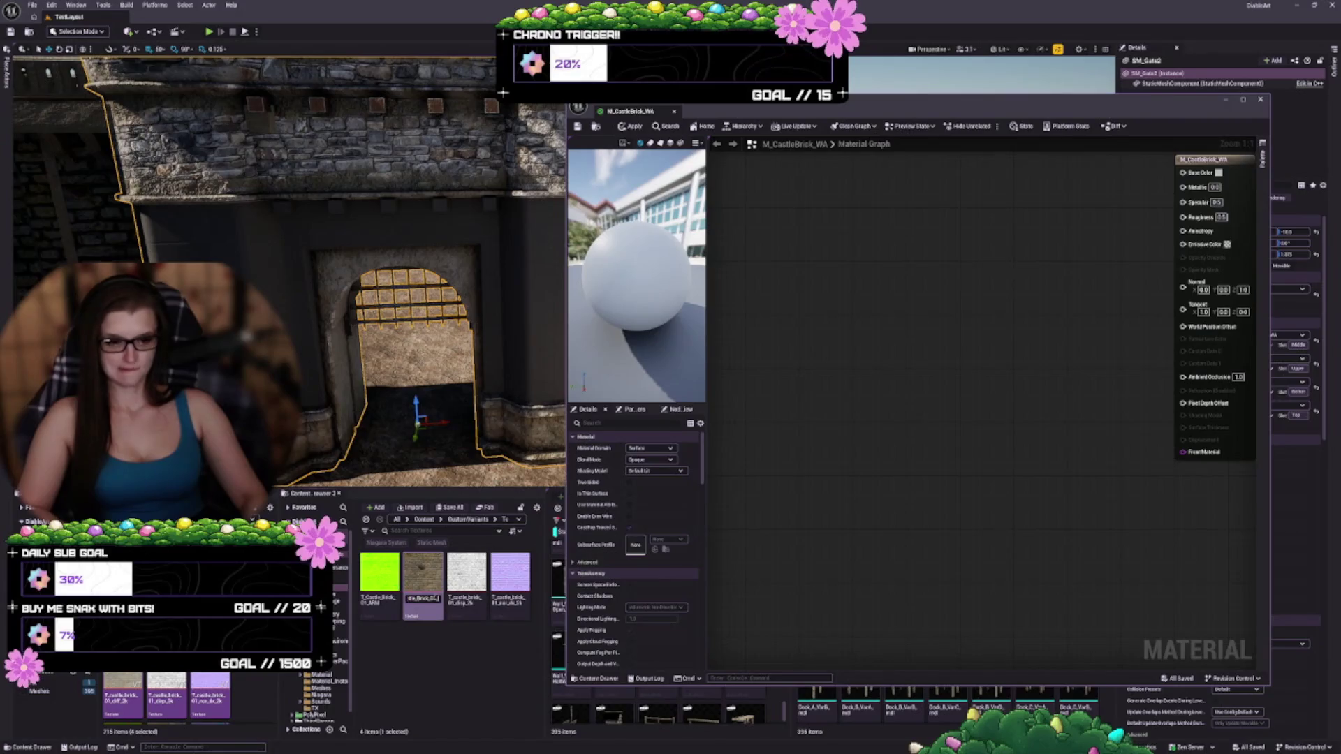
pyautogui.write('1_BC')
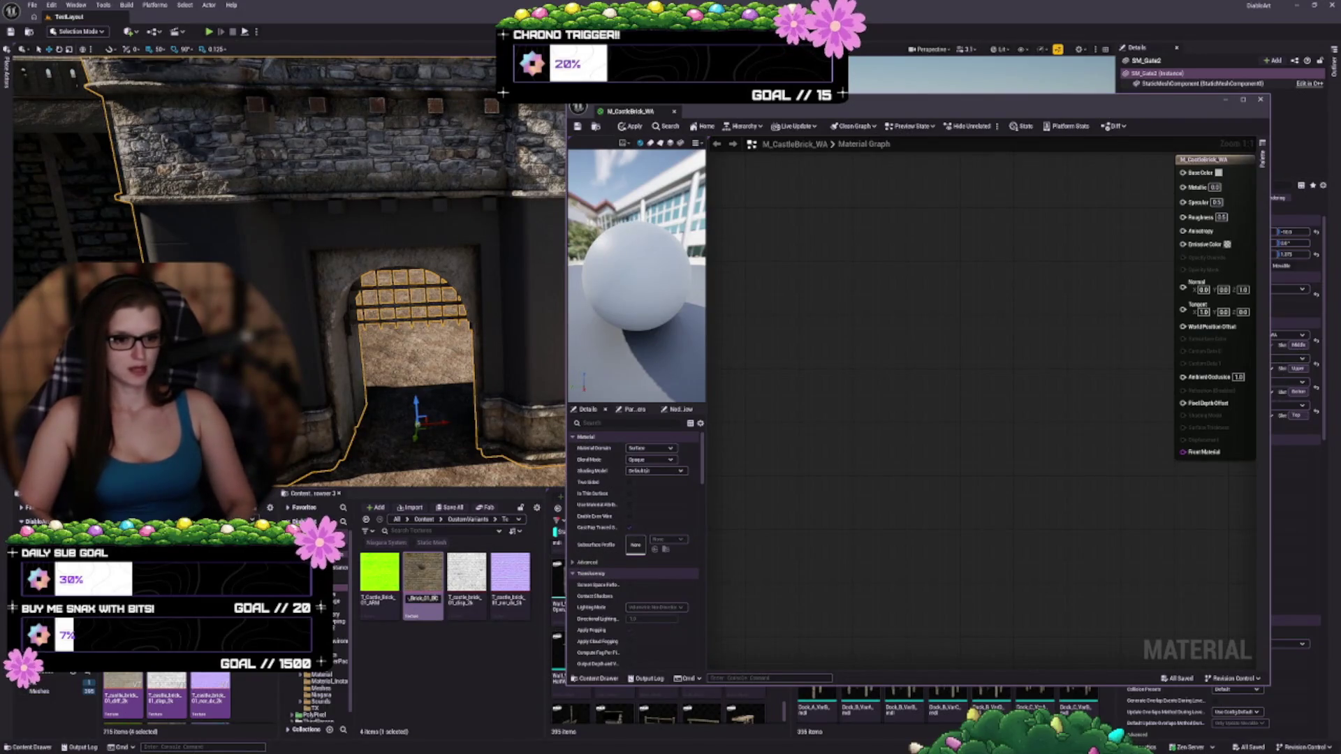
pyautogui.write('iff')
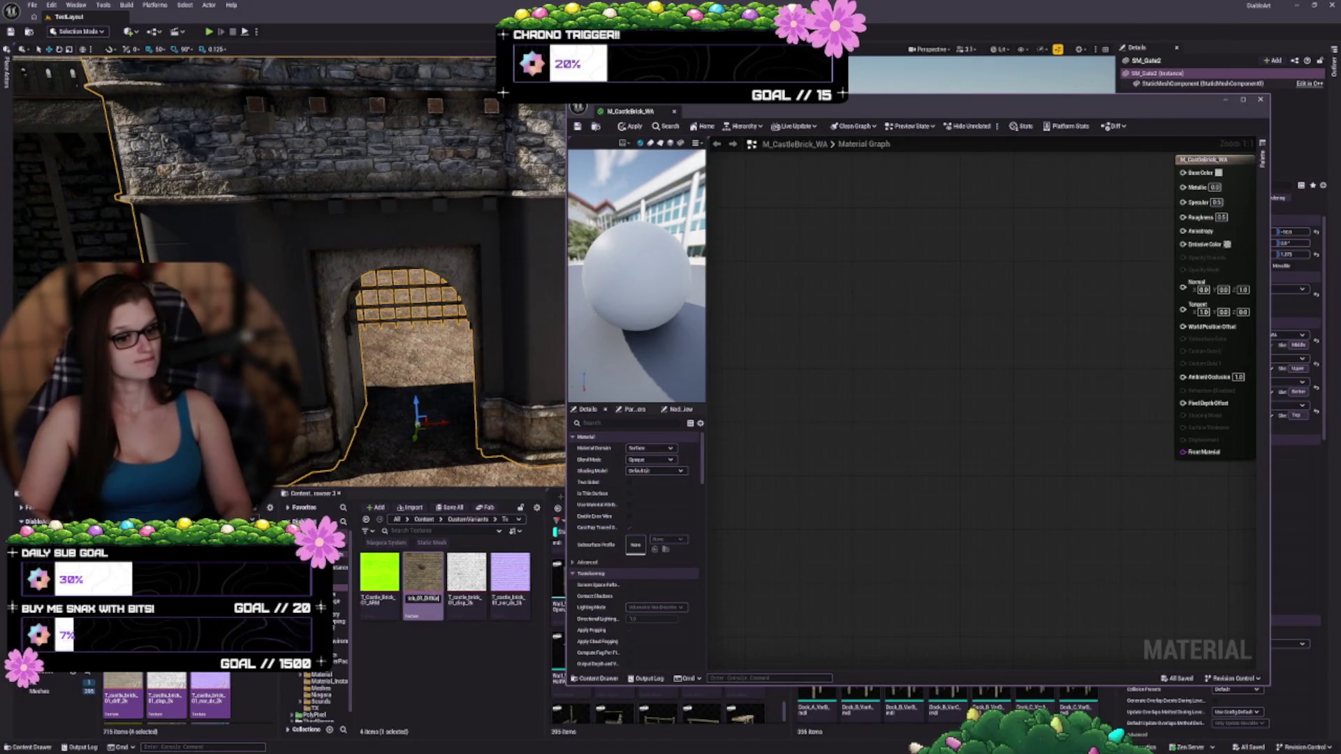
pyautogui.write('se')
pyautogui.press('Return')
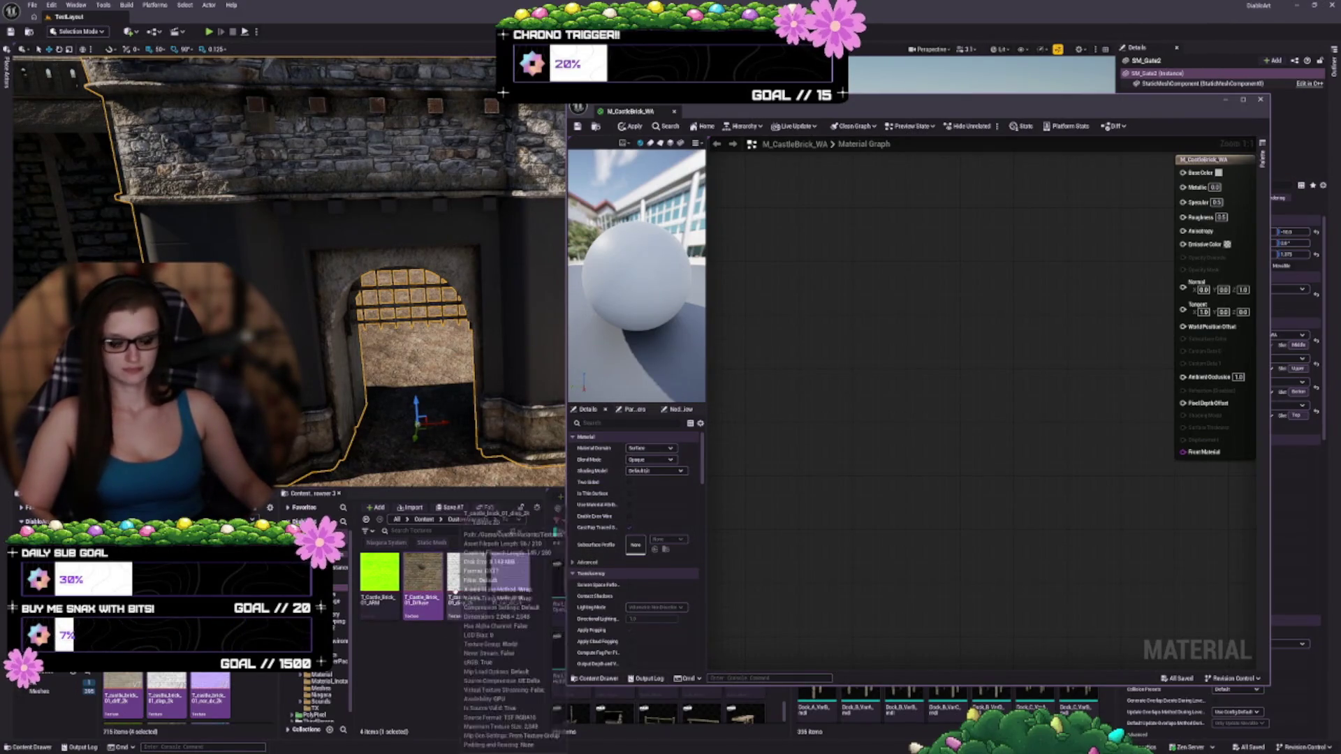
pyautogui.click(466, 580)
pyautogui.press('F2')
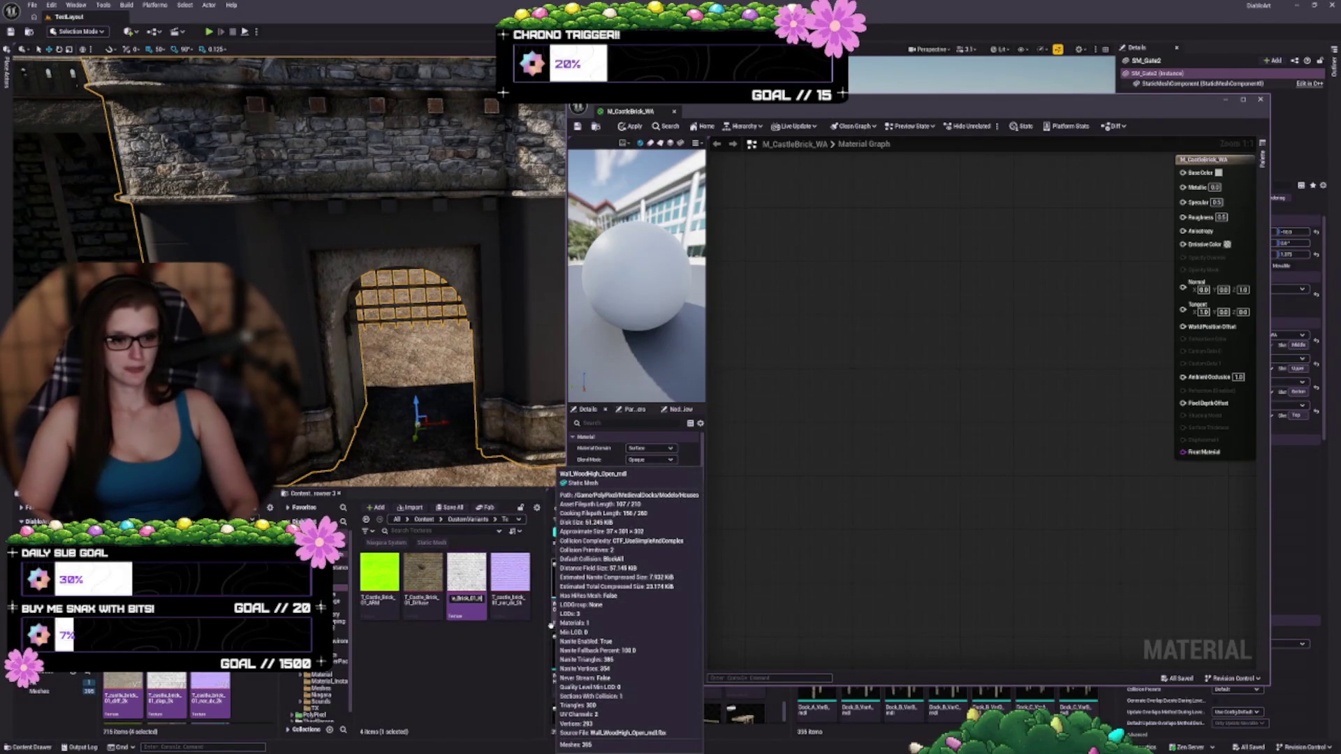
pyautogui.press('Return')
# - Rename the remaining textures T_Castle_Brick_01_N and T_Castle_Brick_01_D
pyautogui.click(508, 589)
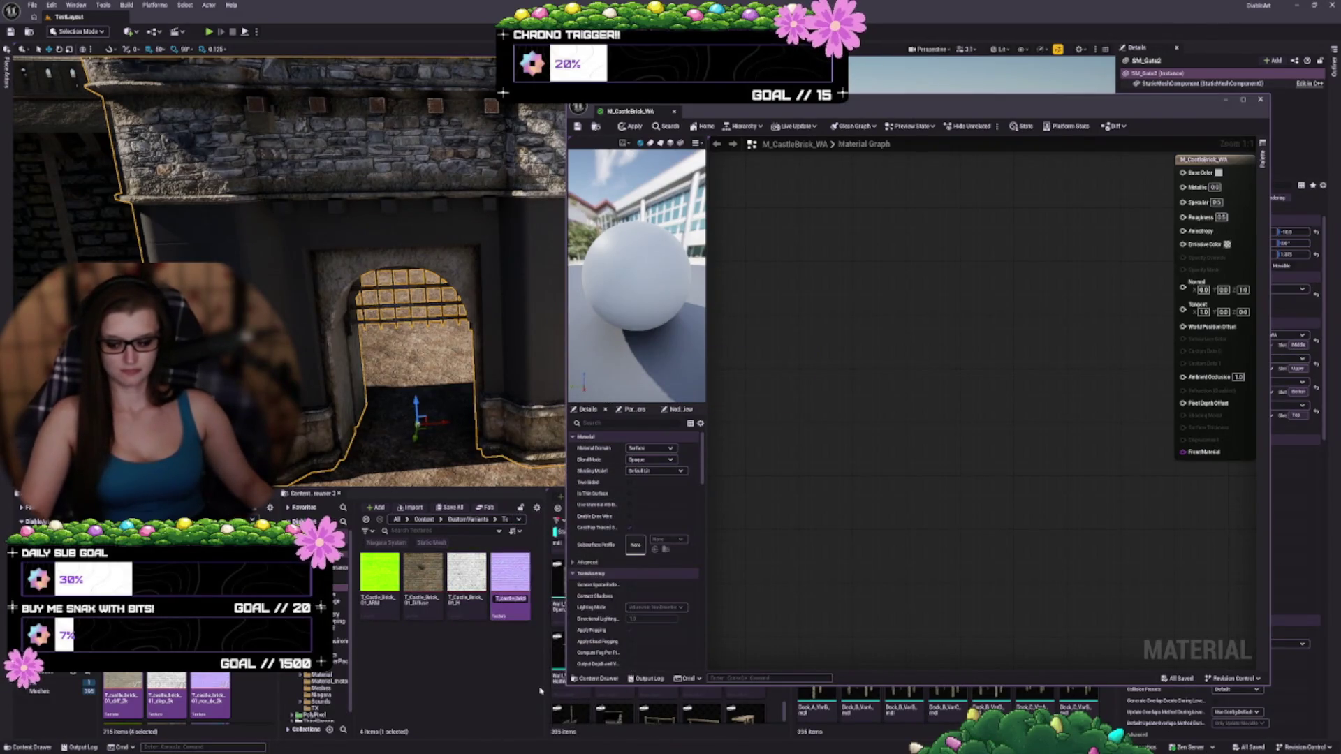
pyautogui.write('T_Castle_Brick_01_N')
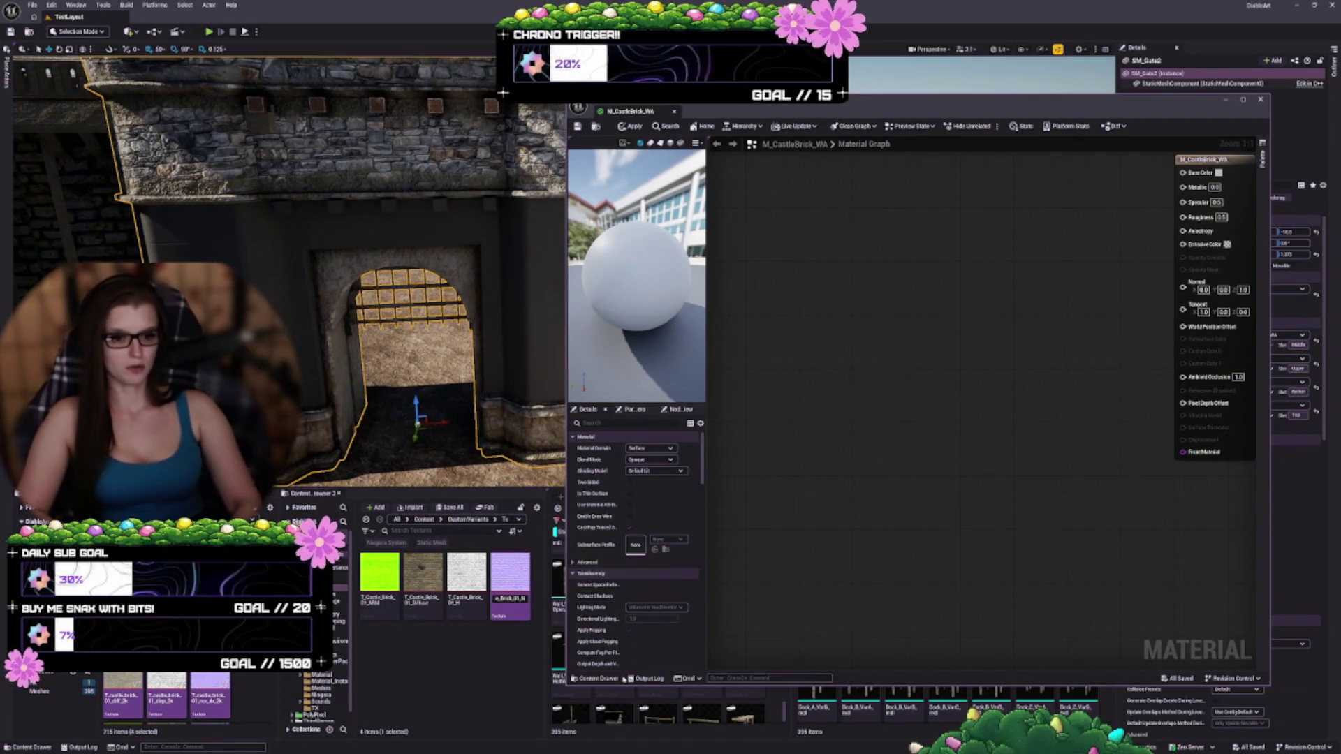
pyautogui.press('Return')
pyautogui.click(423, 573)
pyautogui.press('F2')
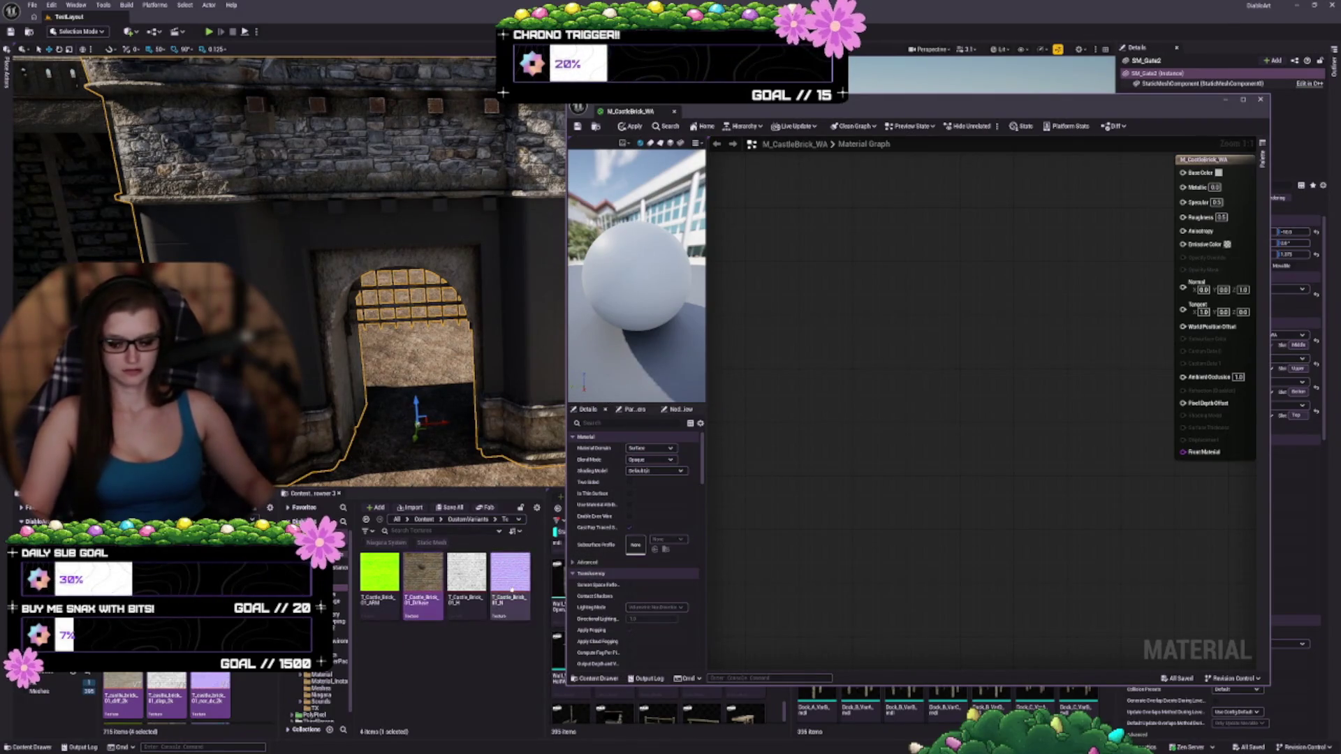
pyautogui.write('T_Castle_Brick_01_D')
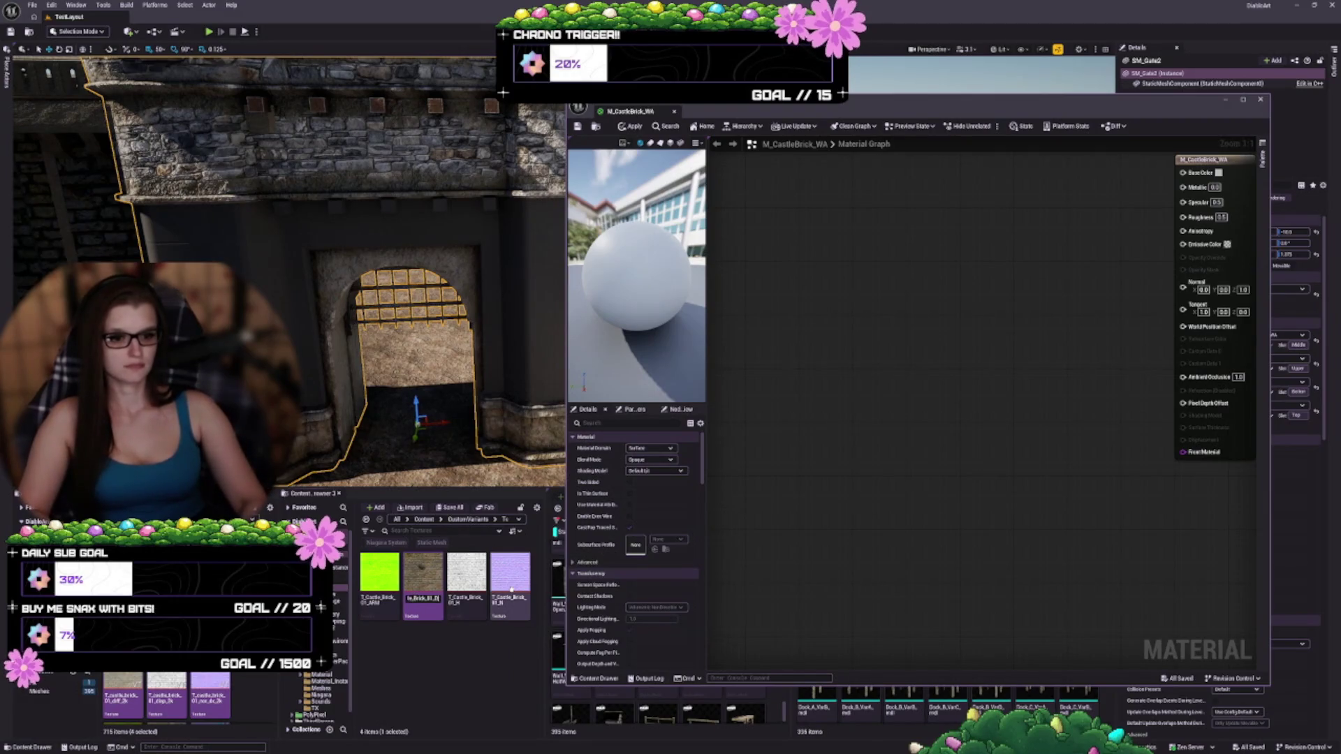
pyautogui.press('Return')
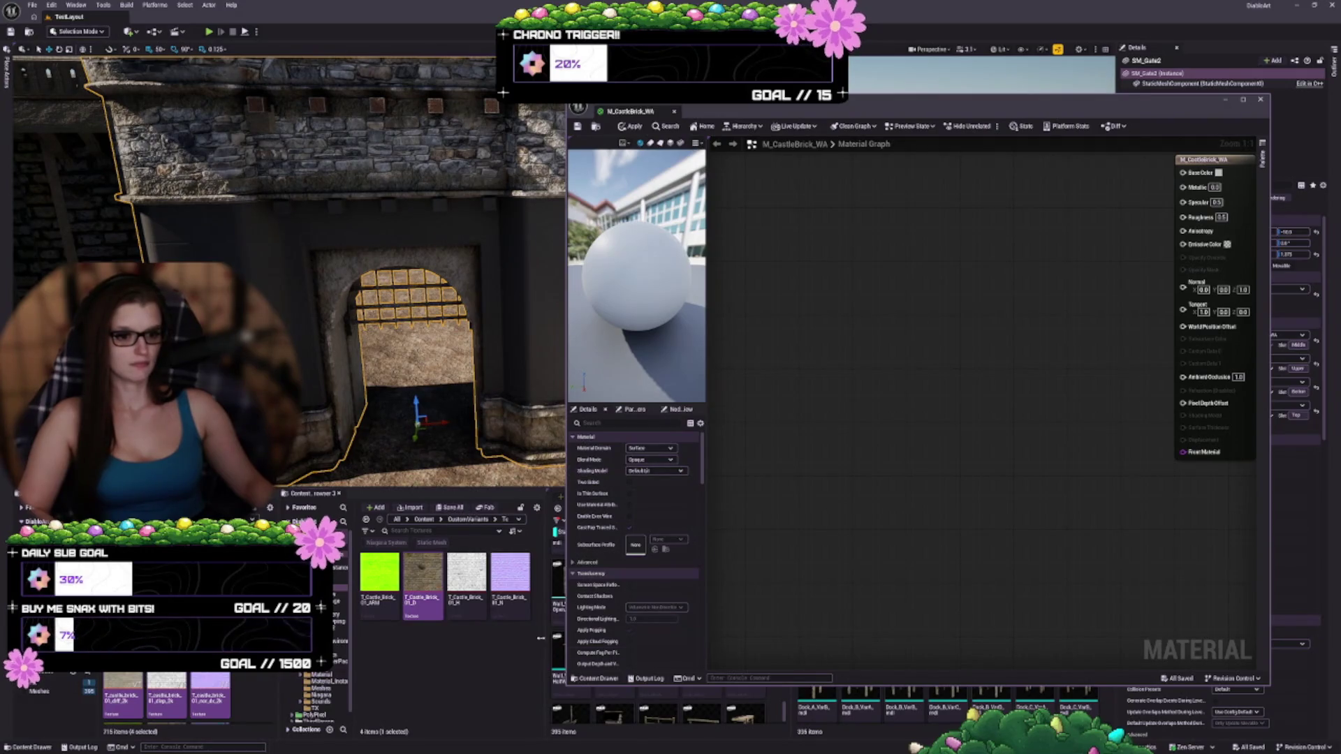
# - Drag all four castle brick textures into the material graph and pull the normal-map node out
pyautogui.click(510, 579)
pyautogui.keyDown('shift'); pyautogui.click(379, 573); pyautogui.keyUp('shift')
pyautogui.moveTo(379, 573)
pyautogui.mouseDown()
pyautogui.moveTo(823, 584)
pyautogui.moveTo(803, 281)
pyautogui.mouseUp()
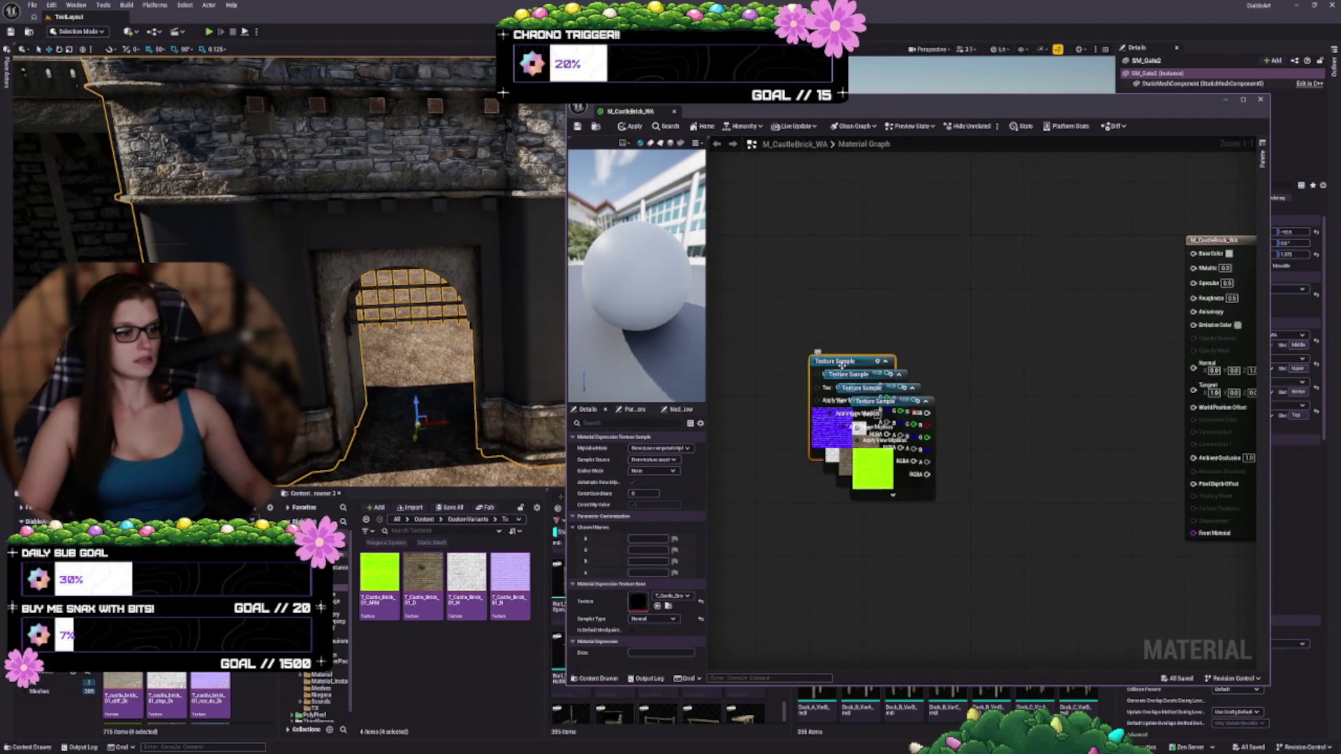
pyautogui.moveTo(817, 359); pyautogui.dragTo(777, 307)
pyautogui.moveTo(776, 262)
pyautogui.mouseDown()
pyautogui.moveTo(769, 223)
pyautogui.moveTo(808, 248)
pyautogui.moveTo(782, 227)
pyautogui.mouseUp()
# - Set the stacked texture samples' Sampler Source to Shared: Wrap
pyautogui.moveTo(1022, 529); pyautogui.dragTo(799, 225)
pyautogui.click(664, 475)
pyautogui.click(659, 448)
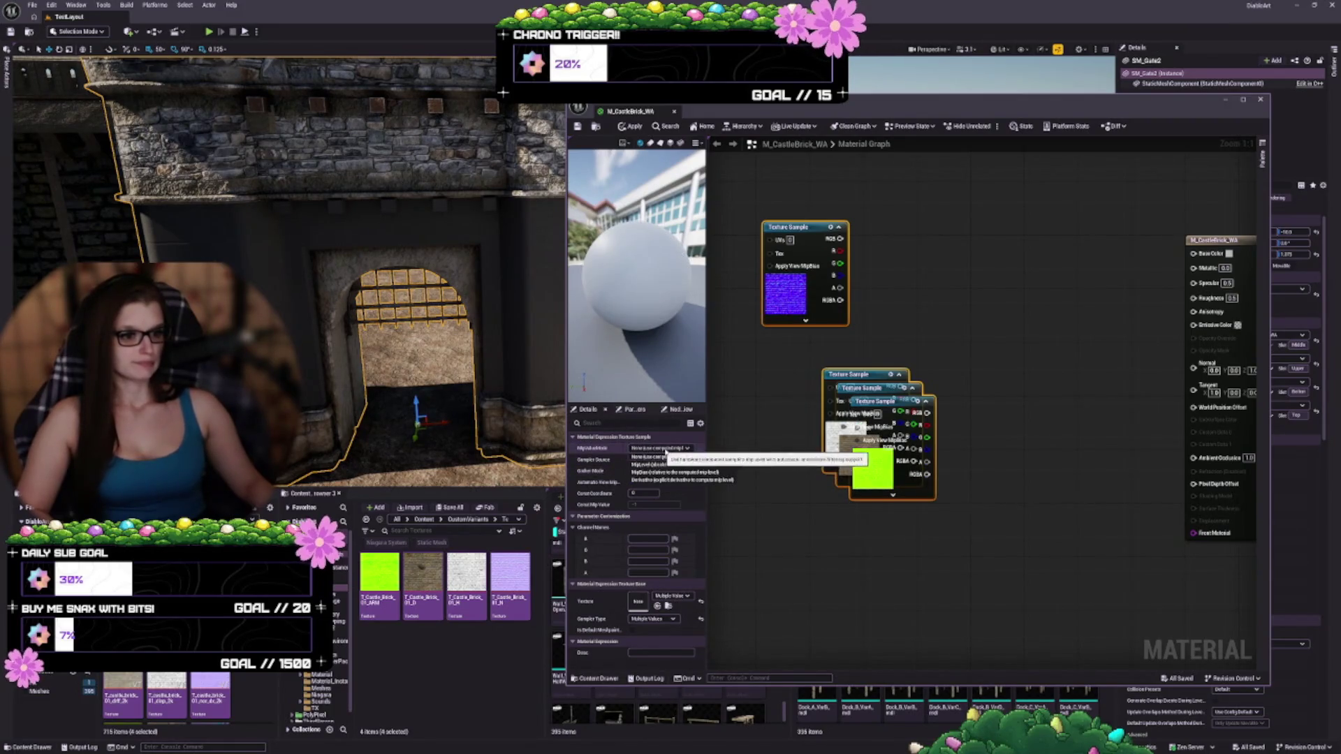
pyautogui.click(660, 456)
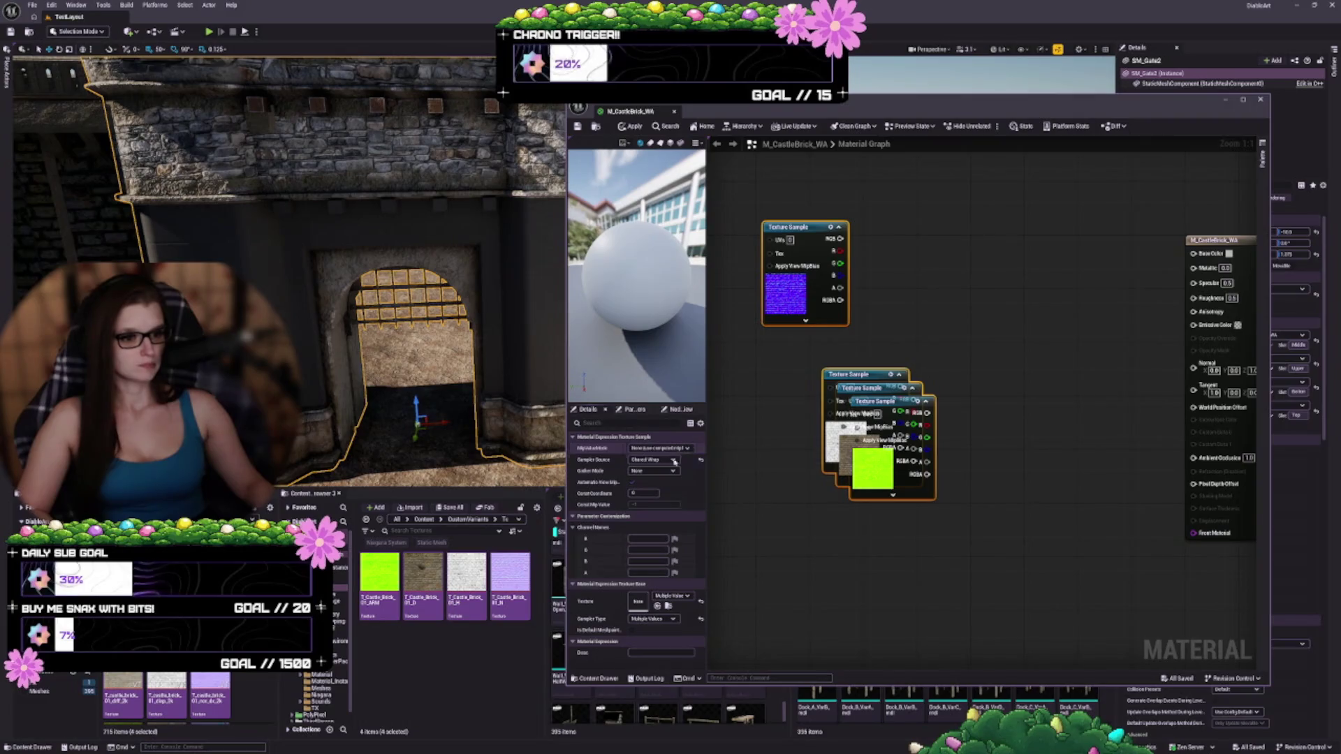
pyautogui.click(632, 482)
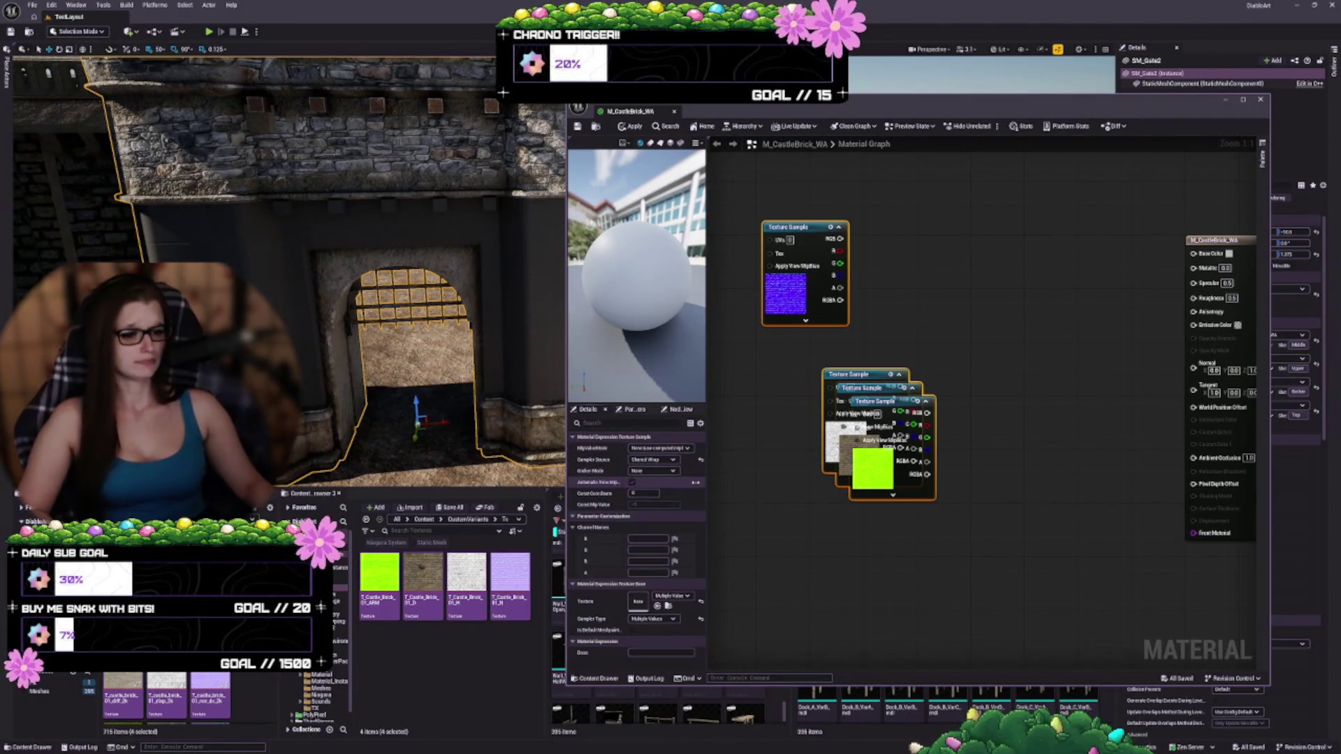
# - Arrange the height, diffuse and ARM nodes in a column below the normal node
pyautogui.click(859, 608)
pyautogui.moveTo(855, 375); pyautogui.dragTo(796, 335)
pyautogui.moveTo(863, 391)
pyautogui.mouseDown()
pyautogui.moveTo(818, 445)
pyautogui.moveTo(805, 442)
pyautogui.mouseUp()
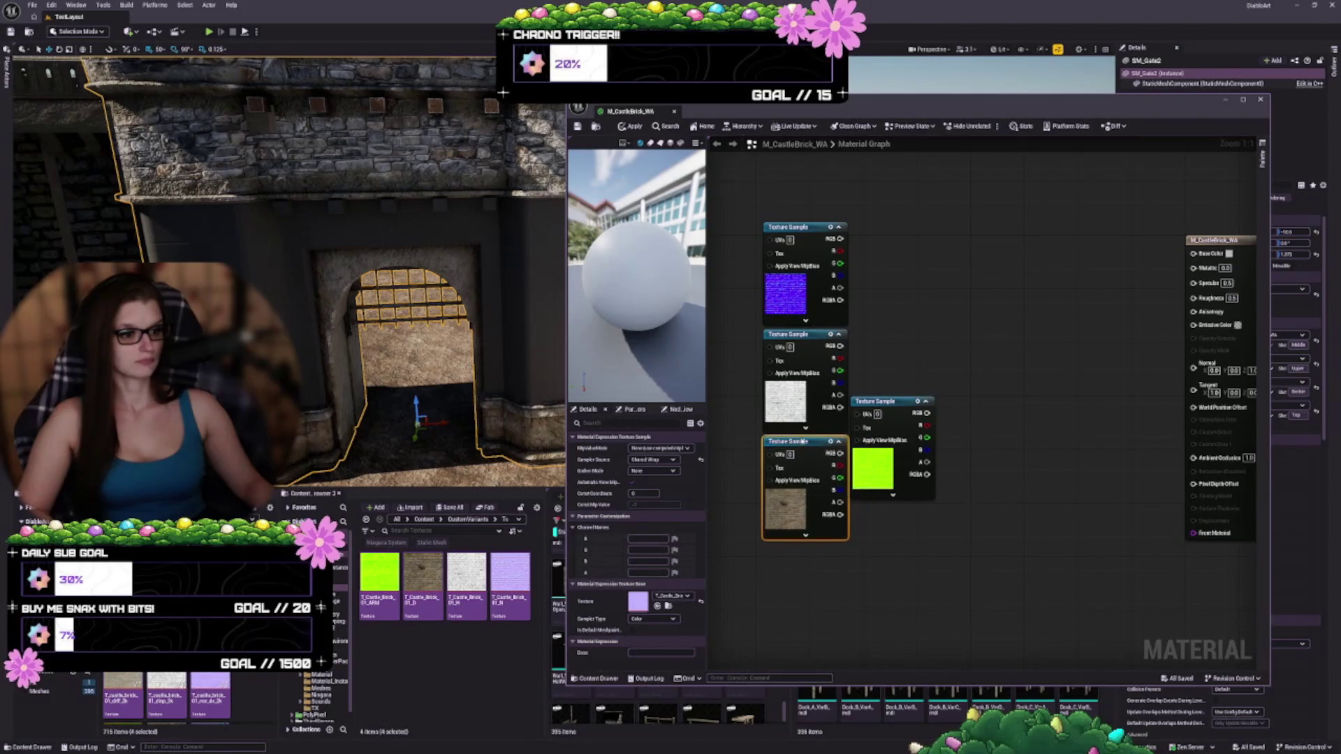
pyautogui.moveTo(872, 400)
pyautogui.mouseDown()
pyautogui.moveTo(876, 477)
pyautogui.moveTo(784, 551)
pyautogui.mouseUp()
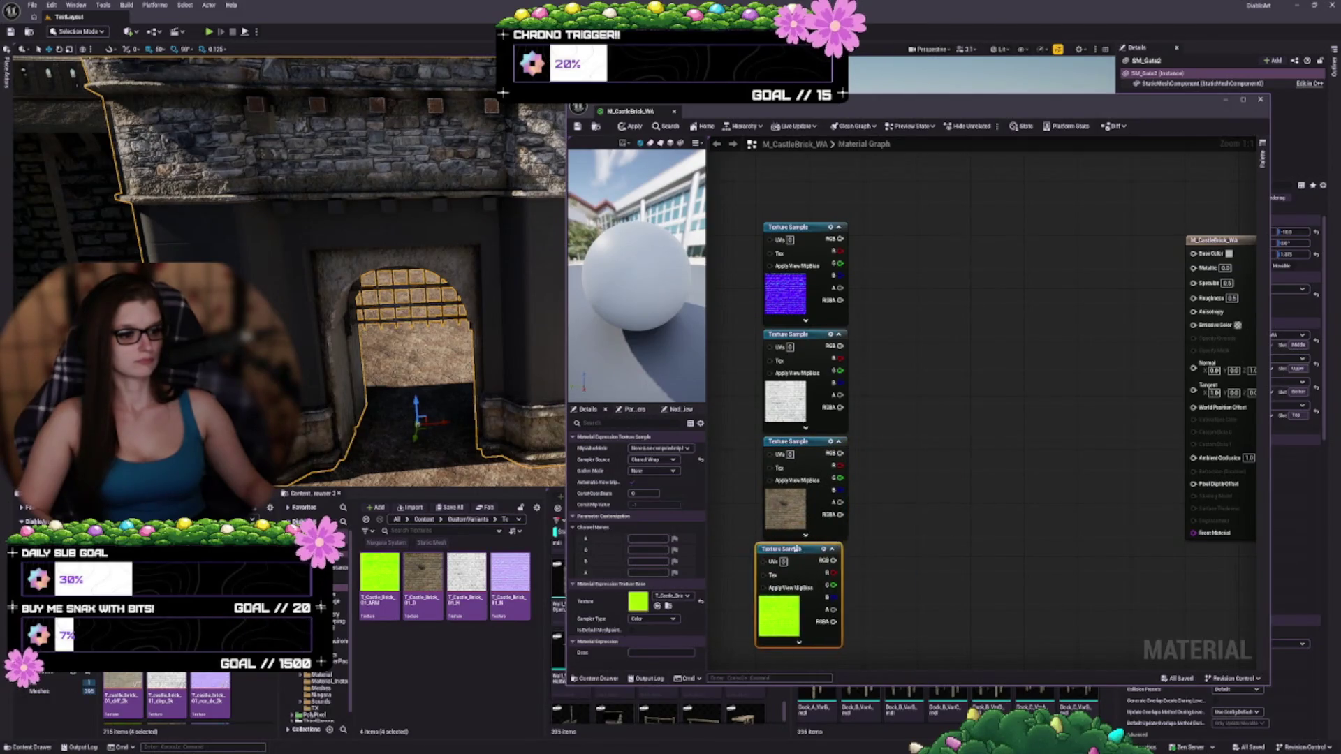
pyautogui.scroll(-3, 922, 428)
pyautogui.click(878, 226)
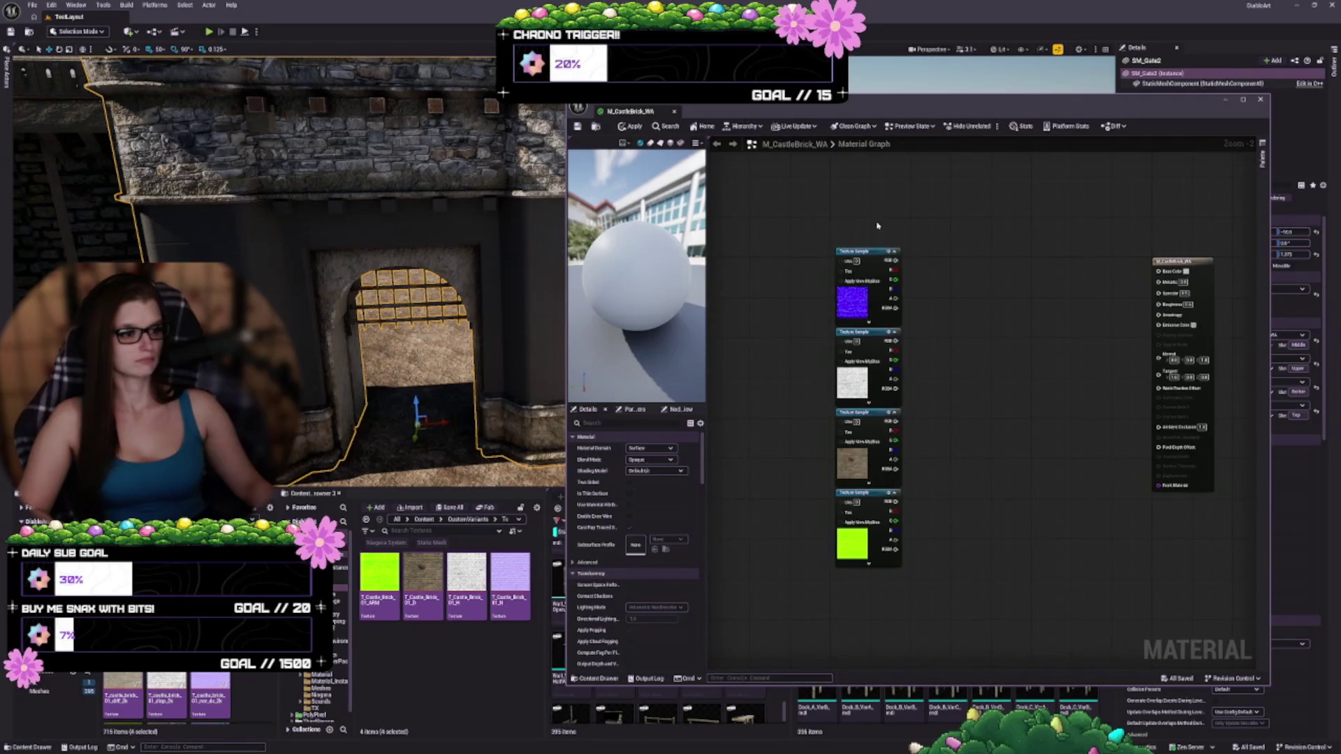
pyautogui.moveTo(877, 226); pyautogui.dragTo(894, 599)
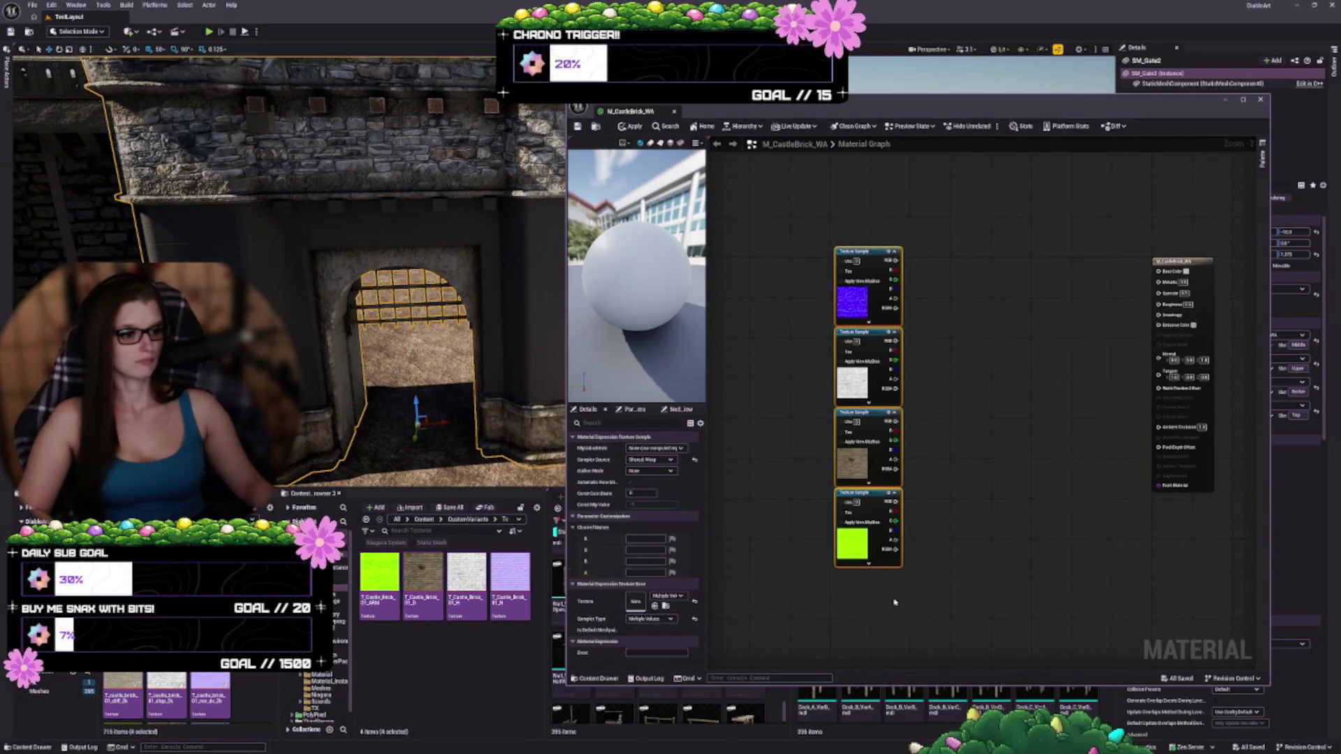
# - Convert the four samples to texture parameters and name the top one Normal
pyautogui.rightClick(868, 261)
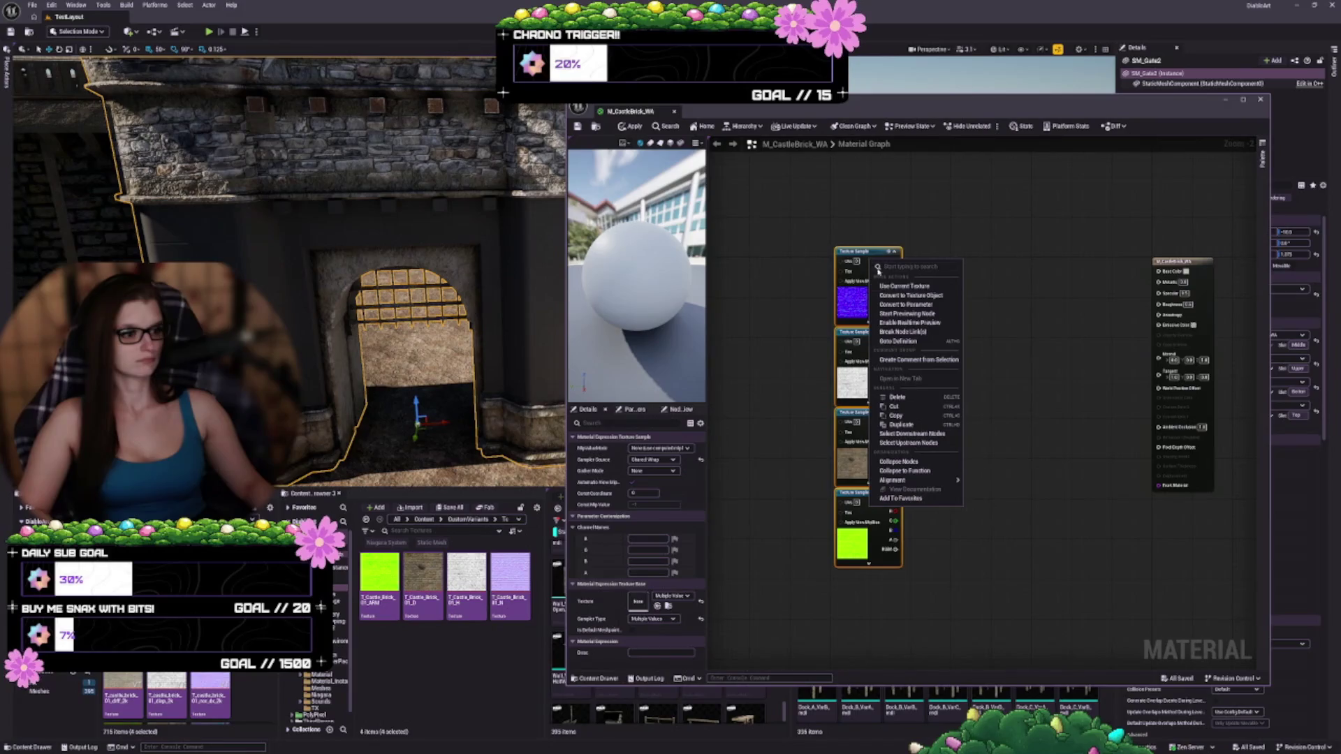
pyautogui.click(906, 304)
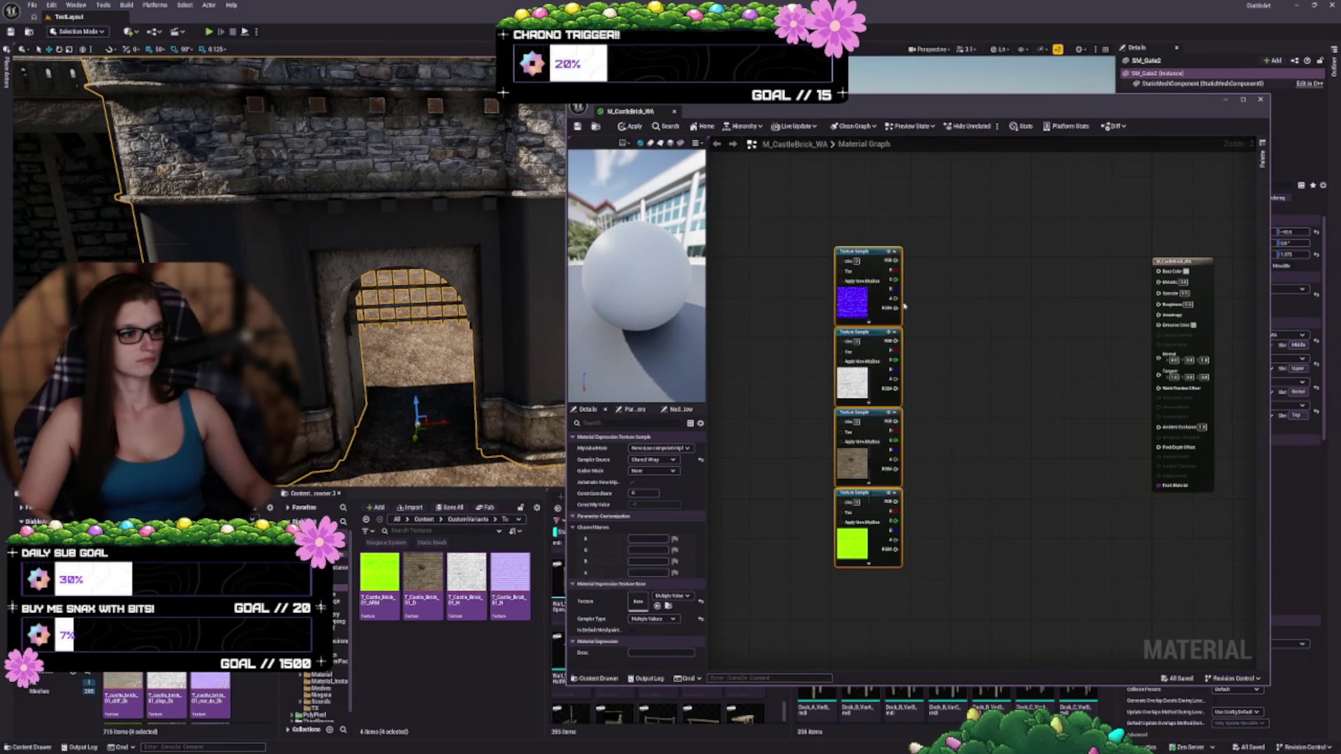
pyautogui.click(946, 331)
pyautogui.scroll(2, 929, 328)
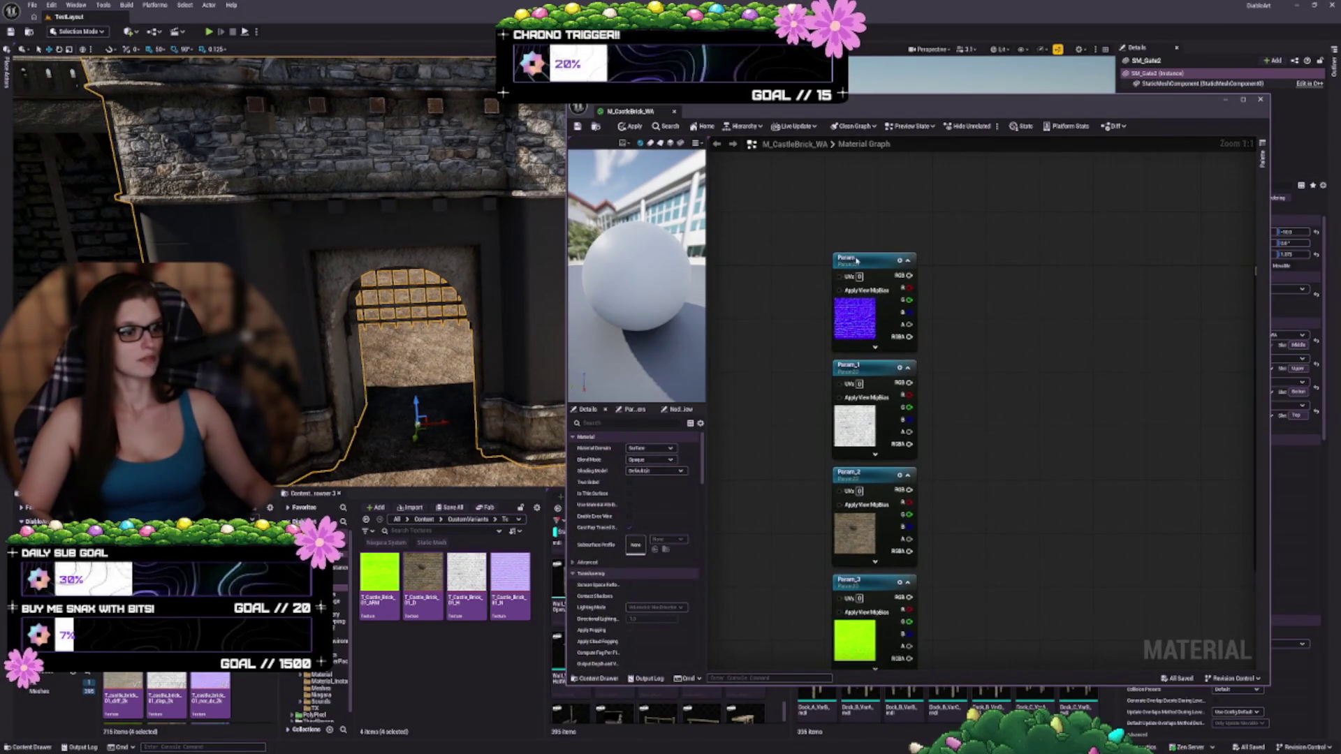
pyautogui.doubleClick(857, 260)
pyautogui.write('Normal')
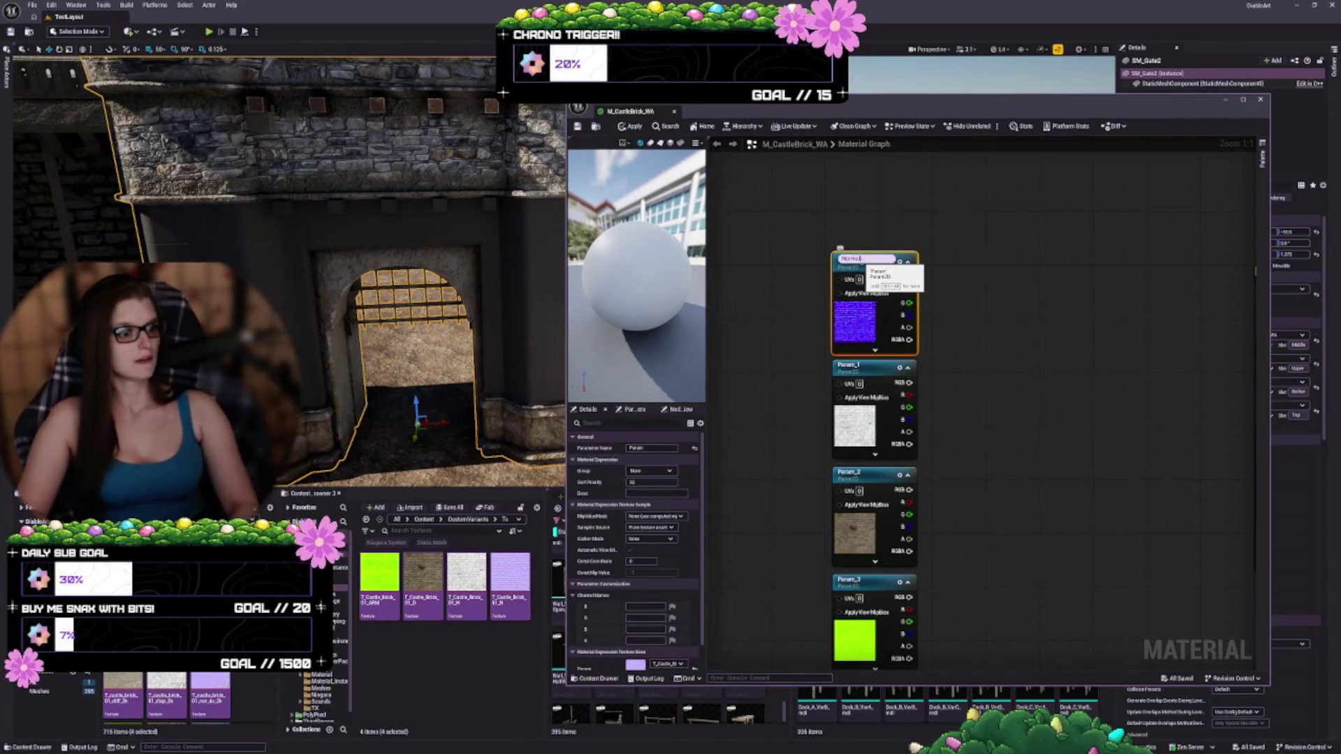
pyautogui.press('Return')
# - Name the remaining parameters Height, Diffuse and ARM
pyautogui.click(847, 366)
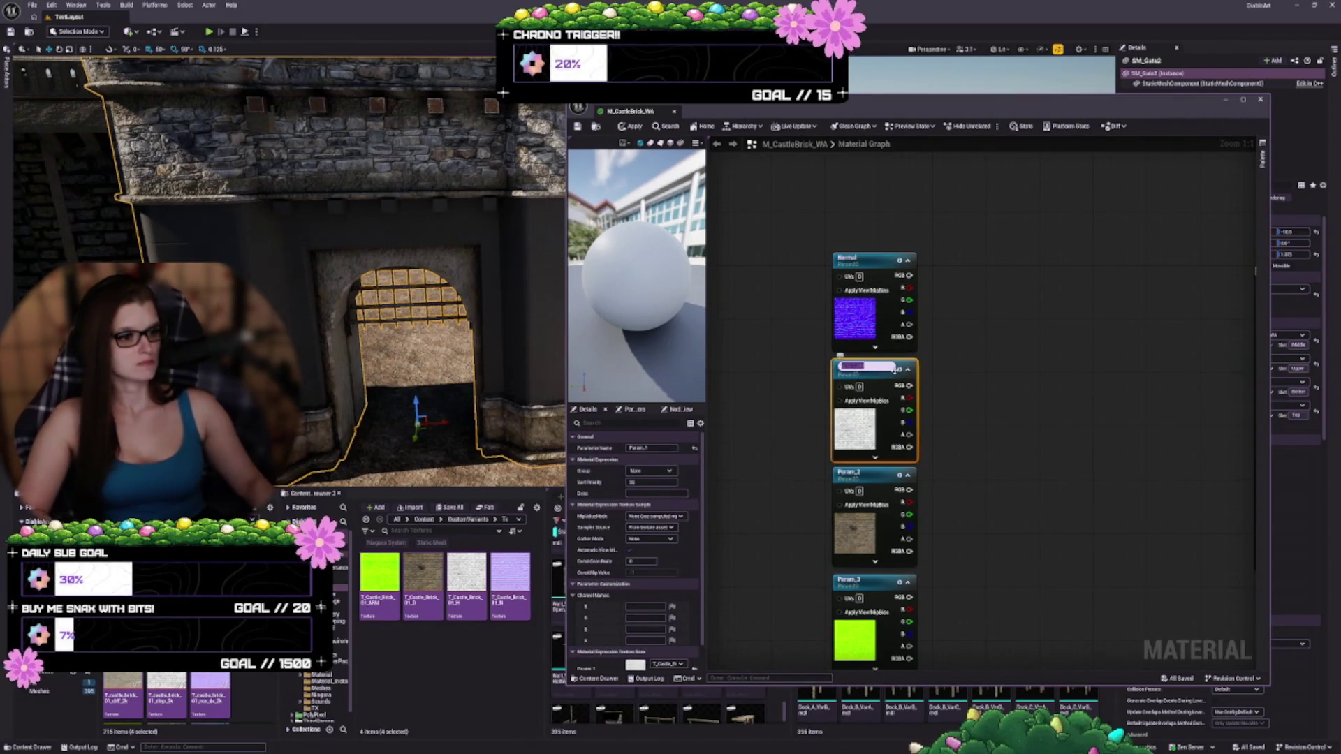
pyautogui.click(895, 368)
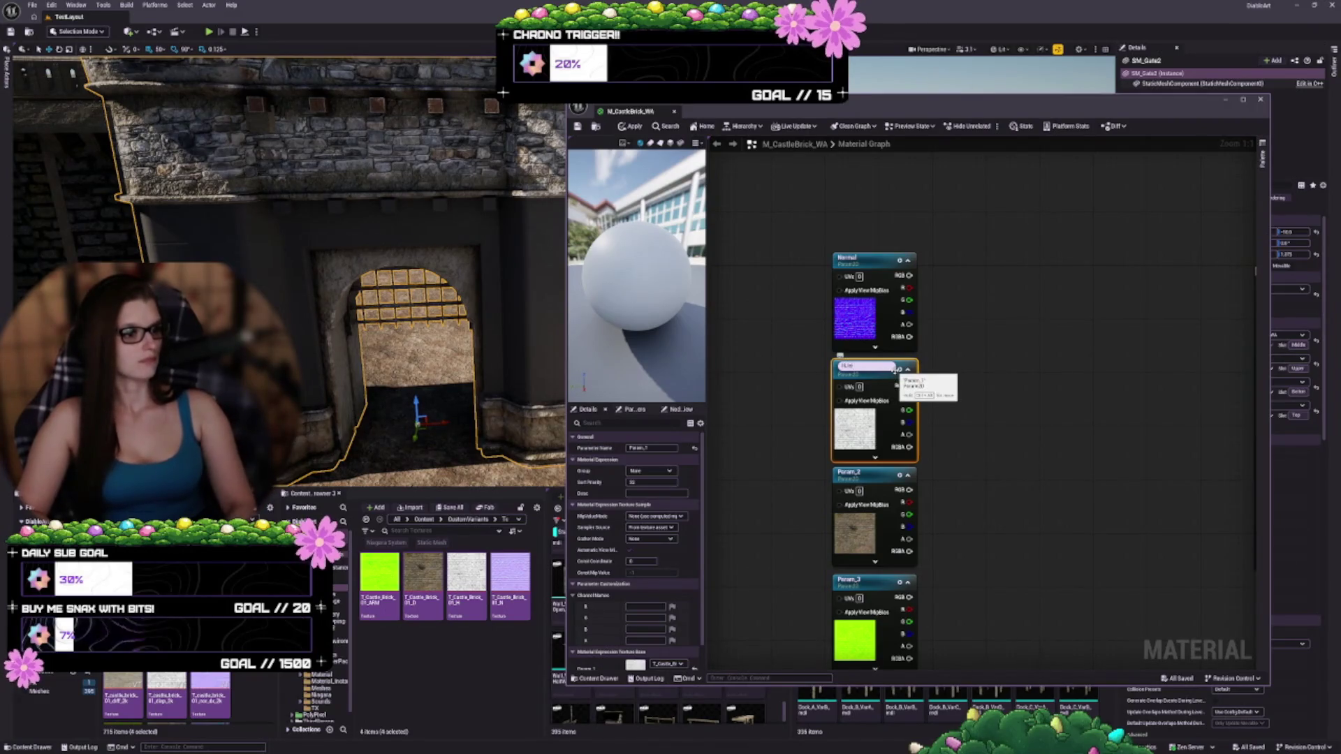
pyautogui.write('Height')
pyautogui.press('Return')
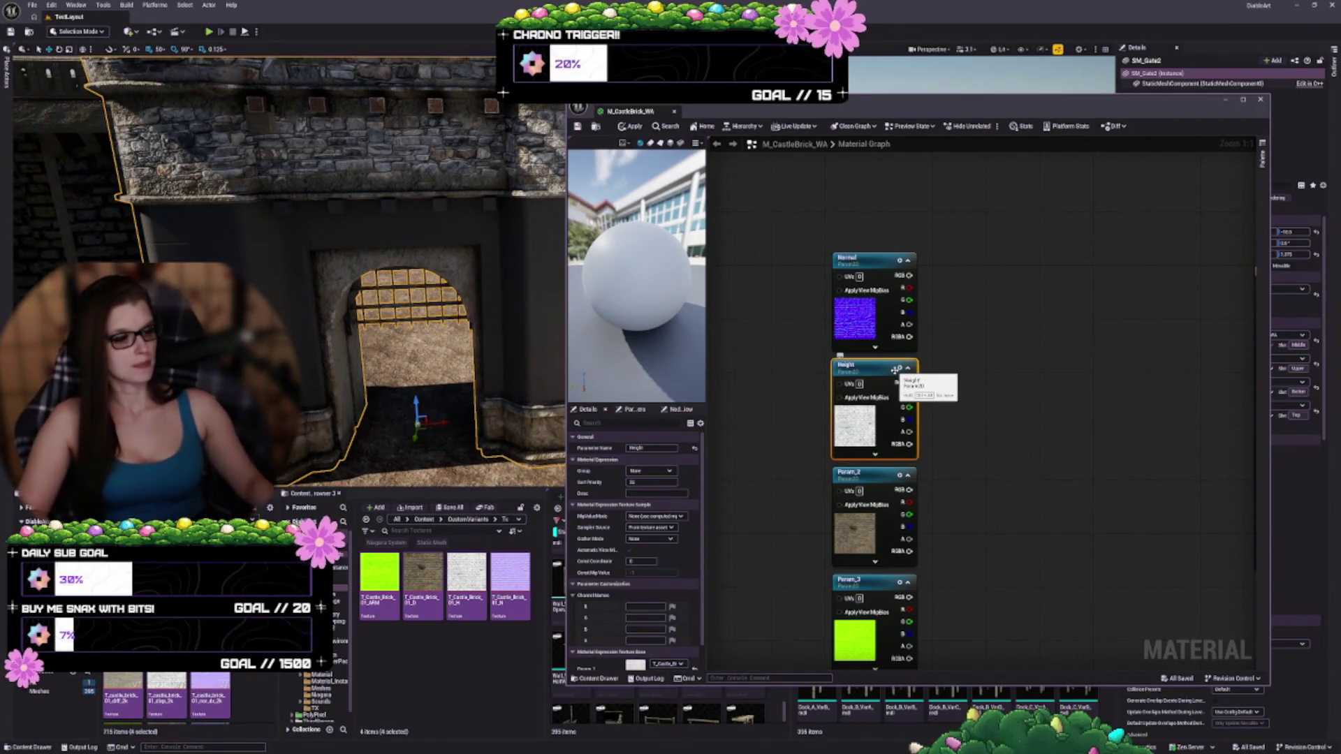
pyautogui.click(848, 474)
pyautogui.click(866, 474)
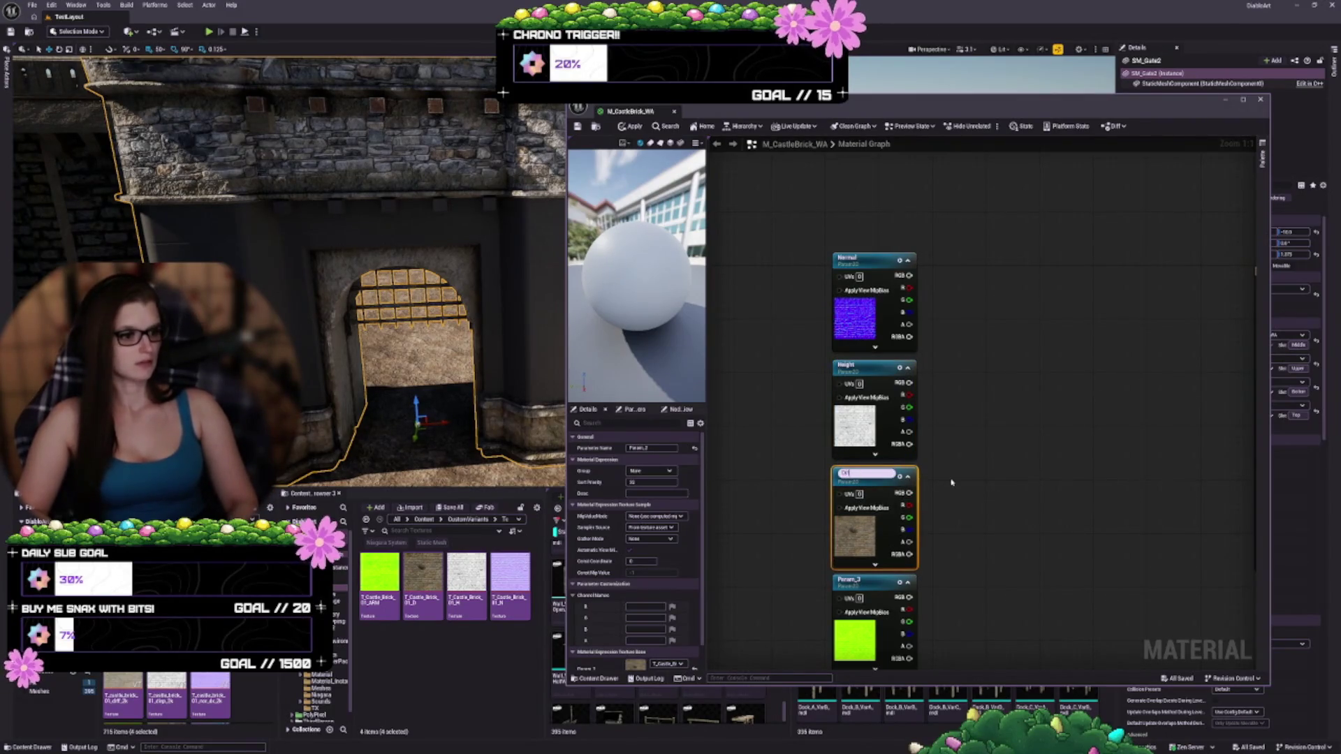
pyautogui.write('fuse')
pyautogui.press('Return')
pyautogui.click(858, 581)
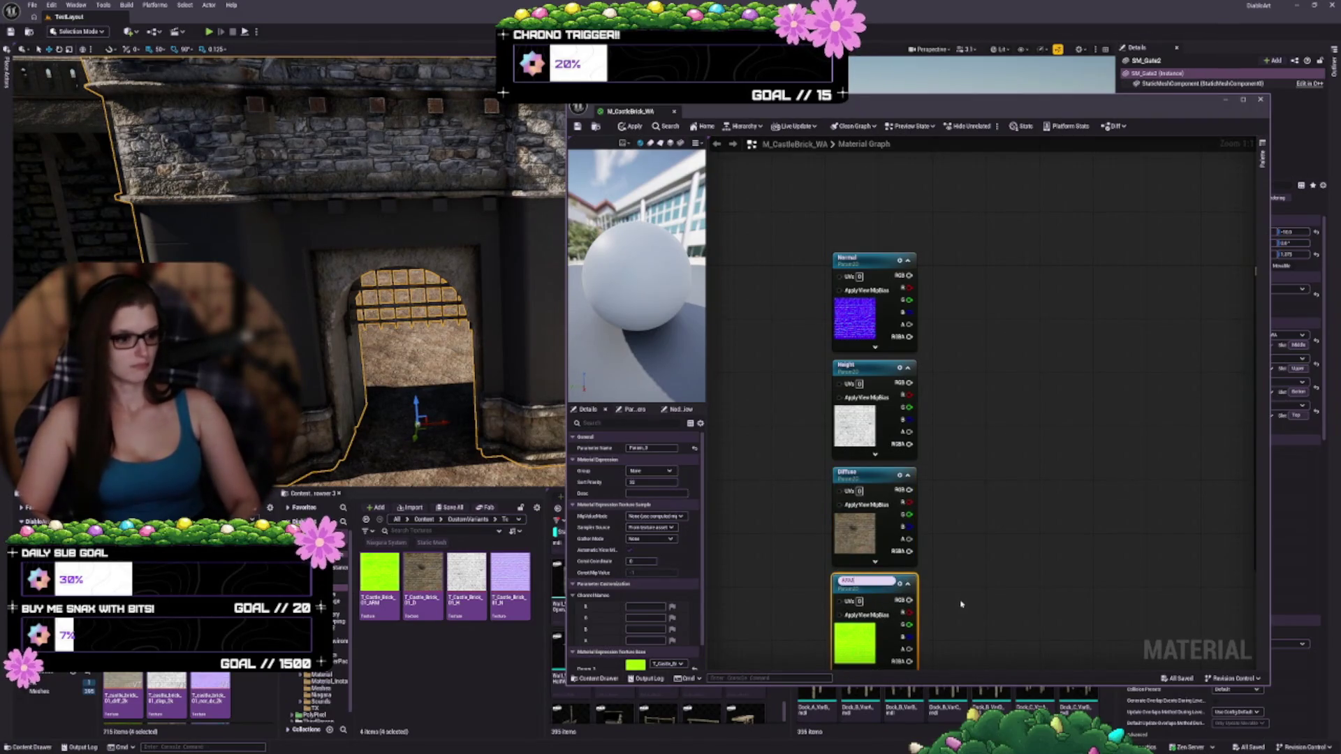
pyautogui.press('Return')
pyautogui.click(931, 564)
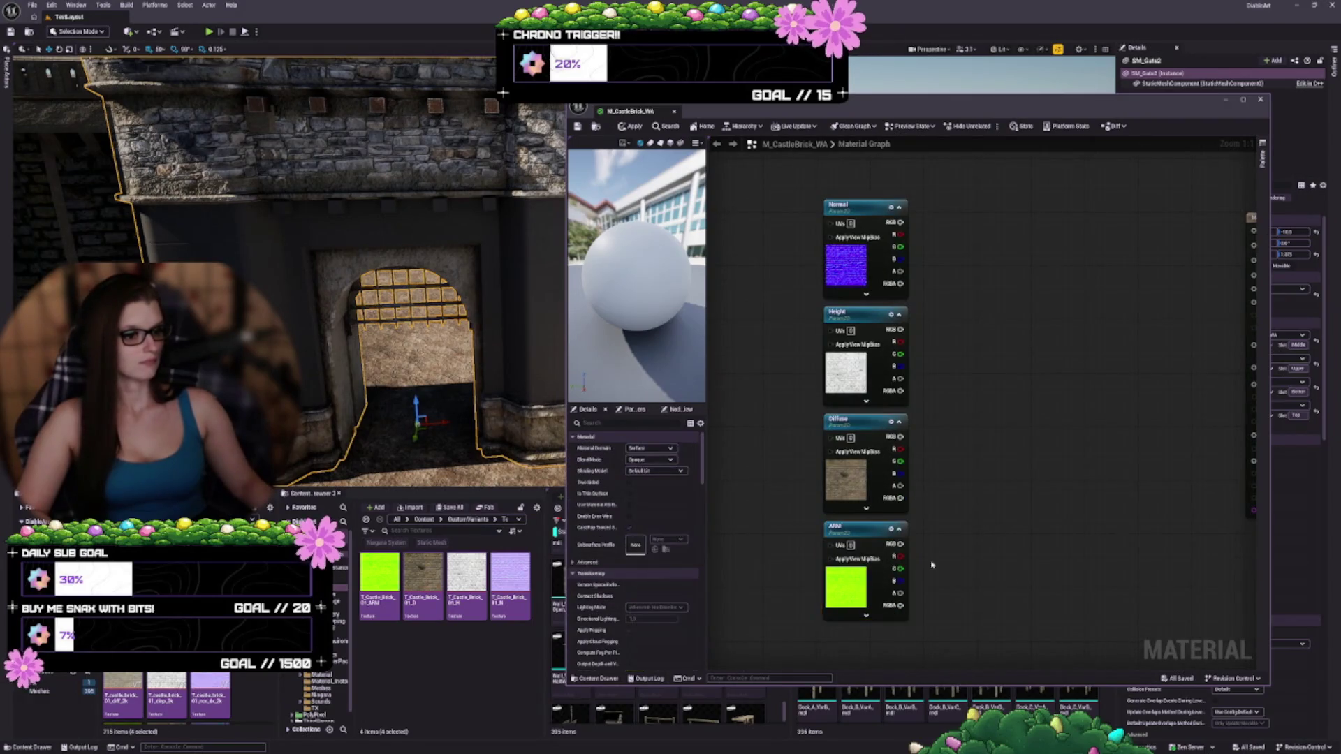
pyautogui.scroll(-1, 968, 355)
pyautogui.moveTo(966, 392)
pyautogui.mouseDown()
pyautogui.moveTo(1024, 410)
pyautogui.moveTo(1081, 391)
pyautogui.mouseUp()
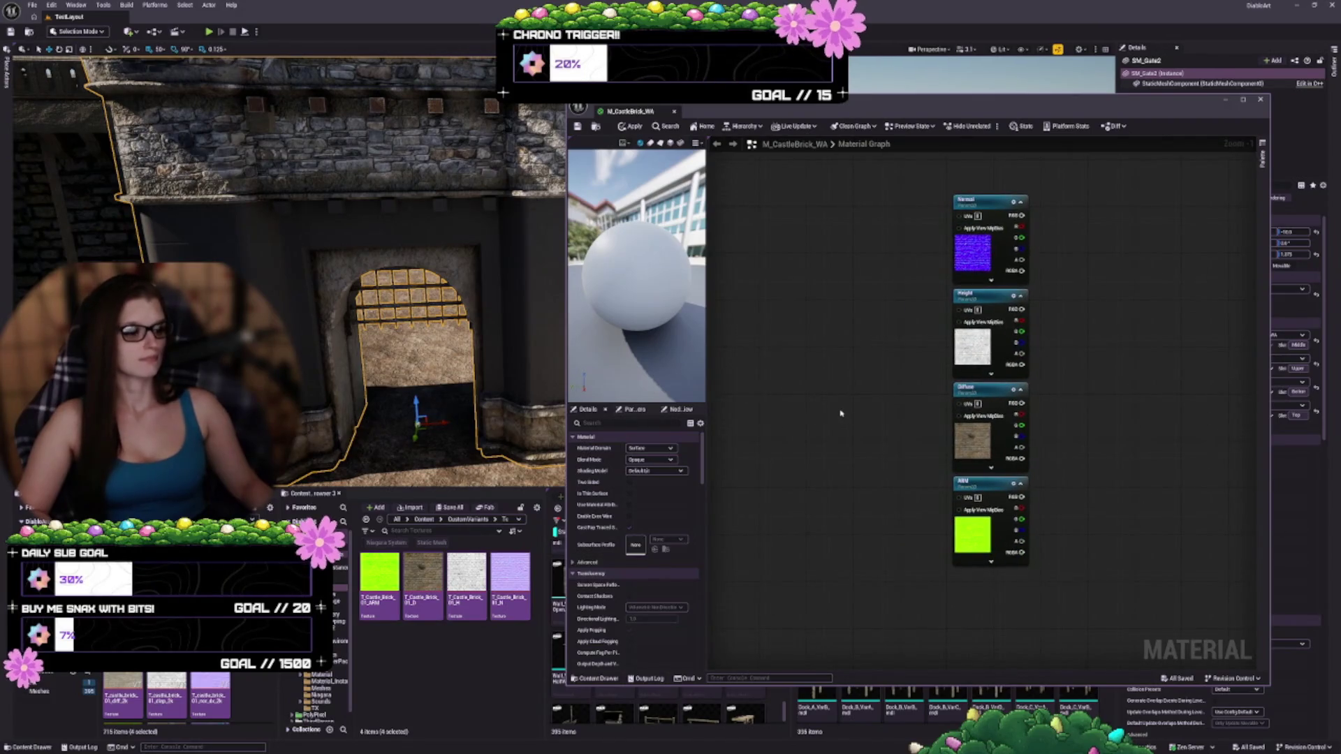
pyautogui.rightClick(753, 303)
pyautogui.write('world')
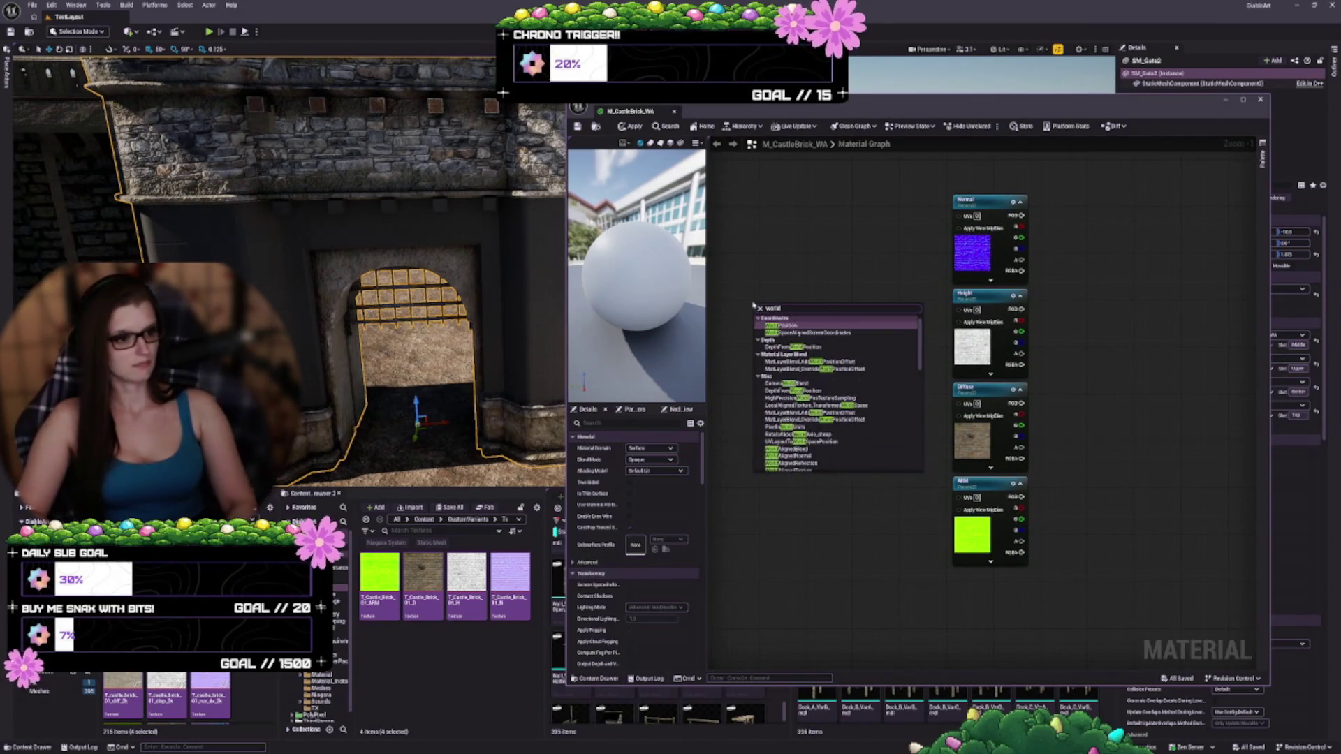
pyautogui.write('co')
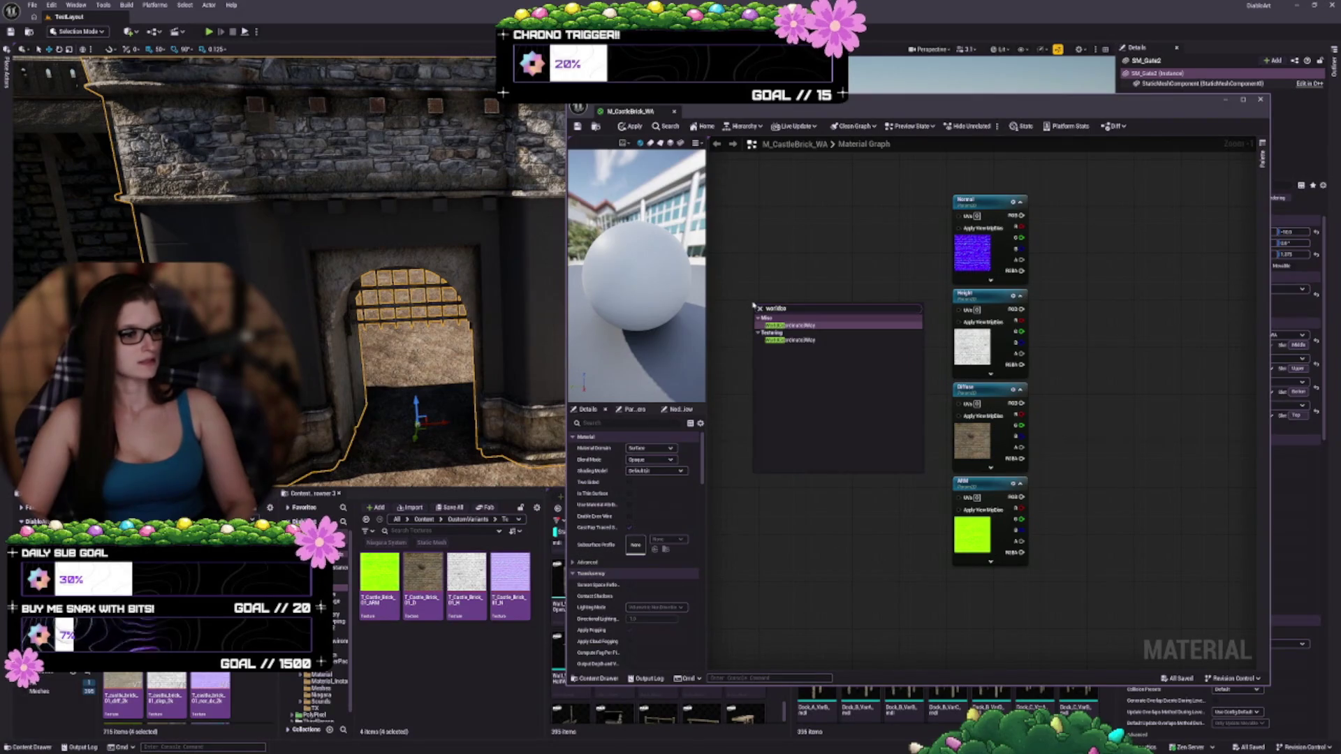
pyautogui.press('Return')
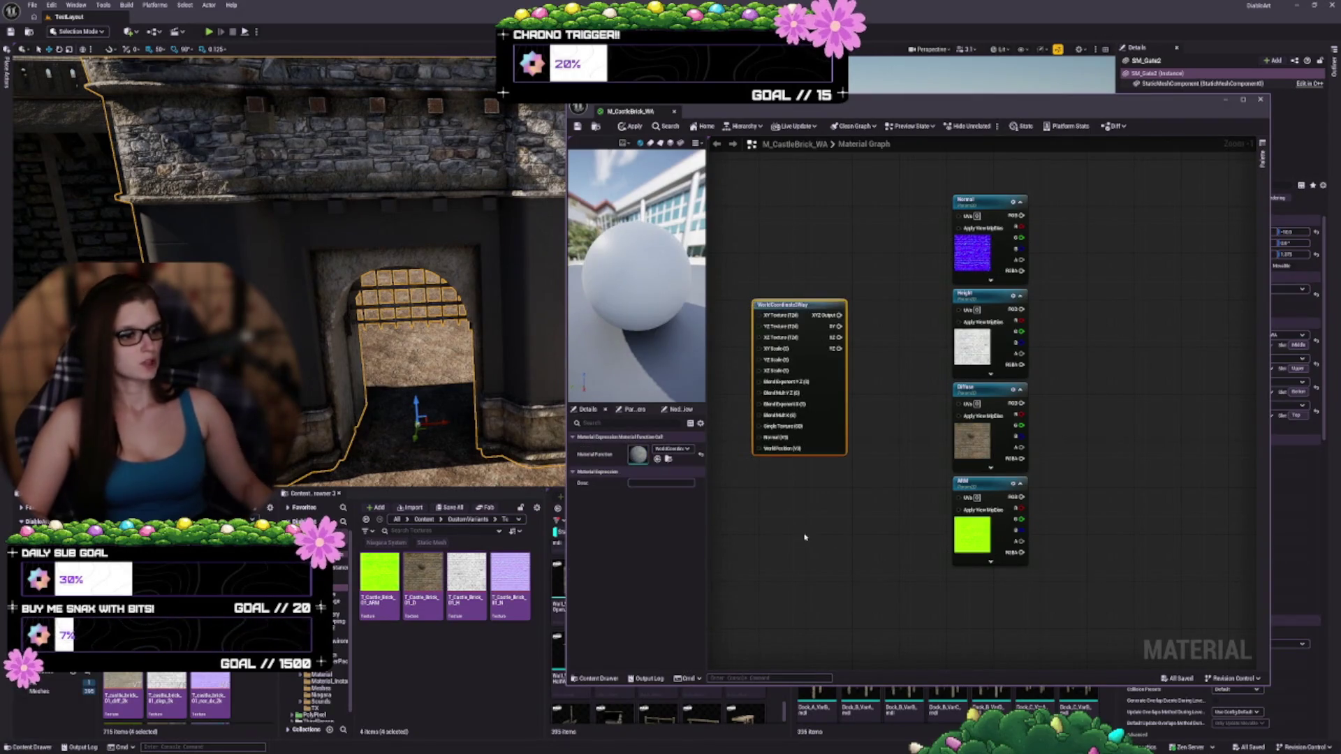
pyautogui.scroll(1, 819, 428)
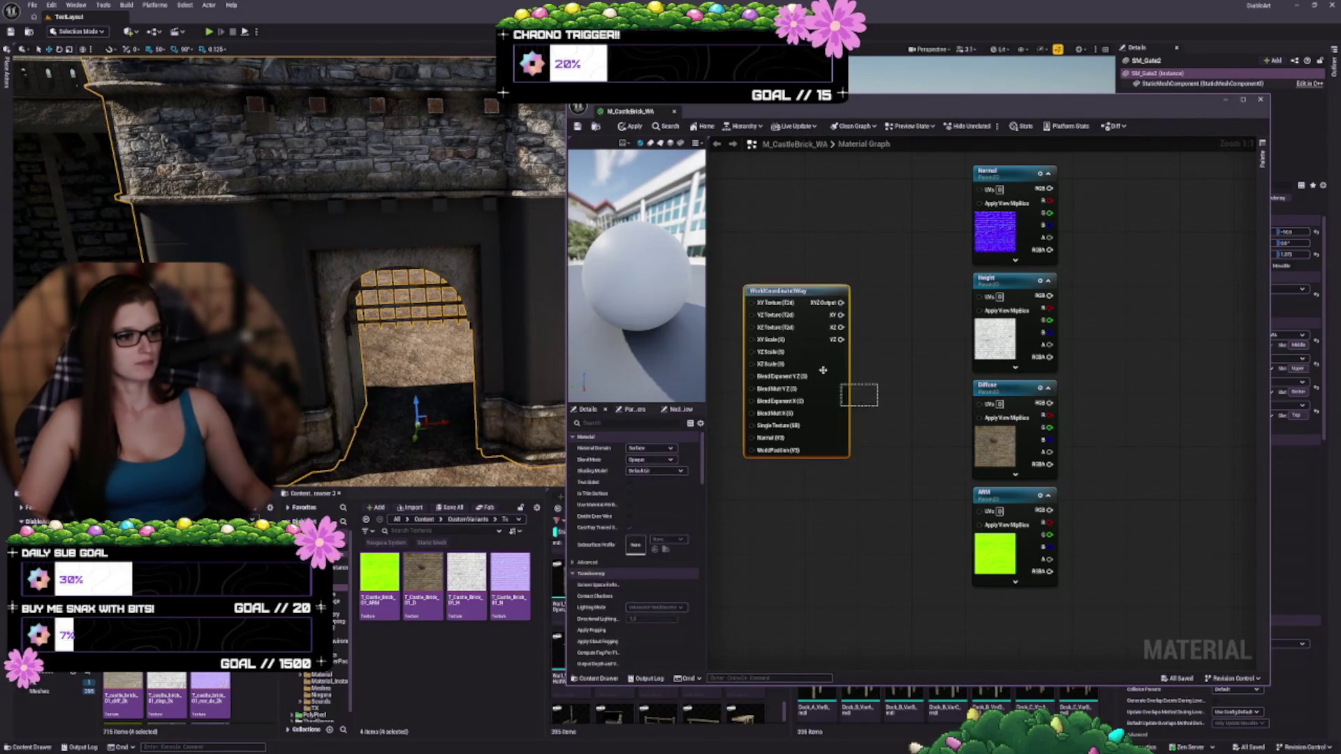
pyautogui.press('Delete')
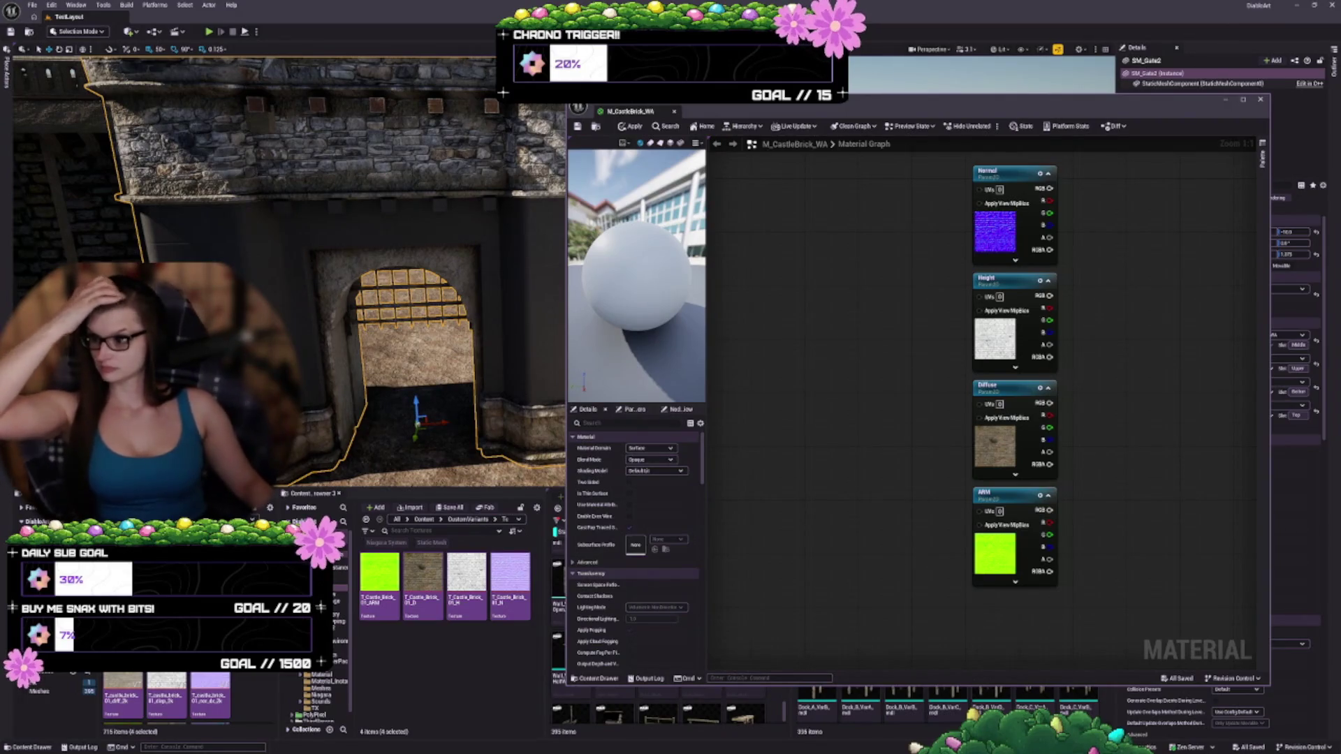
# - Add a WorldAlignedTexture node to the graph
pyautogui.rightClick(866, 310)
pyautogui.write('qwe')
pyautogui.press('BackSpace')
pyautogui.press('BackSpace')
pyautogui.press('BackSpace')
pyautogui.write('world al')
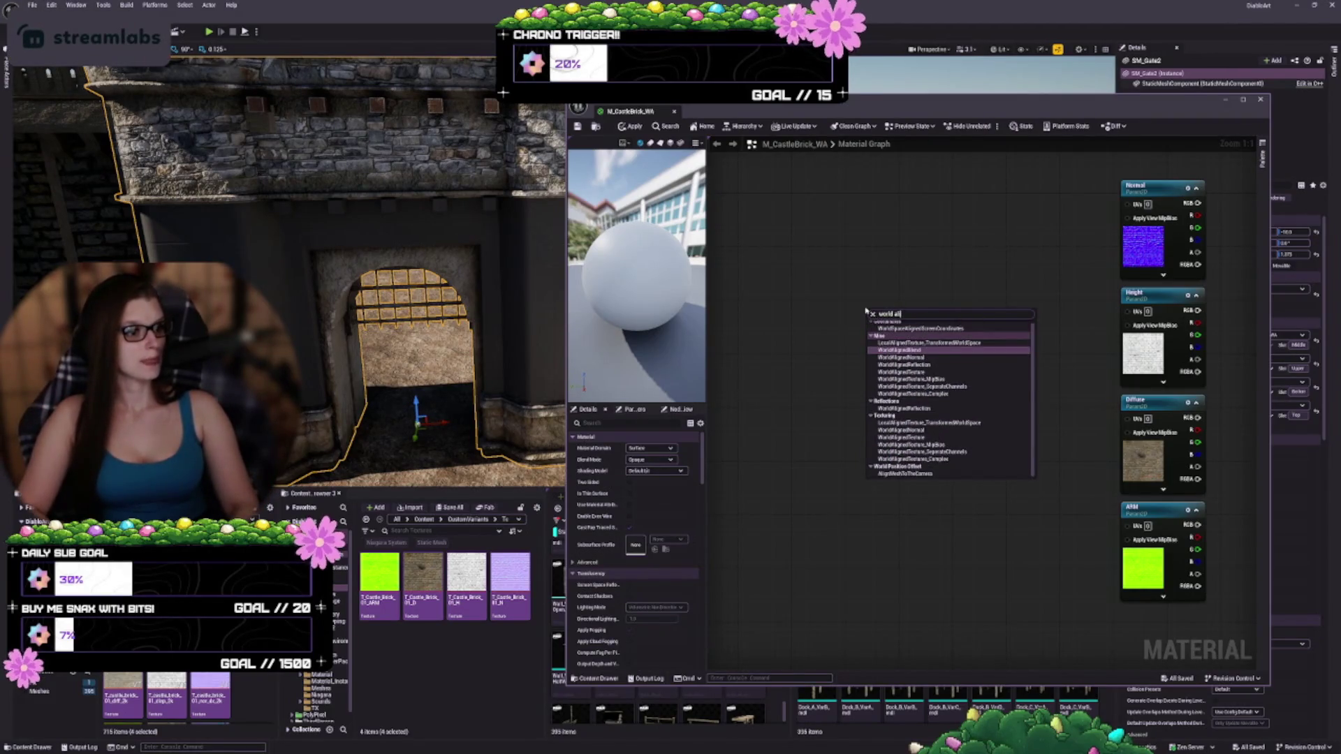
pyautogui.write('ign')
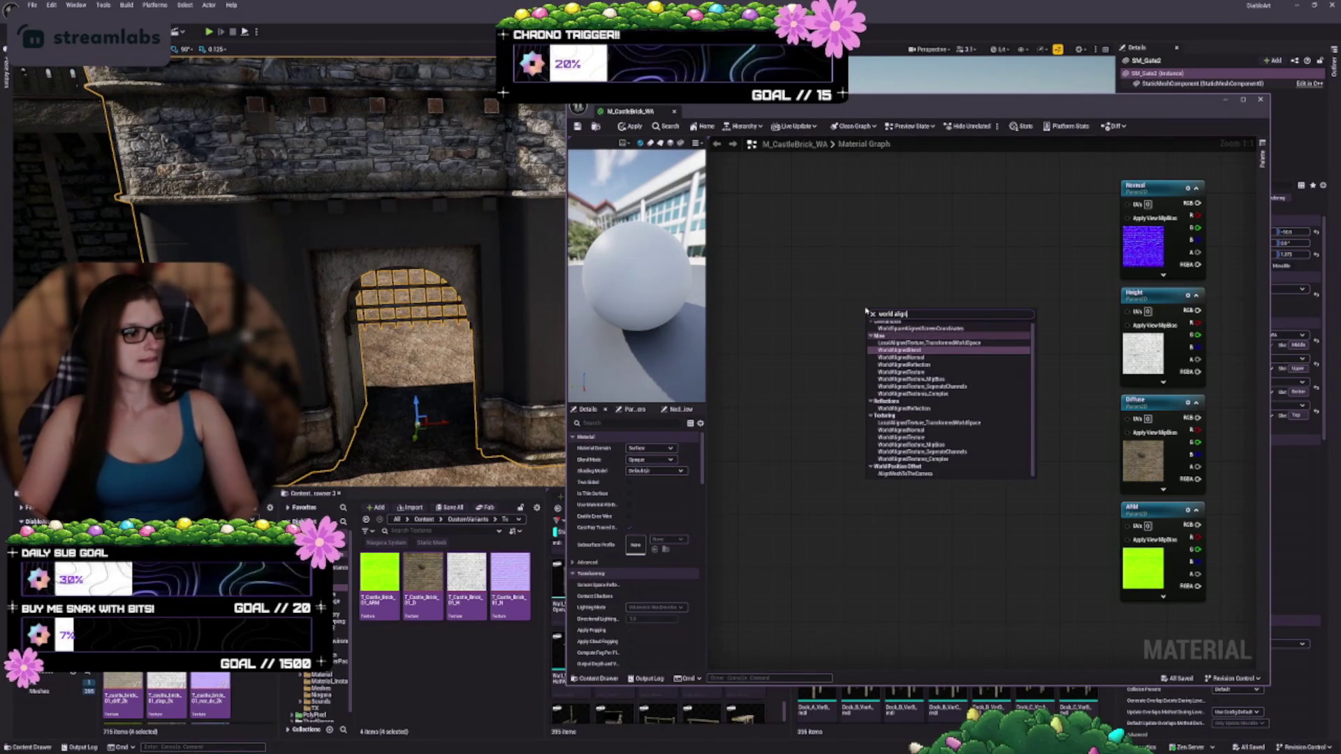
pyautogui.press('Down')
pyautogui.press('Down')
pyautogui.press('Down')
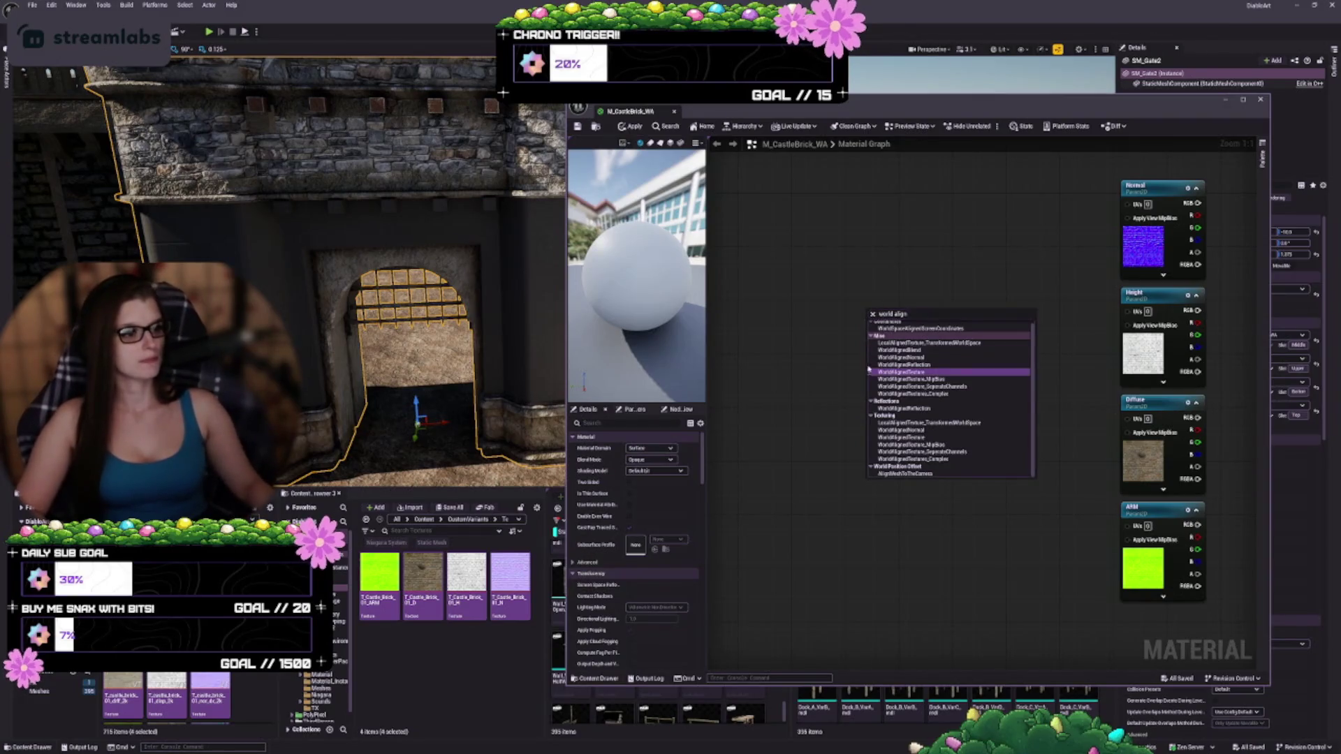
pyautogui.click(926, 373)
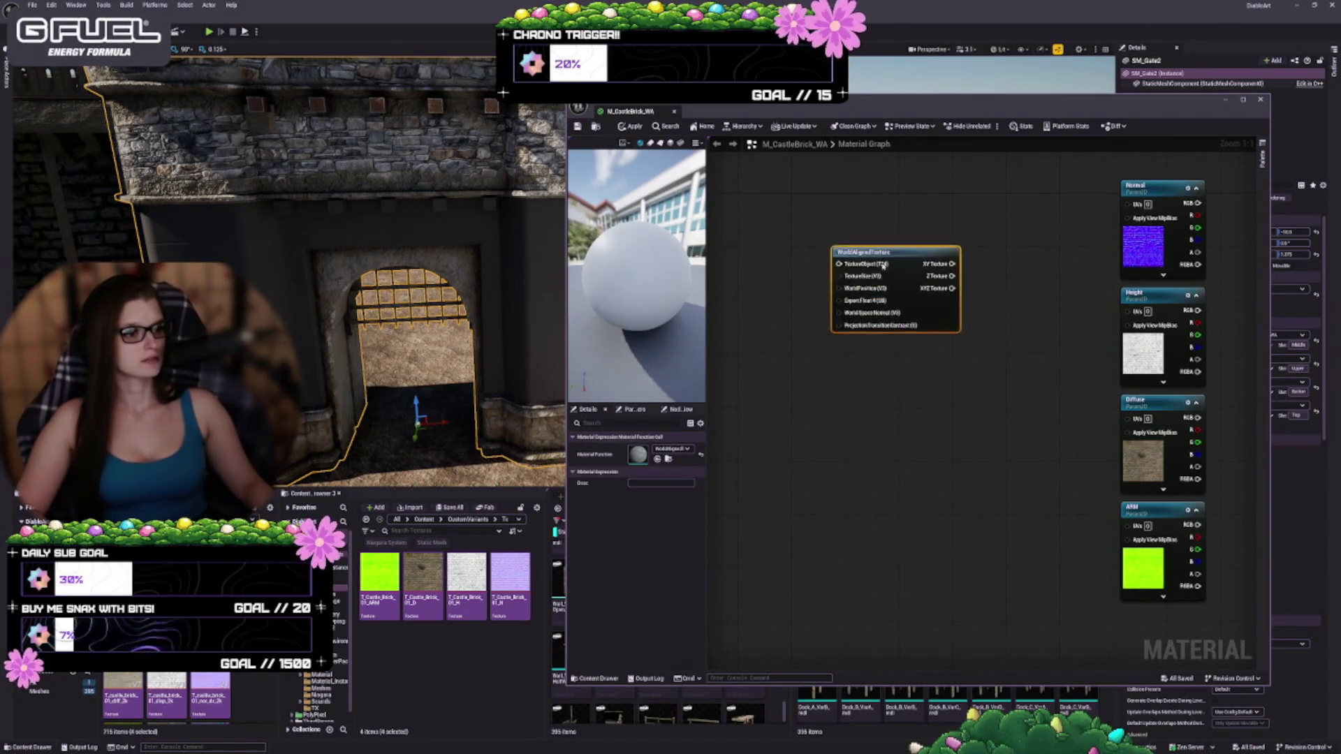
# - Add a WorldAlignedNormal node below the WorldAlignedTexture node
pyautogui.rightClick(843, 359)
pyautogui.write('world alig')
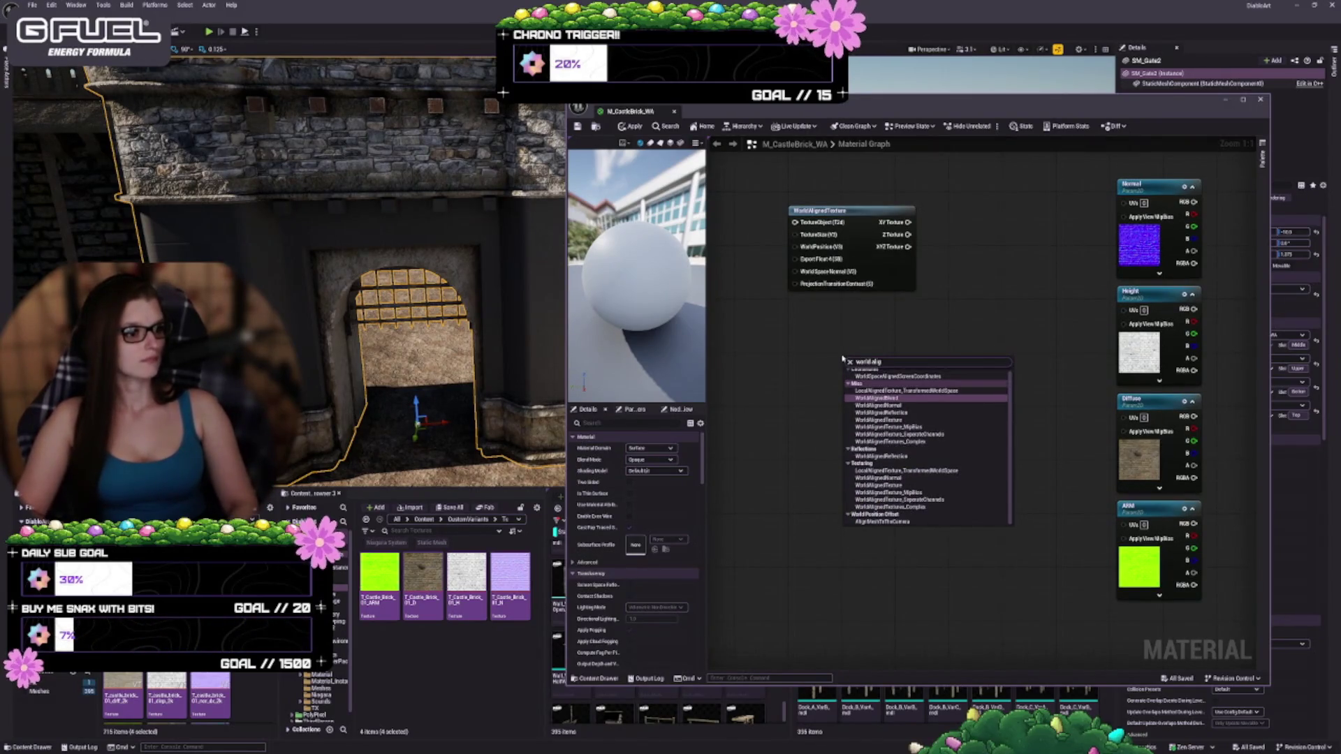
pyautogui.press('Down')
pyautogui.press('Return')
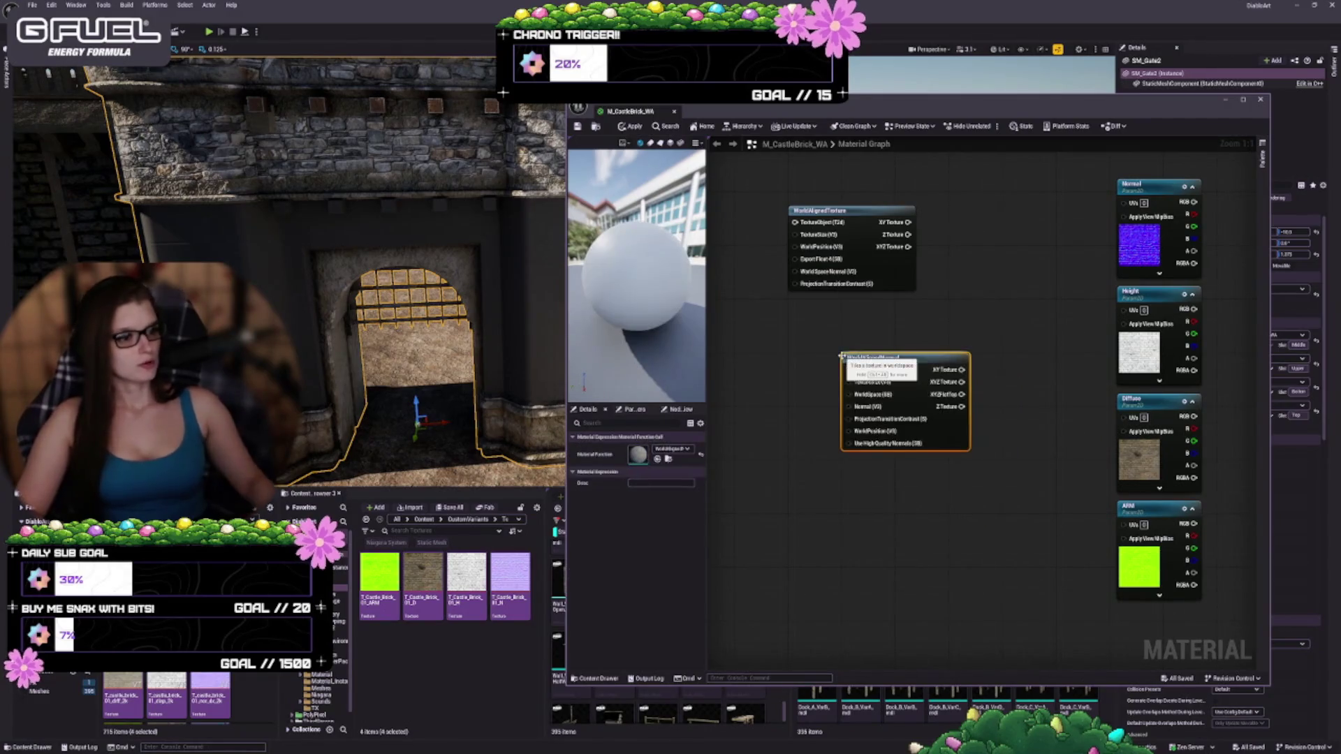
pyautogui.moveTo(845, 357); pyautogui.dragTo(789, 322)
# - Add a WorldAlignedTexture_SeparateChannels node and move it into place
pyautogui.rightClick(843, 450)
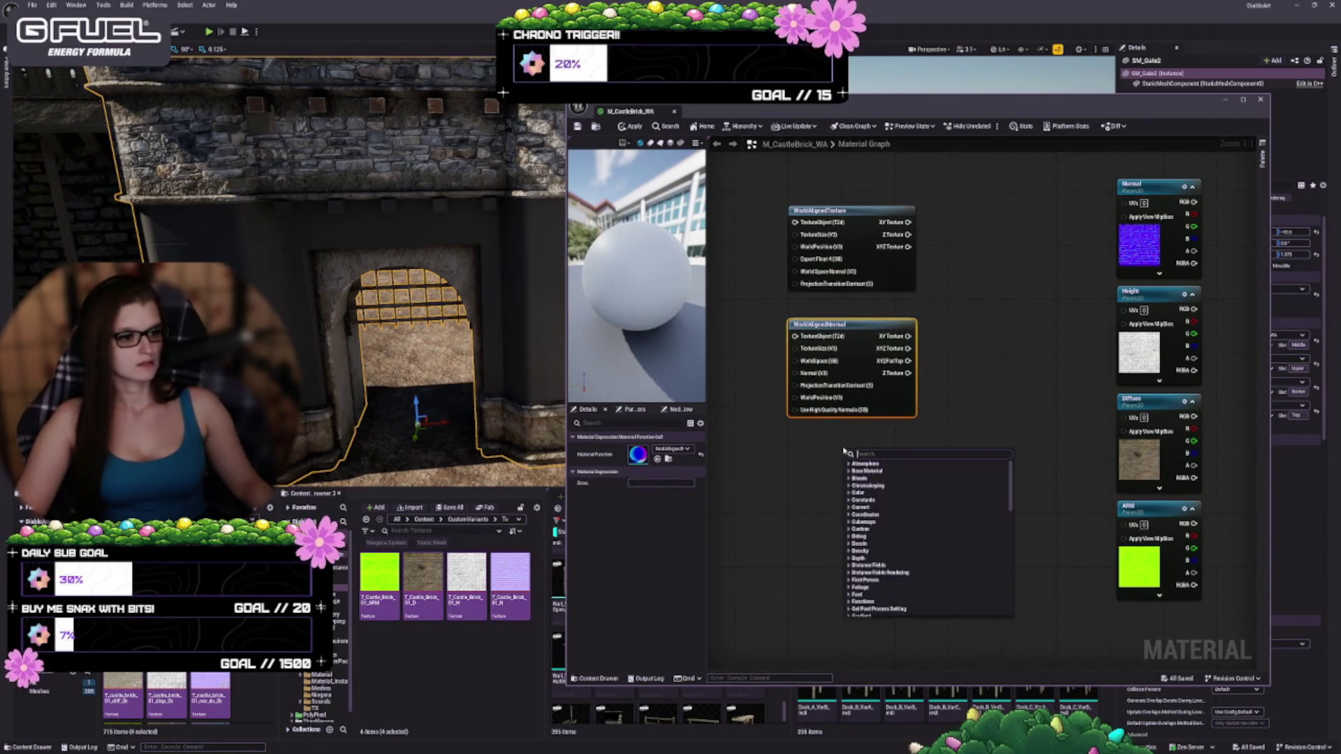
pyautogui.write('world ali')
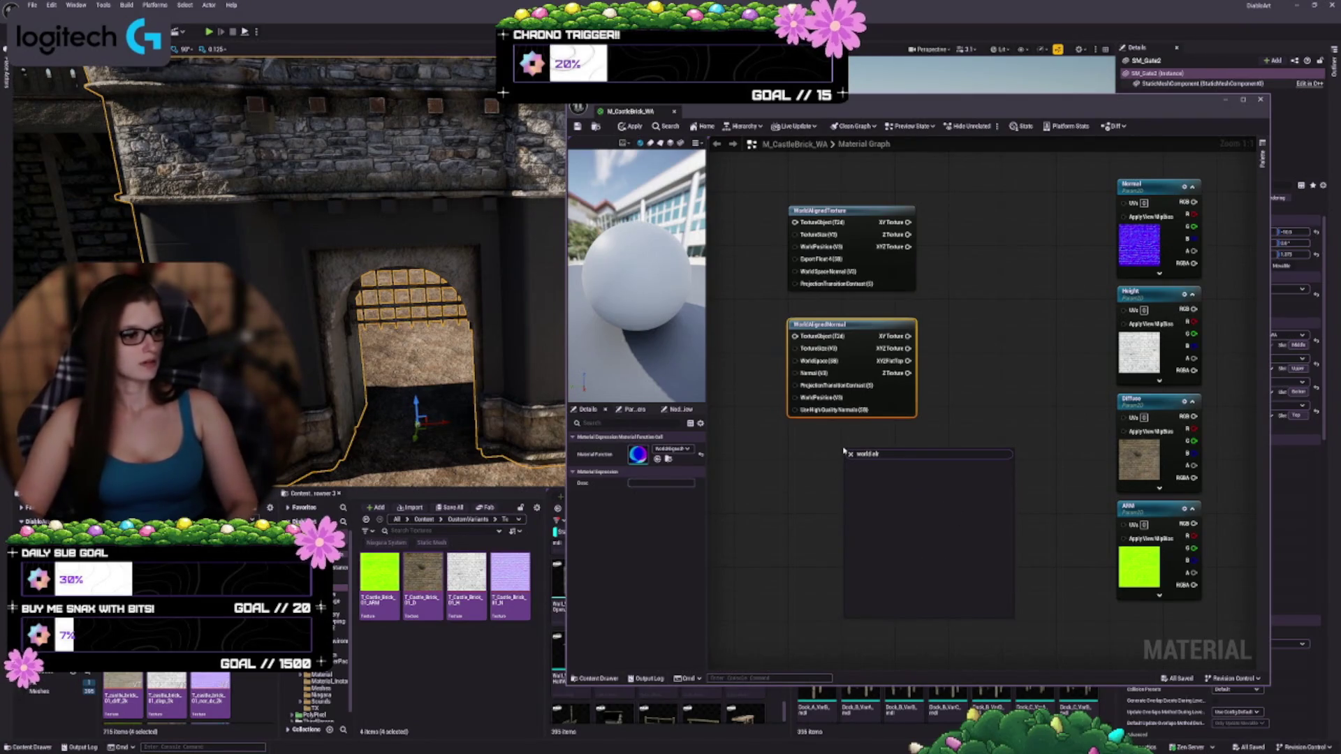
pyautogui.press('BackSpace')
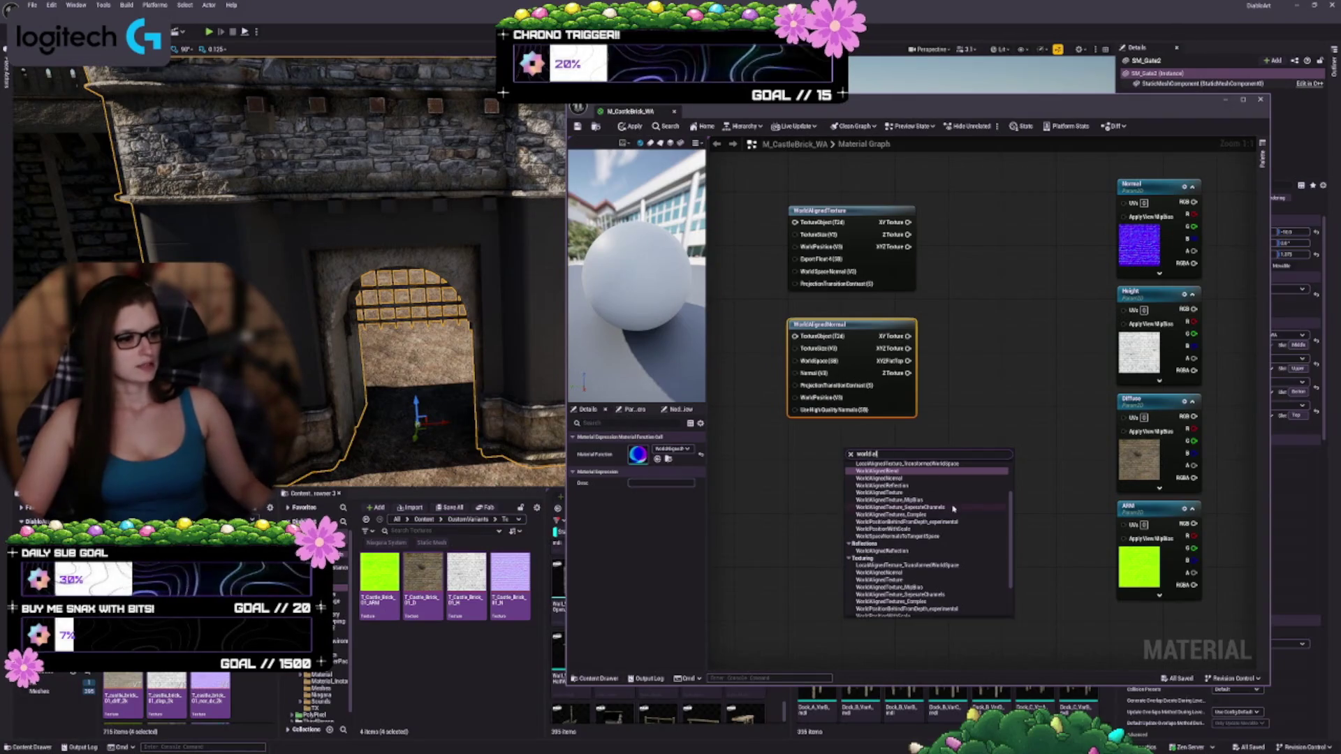
pyautogui.click(933, 509)
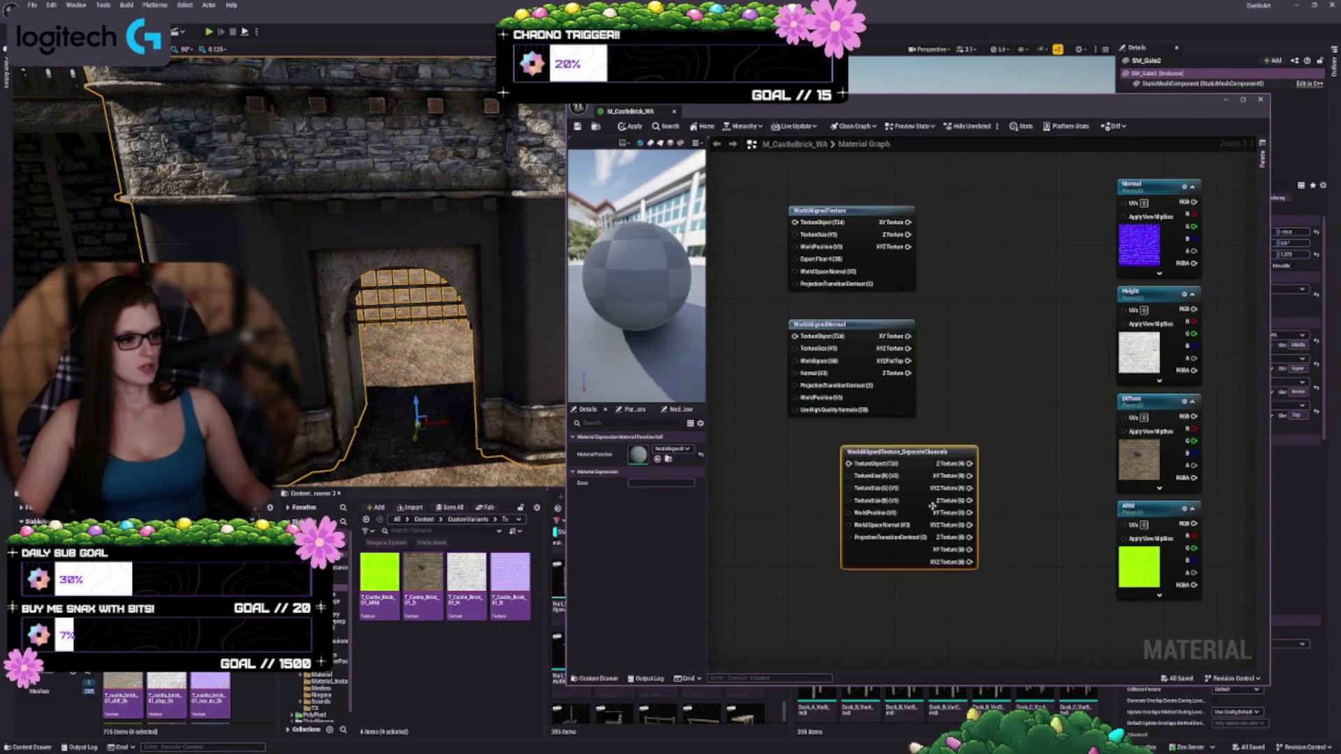
pyautogui.moveTo(905, 549)
pyautogui.mouseDown()
pyautogui.moveTo(842, 527)
pyautogui.moveTo(849, 615)
pyautogui.mouseUp()
# - Duplicate WorldAlignedTexture and arrange the world-aligned nodes in a column
pyautogui.click(887, 175)
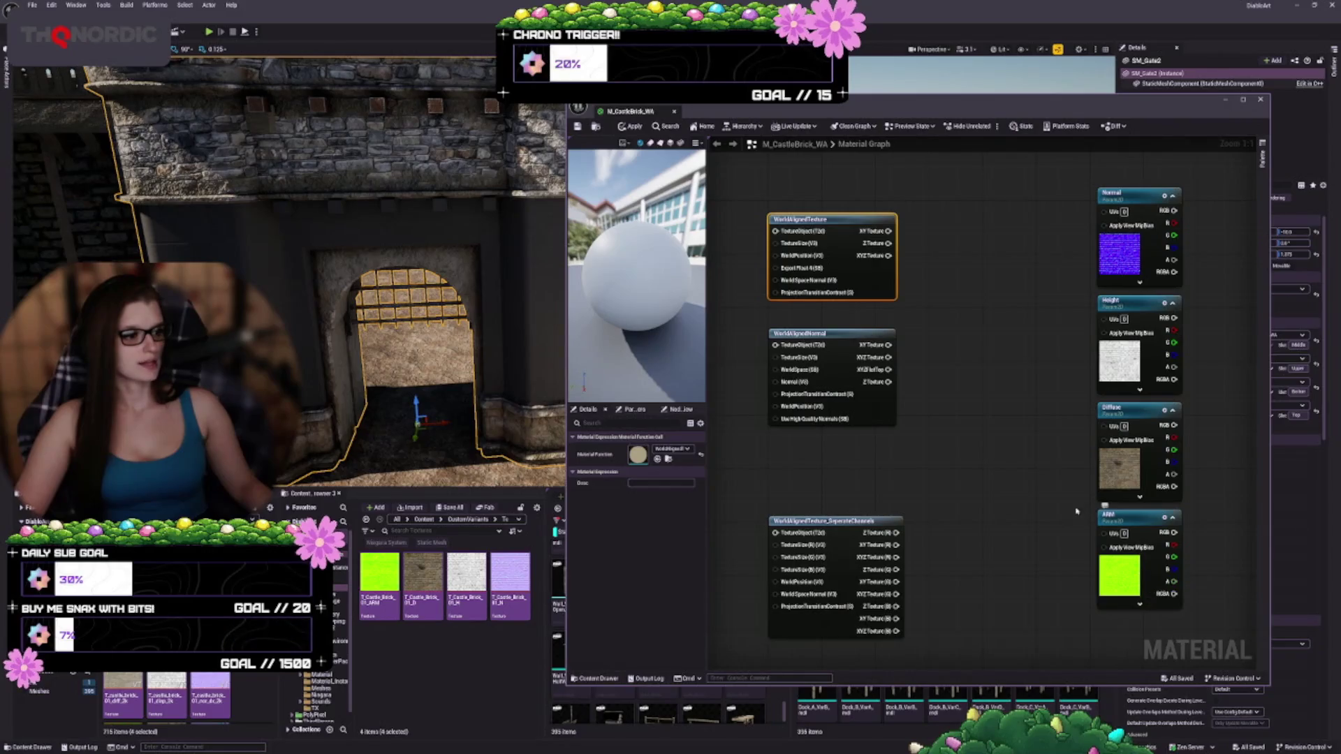
pyautogui.moveTo(838, 363)
pyautogui.mouseDown()
pyautogui.moveTo(838, 346)
pyautogui.moveTo(857, 579)
pyautogui.moveTo(830, 372)
pyautogui.mouseUp()
pyautogui.hotkey('ctrl', 'd')
pyautogui.moveTo(882, 621)
pyautogui.mouseDown()
pyautogui.moveTo(833, 608)
pyautogui.moveTo(821, 628)
pyautogui.mouseUp()
pyautogui.moveTo(813, 578)
pyautogui.mouseDown()
pyautogui.moveTo(813, 541)
pyautogui.moveTo(810, 554)
pyautogui.mouseUp()
pyautogui.moveTo(983, 600); pyautogui.dragTo(732, 388)
pyautogui.moveTo(838, 426); pyautogui.dragTo(851, 506)
pyautogui.click(972, 473)
pyautogui.rightClick(807, 370)
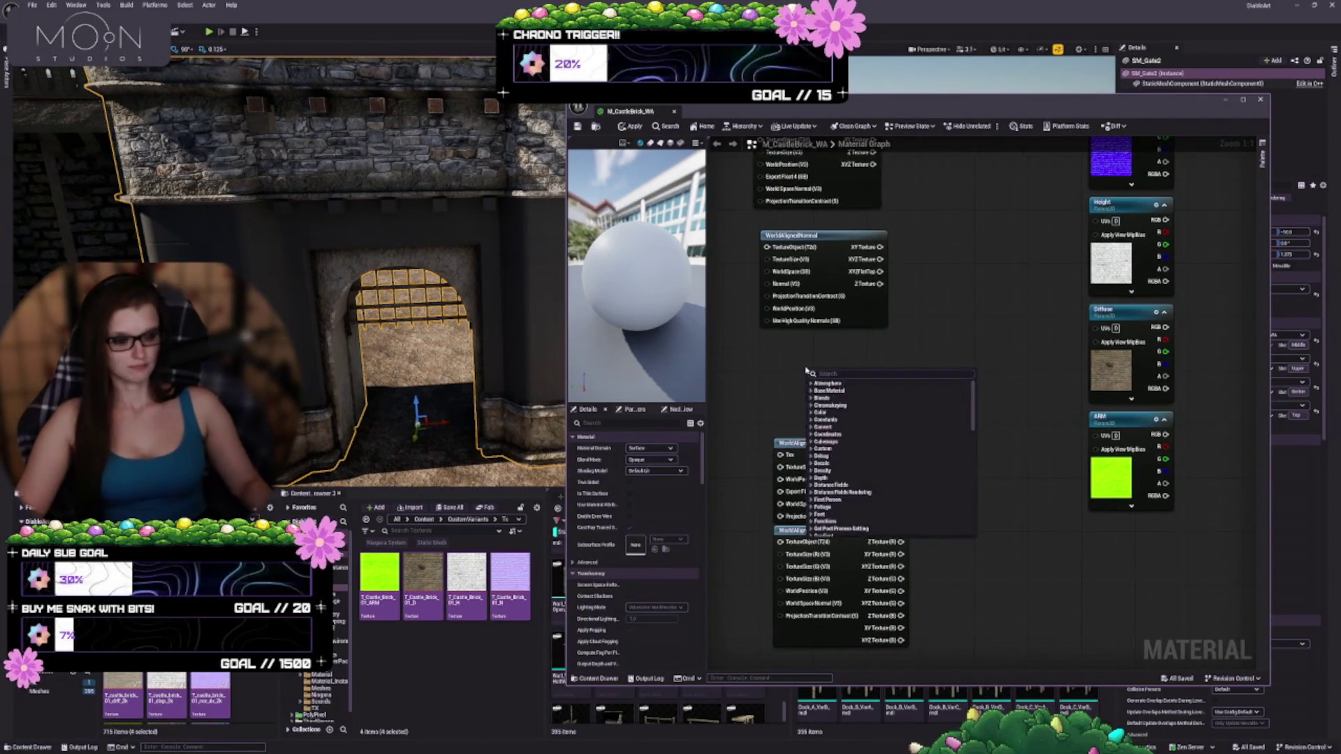
# - Add a WorldAlignedBlend node below WorldAlignedNormal, shifting the world-aligned texture nodes further down
pyautogui.write('world alig')
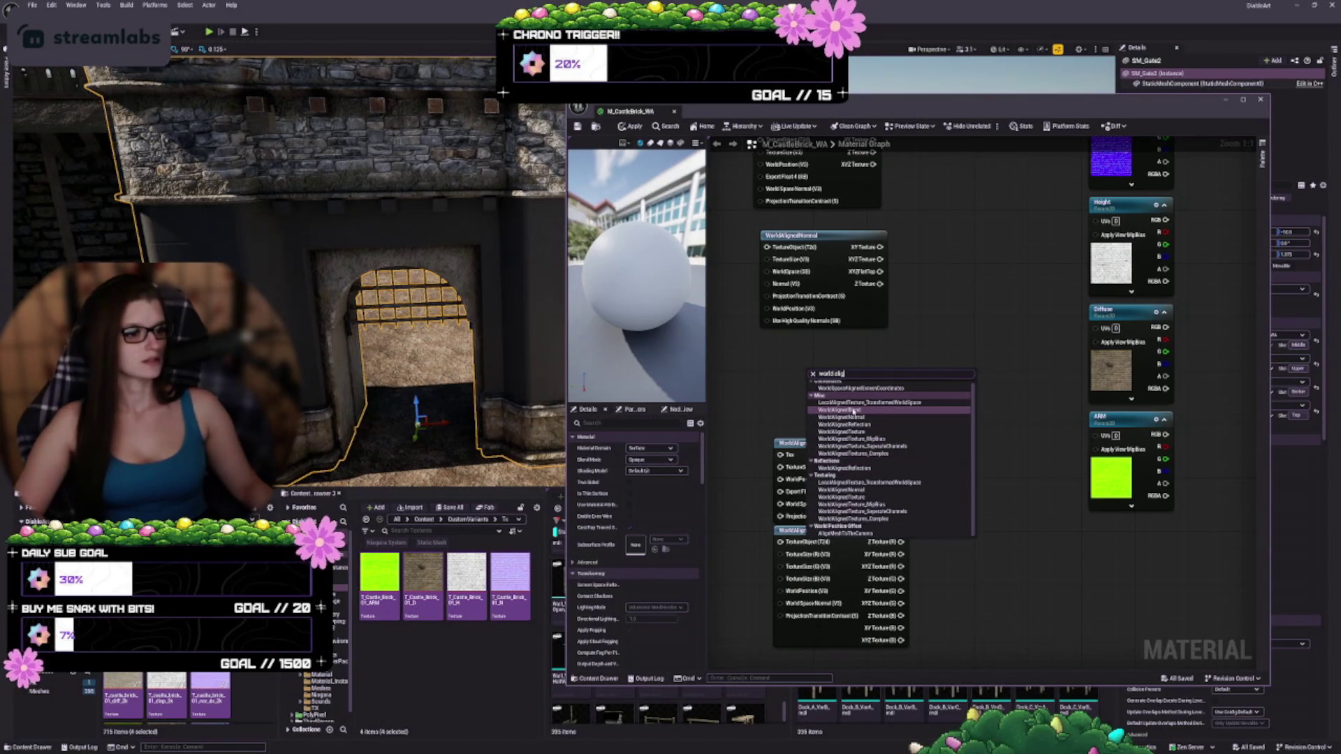
pyautogui.click(852, 411)
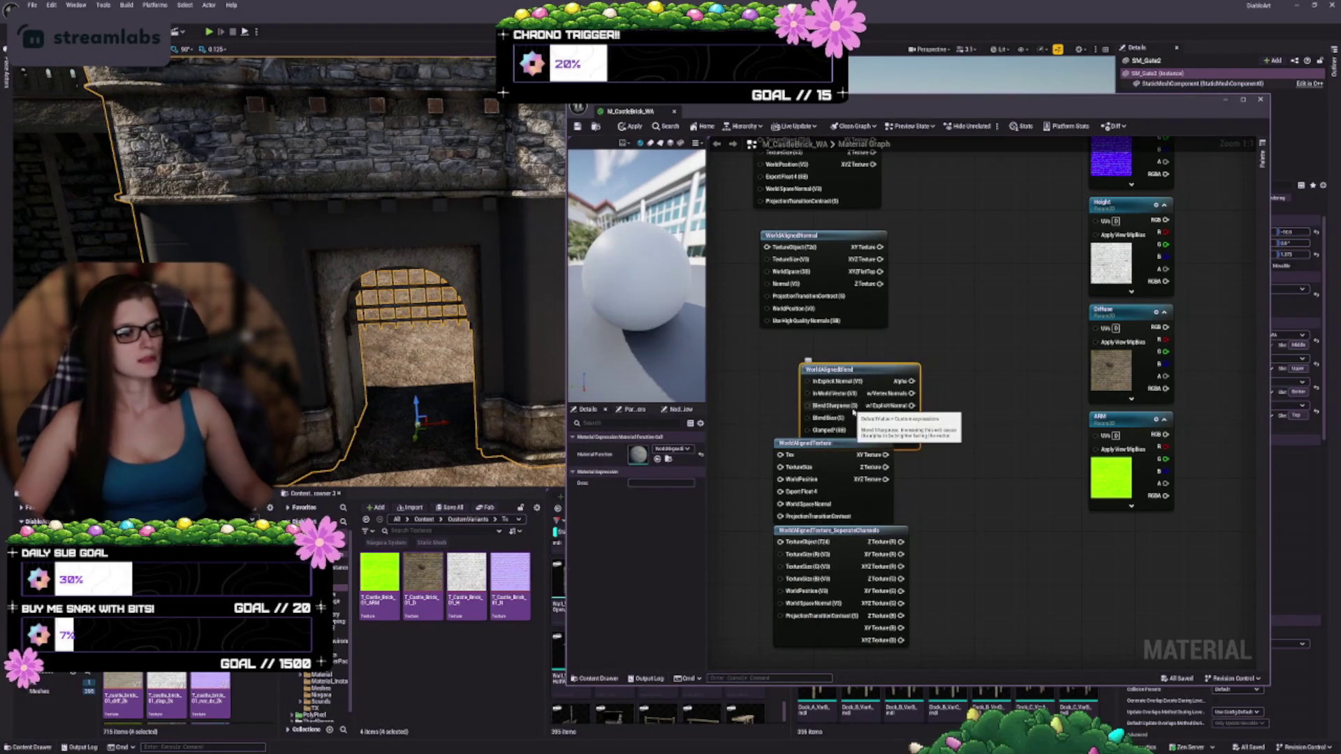
pyautogui.moveTo(974, 432); pyautogui.dragTo(789, 573)
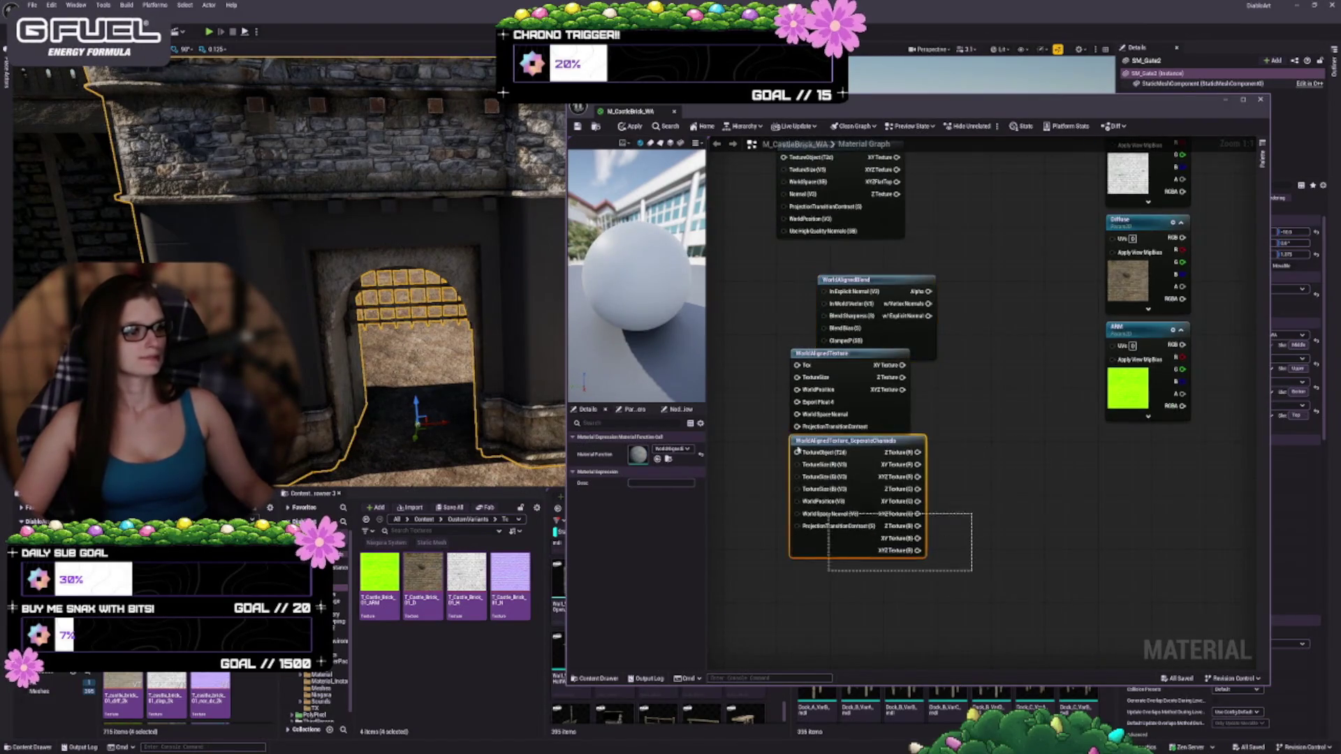
pyautogui.moveTo(870, 406); pyautogui.dragTo(852, 520)
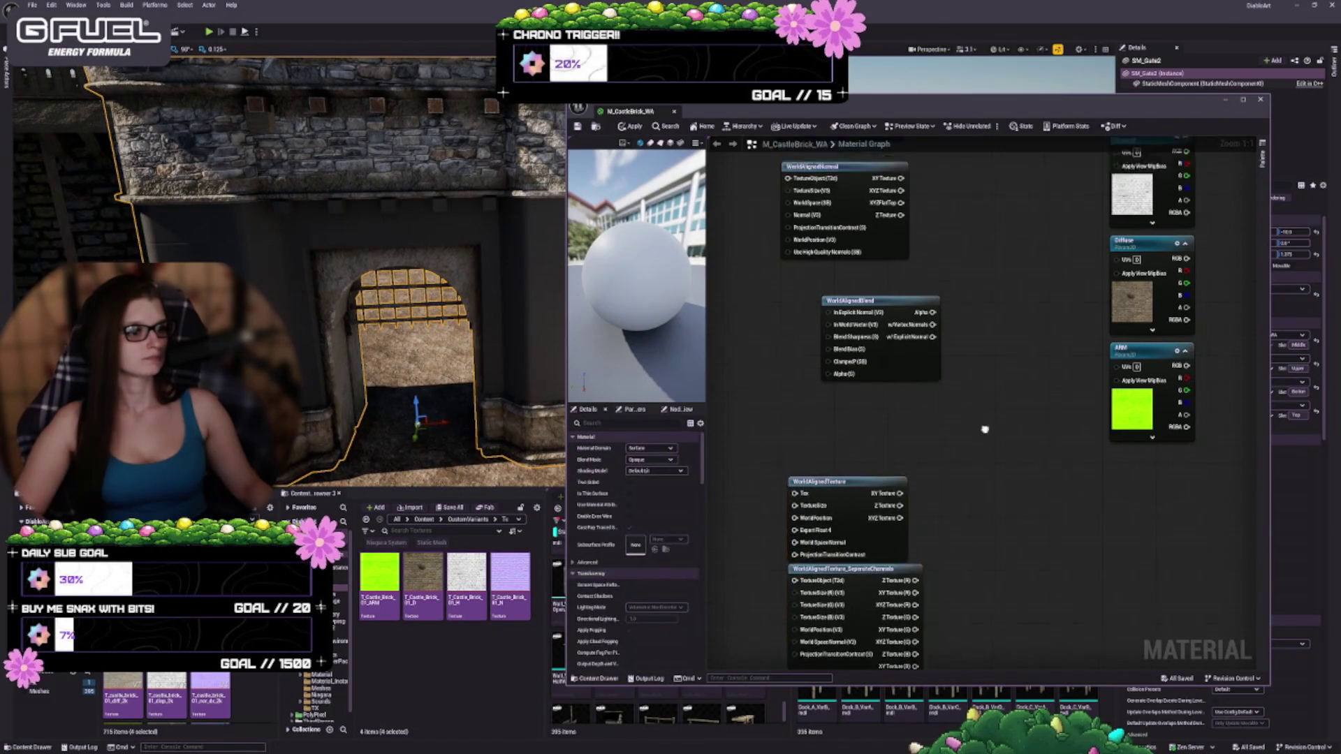
pyautogui.moveTo(933, 461); pyautogui.dragTo(891, 495)
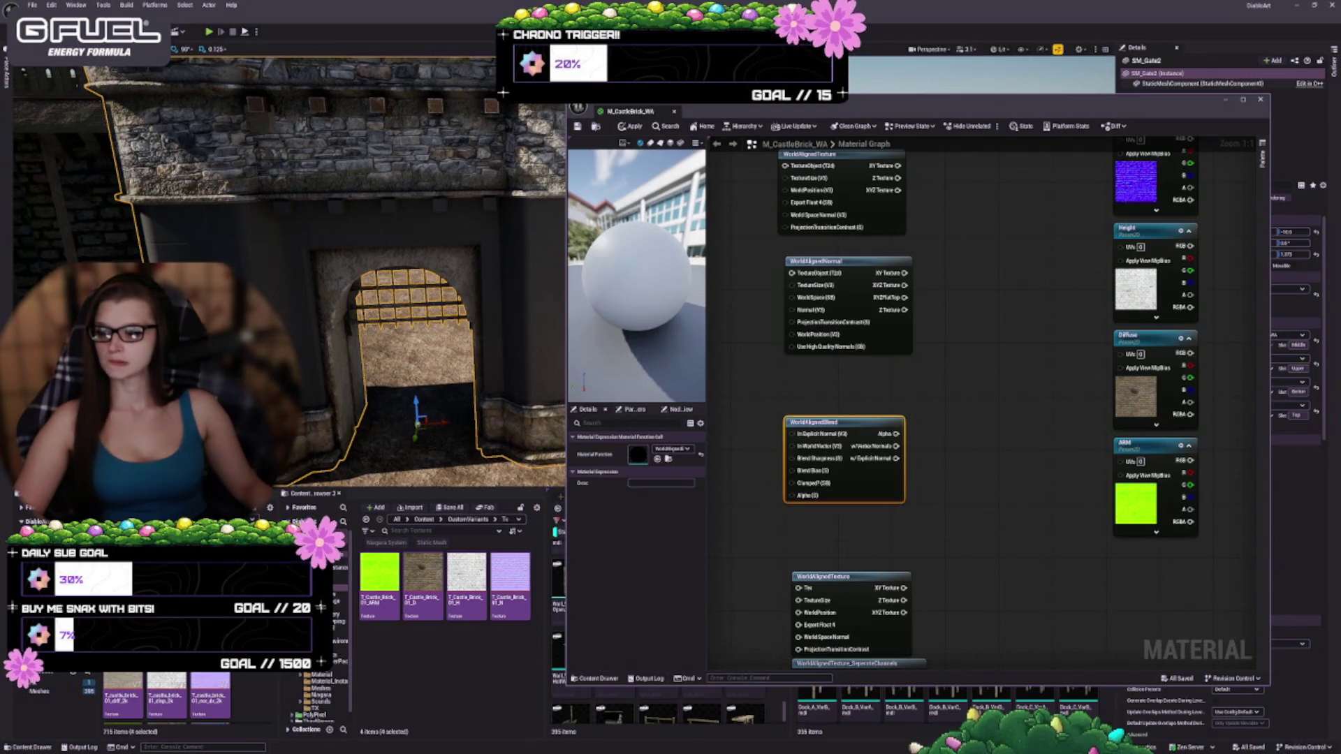
# - Replace the WorldAlignedBlend node with a new WorldAlignedTexture node placed in the world-aligned column
pyautogui.moveTo(1032, 545); pyautogui.dragTo(1008, 434)
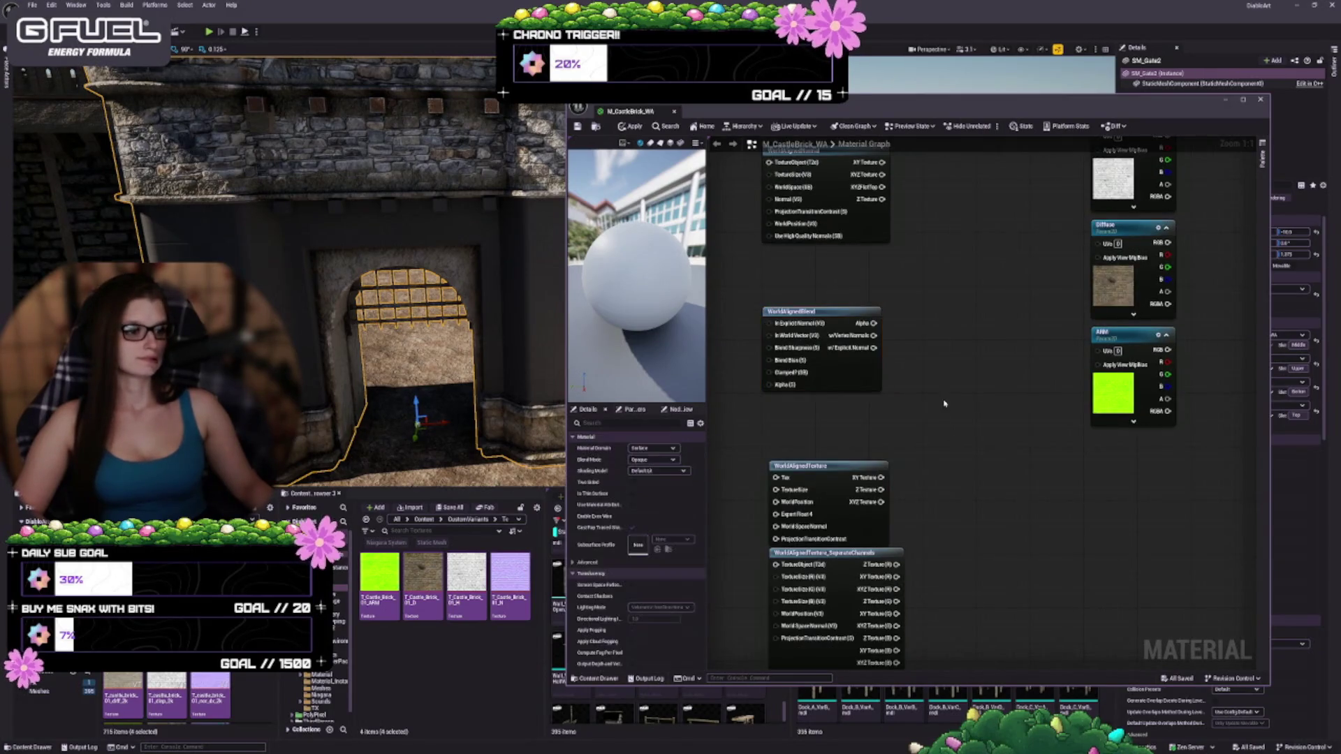
pyautogui.press('Delete')
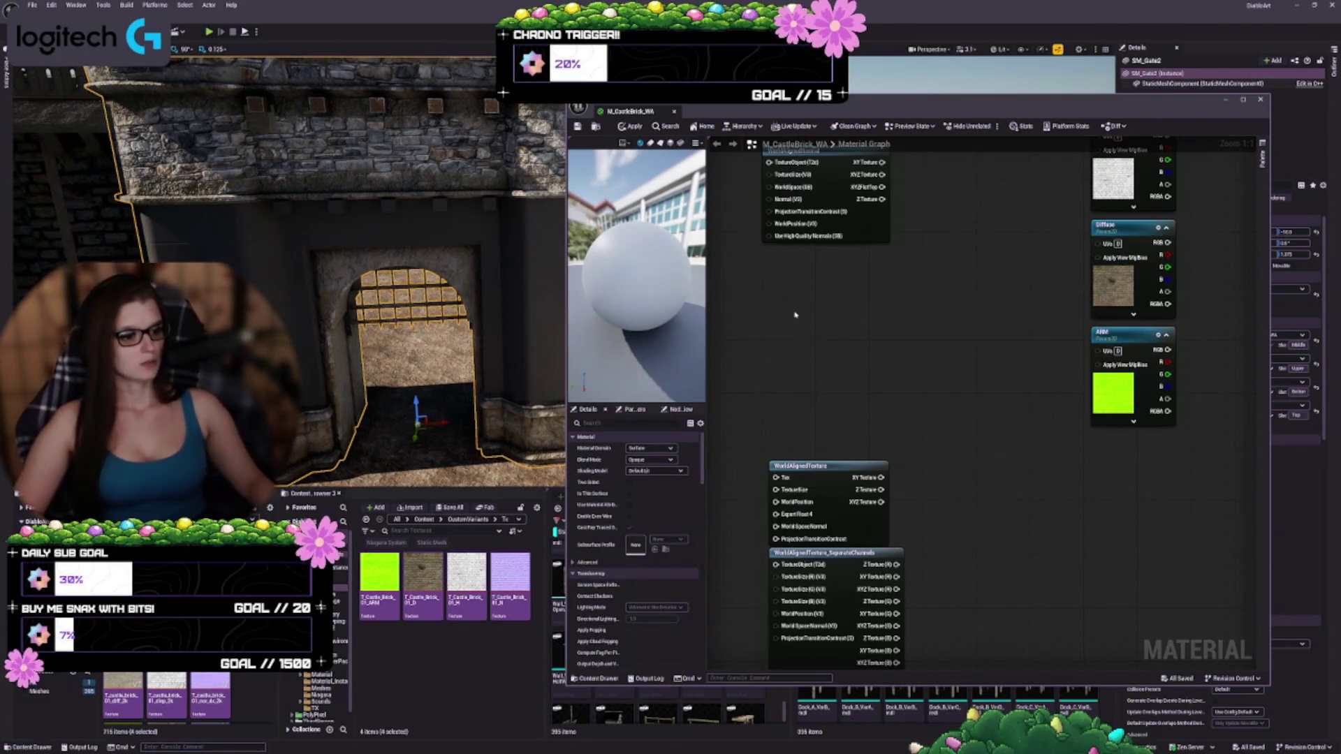
pyautogui.rightClick(796, 316)
pyautogui.write('world')
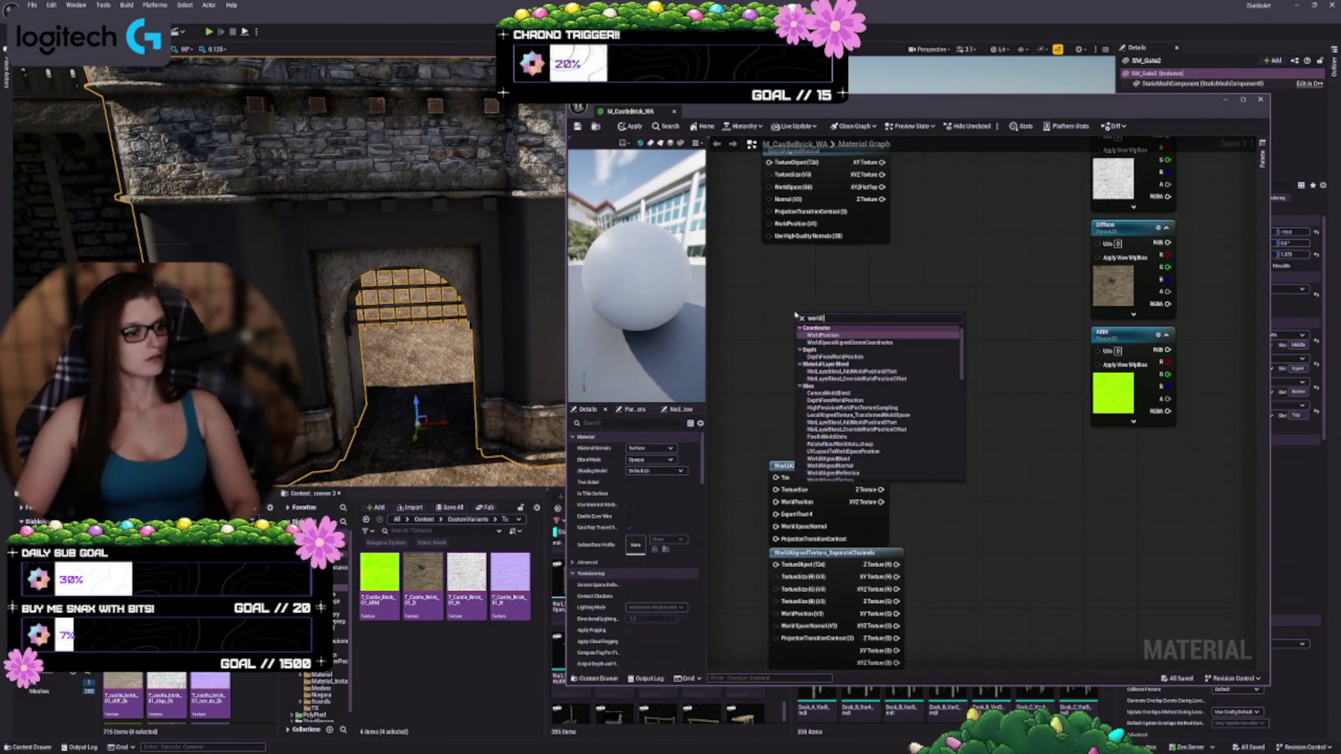
pyautogui.write('alig')
pyautogui.press('Down')
pyautogui.press('Down')
pyautogui.press('Down')
pyautogui.press('Return')
pyautogui.moveTo(839, 355)
pyautogui.mouseDown()
pyautogui.moveTo(871, 484)
pyautogui.moveTo(846, 484)
pyautogui.moveTo(877, 484)
pyautogui.mouseUp()
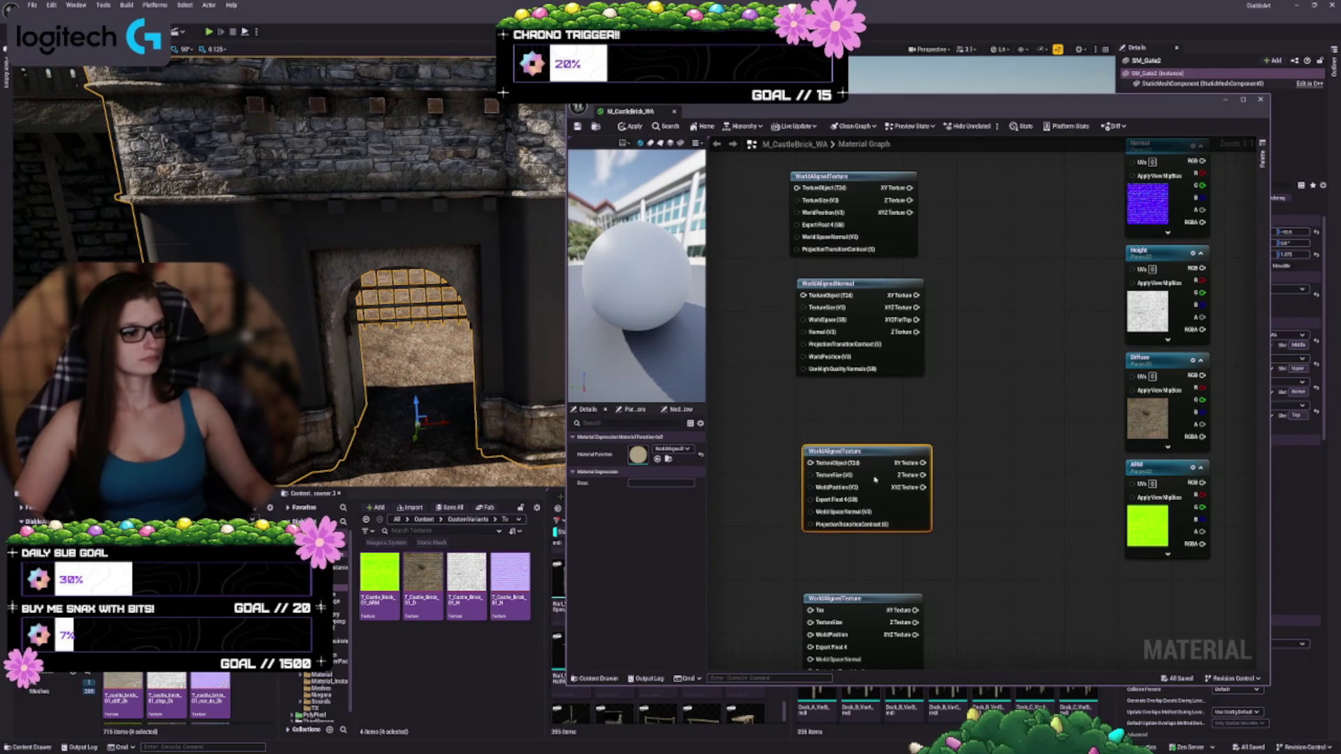
pyautogui.click(859, 363)
# - Add a TexCoord[0] node to the left of the world-aligned nodes and zoom out
pyautogui.press('Home')
pyautogui.rightClick(860, 358)
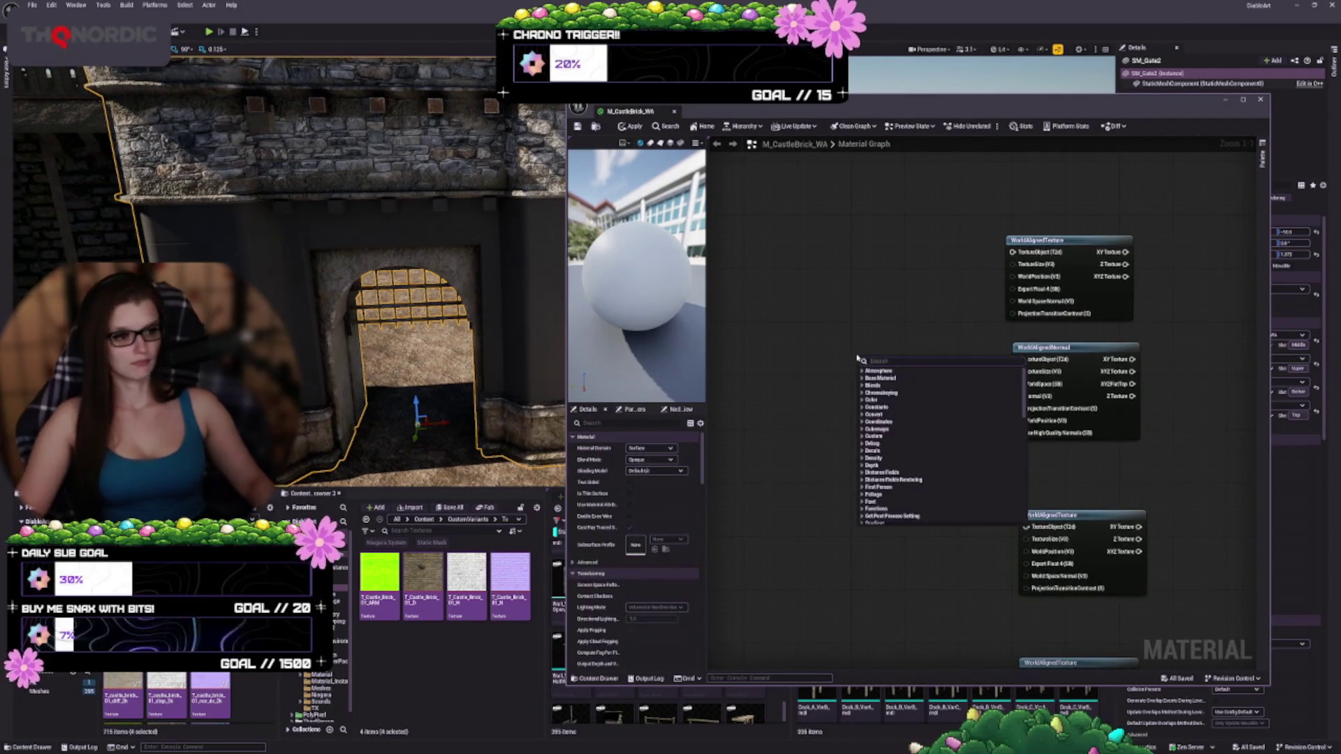
pyautogui.write('tst')
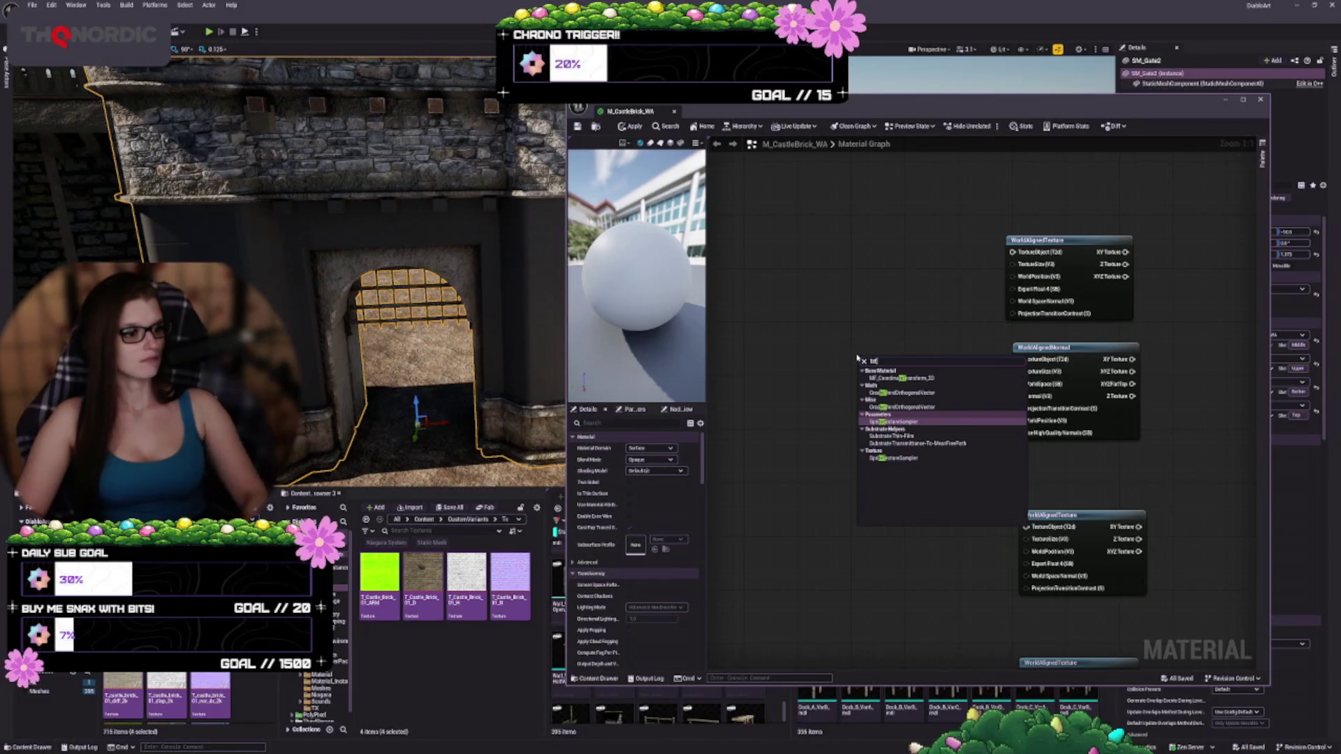
pyautogui.press('BackSpace')
pyautogui.press('BackSpace')
pyautogui.press('BackSpace')
pyautogui.write('coordinat')
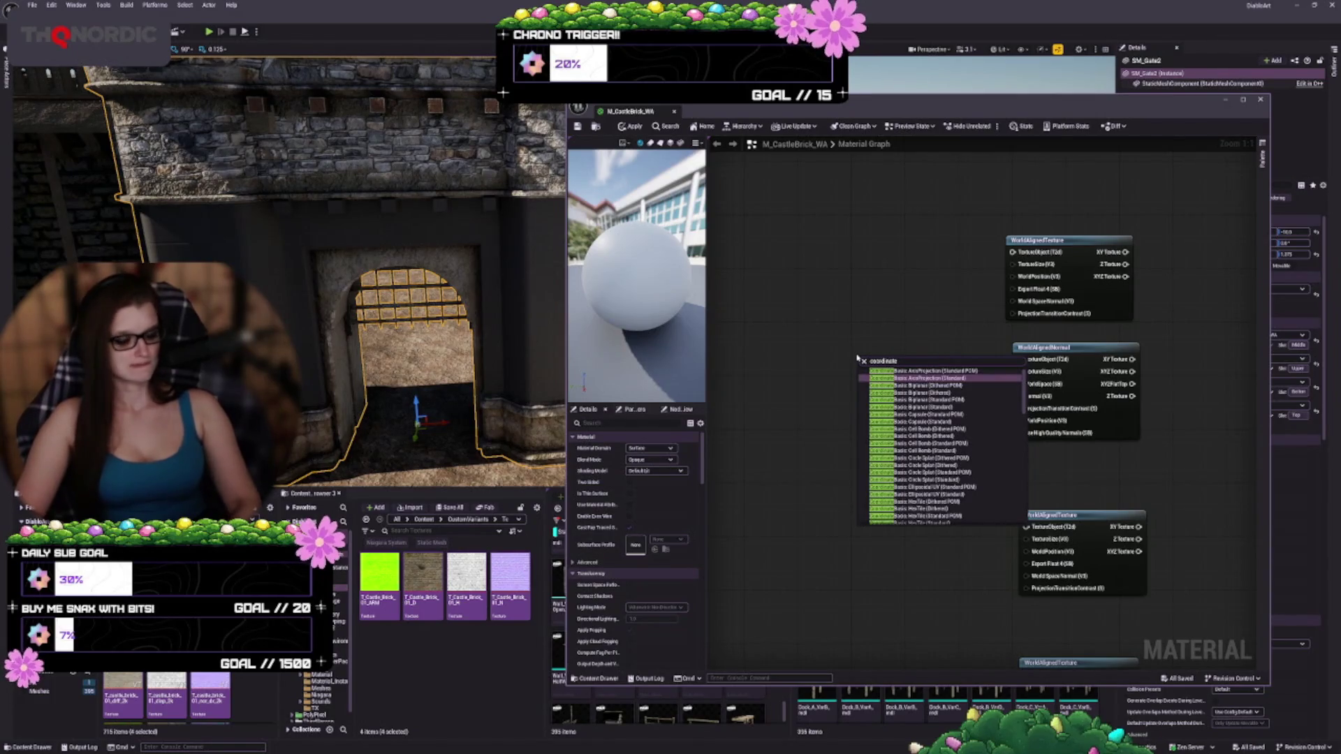
pyautogui.press('Home')
pyautogui.write('tex')
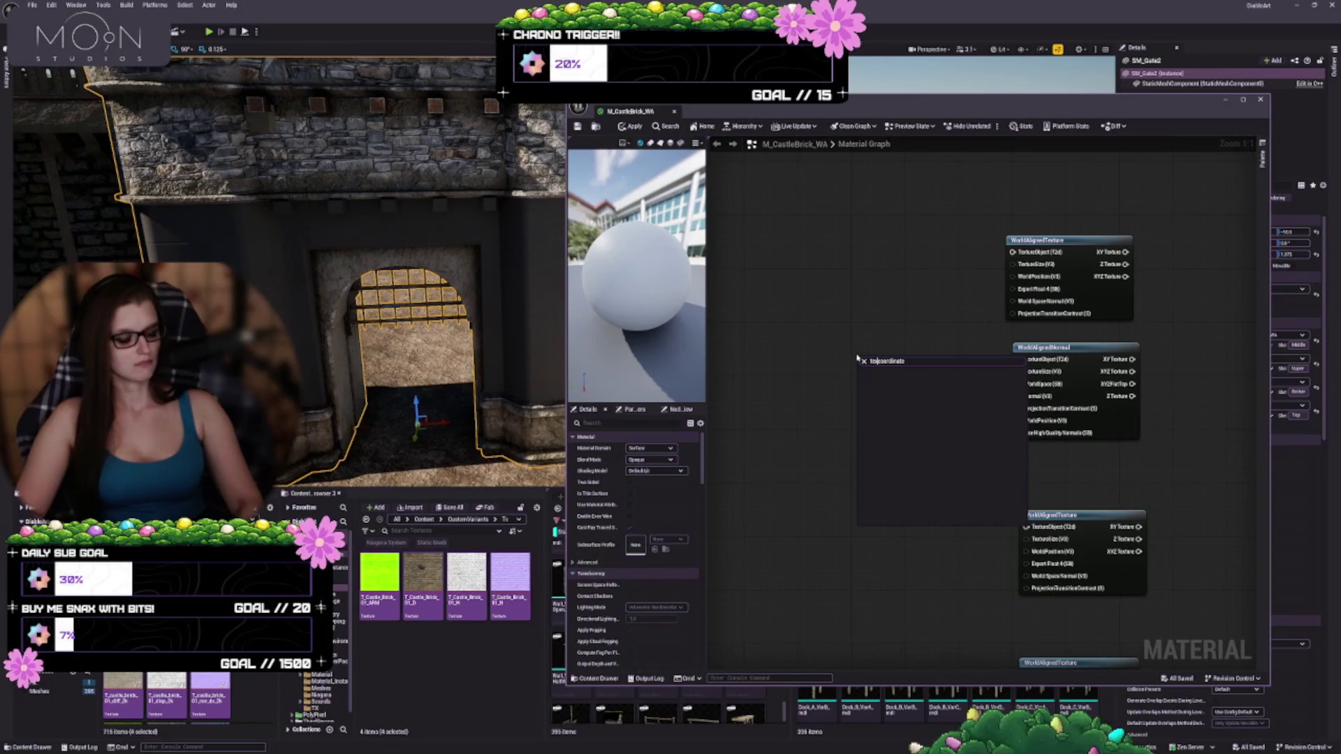
pyautogui.write('texture')
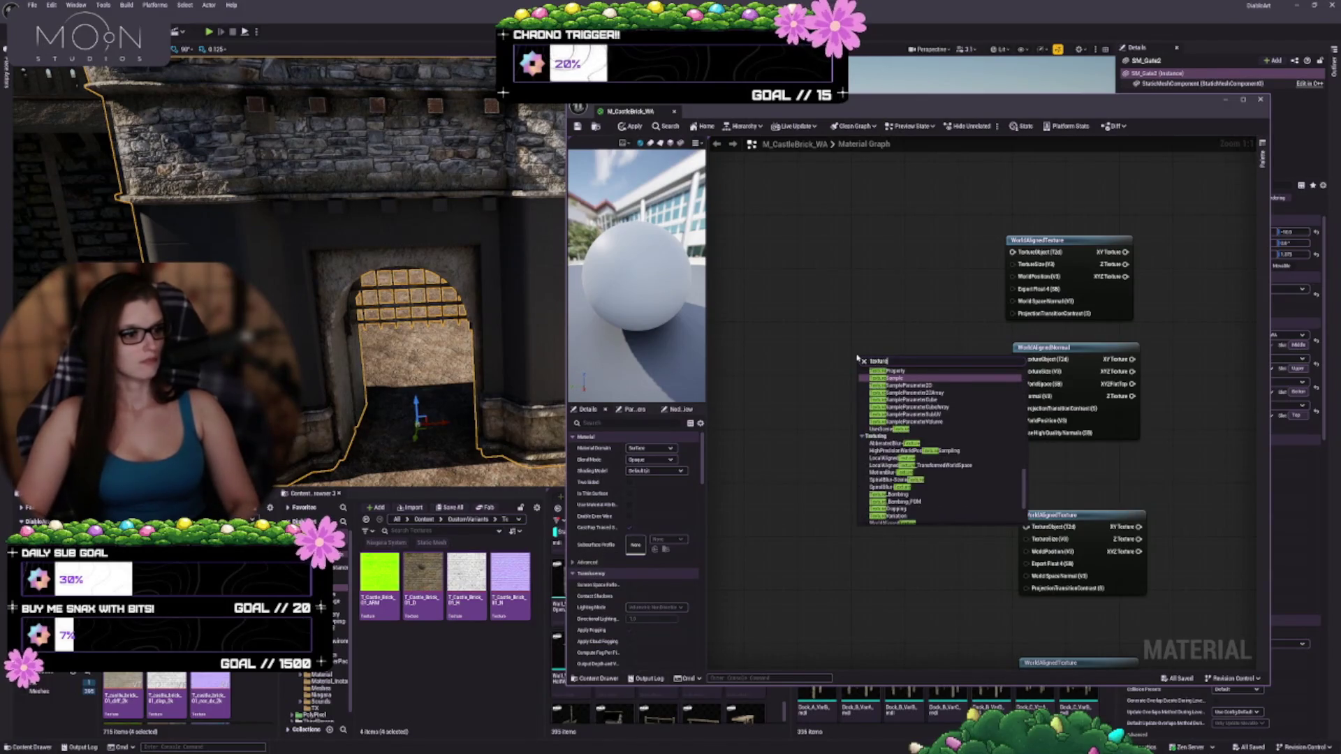
pyautogui.write('co')
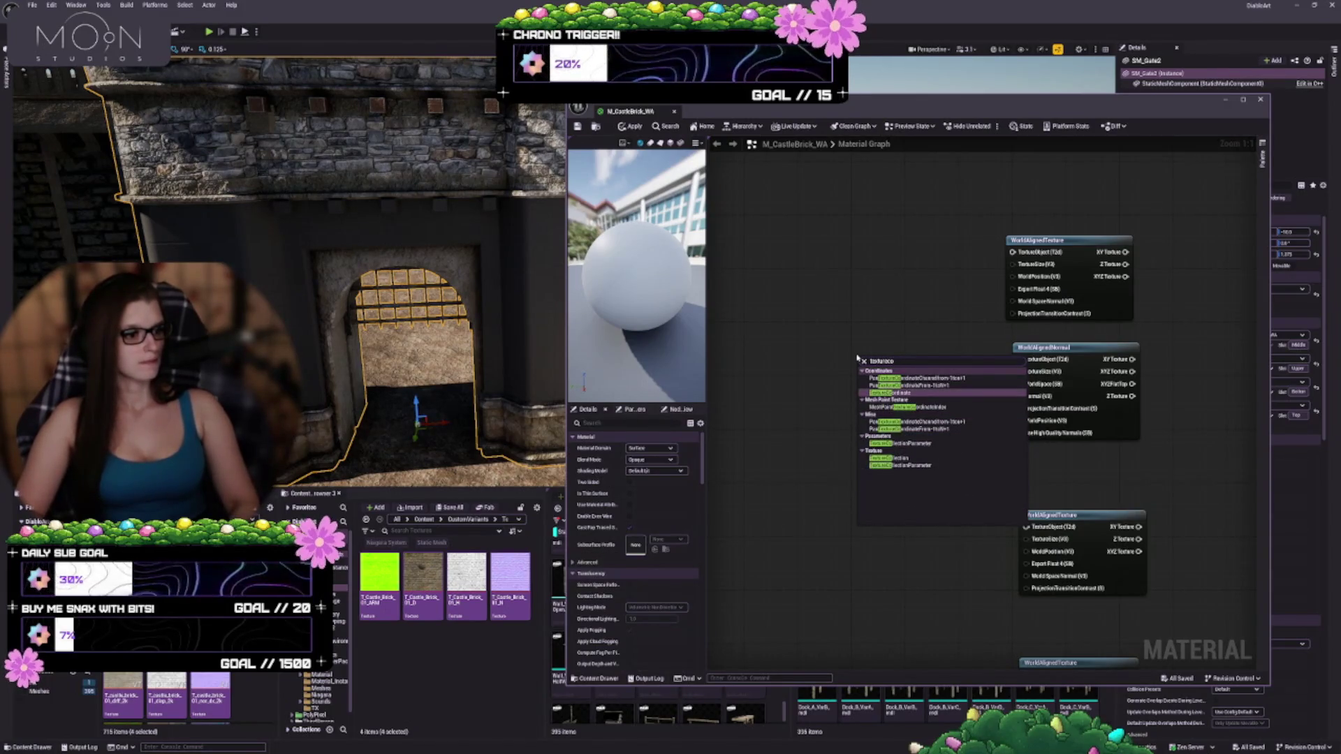
pyautogui.press('BackSpace')
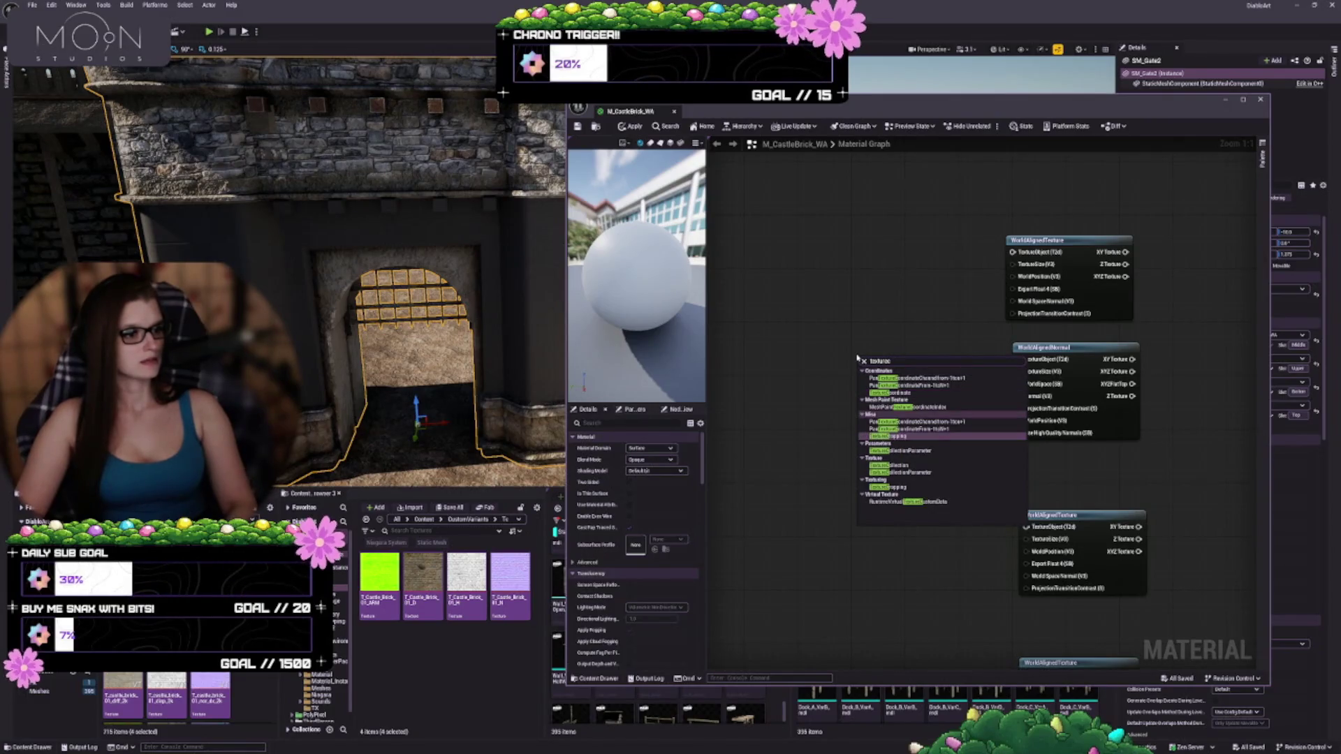
pyautogui.write('oo')
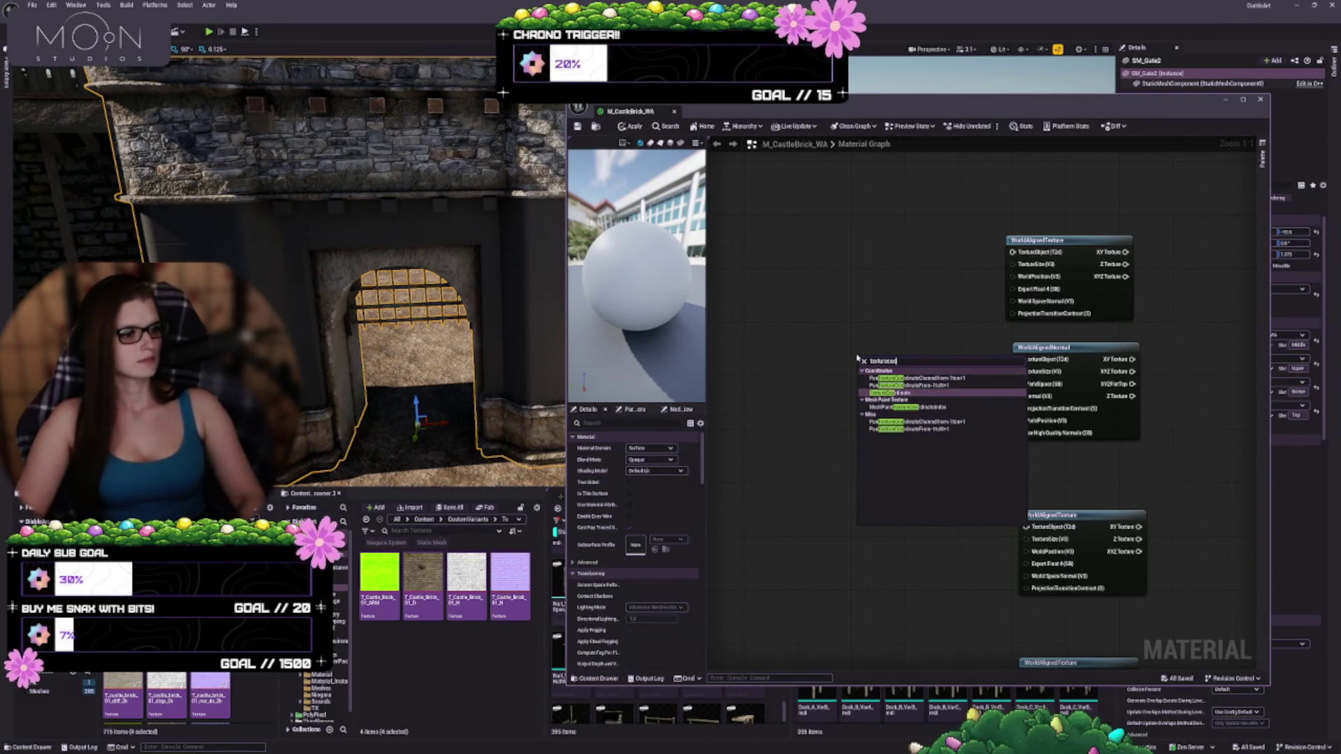
pyautogui.press('Return')
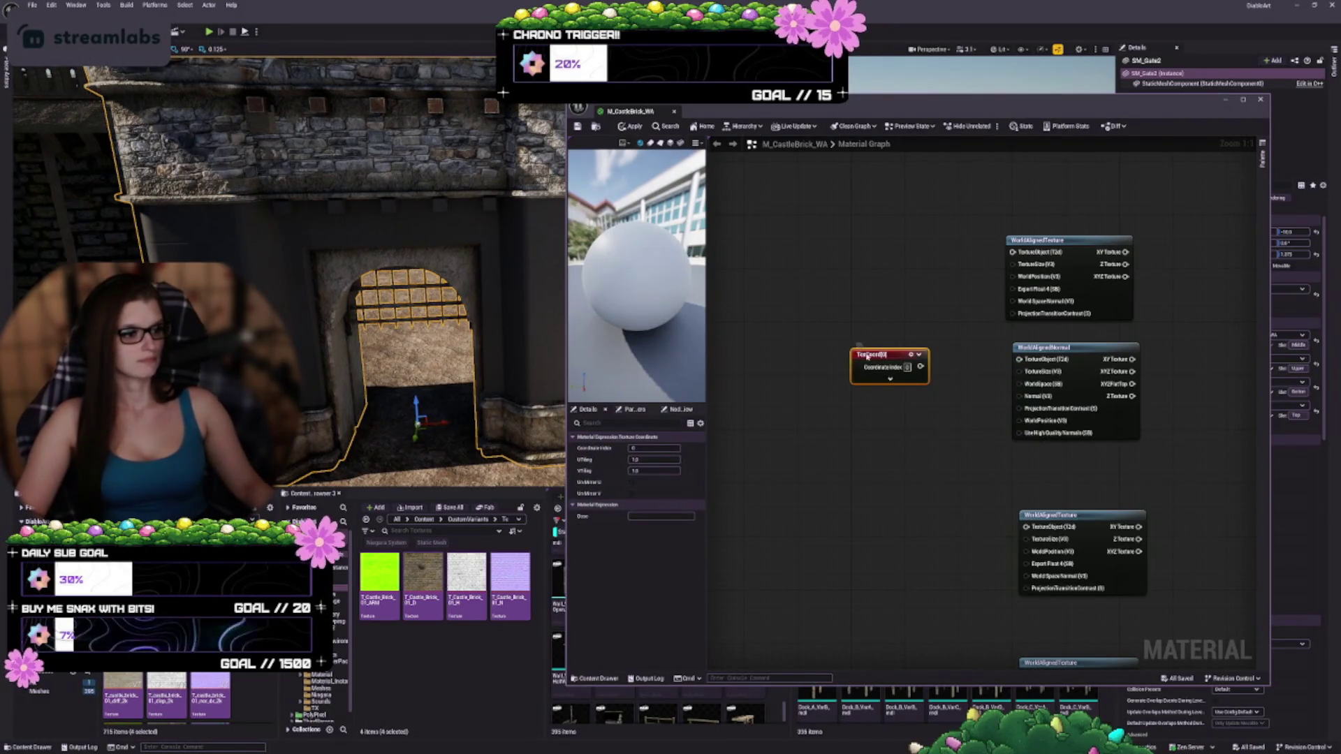
pyautogui.moveTo(855, 355); pyautogui.dragTo(755, 325)
pyautogui.scroll(-4, 908, 384)
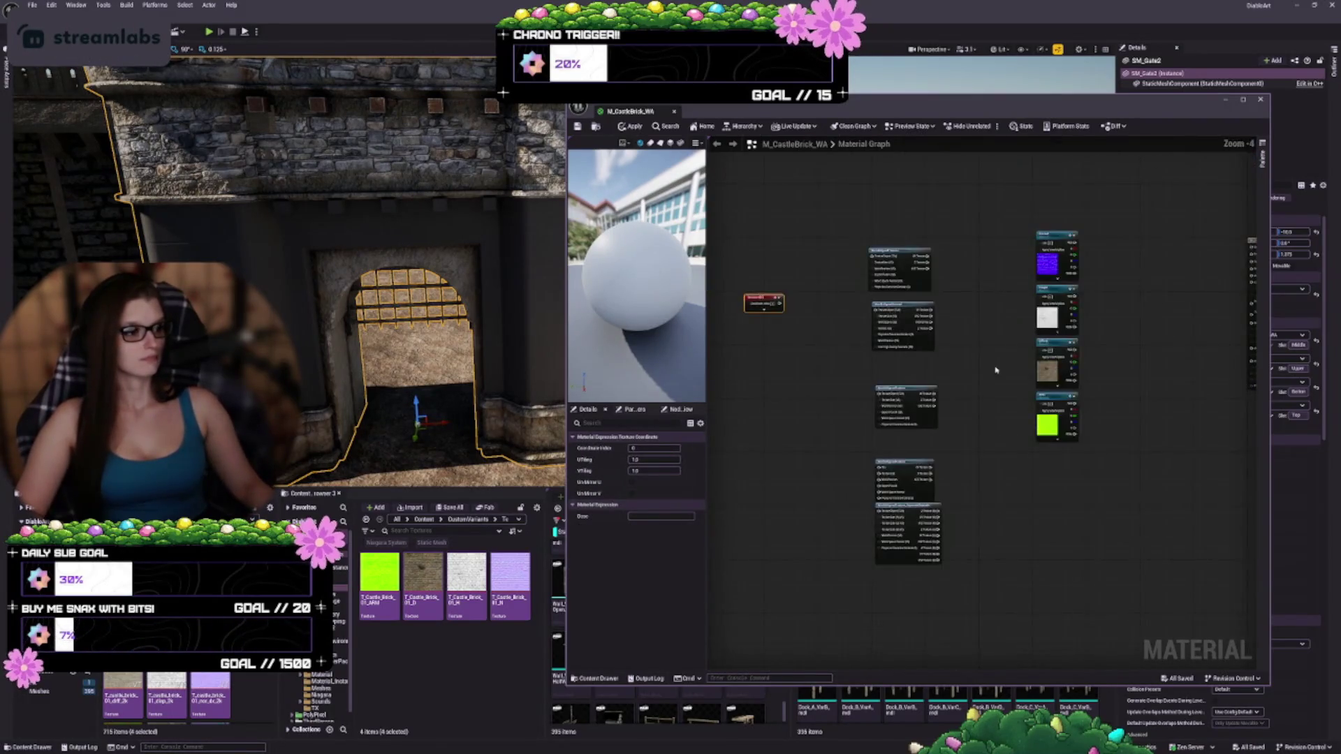